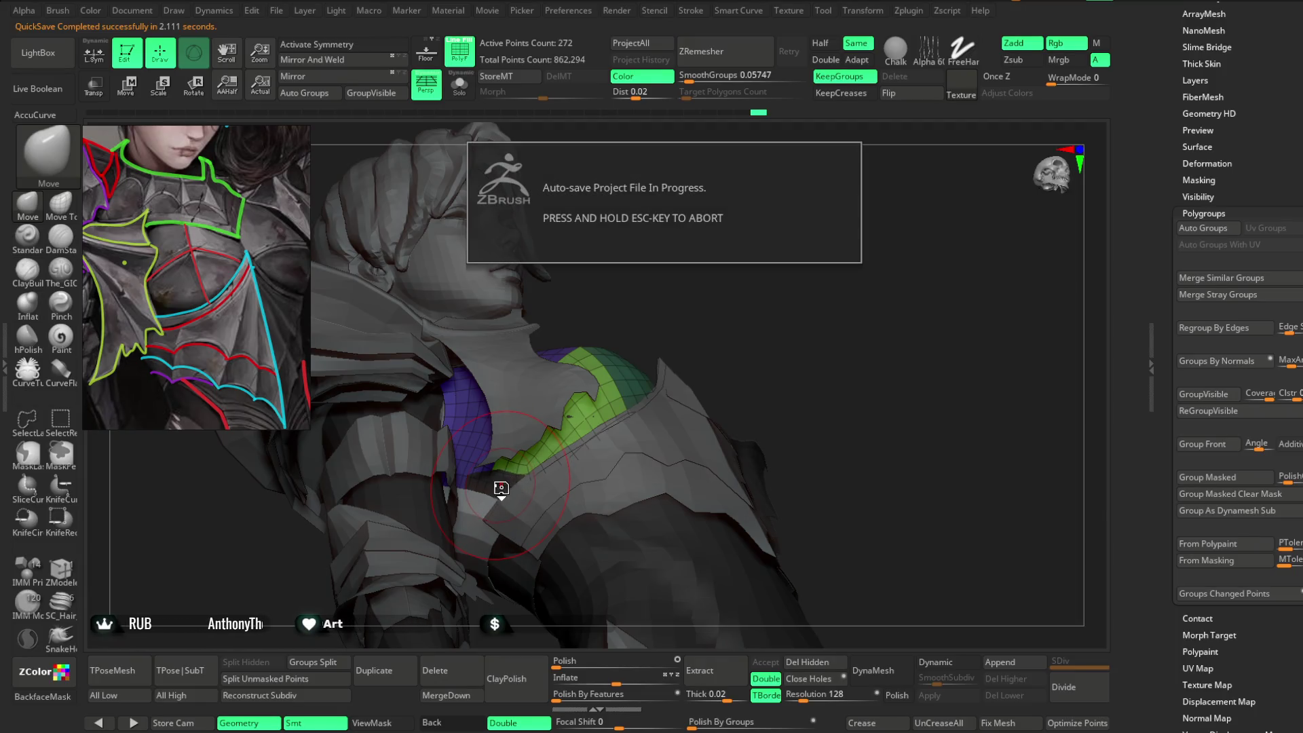
Select the 272-point Extract5 plate, solo it, and orbit around it to inspect its shape.
{"action": "left_click", "coordinate": [510, 485], "text": "alt"}
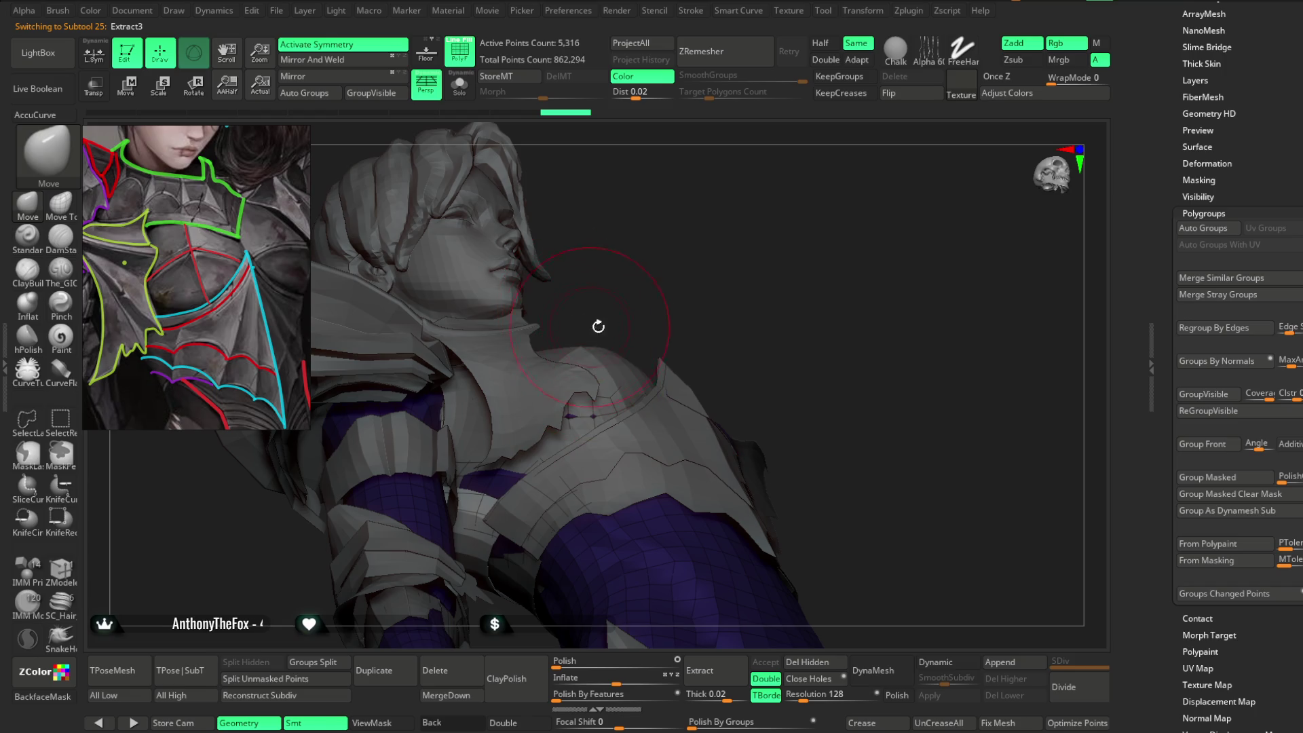
{"action": "left_click", "coordinate": [610, 349], "text": "alt"}
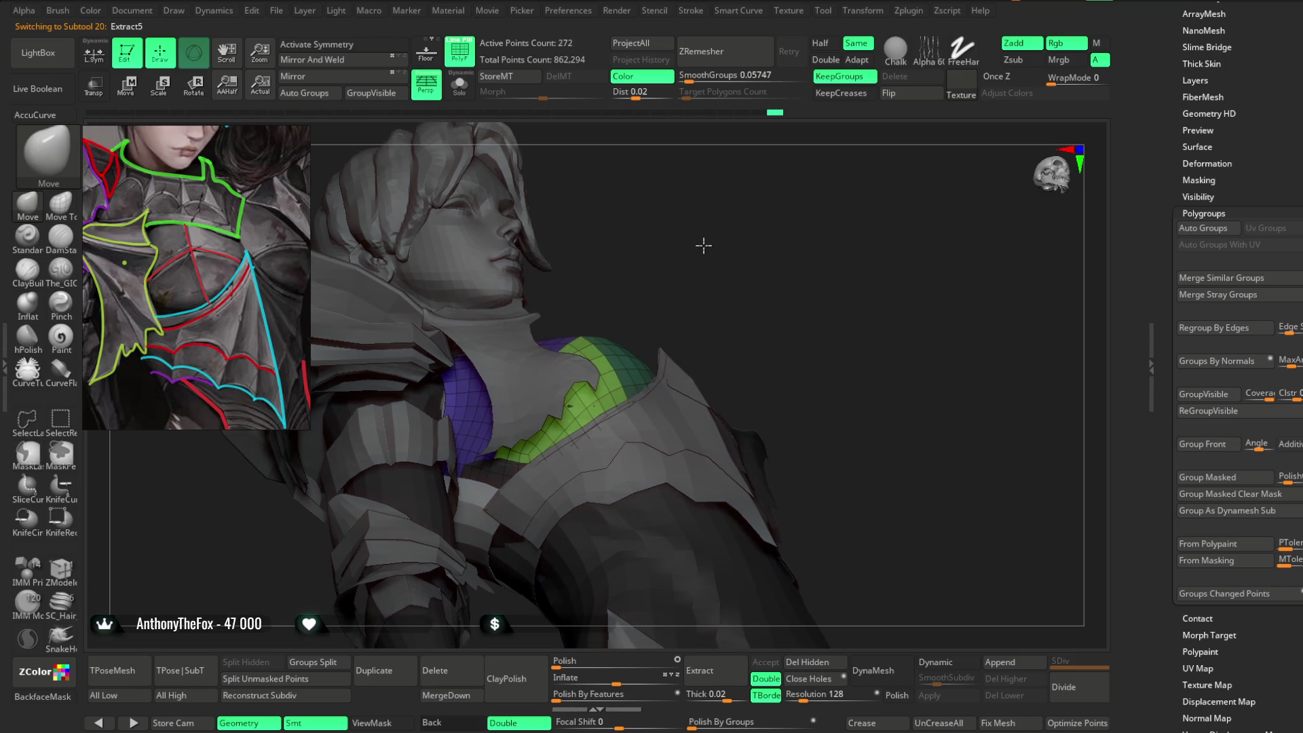
{"action": "key", "text": "shift+alt+s"}
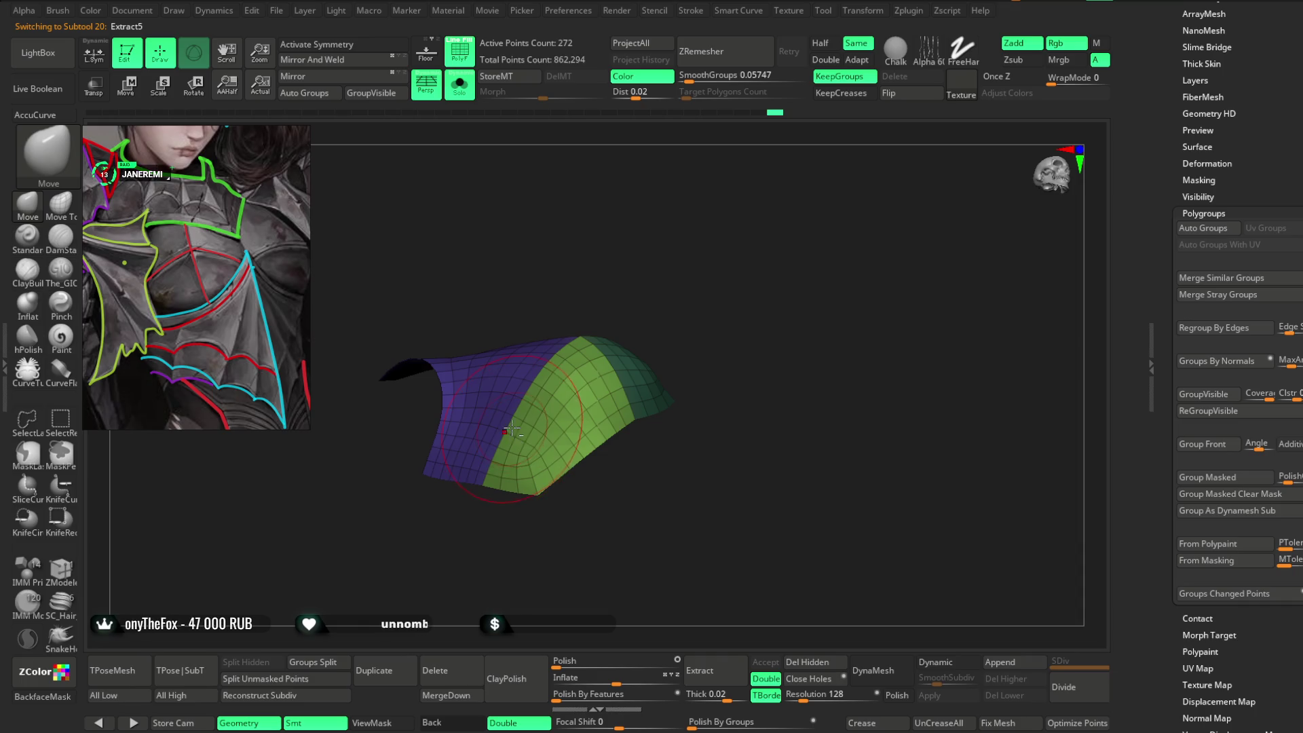
{"action": "mouse_move", "coordinate": [585, 492]}
{"action": "left_mouse_down"}
{"action": "mouse_move", "coordinate": [605, 512]}
{"action": "mouse_move", "coordinate": [578, 506]}
{"action": "mouse_move", "coordinate": [519, 426]}
{"action": "left_mouse_up"}
{"action": "mouse_move", "coordinate": [594, 317]}
{"action": "left_mouse_down"}
{"action": "mouse_move", "coordinate": [669, 256]}
{"action": "mouse_move", "coordinate": [710, 253]}
{"action": "mouse_move", "coordinate": [631, 392]}
{"action": "left_mouse_up"}
{"action": "mouse_move", "coordinate": [670, 297]}
{"action": "left_mouse_down"}
{"action": "mouse_move", "coordinate": [699, 293]}
{"action": "mouse_move", "coordinate": [613, 387]}
{"action": "mouse_move", "coordinate": [687, 250]}
{"action": "left_mouse_up"}
{"action": "key", "text": "space"}
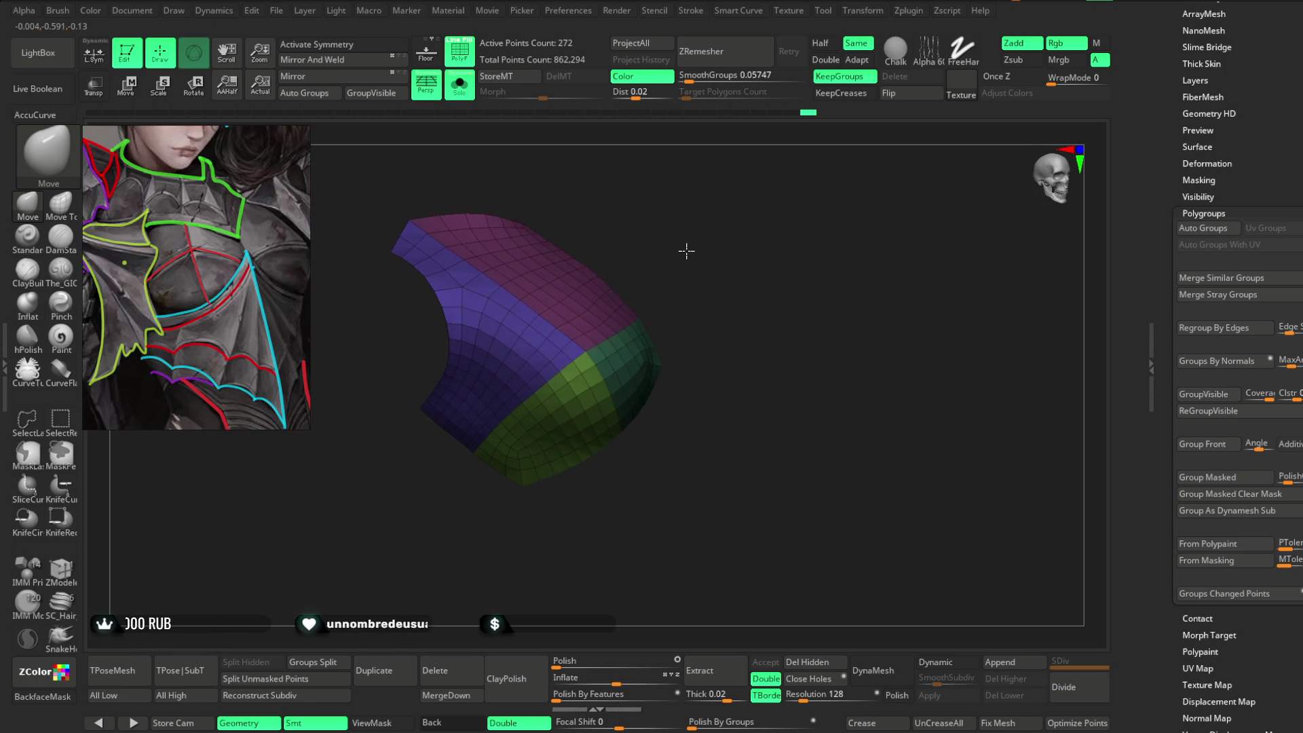
{"action": "left_click_drag", "start_coordinate": [541, 393], "coordinate": [673, 227]}
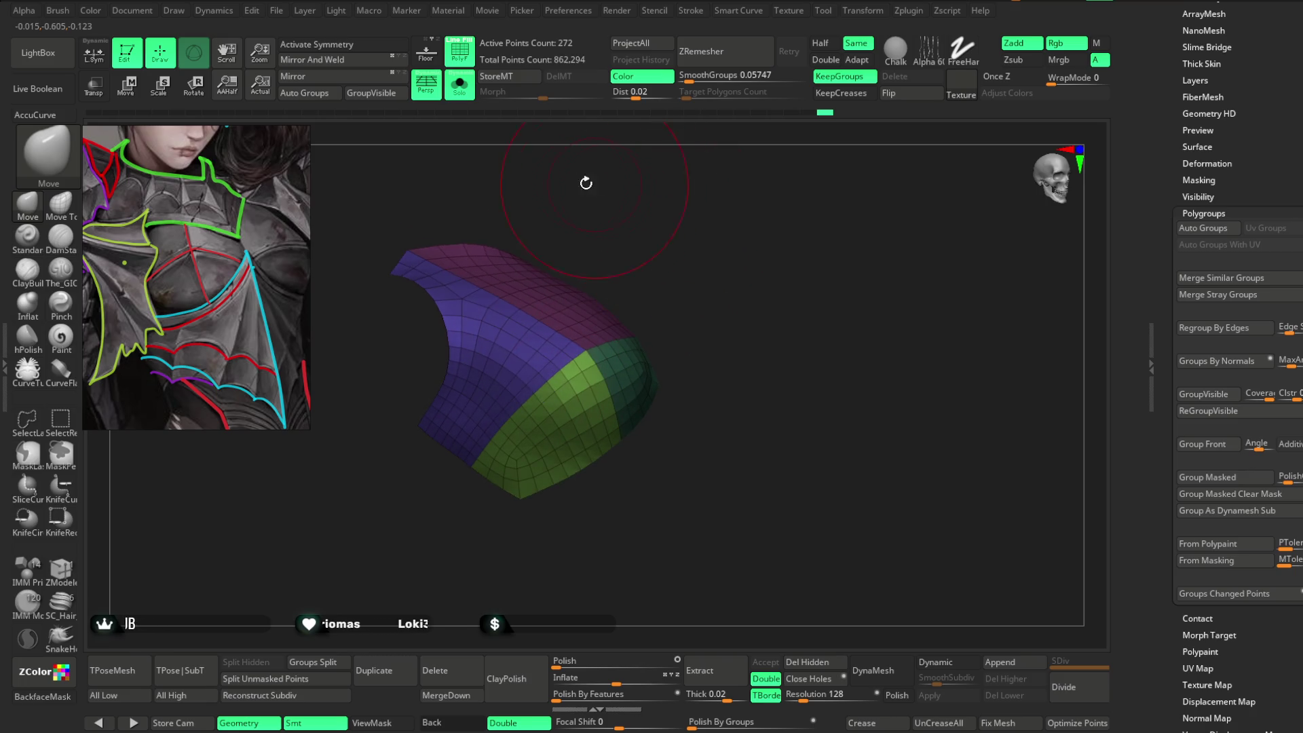
Turn Solo off, inspect the torso and chest armor, and turn off PolyF polygroup colouring.
{"action": "key", "text": "ctrl+shift+s"}
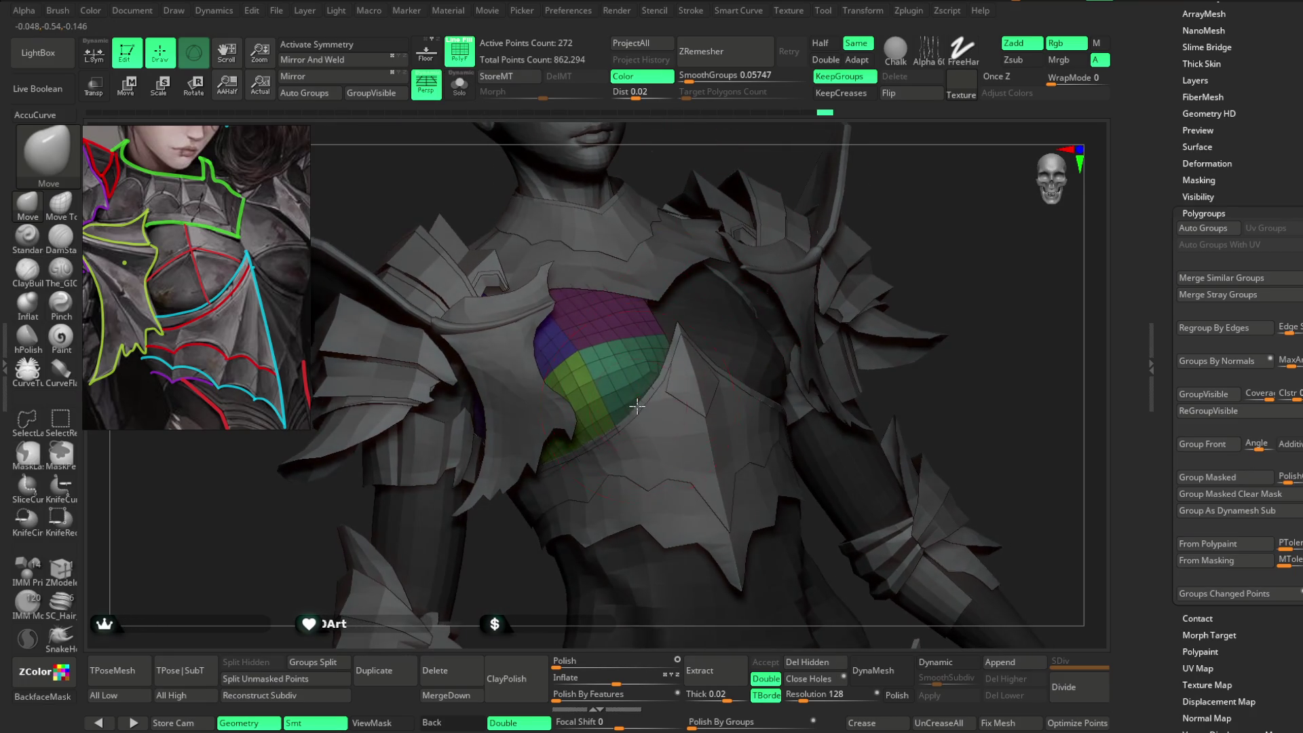
{"action": "left_click_drag", "start_coordinate": [928, 187], "coordinate": [749, 245]}
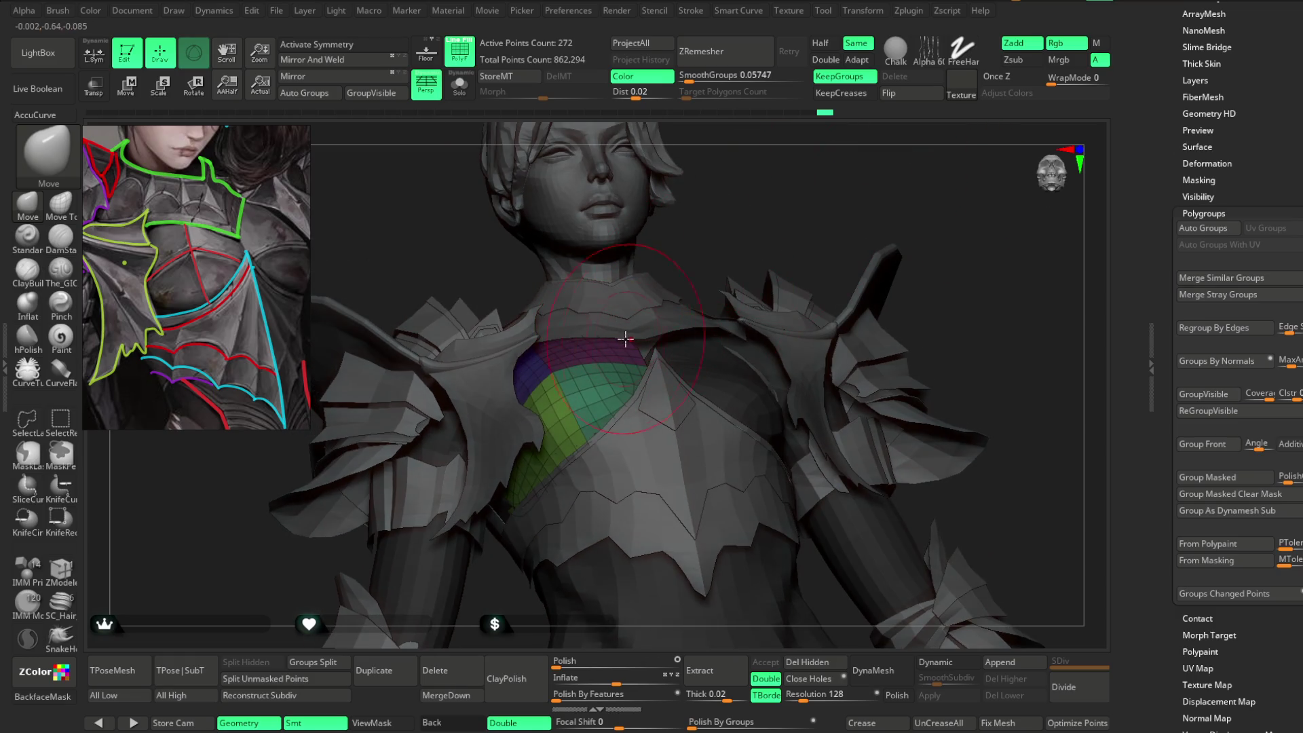
{"action": "mouse_move", "coordinate": [627, 337]}
{"action": "left_mouse_down"}
{"action": "mouse_move", "coordinate": [726, 224]}
{"action": "mouse_move", "coordinate": [751, 218]}
{"action": "mouse_move", "coordinate": [569, 377]}
{"action": "left_mouse_up"}
{"action": "mouse_move", "coordinate": [748, 232]}
{"action": "left_mouse_down"}
{"action": "mouse_move", "coordinate": [739, 197]}
{"action": "mouse_move", "coordinate": [751, 174]}
{"action": "mouse_move", "coordinate": [756, 195]}
{"action": "mouse_move", "coordinate": [718, 197]}
{"action": "mouse_move", "coordinate": [636, 357]}
{"action": "left_mouse_up"}
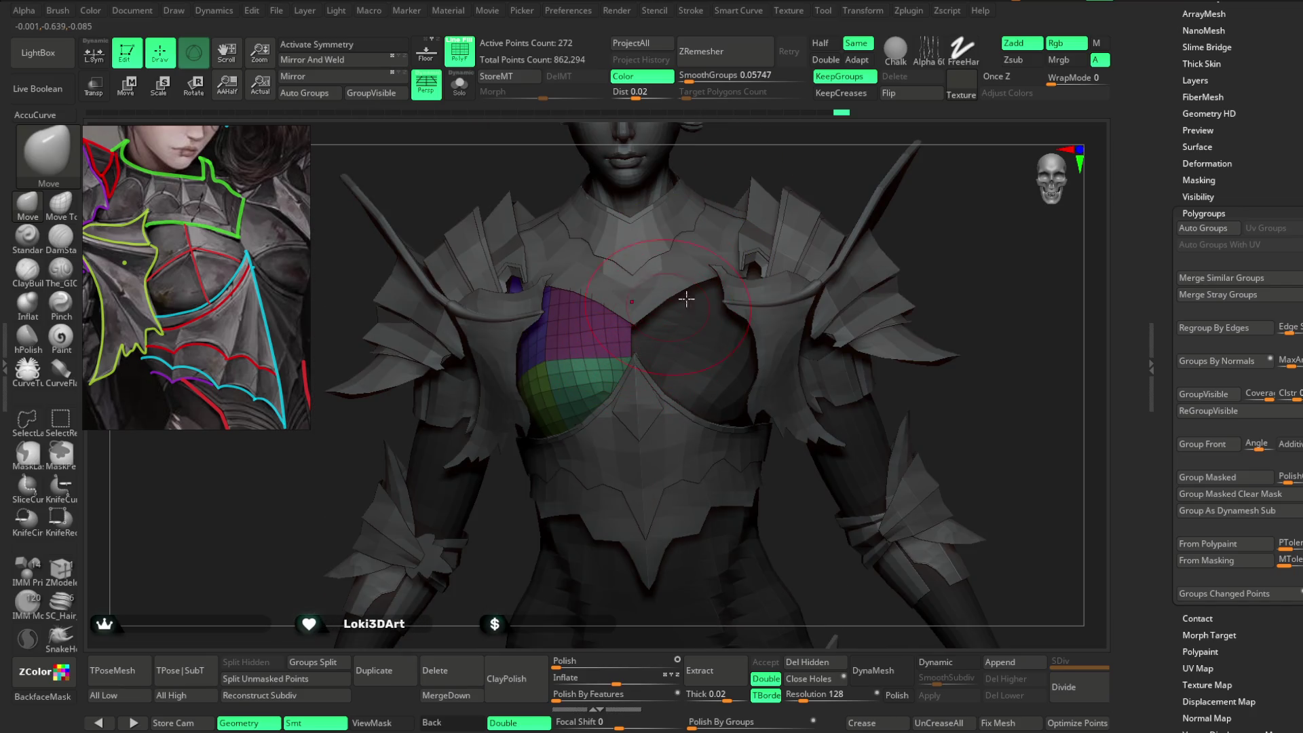
{"action": "left_click_drag", "start_coordinate": [810, 162], "coordinate": [632, 360]}
{"action": "key", "text": "space"}
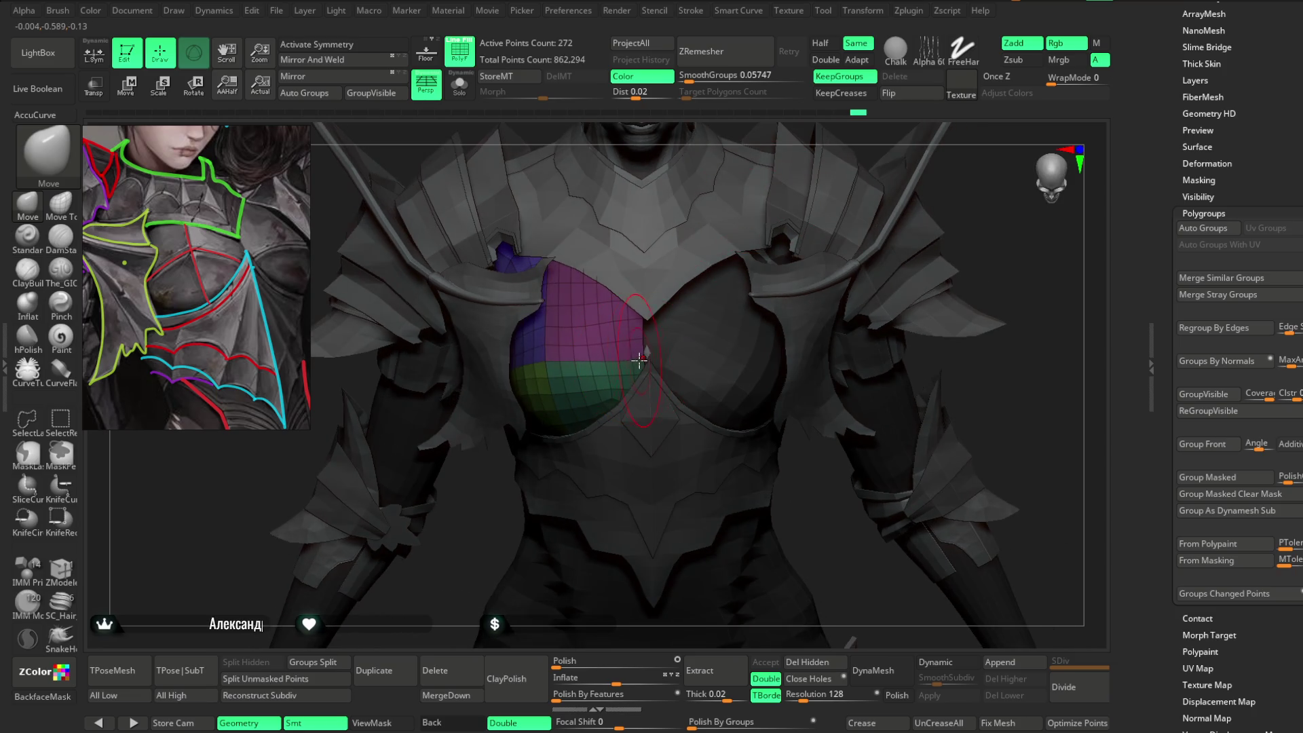
{"action": "left_click_drag", "start_coordinate": [754, 206], "coordinate": [640, 327]}
{"action": "mouse_move", "coordinate": [783, 148]}
{"action": "left_mouse_down"}
{"action": "mouse_move", "coordinate": [618, 327]}
{"action": "mouse_move", "coordinate": [733, 183]}
{"action": "mouse_move", "coordinate": [620, 300]}
{"action": "left_mouse_up"}
{"action": "mouse_move", "coordinate": [745, 197]}
{"action": "left_mouse_down"}
{"action": "mouse_move", "coordinate": [678, 215]}
{"action": "mouse_move", "coordinate": [544, 318]}
{"action": "left_mouse_up"}
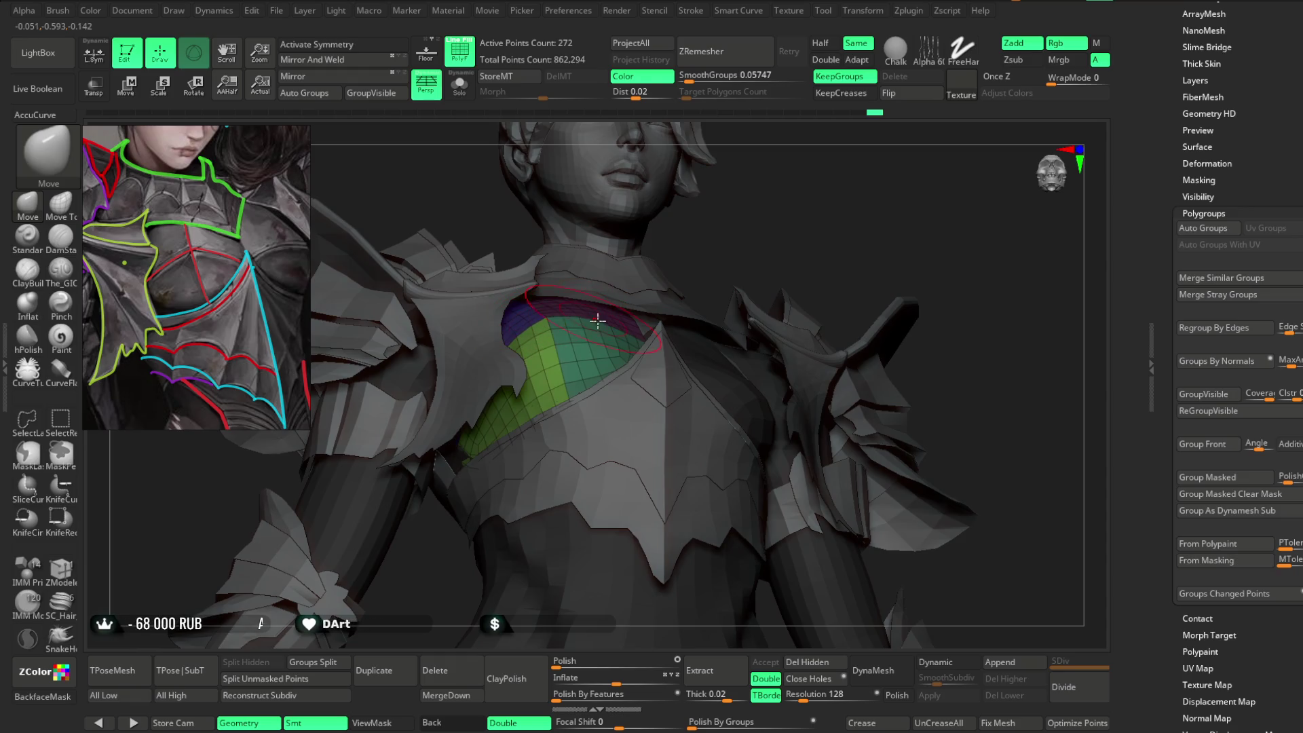
{"action": "left_click_drag", "start_coordinate": [729, 241], "coordinate": [639, 323]}
{"action": "mouse_move", "coordinate": [766, 231]}
{"action": "left_mouse_down"}
{"action": "mouse_move", "coordinate": [800, 247]}
{"action": "mouse_move", "coordinate": [876, 228]}
{"action": "mouse_move", "coordinate": [867, 218]}
{"action": "mouse_move", "coordinate": [834, 265]}
{"action": "mouse_move", "coordinate": [846, 247]}
{"action": "mouse_move", "coordinate": [823, 247]}
{"action": "mouse_move", "coordinate": [867, 238]}
{"action": "mouse_move", "coordinate": [872, 181]}
{"action": "mouse_move", "coordinate": [867, 196]}
{"action": "mouse_move", "coordinate": [902, 174]}
{"action": "mouse_move", "coordinate": [719, 212]}
{"action": "left_mouse_up"}
{"action": "key", "text": "shift+f"}
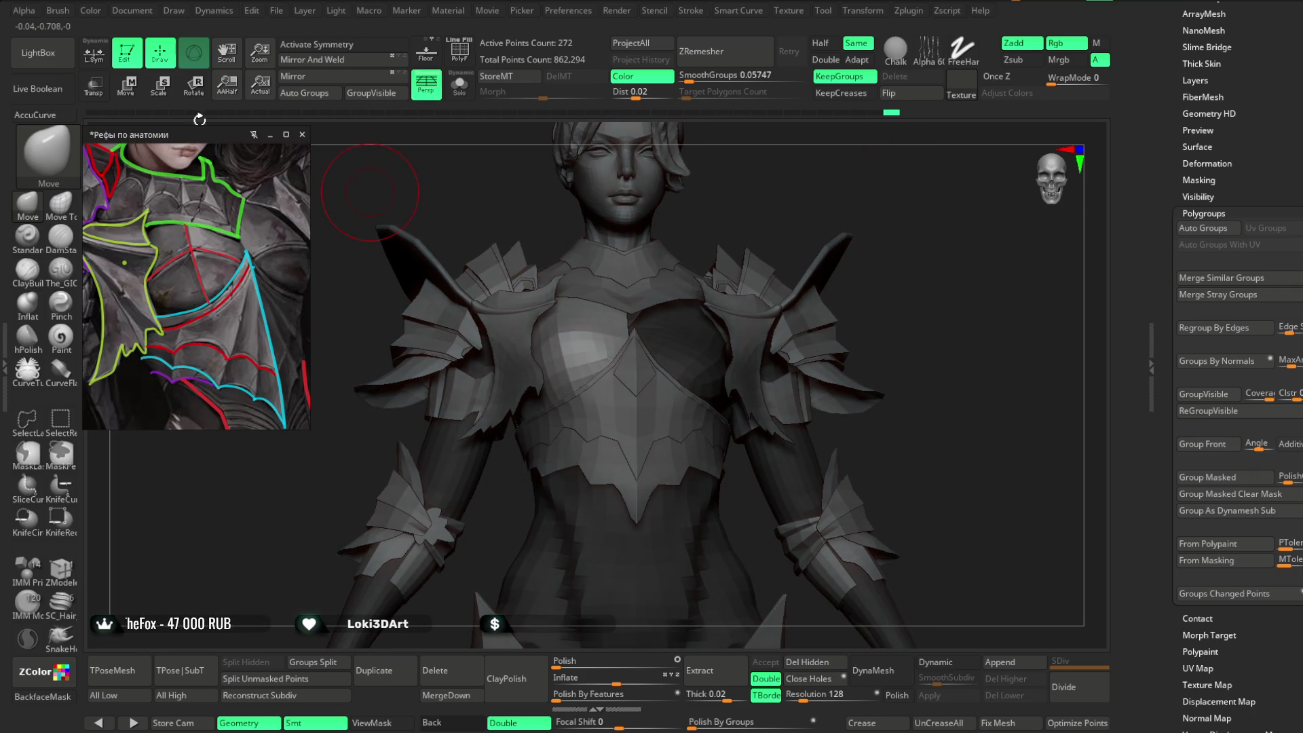
Rotate the plate slightly around its vertical axis with the Transpose gizmo.
{"action": "key", "text": "w"}
{"action": "scroll", "coordinate": [641, 320], "scroll_direction": "up", "scroll_amount": 2}
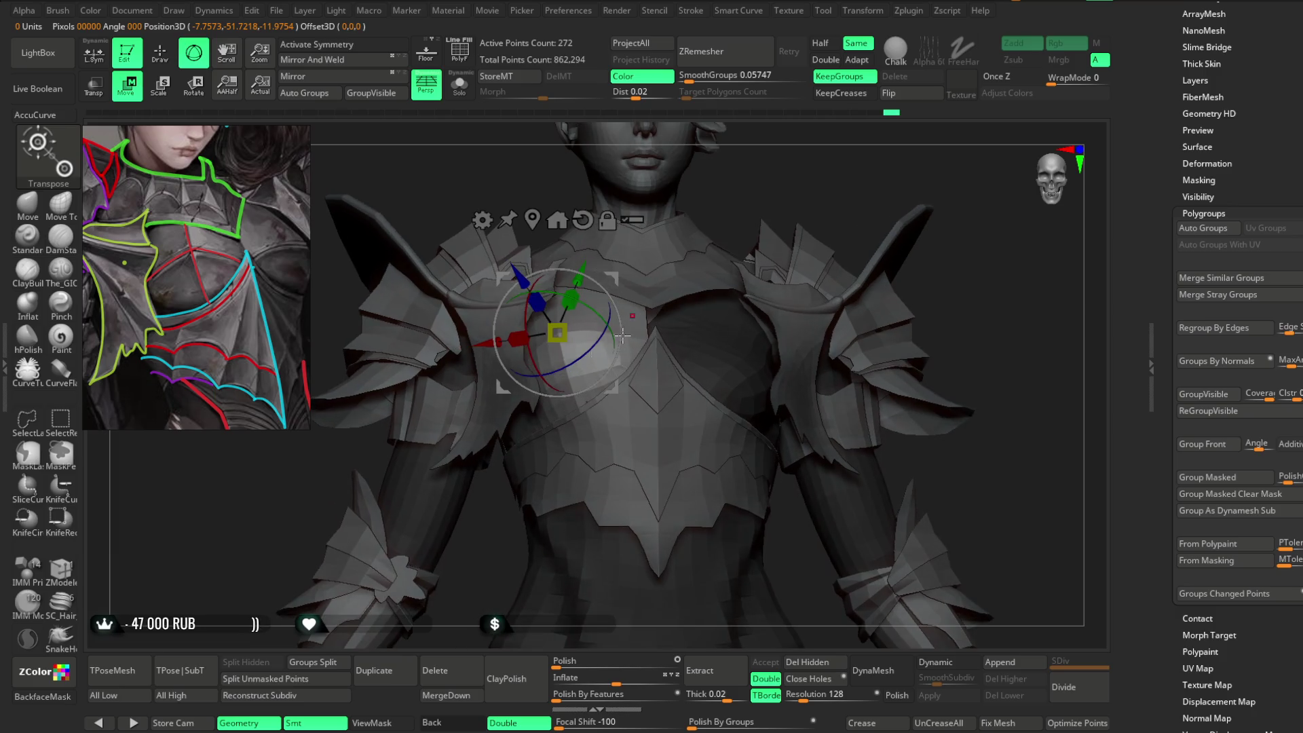
{"action": "left_click_drag", "start_coordinate": [606, 292], "coordinate": [615, 309]}
{"action": "mouse_move", "coordinate": [780, 184]}
{"action": "left_mouse_down"}
{"action": "mouse_move", "coordinate": [757, 178]}
{"action": "mouse_move", "coordinate": [777, 166]}
{"action": "mouse_move", "coordinate": [712, 186]}
{"action": "mouse_move", "coordinate": [659, 227]}
{"action": "left_mouse_up"}
Turn PolyF back on and switch to the Move brush, viewing the chest from several angles.
{"action": "left_click", "coordinate": [460, 48]}
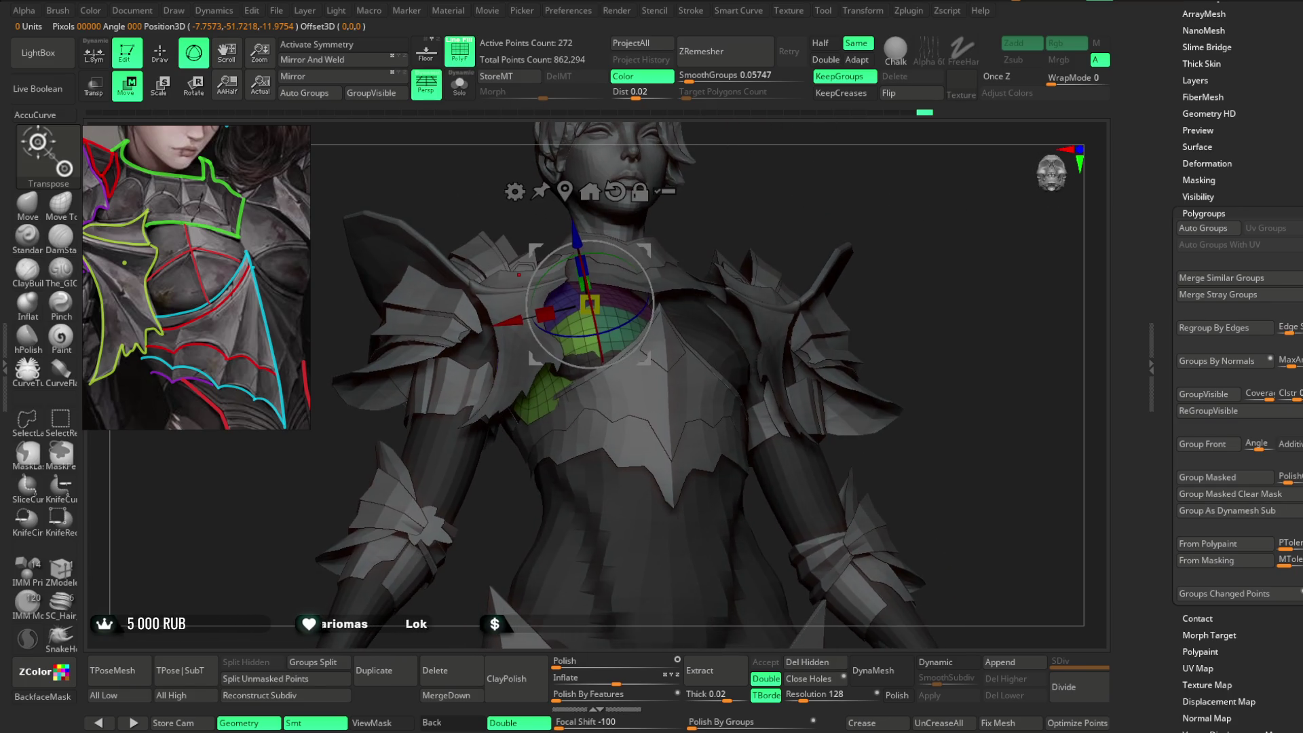
{"action": "key", "text": "q"}
{"action": "mouse_move", "coordinate": [801, 176]}
{"action": "left_mouse_down"}
{"action": "mouse_move", "coordinate": [750, 204]}
{"action": "mouse_move", "coordinate": [598, 360]}
{"action": "left_mouse_up"}
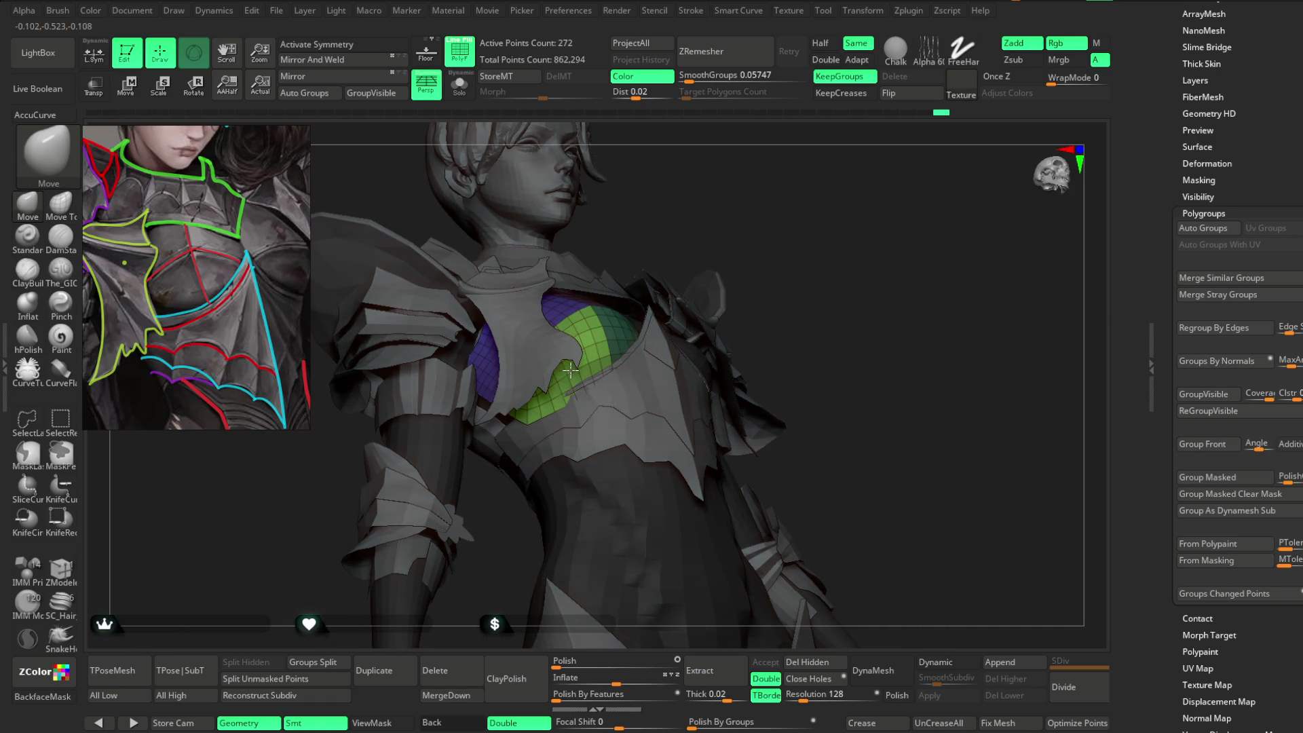
{"action": "key", "text": "space"}
{"action": "mouse_move", "coordinate": [644, 299]}
{"action": "left_mouse_down"}
{"action": "mouse_move", "coordinate": [651, 377]}
{"action": "mouse_move", "coordinate": [720, 314]}
{"action": "mouse_move", "coordinate": [577, 363]}
{"action": "left_mouse_up"}
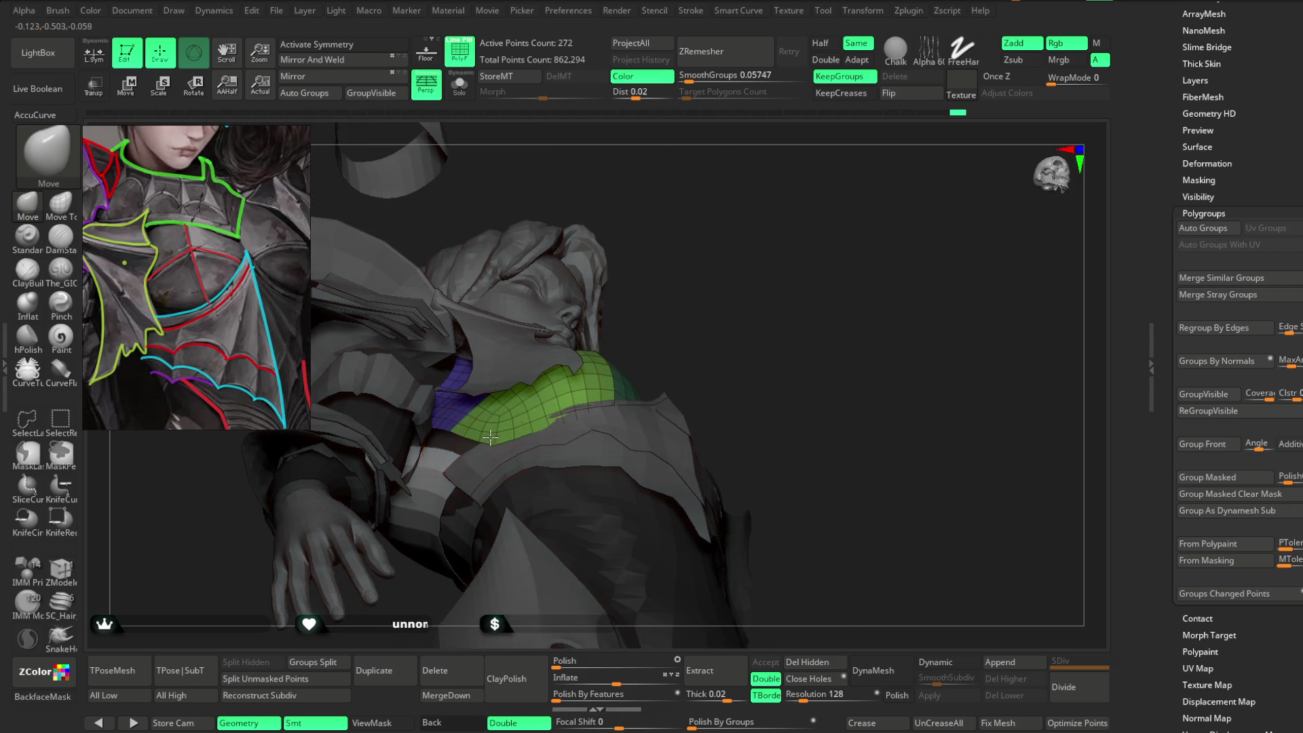
{"action": "mouse_move", "coordinate": [617, 334]}
{"action": "left_mouse_down"}
{"action": "mouse_move", "coordinate": [634, 332]}
{"action": "mouse_move", "coordinate": [518, 424]}
{"action": "left_mouse_up"}
{"action": "left_click_drag", "start_coordinate": [649, 322], "coordinate": [511, 429]}
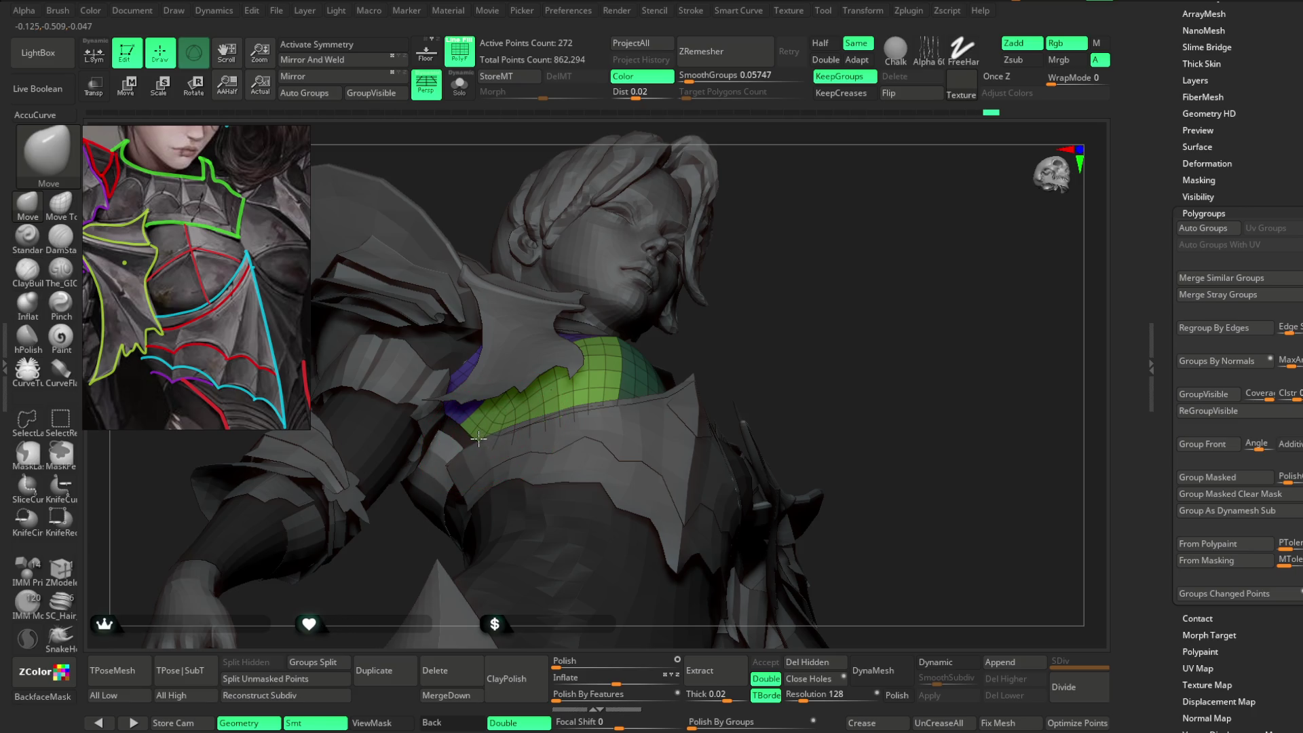
{"action": "left_click_drag", "start_coordinate": [625, 358], "coordinate": [579, 426]}
{"action": "mouse_move", "coordinate": [691, 306]}
{"action": "left_mouse_down"}
{"action": "mouse_move", "coordinate": [704, 285]}
{"action": "mouse_move", "coordinate": [562, 392]}
{"action": "left_mouse_up"}
{"action": "left_click_drag", "start_coordinate": [479, 396], "coordinate": [502, 365]}
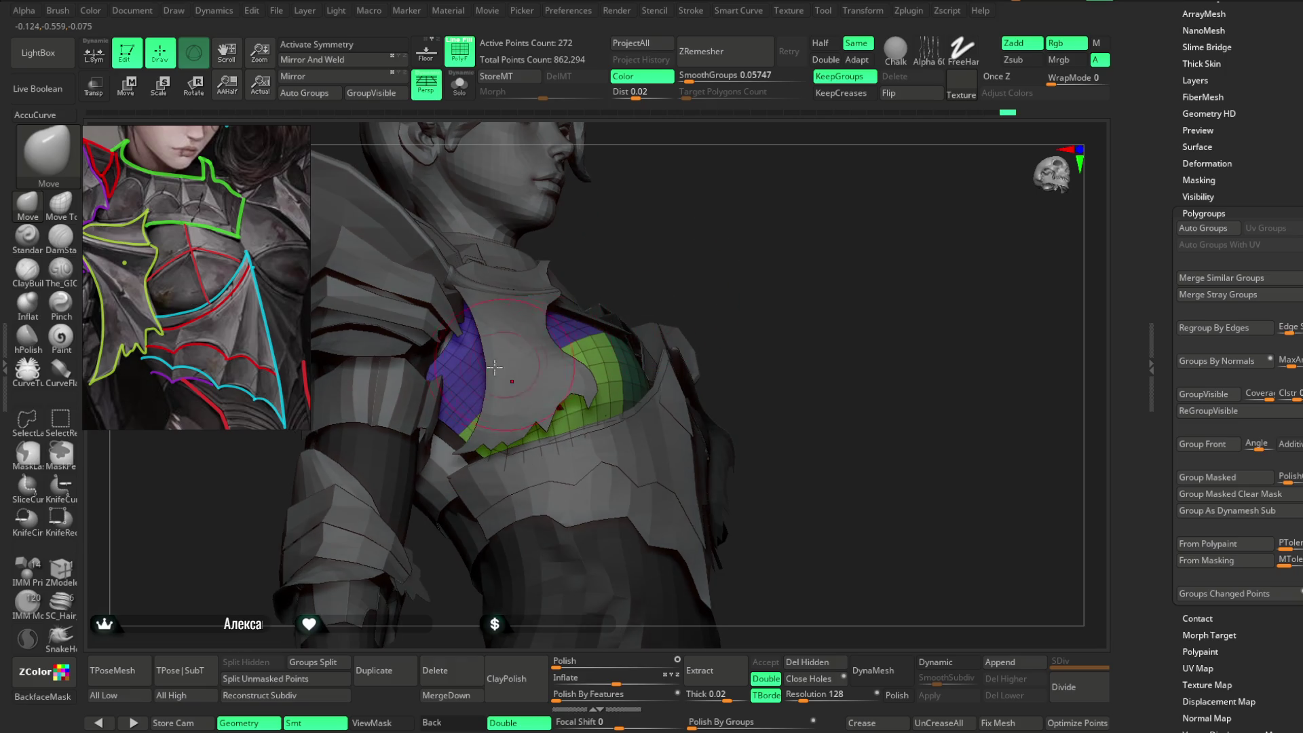
{"action": "mouse_move", "coordinate": [636, 267]}
{"action": "left_mouse_down"}
{"action": "mouse_move", "coordinate": [611, 319]}
{"action": "mouse_move", "coordinate": [652, 245]}
{"action": "mouse_move", "coordinate": [415, 372]}
{"action": "left_mouse_up"}
Solo the purple-and-green plate and spin it to a new angle.
{"action": "left_click", "coordinate": [460, 85]}
{"action": "mouse_move", "coordinate": [640, 204]}
{"action": "left_mouse_down"}
{"action": "mouse_move", "coordinate": [426, 392]}
{"action": "mouse_move", "coordinate": [440, 401]}
{"action": "left_mouse_up"}
{"action": "mouse_move", "coordinate": [447, 328]}
{"action": "left_mouse_down"}
{"action": "mouse_move", "coordinate": [543, 258]}
{"action": "mouse_move", "coordinate": [633, 215]}
{"action": "mouse_move", "coordinate": [678, 239]}
{"action": "mouse_move", "coordinate": [688, 296]}
{"action": "left_mouse_up"}
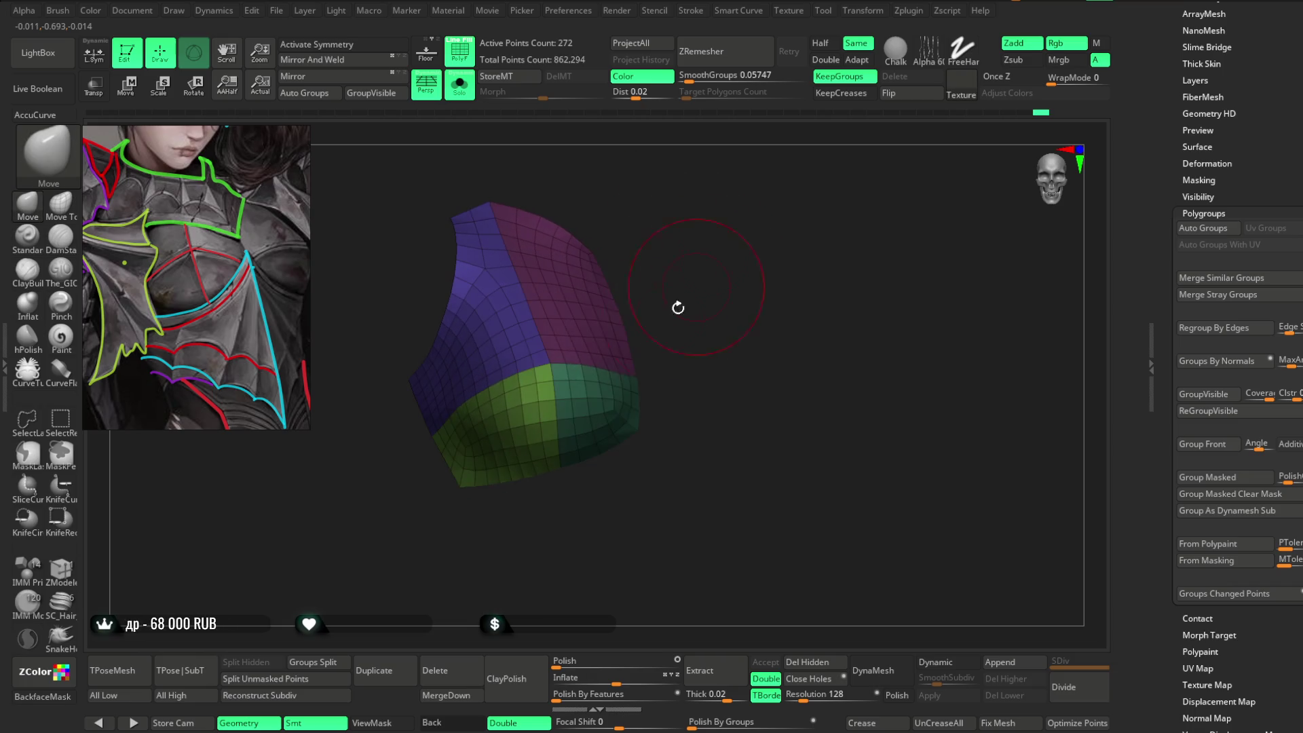
{"action": "key", "text": "space"}
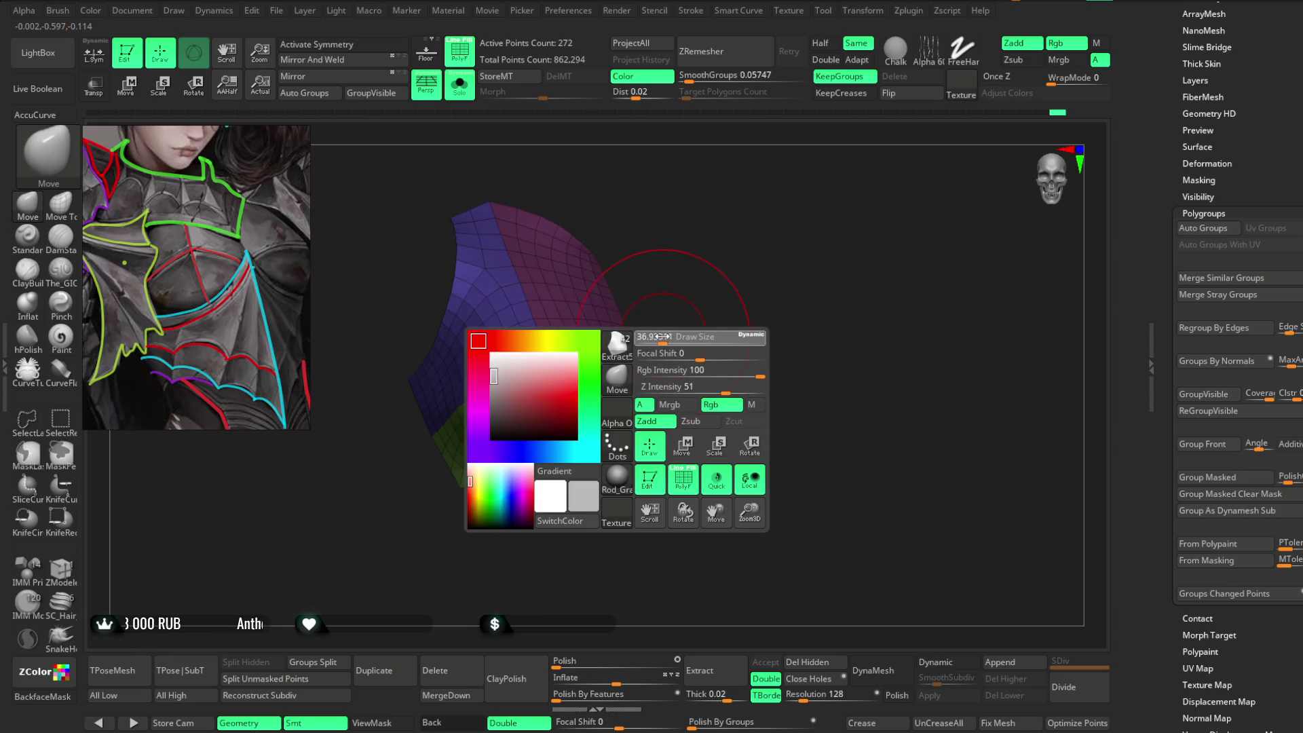
{"action": "mouse_move", "coordinate": [541, 432]}
{"action": "left_mouse_down"}
{"action": "mouse_move", "coordinate": [640, 370]}
{"action": "mouse_move", "coordinate": [623, 385]}
{"action": "mouse_move", "coordinate": [674, 279]}
{"action": "mouse_move", "coordinate": [666, 226]}
{"action": "mouse_move", "coordinate": [618, 340]}
{"action": "mouse_move", "coordinate": [698, 276]}
{"action": "mouse_move", "coordinate": [693, 320]}
{"action": "mouse_move", "coordinate": [523, 215]}
{"action": "left_mouse_up"}
{"action": "left_click", "coordinate": [464, 90]}
{"action": "mouse_move", "coordinate": [864, 235]}
{"action": "left_mouse_down"}
{"action": "mouse_move", "coordinate": [864, 201]}
{"action": "mouse_move", "coordinate": [884, 217]}
{"action": "left_mouse_up"}
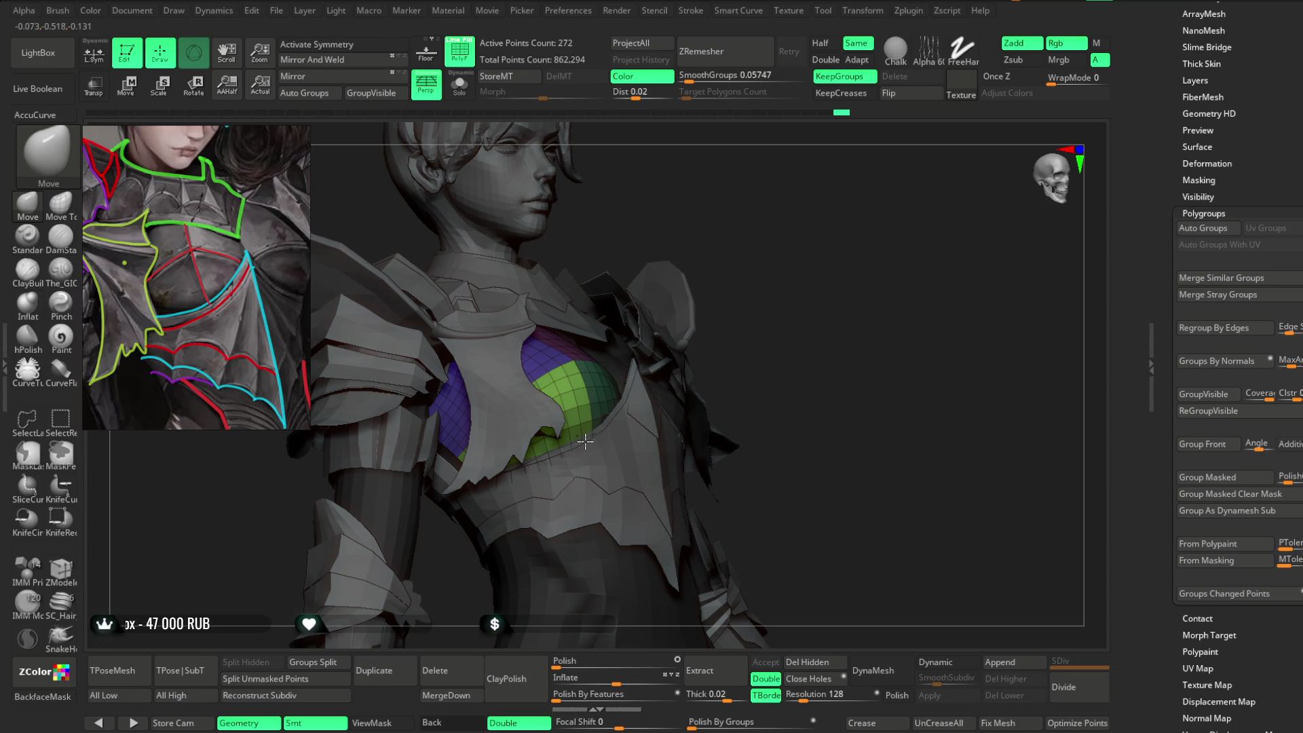
{"action": "left_click_drag", "start_coordinate": [769, 291], "coordinate": [617, 411]}
{"action": "mouse_move", "coordinate": [858, 199]}
{"action": "left_mouse_down"}
{"action": "mouse_move", "coordinate": [843, 183]}
{"action": "mouse_move", "coordinate": [831, 210]}
{"action": "mouse_move", "coordinate": [693, 292]}
{"action": "left_mouse_up"}
{"action": "mouse_move", "coordinate": [639, 342]}
{"action": "left_mouse_down"}
{"action": "mouse_move", "coordinate": [658, 262]}
{"action": "mouse_move", "coordinate": [639, 280]}
{"action": "left_mouse_up"}
{"action": "mouse_move", "coordinate": [885, 215]}
{"action": "left_mouse_down"}
{"action": "mouse_move", "coordinate": [641, 299]}
{"action": "mouse_move", "coordinate": [651, 198]}
{"action": "mouse_move", "coordinate": [861, 177]}
{"action": "mouse_move", "coordinate": [829, 194]}
{"action": "left_mouse_up"}
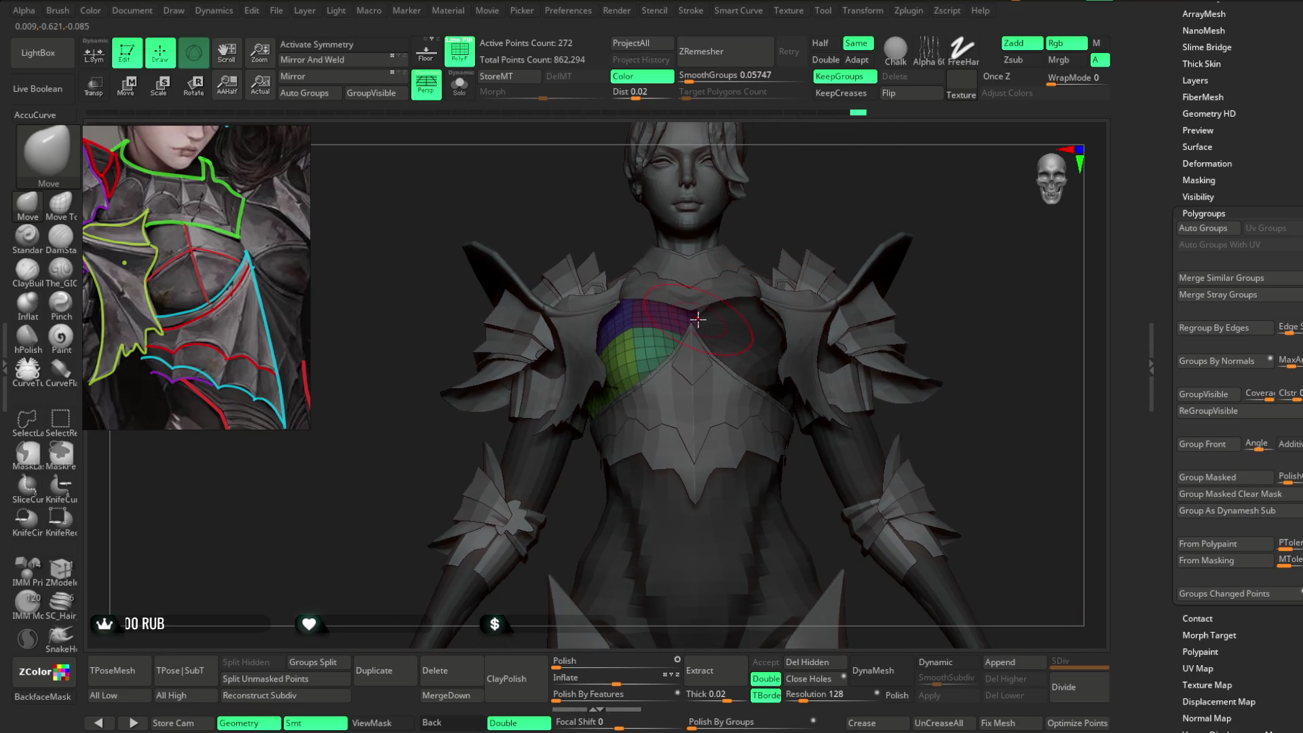
{"action": "left_click_drag", "start_coordinate": [720, 289], "coordinate": [582, 167]}
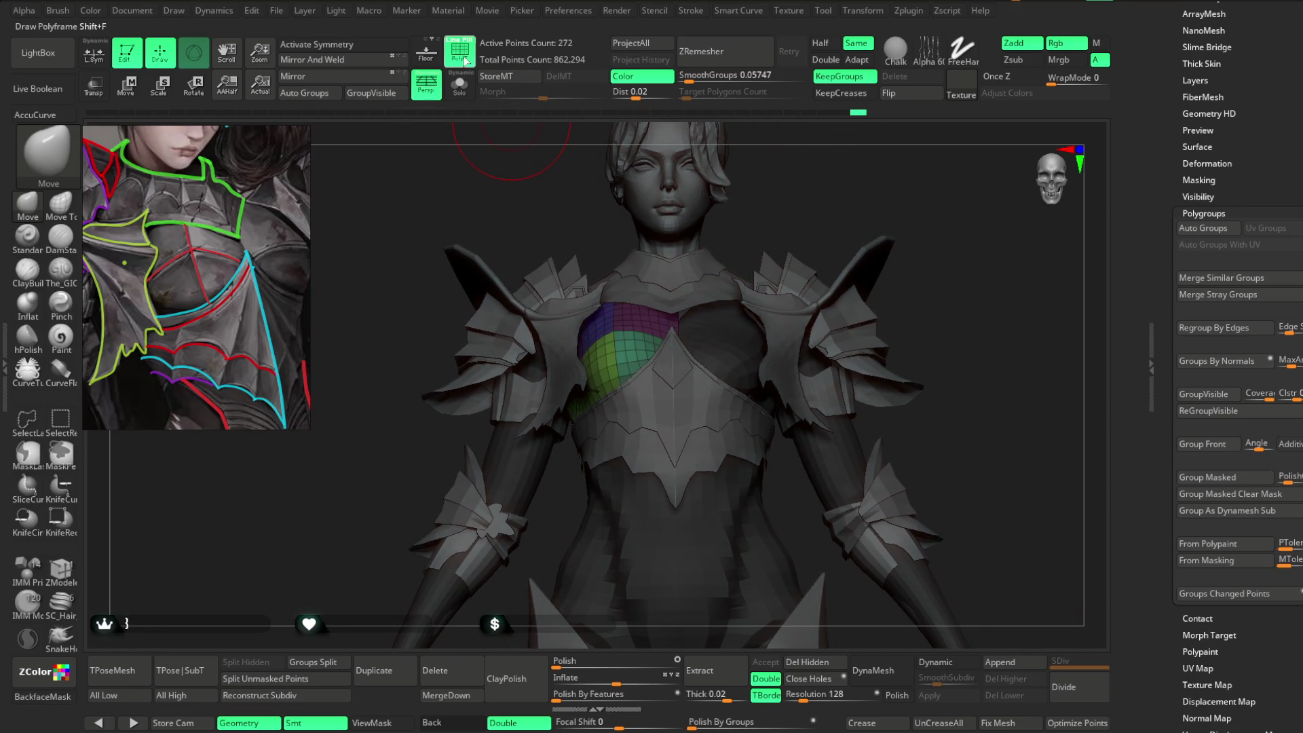
{"action": "left_click", "coordinate": [467, 93]}
{"action": "key", "text": "space"}
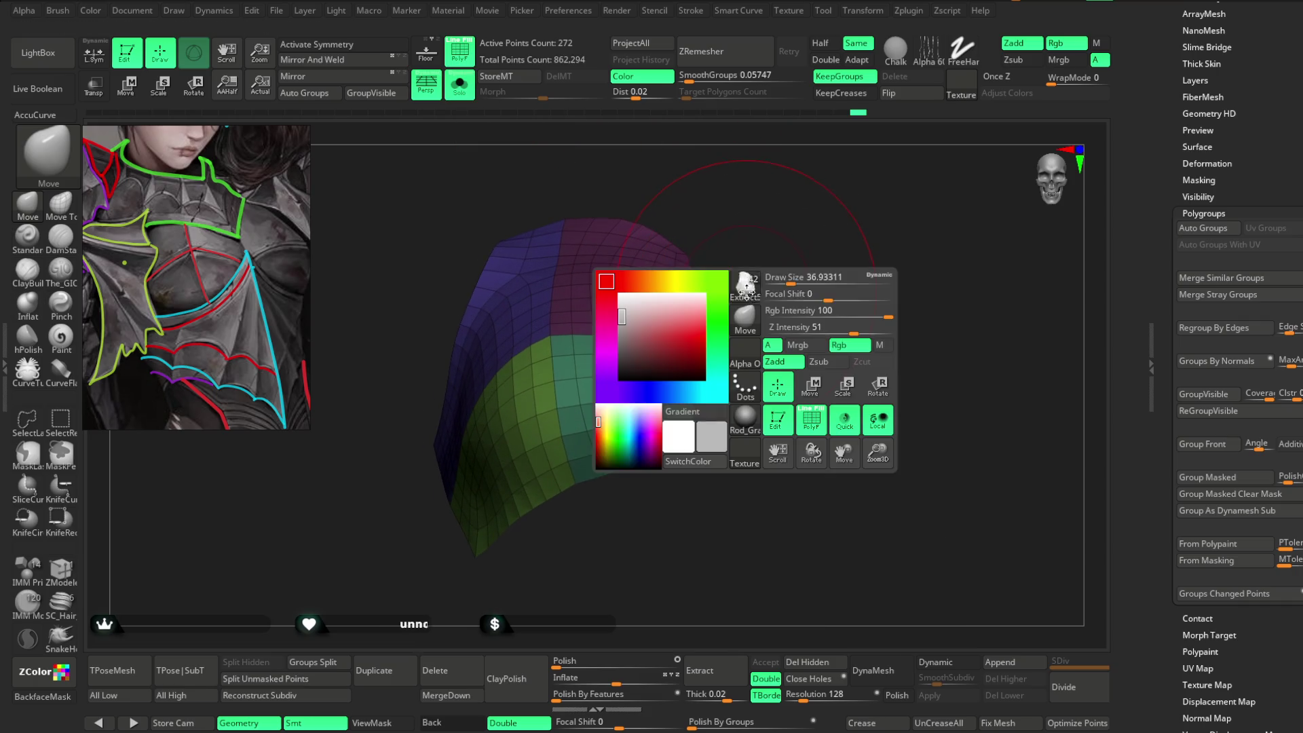
{"action": "mouse_move", "coordinate": [777, 275]}
{"action": "left_mouse_down"}
{"action": "mouse_move", "coordinate": [765, 271]}
{"action": "mouse_move", "coordinate": [742, 318]}
{"action": "left_mouse_up"}
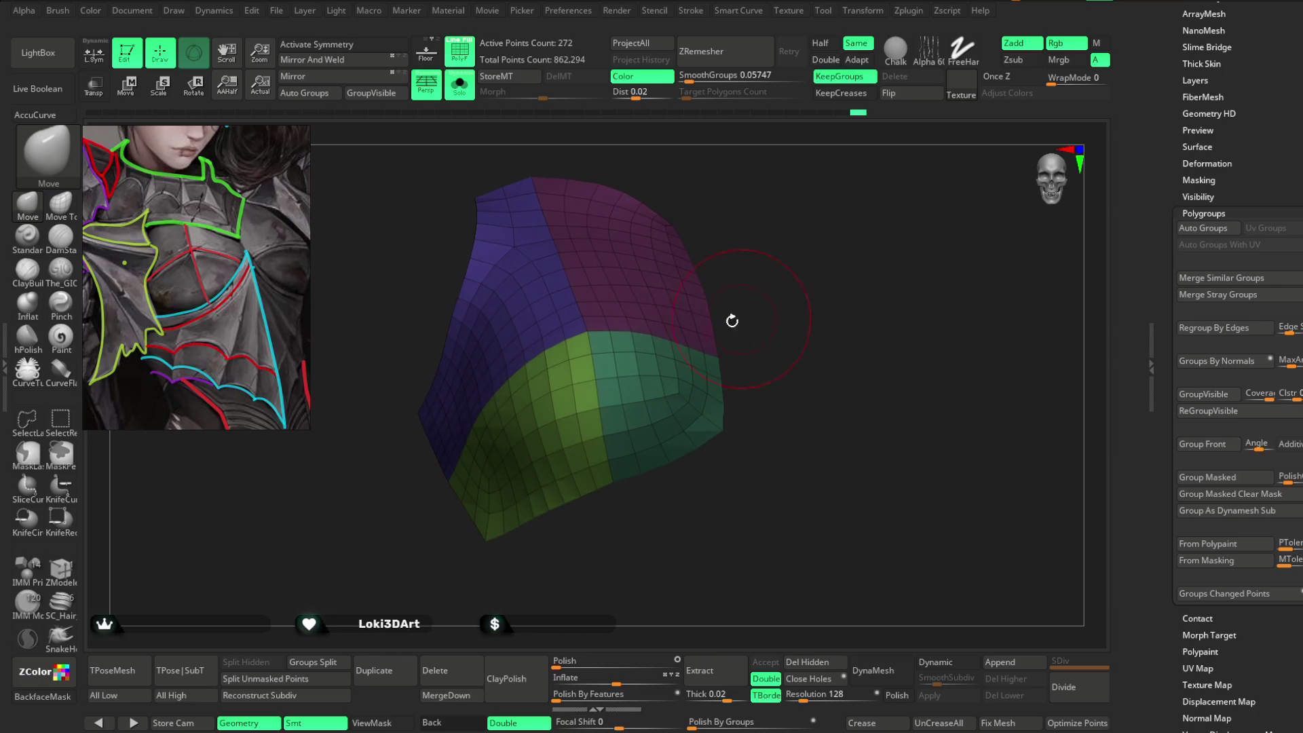
Lasso-hide the plate's unwanted corner and delete it with Del Hidden, leaving 229 points.
{"action": "left_click", "coordinate": [30, 432]}
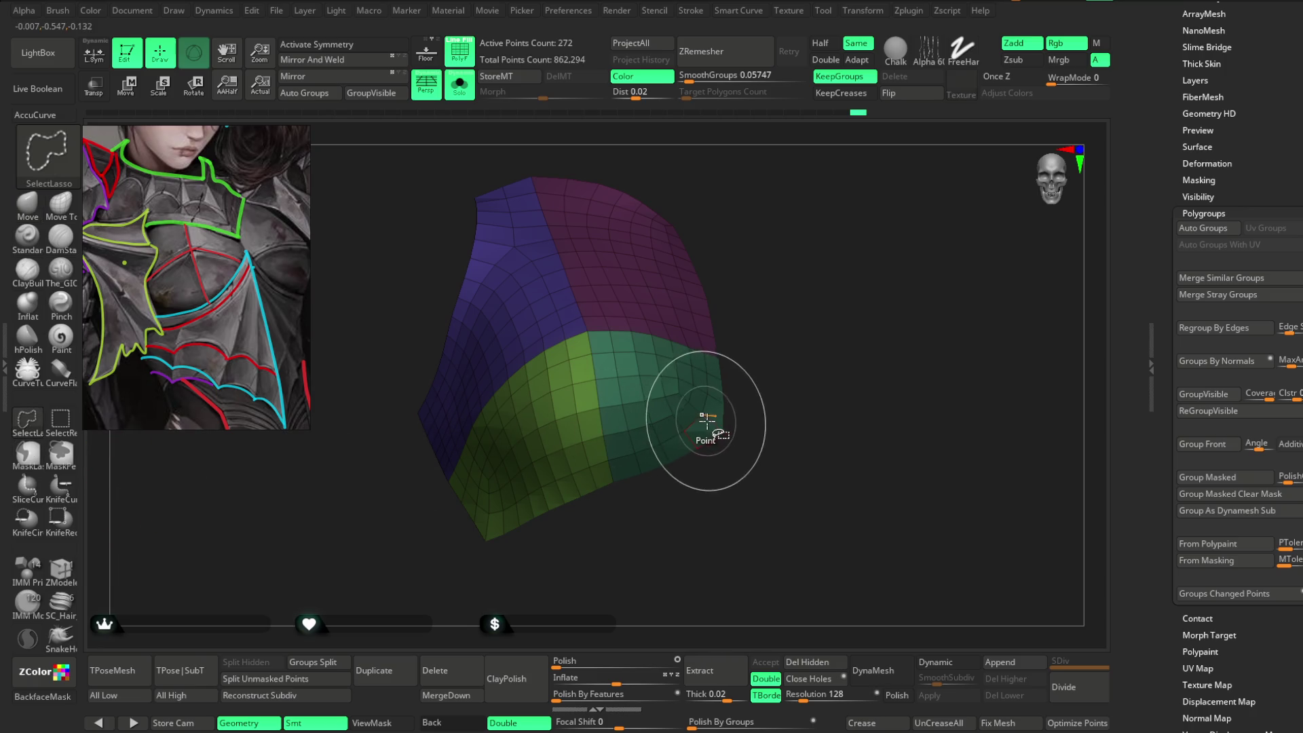
{"action": "left_click_drag", "start_coordinate": [699, 415], "coordinate": [712, 418], "text": "ctrl+shift"}
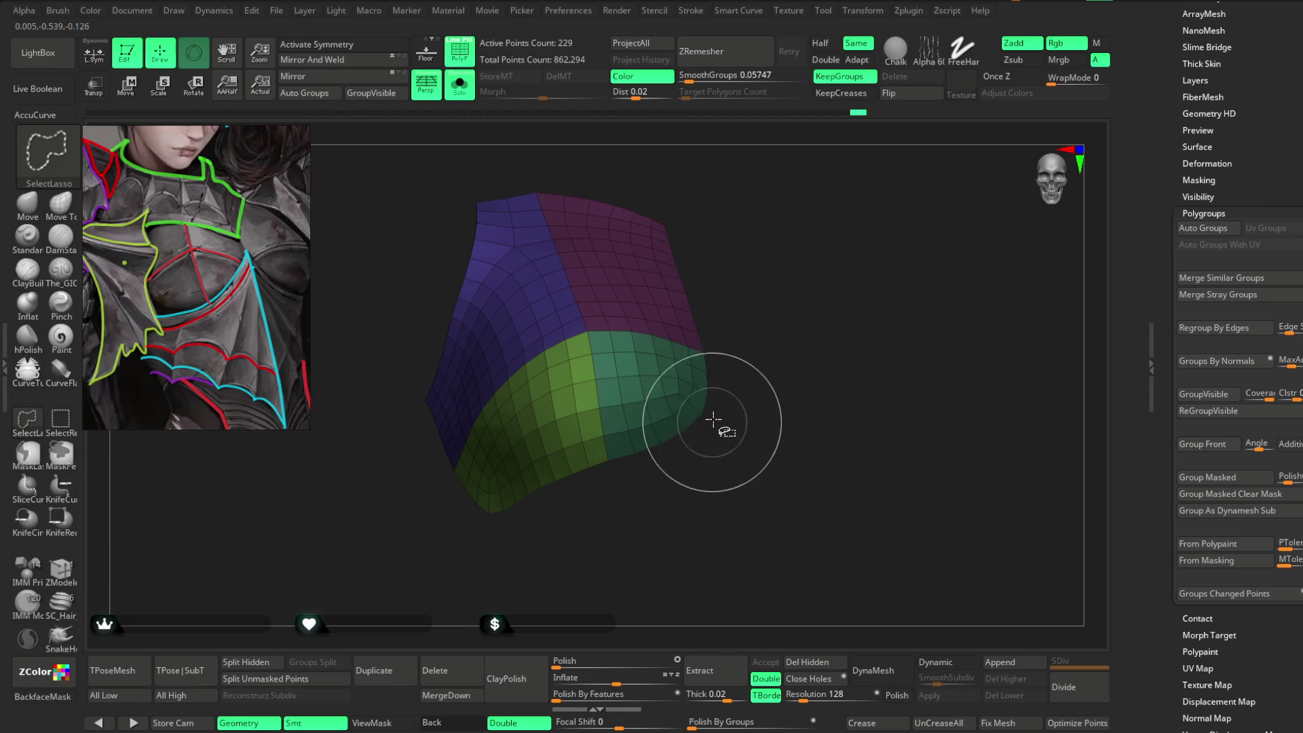
{"action": "left_click", "coordinate": [807, 662]}
{"action": "mouse_move", "coordinate": [800, 425]}
{"action": "left_mouse_down"}
{"action": "mouse_move", "coordinate": [779, 401]}
{"action": "mouse_move", "coordinate": [821, 346]}
{"action": "mouse_move", "coordinate": [821, 389]}
{"action": "mouse_move", "coordinate": [762, 416]}
{"action": "left_mouse_up"}
Inspect the trimmed plate from several sides, then turn Solo off to show the full character.
{"action": "key", "text": "space"}
{"action": "left_click_drag", "start_coordinate": [556, 482], "coordinate": [584, 511]}
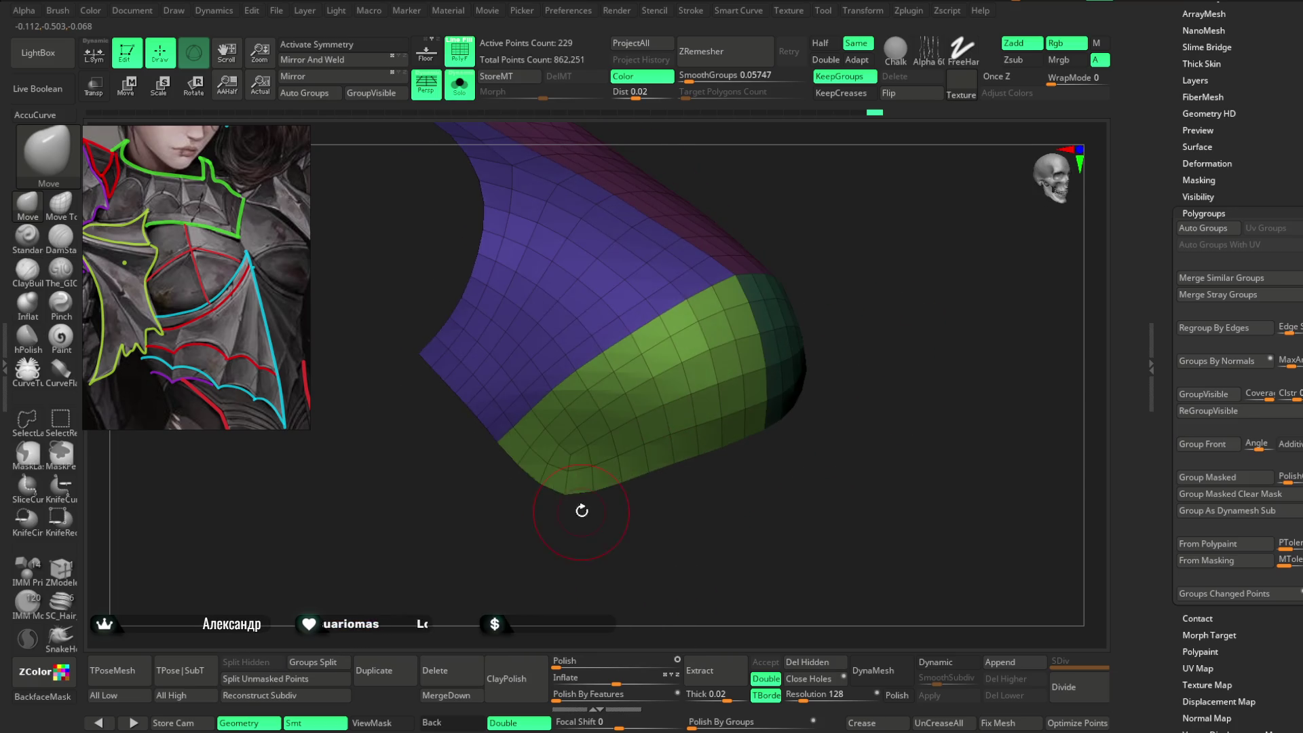
{"action": "key", "text": "space"}
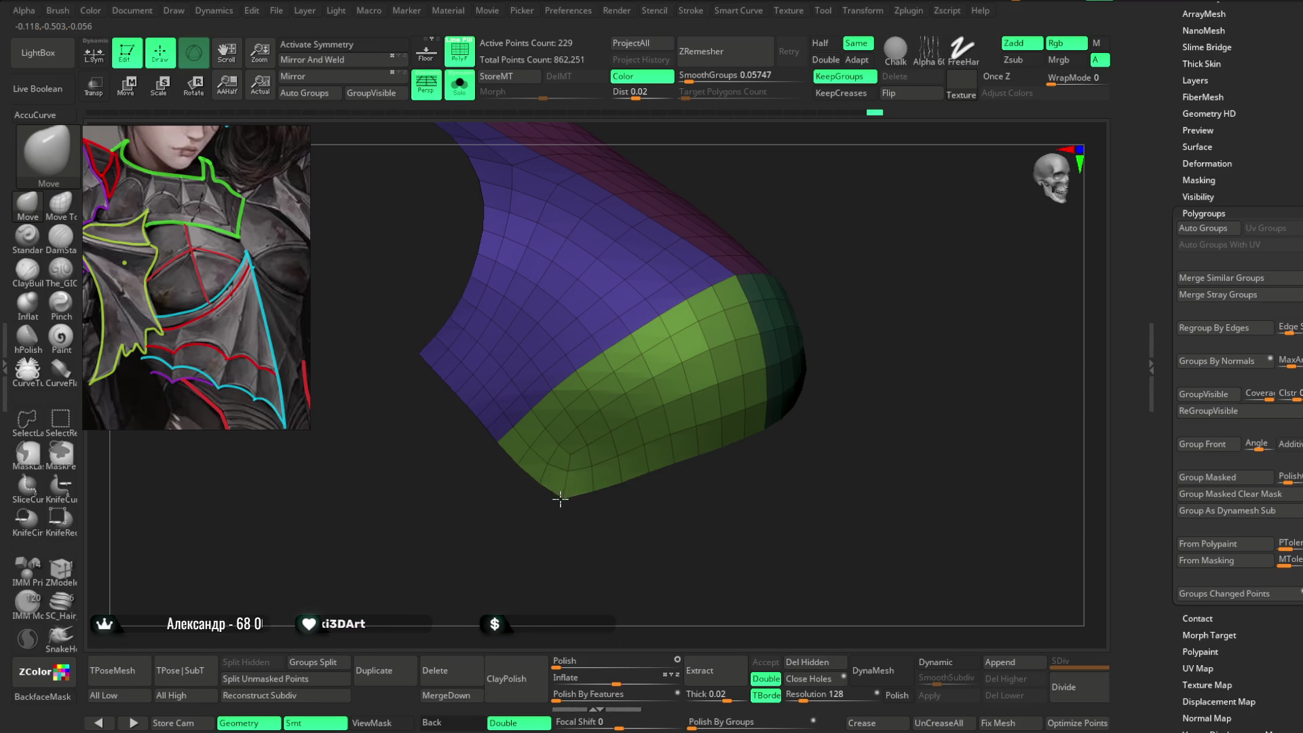
{"action": "mouse_move", "coordinate": [503, 518]}
{"action": "left_mouse_down"}
{"action": "mouse_move", "coordinate": [527, 512]}
{"action": "mouse_move", "coordinate": [801, 250]}
{"action": "mouse_move", "coordinate": [750, 233]}
{"action": "mouse_move", "coordinate": [721, 271]}
{"action": "mouse_move", "coordinate": [767, 256]}
{"action": "mouse_move", "coordinate": [678, 331]}
{"action": "left_mouse_up"}
{"action": "key", "text": "space"}
{"action": "mouse_move", "coordinate": [713, 237]}
{"action": "left_mouse_down"}
{"action": "mouse_move", "coordinate": [739, 224]}
{"action": "mouse_move", "coordinate": [597, 214]}
{"action": "mouse_move", "coordinate": [654, 255]}
{"action": "mouse_move", "coordinate": [632, 258]}
{"action": "mouse_move", "coordinate": [684, 218]}
{"action": "mouse_move", "coordinate": [644, 165]}
{"action": "left_mouse_up"}
{"action": "left_click", "coordinate": [459, 85]}
{"action": "mouse_move", "coordinate": [900, 193]}
{"action": "left_mouse_down"}
{"action": "mouse_move", "coordinate": [907, 163]}
{"action": "mouse_move", "coordinate": [907, 198]}
{"action": "mouse_move", "coordinate": [881, 227]}
{"action": "mouse_move", "coordinate": [867, 338]}
{"action": "mouse_move", "coordinate": [919, 206]}
{"action": "mouse_move", "coordinate": [919, 241]}
{"action": "mouse_move", "coordinate": [657, 391]}
{"action": "left_mouse_up"}
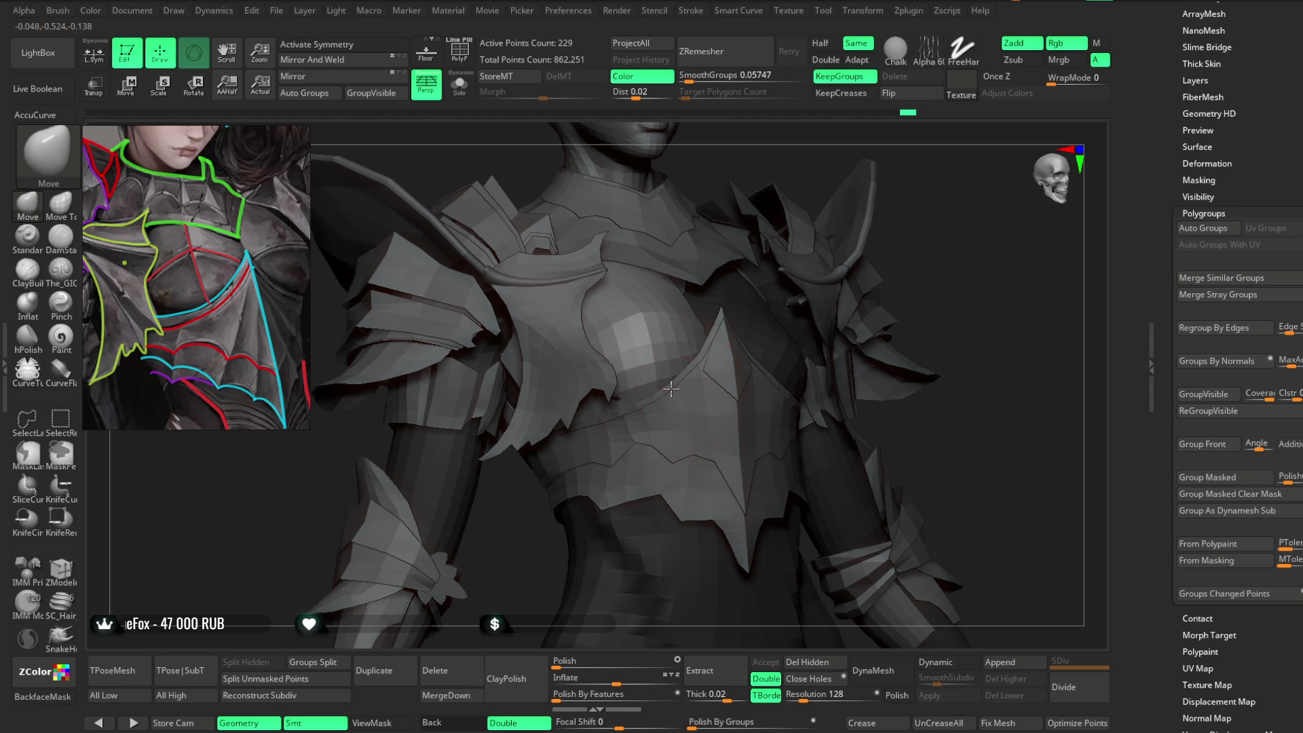
Orbit around the chest armour to inspect the plate from front, side and low angles.
{"action": "mouse_move", "coordinate": [854, 258]}
{"action": "left_mouse_down"}
{"action": "mouse_move", "coordinate": [691, 357]}
{"action": "mouse_move", "coordinate": [719, 319]}
{"action": "mouse_move", "coordinate": [705, 308]}
{"action": "left_mouse_up"}
{"action": "mouse_move", "coordinate": [574, 501]}
{"action": "left_mouse_down"}
{"action": "mouse_move", "coordinate": [573, 442]}
{"action": "mouse_move", "coordinate": [573, 495]}
{"action": "mouse_move", "coordinate": [716, 247]}
{"action": "left_mouse_up"}
{"action": "mouse_move", "coordinate": [550, 502]}
{"action": "left_mouse_down"}
{"action": "mouse_move", "coordinate": [625, 437]}
{"action": "mouse_move", "coordinate": [585, 442]}
{"action": "left_mouse_up"}
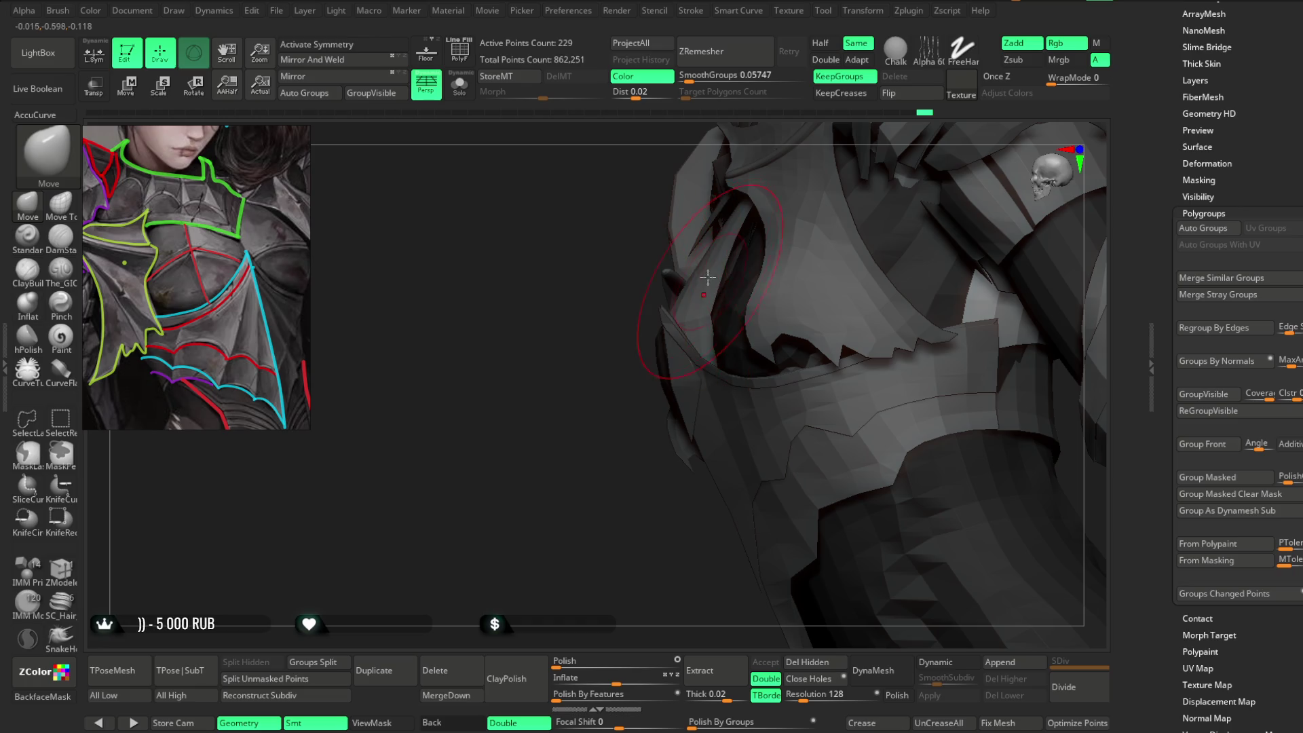
{"action": "mouse_move", "coordinate": [740, 215]}
{"action": "left_mouse_down"}
{"action": "mouse_move", "coordinate": [619, 450]}
{"action": "mouse_move", "coordinate": [657, 386]}
{"action": "mouse_move", "coordinate": [1004, 161]}
{"action": "mouse_move", "coordinate": [865, 224]}
{"action": "mouse_move", "coordinate": [911, 173]}
{"action": "mouse_move", "coordinate": [939, 238]}
{"action": "mouse_move", "coordinate": [759, 228]}
{"action": "left_mouse_up"}
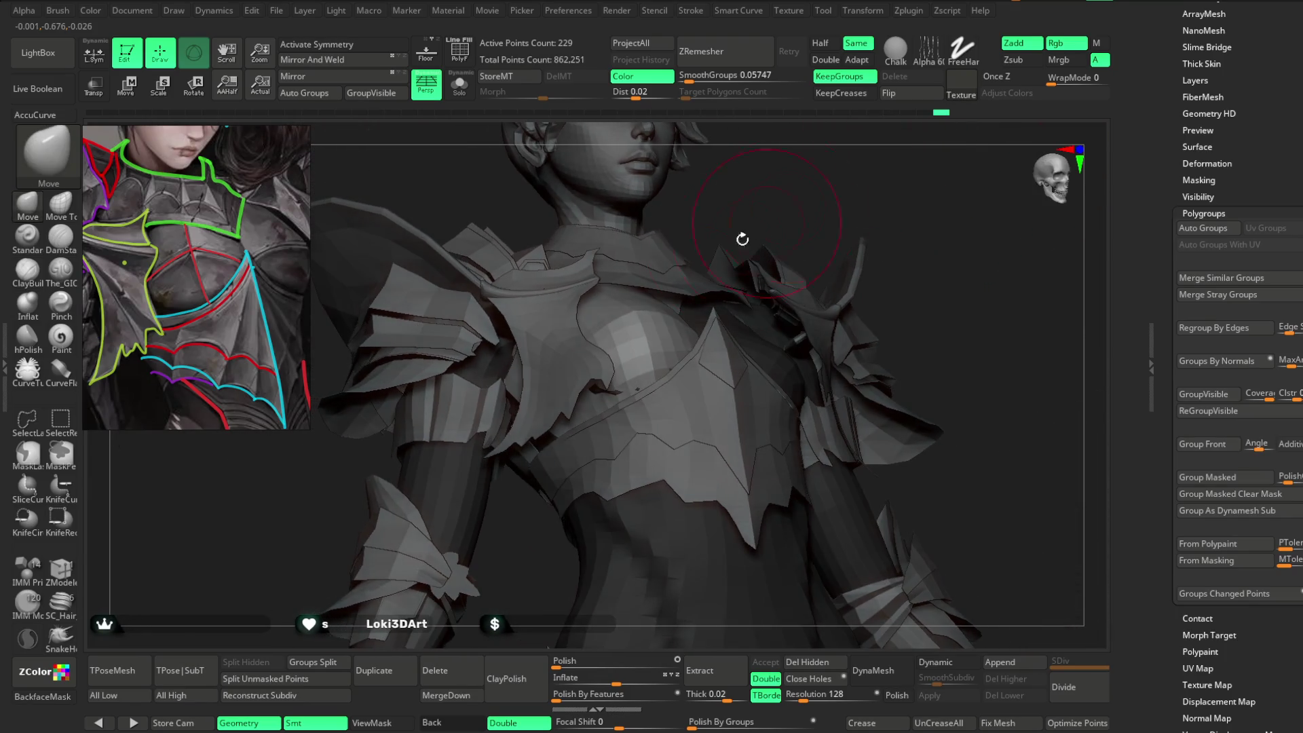
{"action": "left_click_drag", "start_coordinate": [618, 297], "coordinate": [671, 299]}
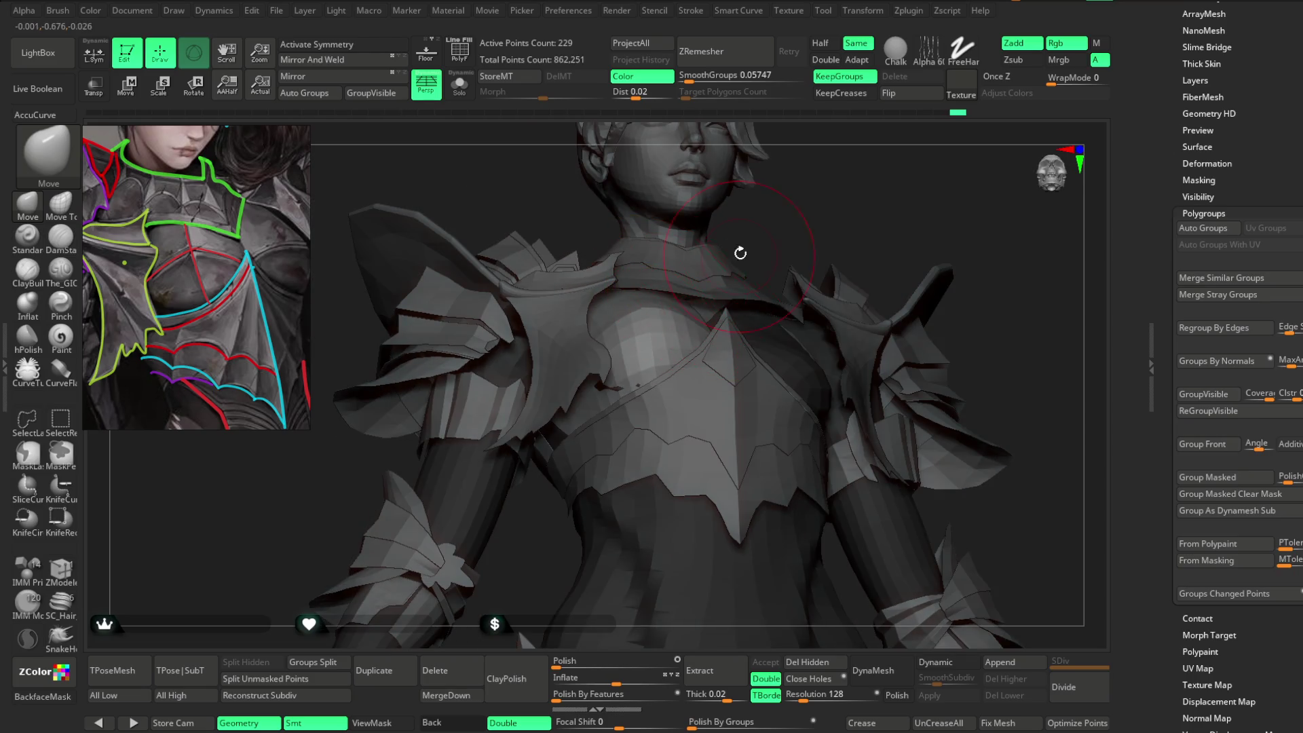
{"action": "left_click_drag", "start_coordinate": [700, 266], "coordinate": [677, 288]}
{"action": "mouse_move", "coordinate": [698, 224]}
{"action": "left_mouse_down"}
{"action": "mouse_move", "coordinate": [829, 212]}
{"action": "mouse_move", "coordinate": [630, 302]}
{"action": "left_mouse_up"}
Check the plate in Solo, then Mirror And Weld it, doubling it to 458 points.
{"action": "left_click", "coordinate": [460, 85]}
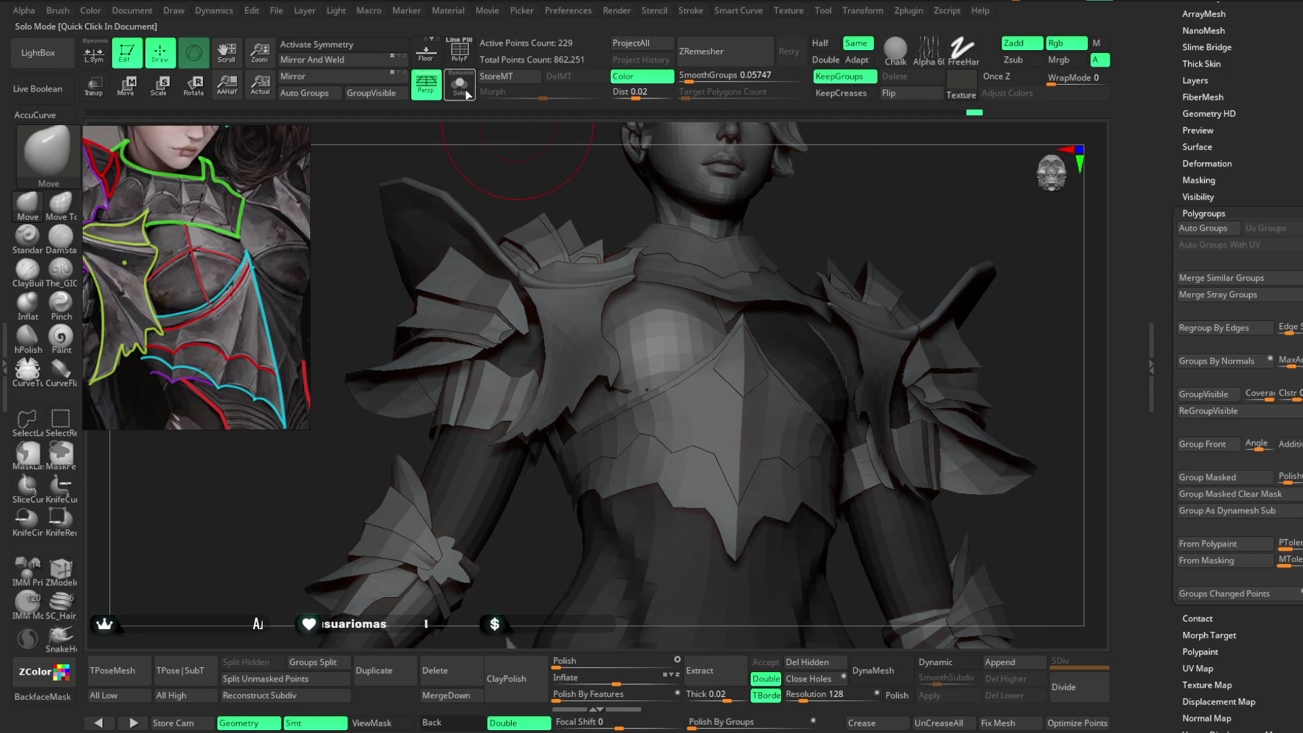
{"action": "mouse_move", "coordinate": [699, 254]}
{"action": "left_mouse_down"}
{"action": "mouse_move", "coordinate": [747, 230]}
{"action": "mouse_move", "coordinate": [625, 275]}
{"action": "left_mouse_up"}
{"action": "mouse_move", "coordinate": [663, 232]}
{"action": "left_mouse_down"}
{"action": "mouse_move", "coordinate": [599, 273]}
{"action": "mouse_move", "coordinate": [683, 192]}
{"action": "mouse_move", "coordinate": [742, 195]}
{"action": "mouse_move", "coordinate": [622, 172]}
{"action": "left_mouse_up"}
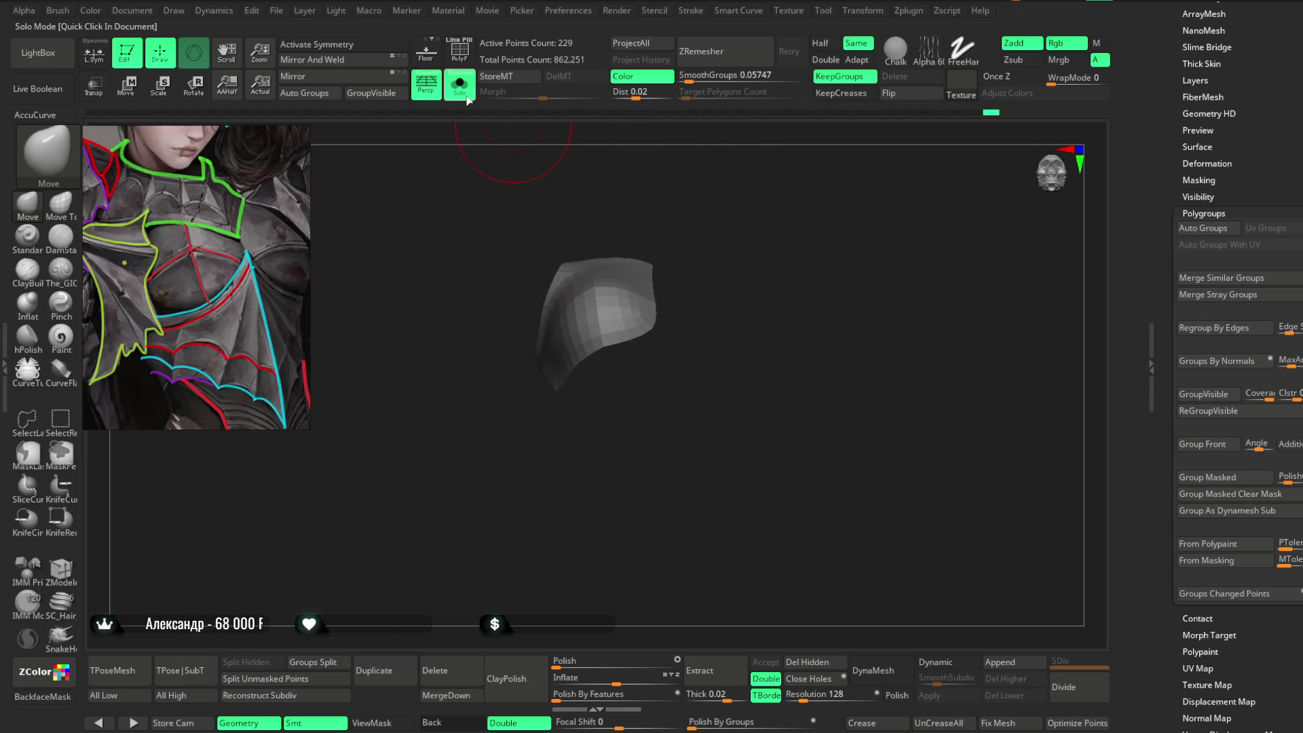
{"action": "left_click", "coordinate": [465, 99]}
{"action": "mouse_move", "coordinate": [878, 189]}
{"action": "left_mouse_down"}
{"action": "mouse_move", "coordinate": [873, 175]}
{"action": "mouse_move", "coordinate": [823, 188]}
{"action": "left_mouse_up"}
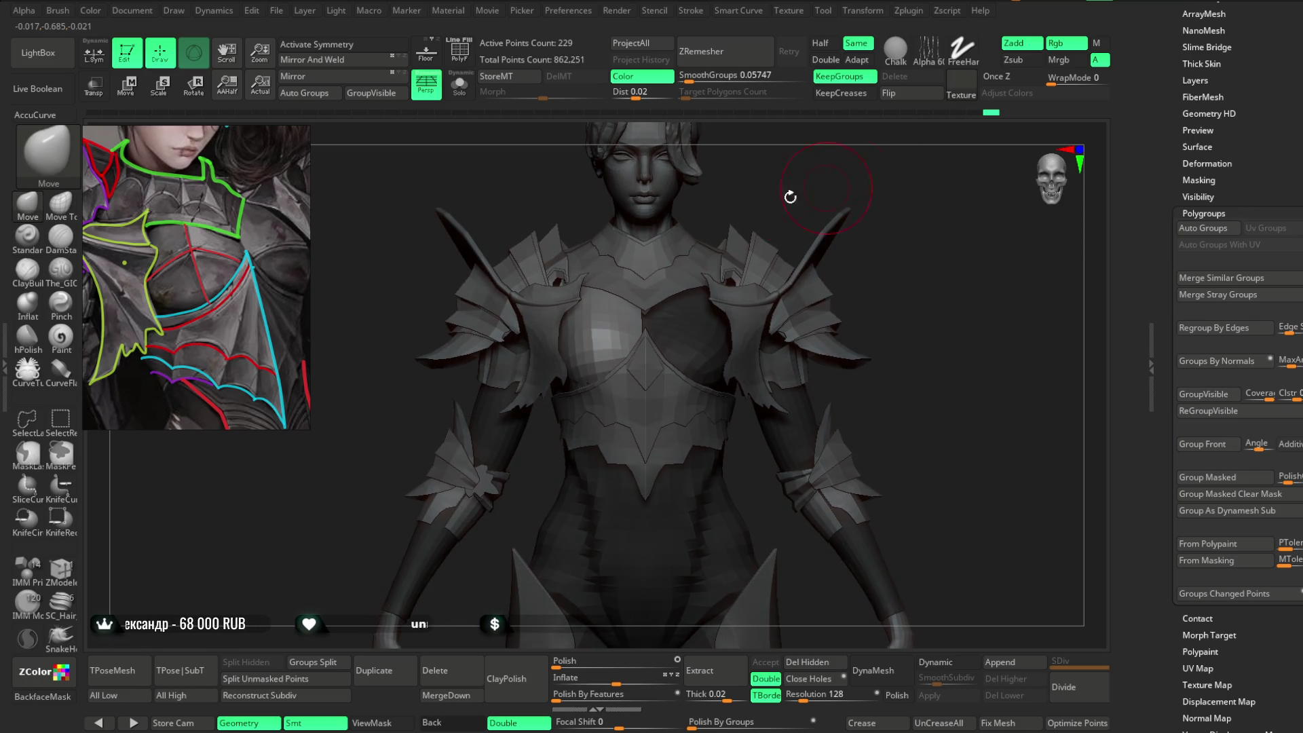
{"action": "left_click", "coordinate": [319, 60]}
{"action": "mouse_move", "coordinate": [747, 170]}
{"action": "left_mouse_down"}
{"action": "mouse_move", "coordinate": [814, 160]}
{"action": "mouse_move", "coordinate": [786, 218]}
{"action": "mouse_move", "coordinate": [787, 272]}
{"action": "left_mouse_up"}
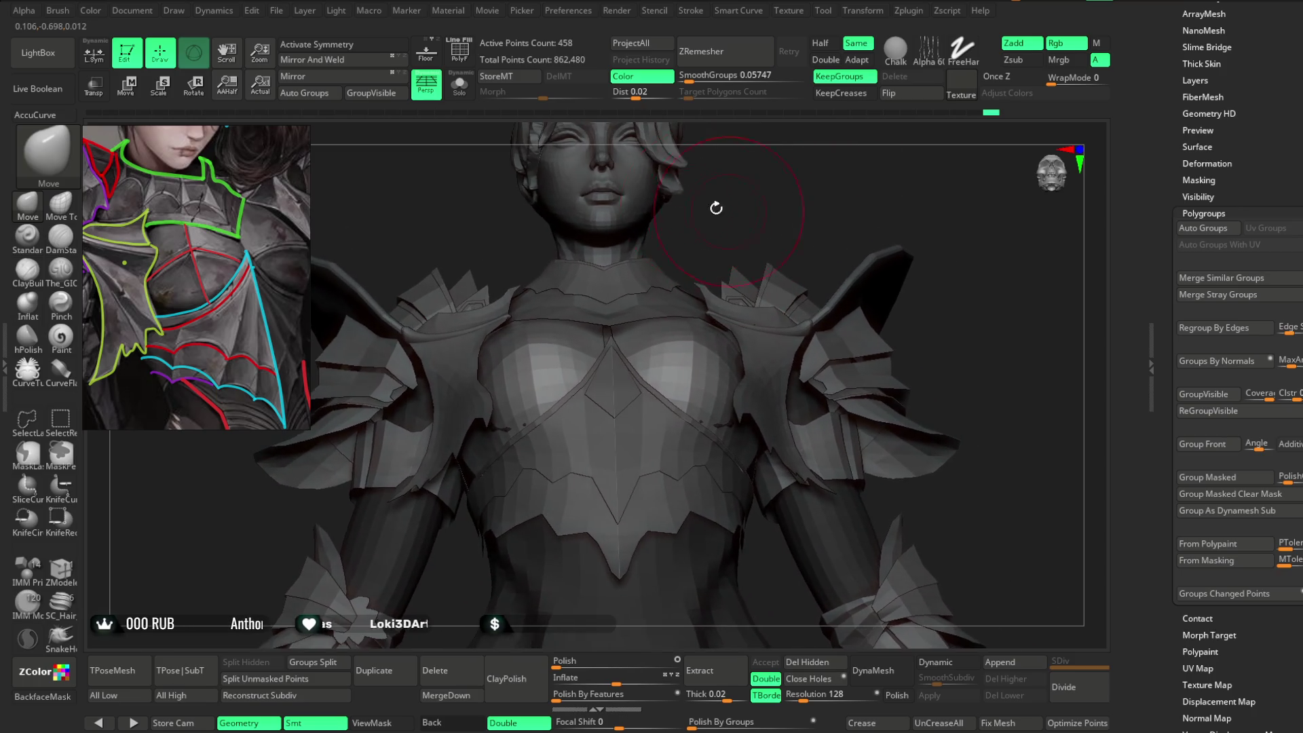
Enable X symmetry, solo the 458-point chest plate, and select the Move Topological brush.
{"action": "key", "text": "x"}
{"action": "left_click", "coordinate": [459, 85]}
{"action": "mouse_move", "coordinate": [760, 177]}
{"action": "left_mouse_down"}
{"action": "mouse_move", "coordinate": [785, 183]}
{"action": "mouse_move", "coordinate": [800, 242]}
{"action": "mouse_move", "coordinate": [745, 204]}
{"action": "mouse_move", "coordinate": [683, 212]}
{"action": "mouse_move", "coordinate": [796, 194]}
{"action": "mouse_move", "coordinate": [389, 322]}
{"action": "left_mouse_up"}
{"action": "left_click", "coordinate": [60, 202]}
{"action": "mouse_move", "coordinate": [827, 166]}
{"action": "left_mouse_down"}
{"action": "mouse_move", "coordinate": [820, 203]}
{"action": "mouse_move", "coordinate": [646, 341]}
{"action": "mouse_move", "coordinate": [666, 351]}
{"action": "left_mouse_up"}
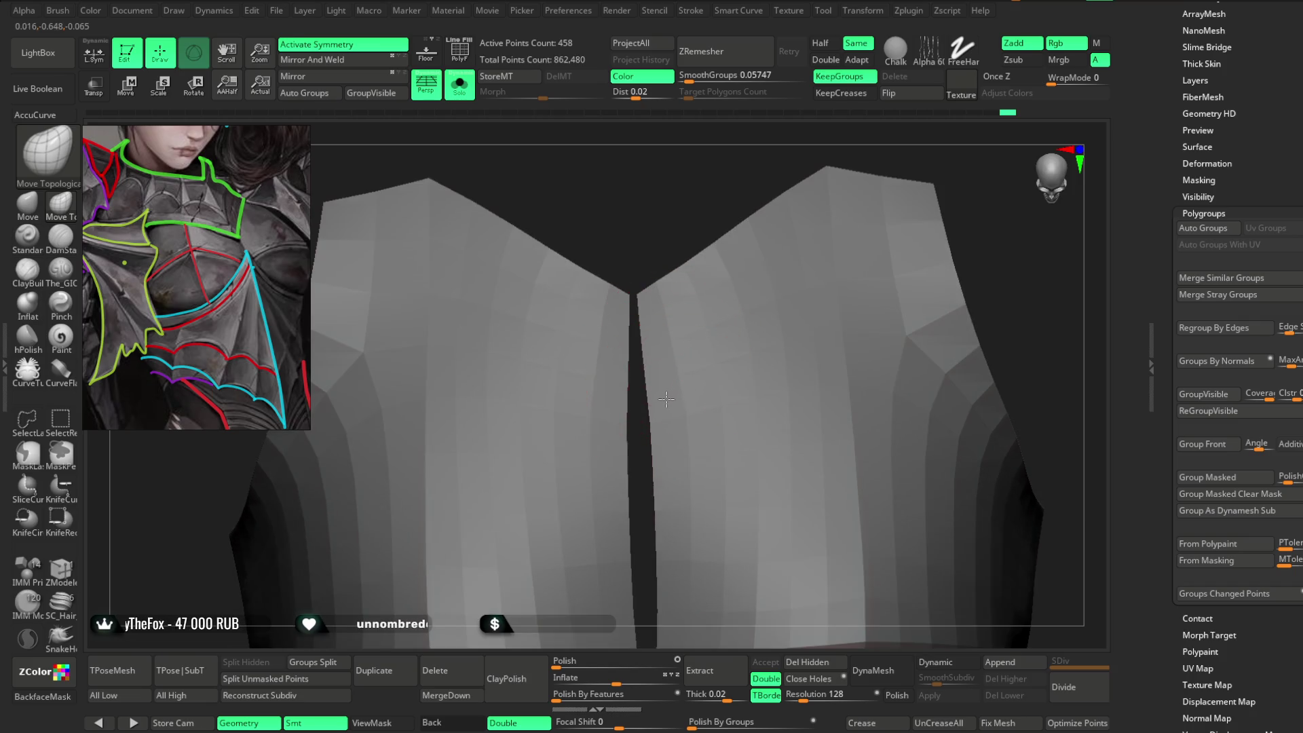
{"action": "mouse_move", "coordinate": [645, 432]}
{"action": "left_mouse_down", "text": "alt"}
{"action": "mouse_move", "coordinate": [634, 375]}
{"action": "mouse_move", "coordinate": [659, 391]}
{"action": "left_mouse_up", "text": "alt"}
{"action": "mouse_move", "coordinate": [649, 400]}
{"action": "right_mouse_down"}
{"action": "mouse_move", "coordinate": [680, 229]}
{"action": "mouse_move", "coordinate": [678, 268]}
{"action": "mouse_move", "coordinate": [647, 264]}
{"action": "right_mouse_up"}
{"action": "right_click", "coordinate": [678, 267]}
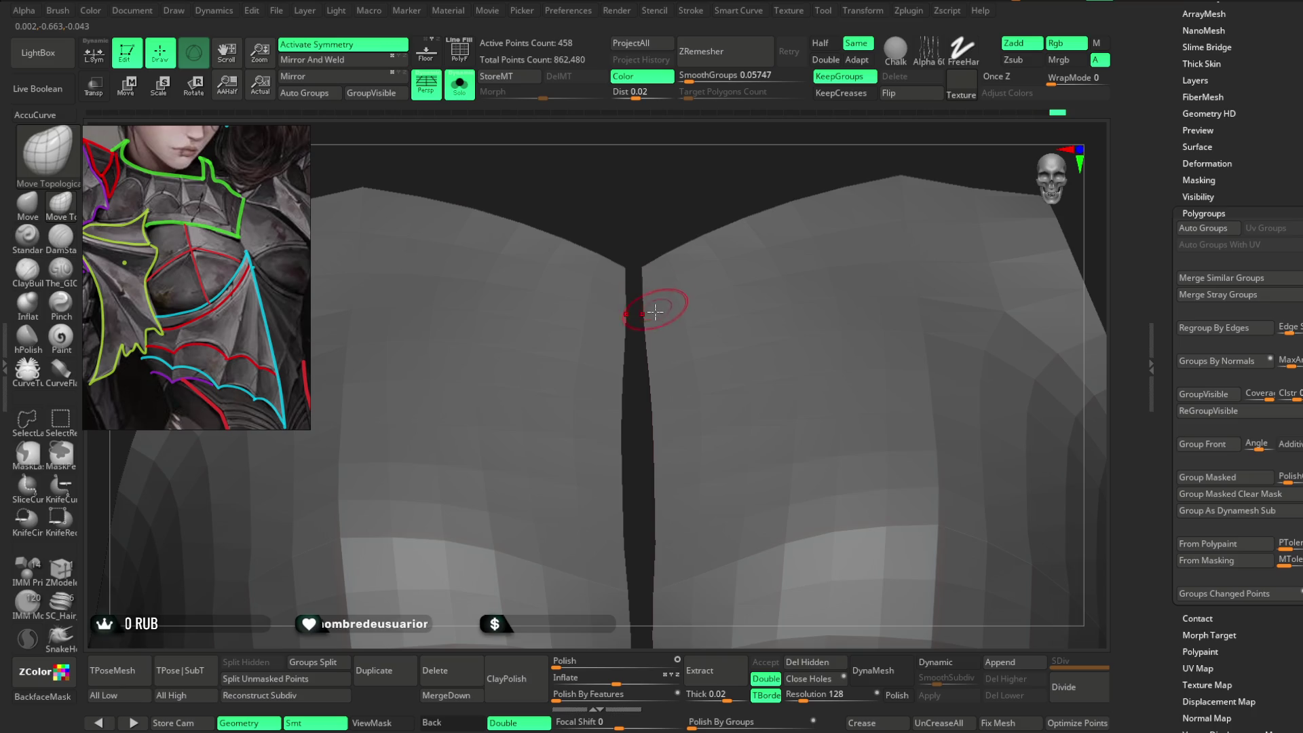
{"action": "left_click_drag", "start_coordinate": [651, 261], "coordinate": [667, 185]}
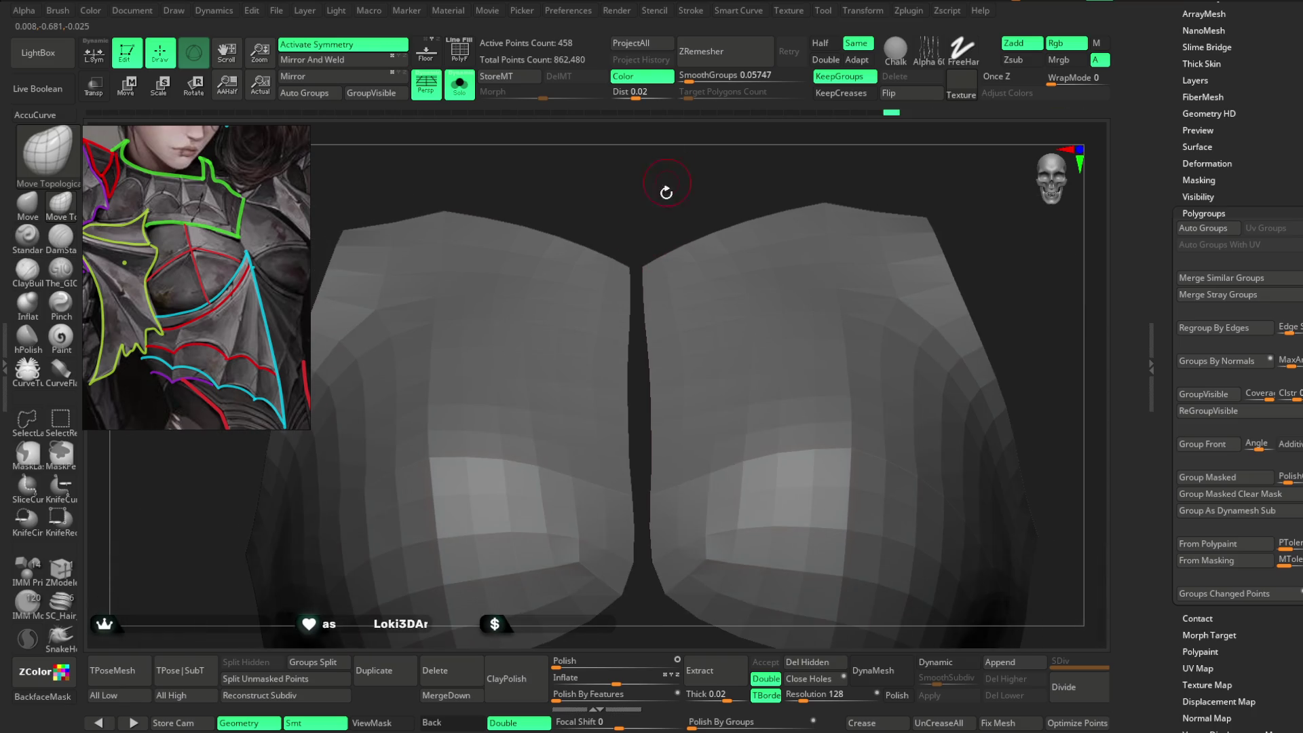
{"action": "mouse_move", "coordinate": [655, 490]}
{"action": "left_mouse_down"}
{"action": "mouse_move", "coordinate": [637, 547]}
{"action": "mouse_move", "coordinate": [645, 576]}
{"action": "mouse_move", "coordinate": [761, 270]}
{"action": "mouse_move", "coordinate": [767, 287]}
{"action": "mouse_move", "coordinate": [730, 180]}
{"action": "left_mouse_up"}
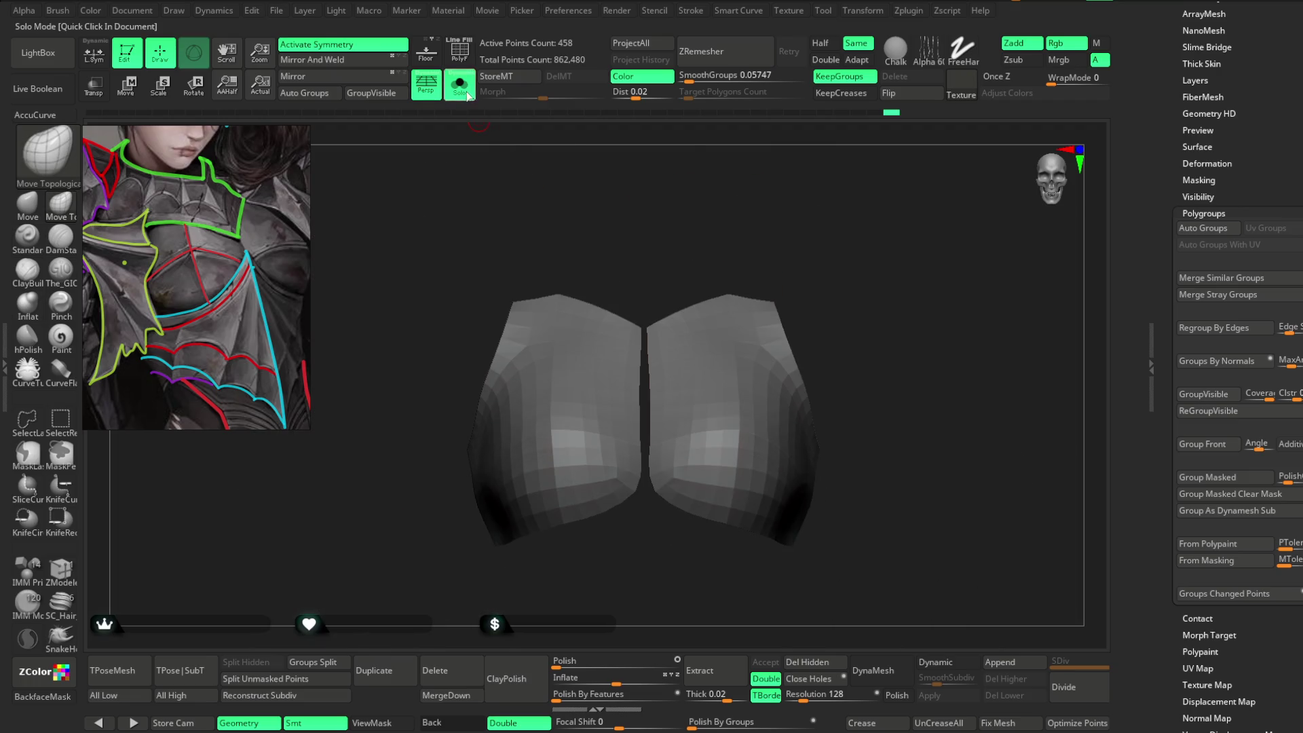
Unsolo to show the full character, enlarge Draw Size, and orbit to a front view of the chest.
{"action": "key", "text": "alt+shift+s"}
{"action": "mouse_move", "coordinate": [861, 166]}
{"action": "left_mouse_down"}
{"action": "mouse_move", "coordinate": [839, 234]}
{"action": "mouse_move", "coordinate": [821, 203]}
{"action": "left_mouse_up"}
{"action": "key", "text": "space"}
{"action": "left_click_drag", "start_coordinate": [745, 347], "coordinate": [759, 347]}
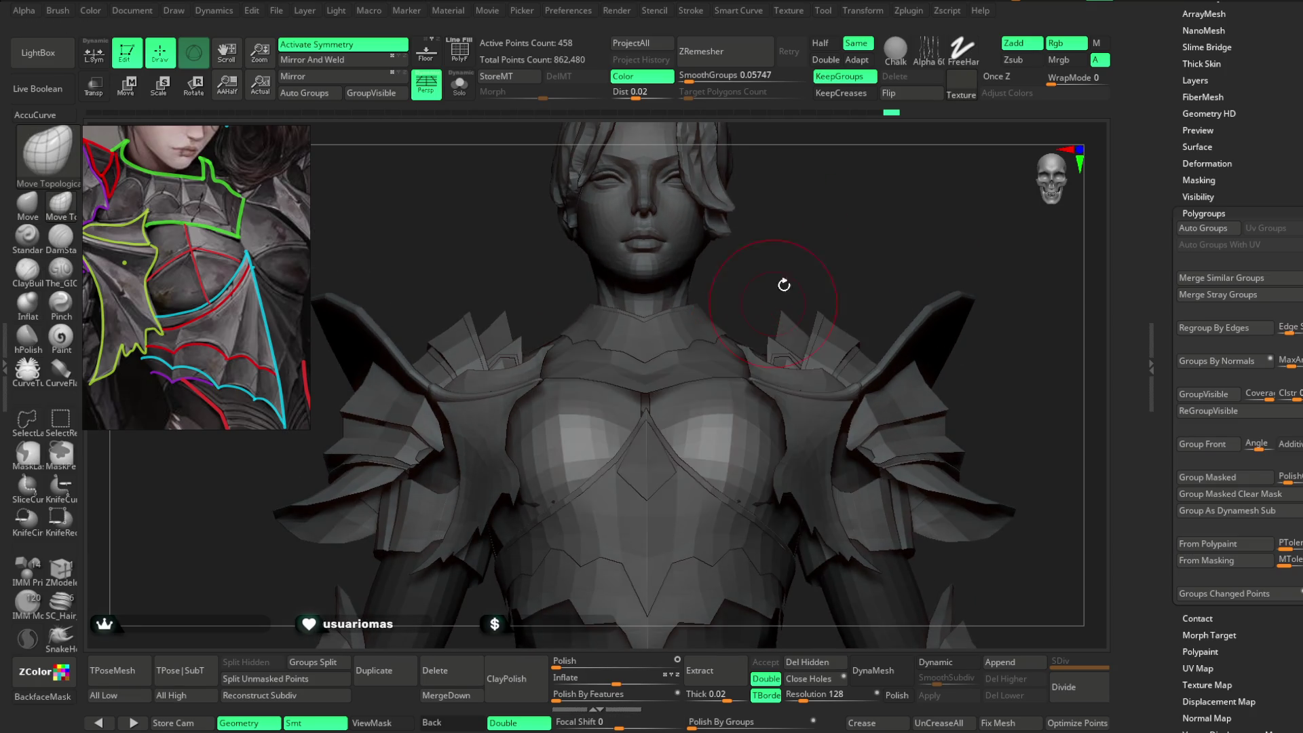
{"action": "right_click_drag", "start_coordinate": [685, 418], "coordinate": [696, 390]}
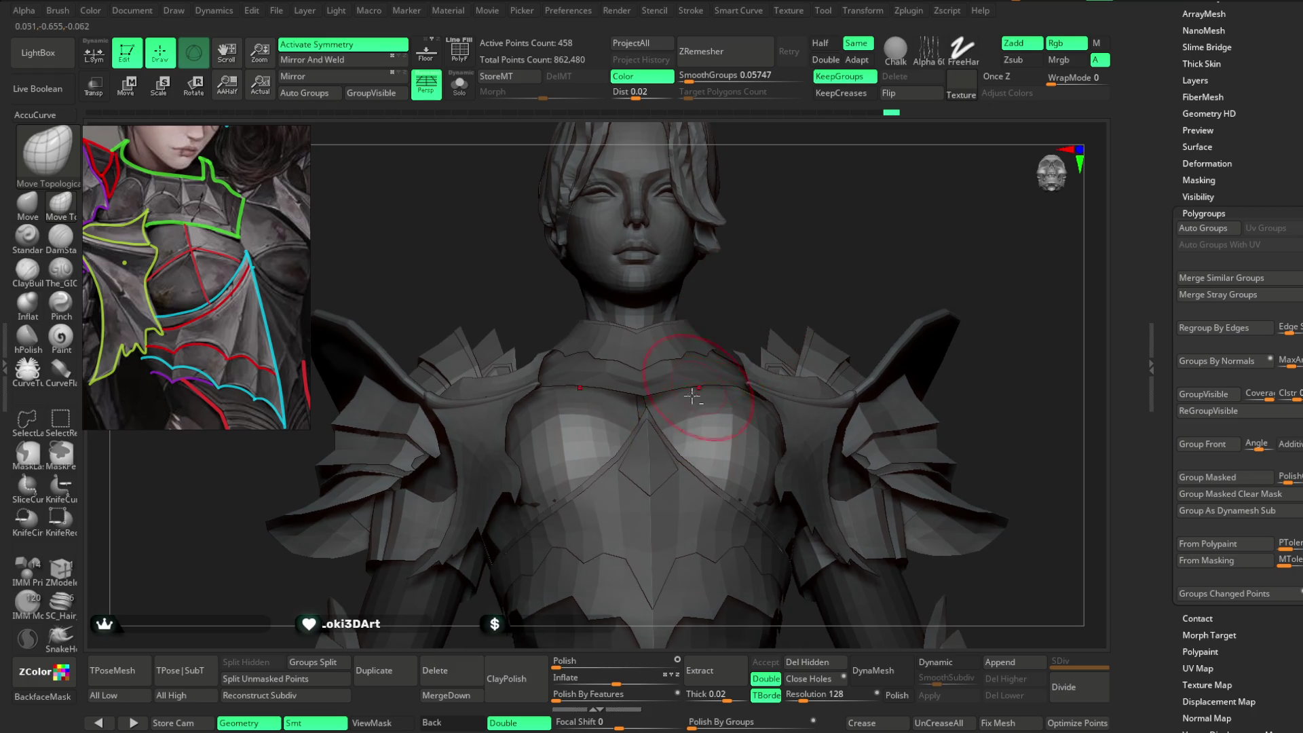
{"action": "right_click_drag", "start_coordinate": [761, 287], "coordinate": [686, 400]}
{"action": "right_click_drag", "start_coordinate": [760, 298], "coordinate": [730, 414]}
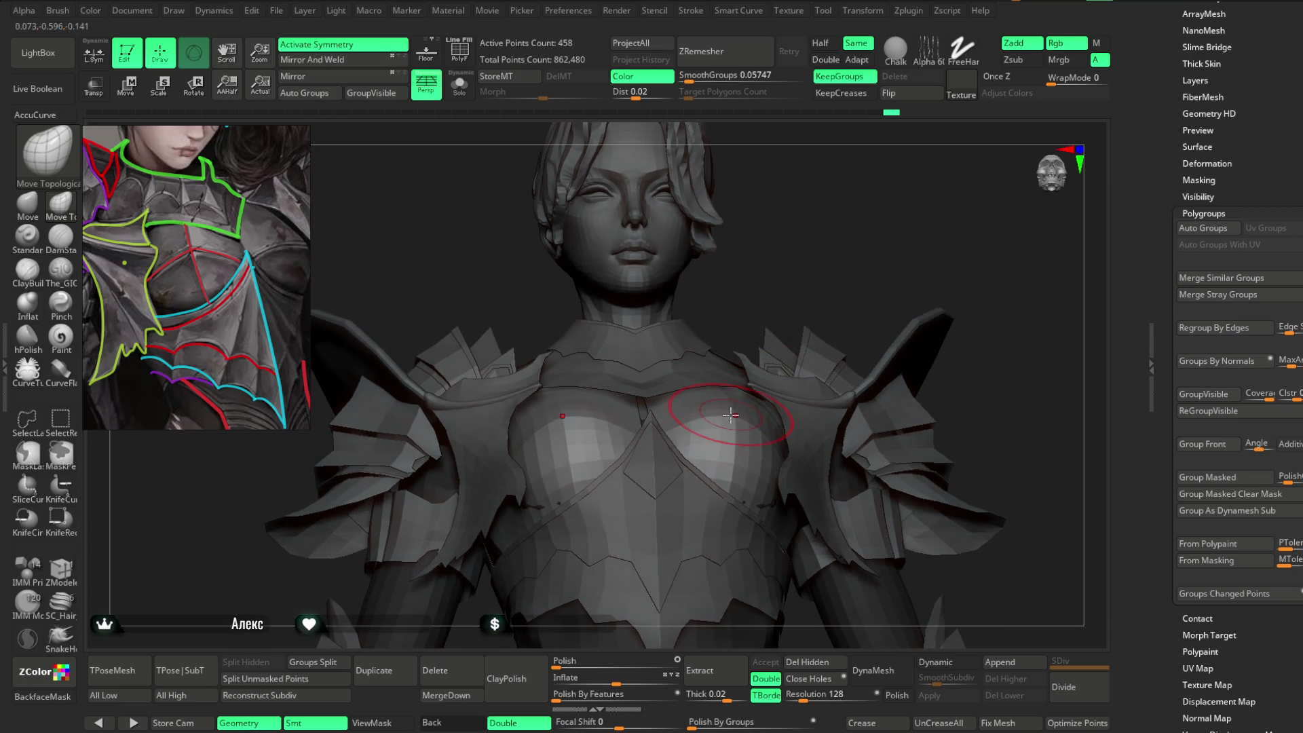
{"action": "right_click_drag", "start_coordinate": [791, 276], "coordinate": [804, 408]}
{"action": "mouse_move", "coordinate": [817, 221]}
{"action": "right_mouse_down"}
{"action": "mouse_move", "coordinate": [556, 407]}
{"action": "mouse_move", "coordinate": [669, 335]}
{"action": "right_mouse_up"}
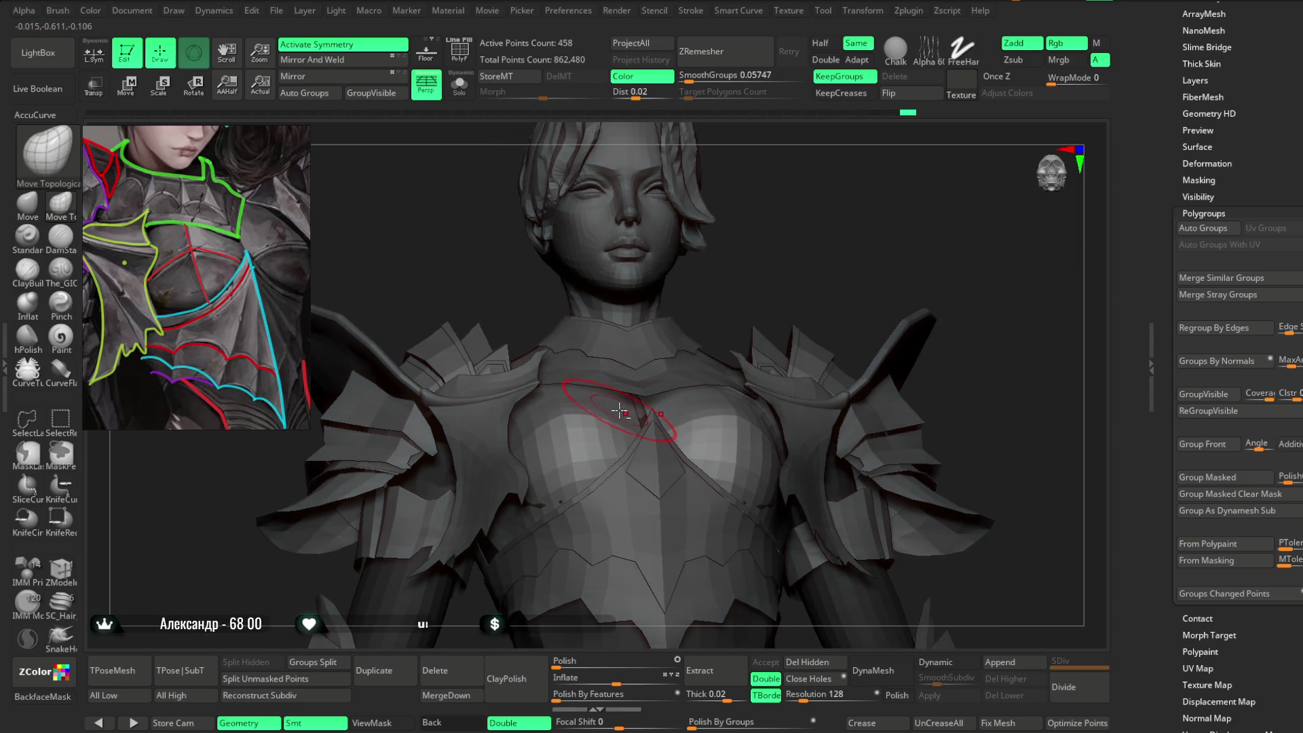
{"action": "right_click_drag", "start_coordinate": [726, 298], "coordinate": [788, 251]}
{"action": "right_click", "coordinate": [789, 249]}
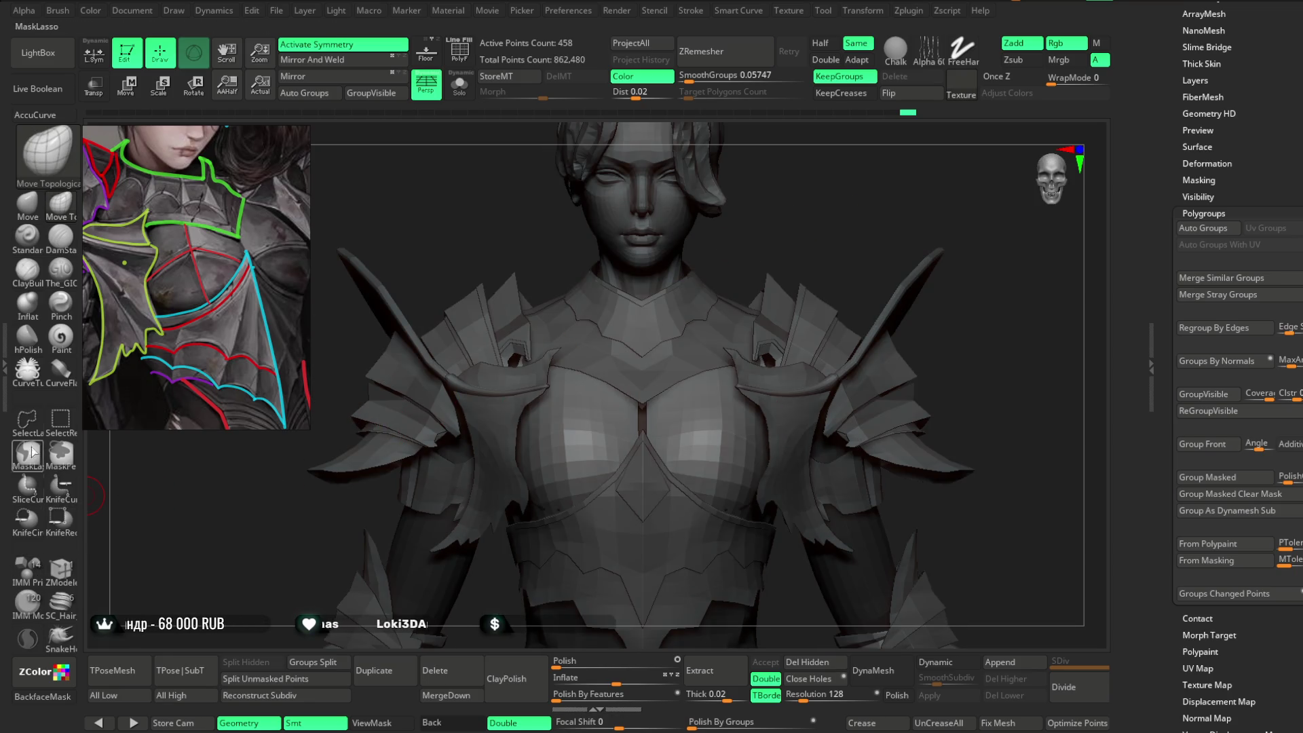
Draw a CurveTube down the chest seam (mesh now 1,902 points) and show the Stroke Curve options.
{"action": "left_click", "coordinate": [32, 377]}
{"action": "right_click_drag", "start_coordinate": [643, 238], "coordinate": [625, 368]}
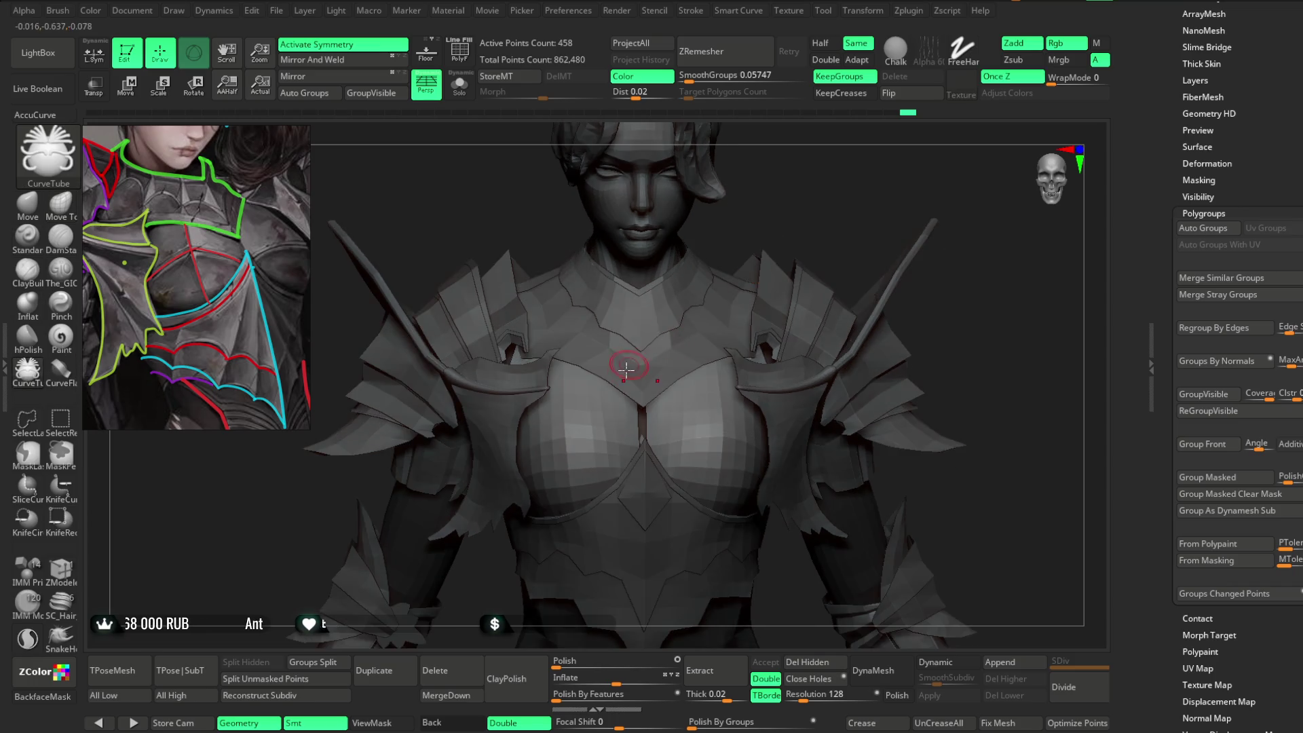
{"action": "mouse_move", "coordinate": [829, 232]}
{"action": "right_mouse_down"}
{"action": "mouse_move", "coordinate": [824, 256]}
{"action": "mouse_move", "coordinate": [806, 244]}
{"action": "mouse_move", "coordinate": [739, 268]}
{"action": "mouse_move", "coordinate": [643, 380]}
{"action": "right_mouse_up"}
{"action": "right_click", "coordinate": [819, 243]}
{"action": "mouse_move", "coordinate": [642, 448]}
{"action": "right_mouse_down"}
{"action": "mouse_move", "coordinate": [828, 212]}
{"action": "mouse_move", "coordinate": [652, 346]}
{"action": "right_mouse_up"}
{"action": "left_click_drag", "start_coordinate": [653, 345], "coordinate": [692, 489]}
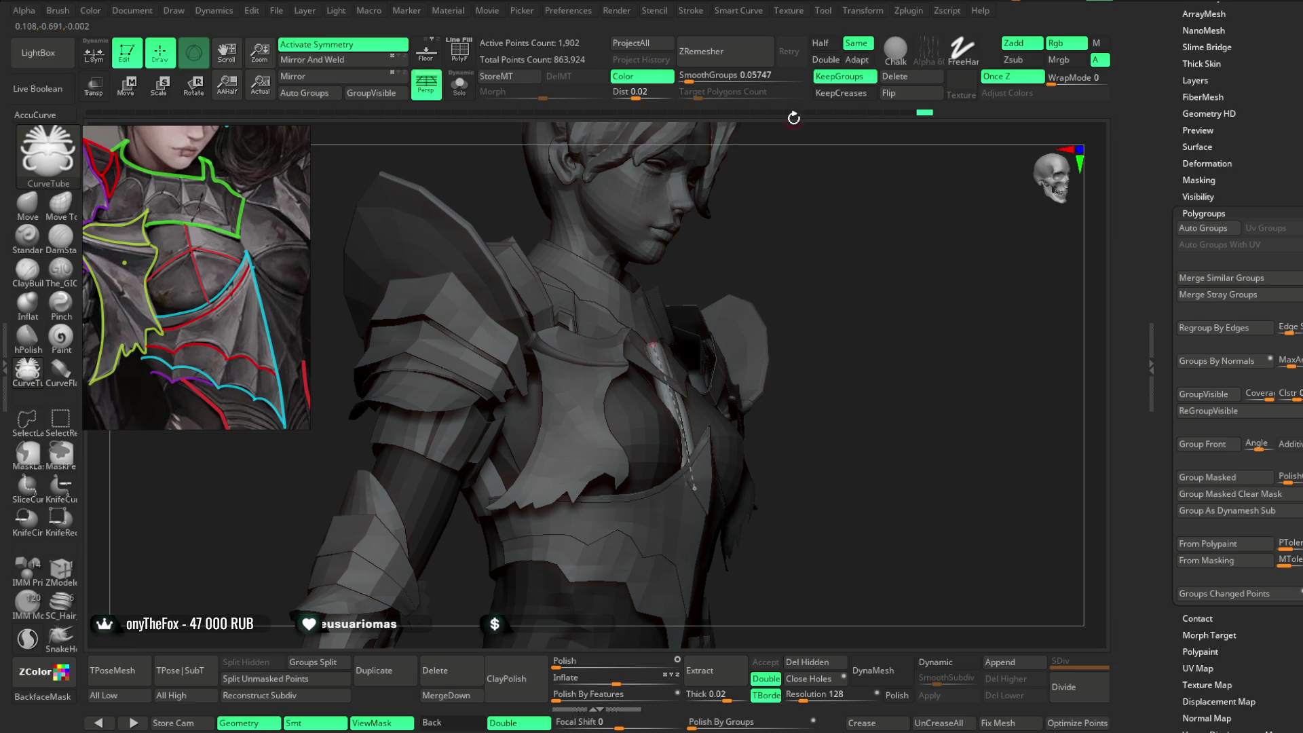
{"action": "left_click", "coordinate": [689, 11]}
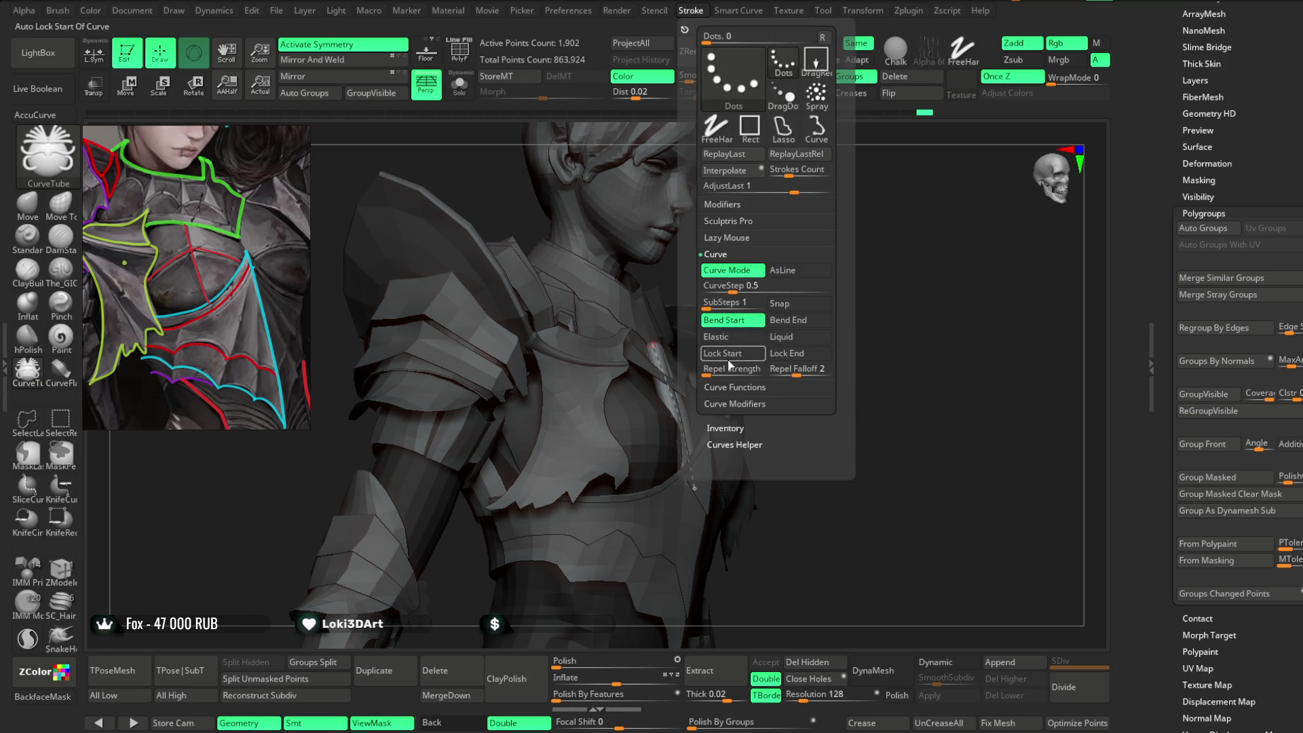
Solo and frame the chest plate, briefly viewing a single tube on its own.
{"action": "mouse_move", "coordinate": [842, 298]}
{"action": "left_mouse_down", "text": "shift"}
{"action": "mouse_move", "coordinate": [936, 251]}
{"action": "mouse_move", "coordinate": [824, 251]}
{"action": "left_mouse_up", "text": "shift"}
{"action": "left_click", "coordinate": [459, 85]}
{"action": "key", "text": "f"}
{"action": "left_click", "coordinate": [706, 498], "text": "ctrl+shift"}
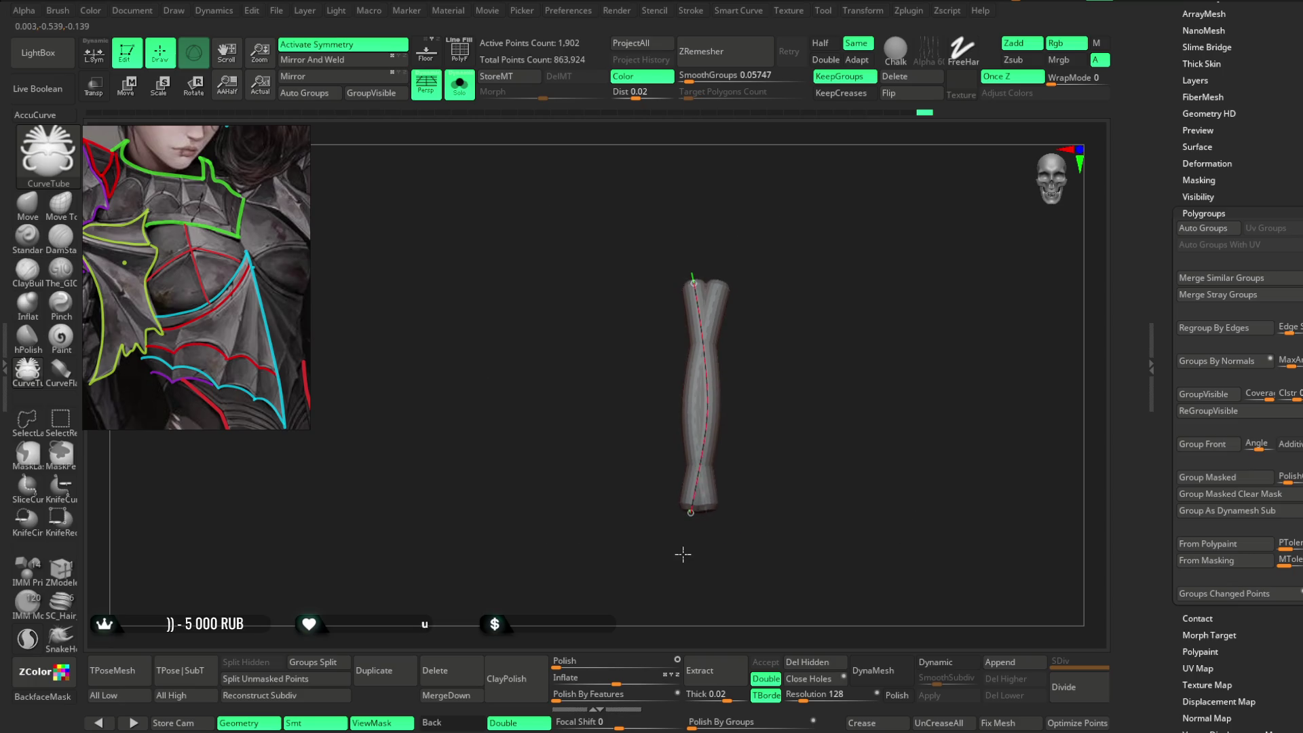
{"action": "left_click", "coordinate": [694, 578], "text": "ctrl+shift"}
{"action": "left_click", "coordinate": [702, 266], "text": "ctrl+shift"}
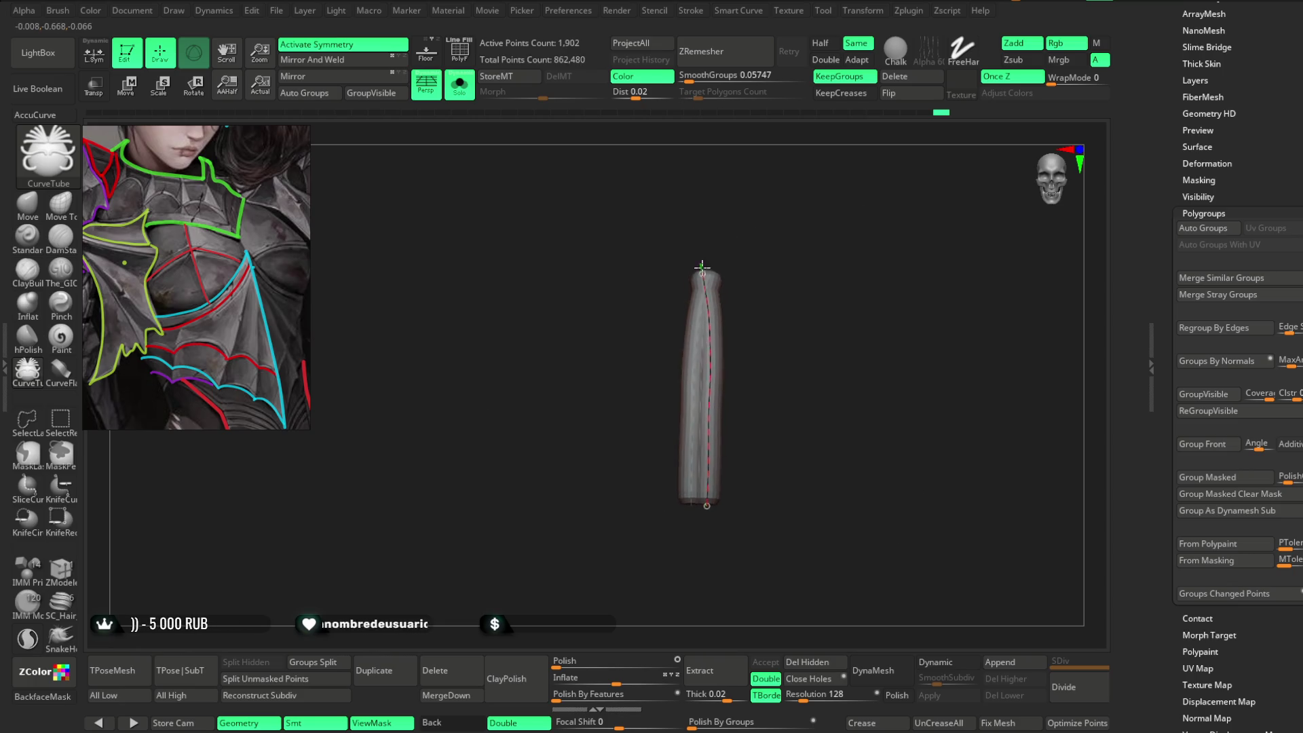
{"action": "left_click", "coordinate": [720, 245], "text": "ctrl+shift"}
Straighten the tube curve and drag its top end to the centre line so the copies merge.
{"action": "left_click_drag", "start_coordinate": [716, 348], "coordinate": [723, 359]}
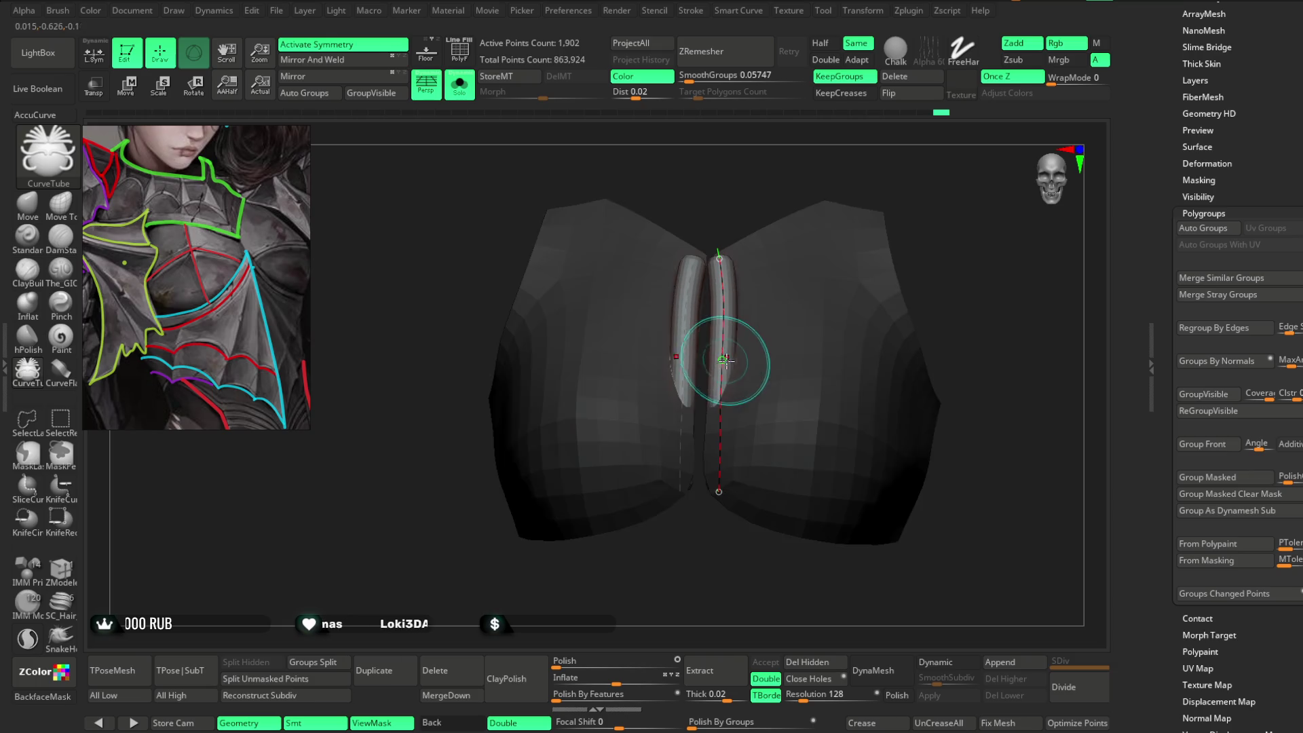
{"action": "mouse_move", "coordinate": [720, 458]}
{"action": "left_mouse_down"}
{"action": "mouse_move", "coordinate": [715, 514]}
{"action": "mouse_move", "coordinate": [719, 305]}
{"action": "left_mouse_up"}
{"action": "mouse_move", "coordinate": [760, 218]}
{"action": "left_mouse_down"}
{"action": "mouse_move", "coordinate": [765, 183]}
{"action": "mouse_move", "coordinate": [737, 224]}
{"action": "left_mouse_up"}
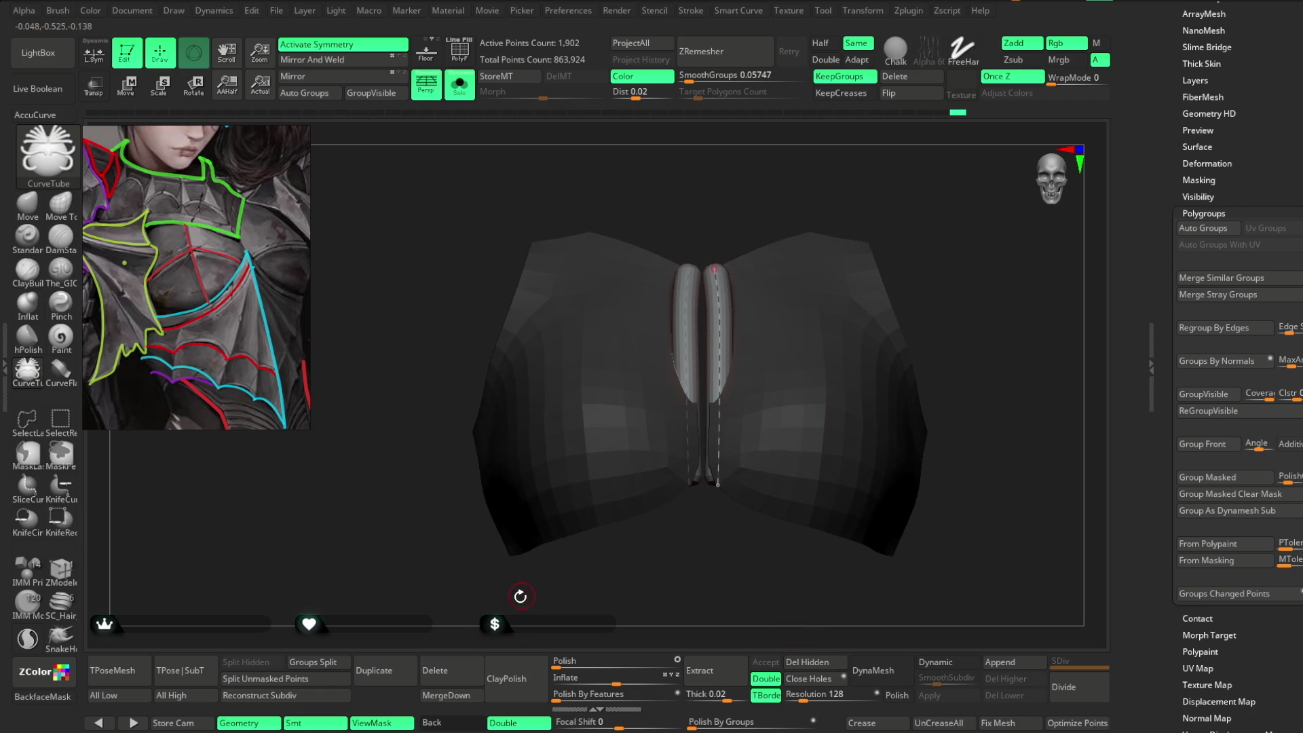
{"action": "left_click_drag", "start_coordinate": [714, 270], "coordinate": [700, 266]}
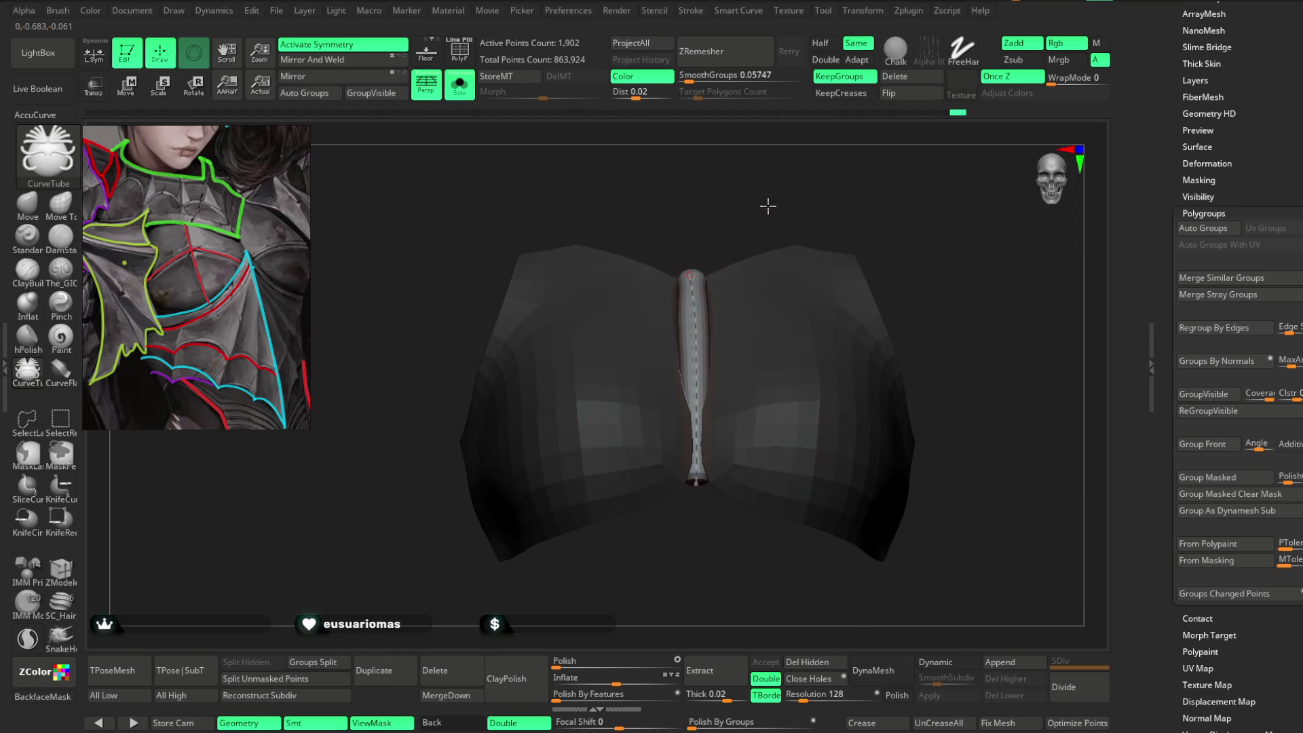
{"action": "key", "text": "shift"}
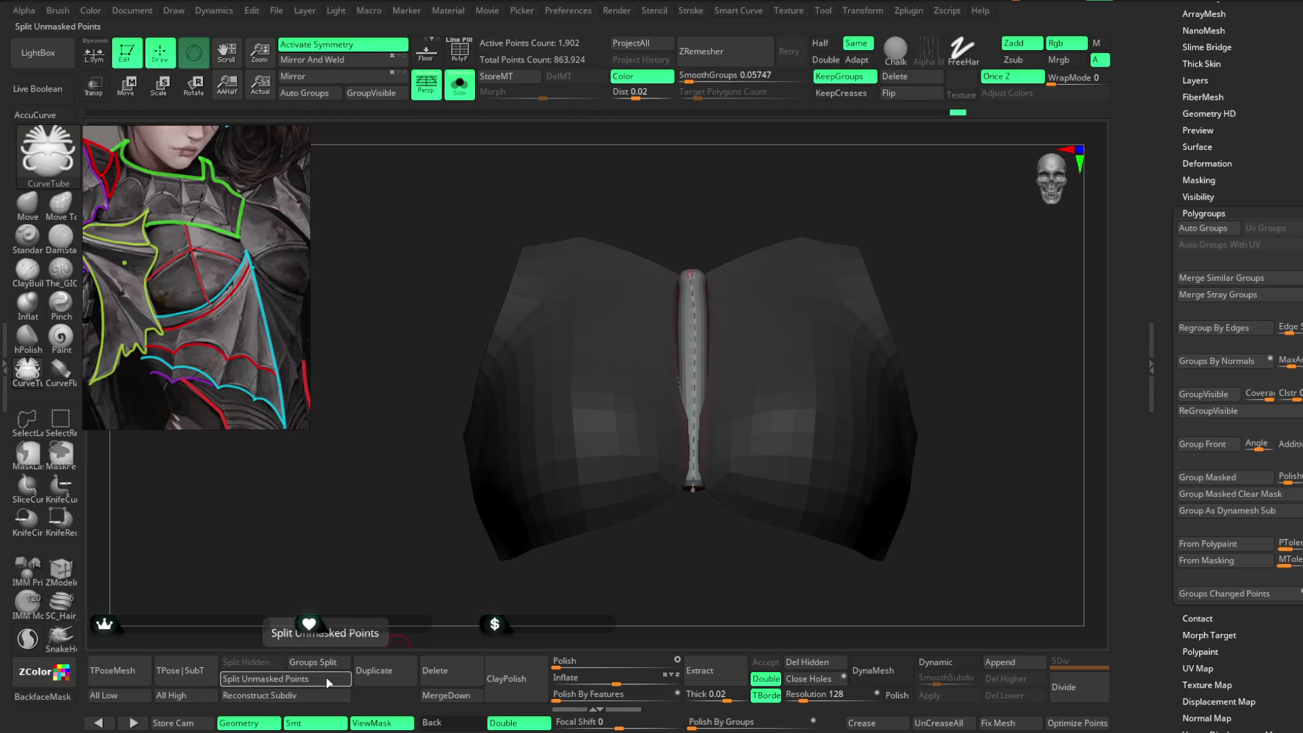
Split the seam tube into its own 816-point piece, then select and solo it.
{"action": "left_click", "coordinate": [266, 678]}
{"action": "left_click", "coordinate": [460, 85]}
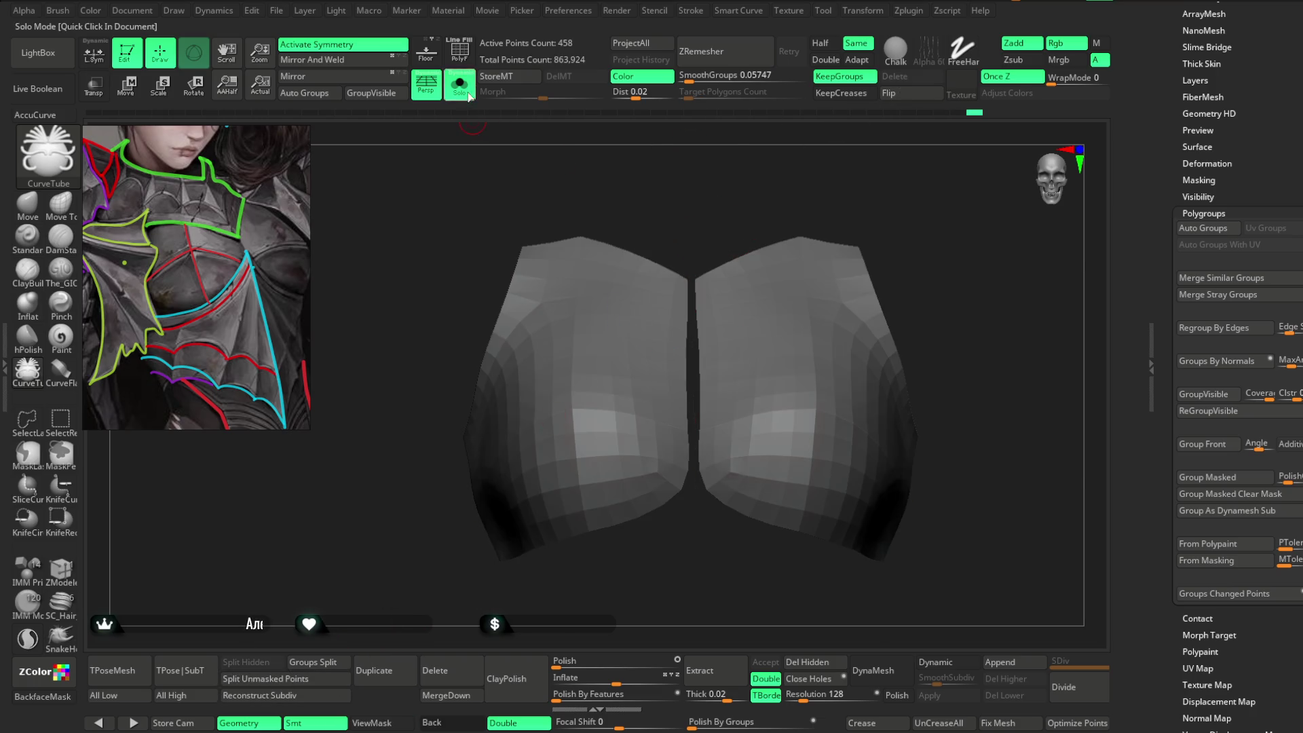
{"action": "left_click", "coordinate": [691, 385], "text": "alt"}
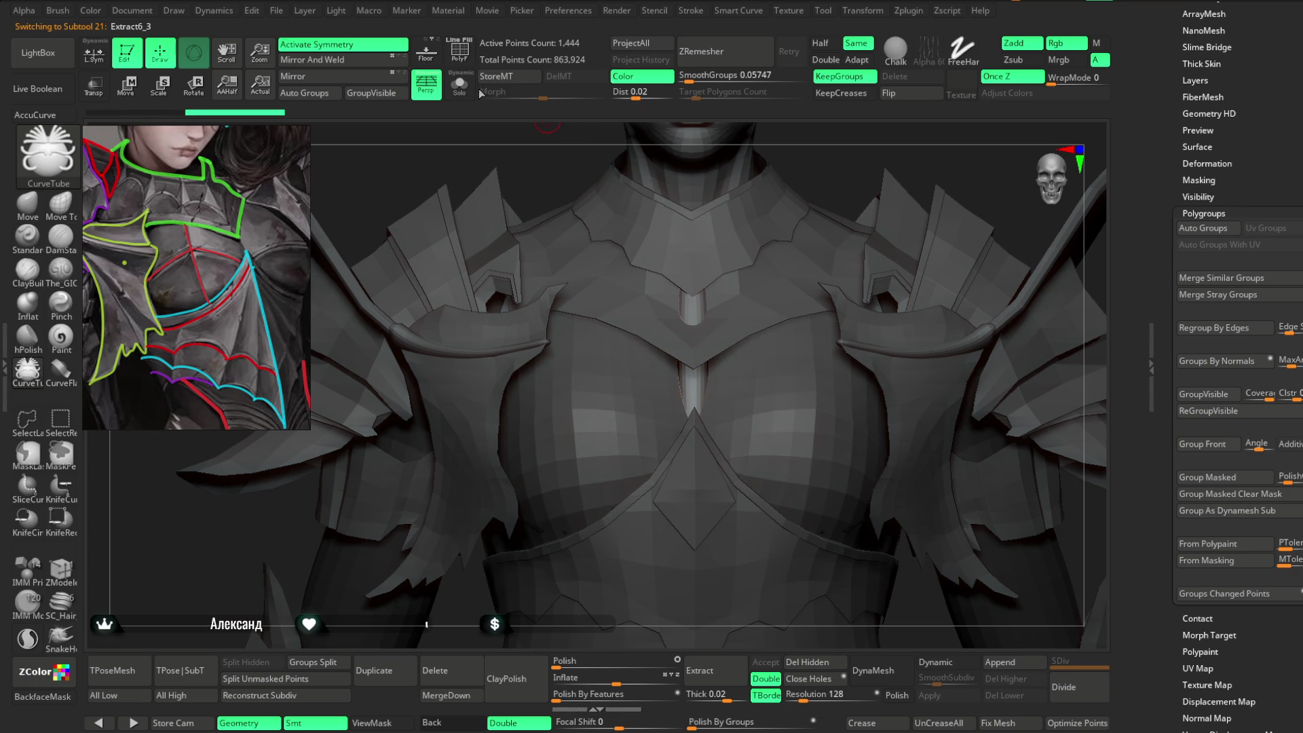
{"action": "left_click", "coordinate": [460, 84]}
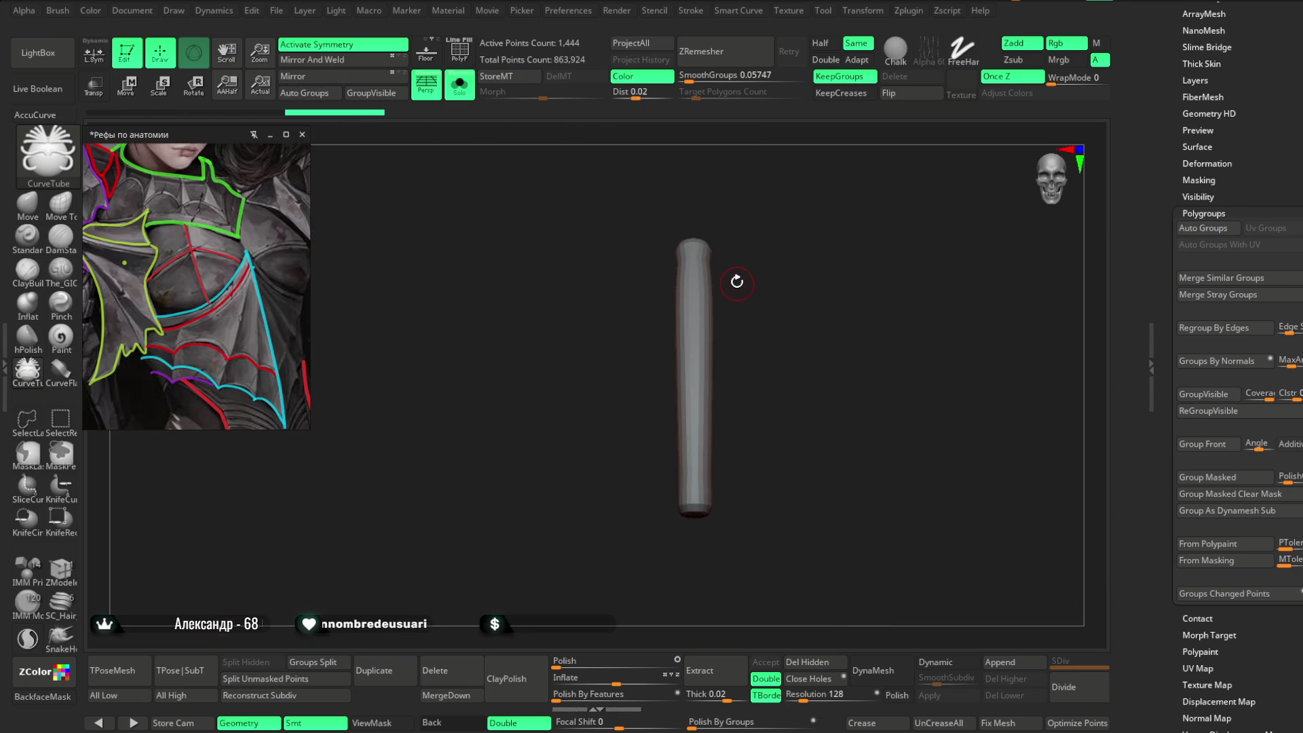
With symmetry off, hide and delete one of the overlapping tube copies.
{"action": "key", "text": "x"}
{"action": "left_click", "coordinate": [699, 336], "text": "ctrl+shift"}
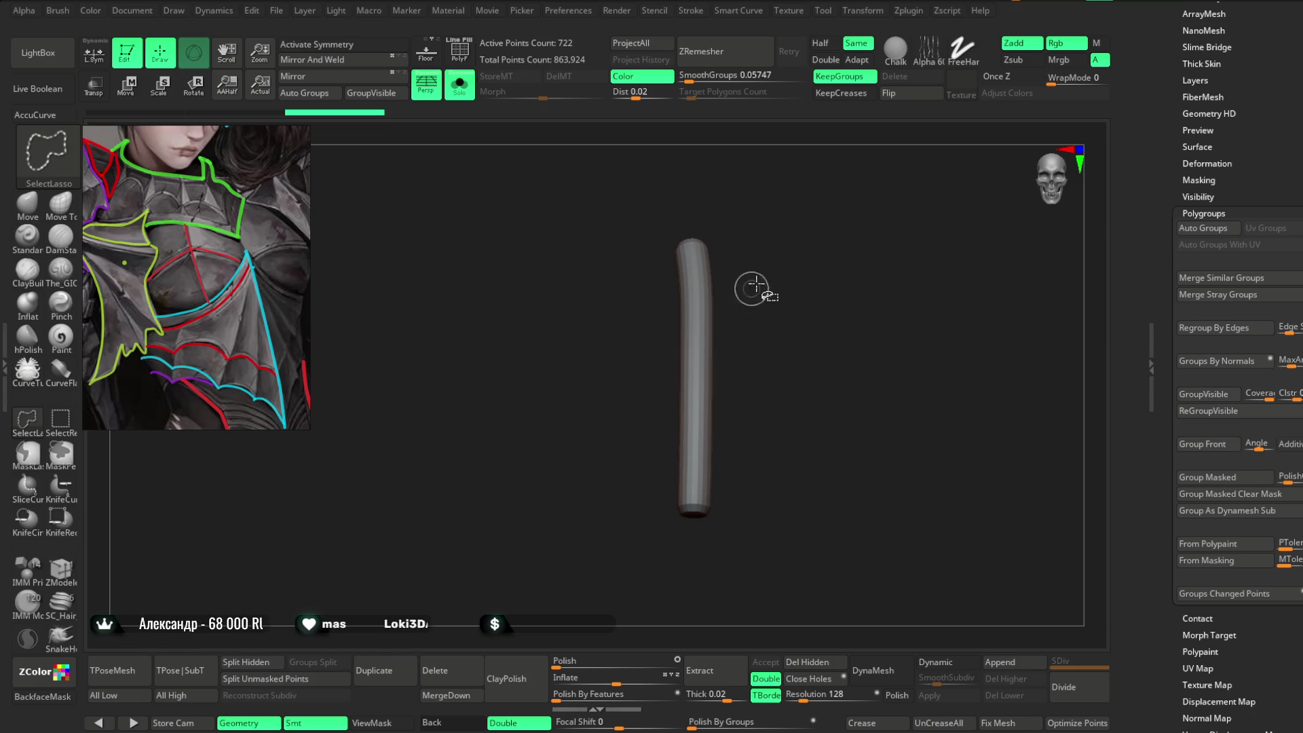
{"action": "left_click", "coordinate": [806, 662]}
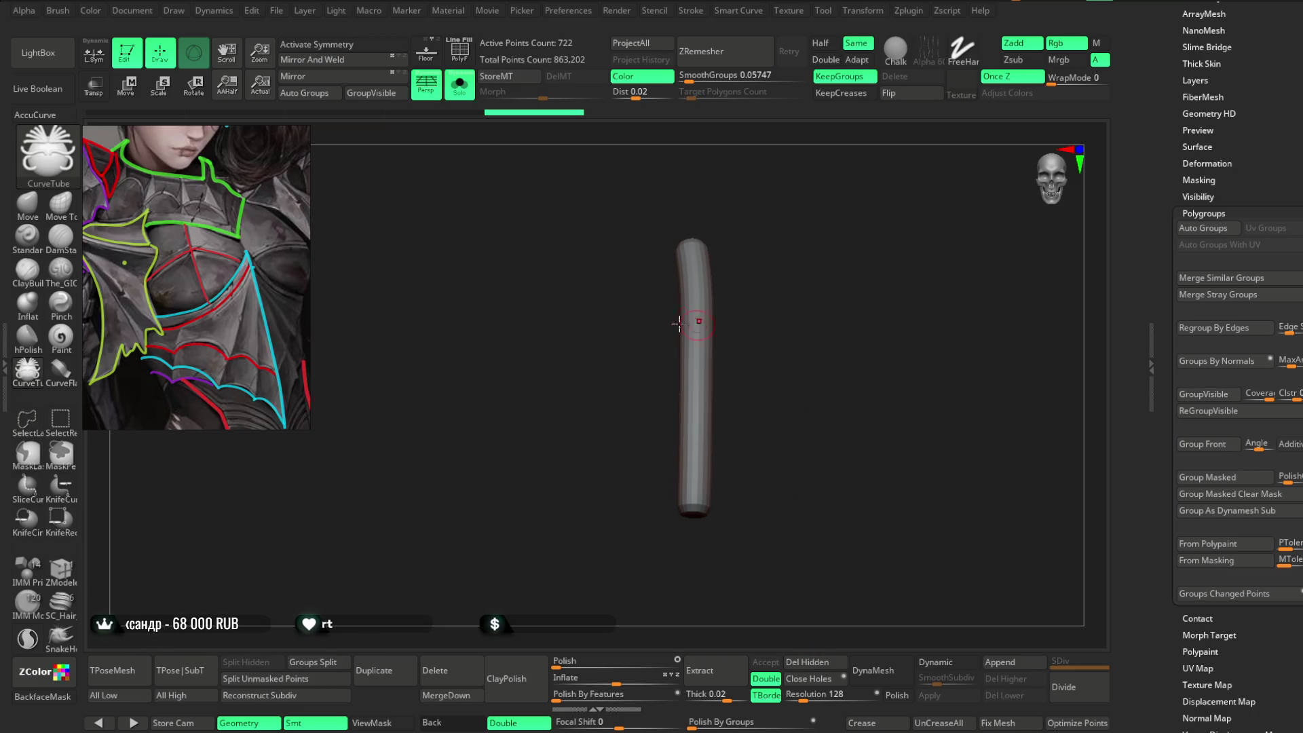
Turn symmetry on, Mirror And Weld the tube, and smooth its surface.
{"action": "left_click", "coordinate": [27, 202]}
{"action": "key", "text": "space"}
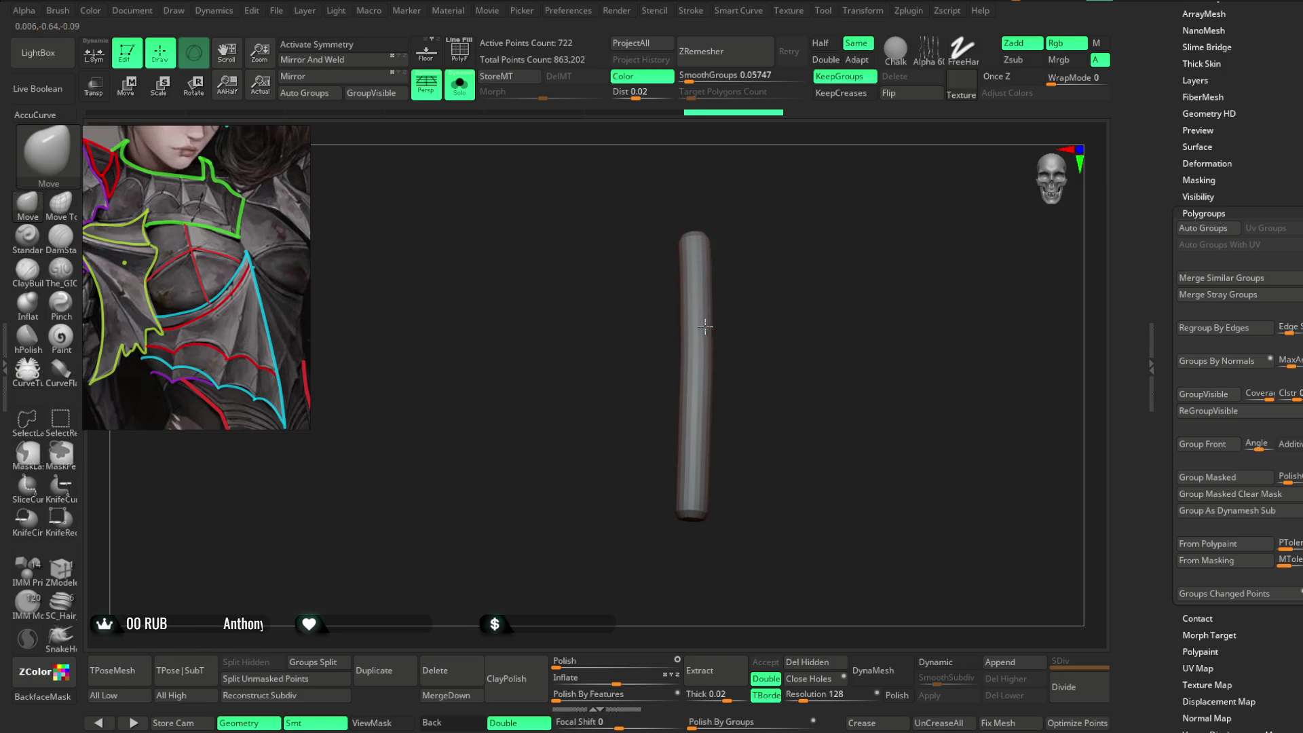
{"action": "key", "text": "x"}
{"action": "left_click", "coordinate": [393, 60]}
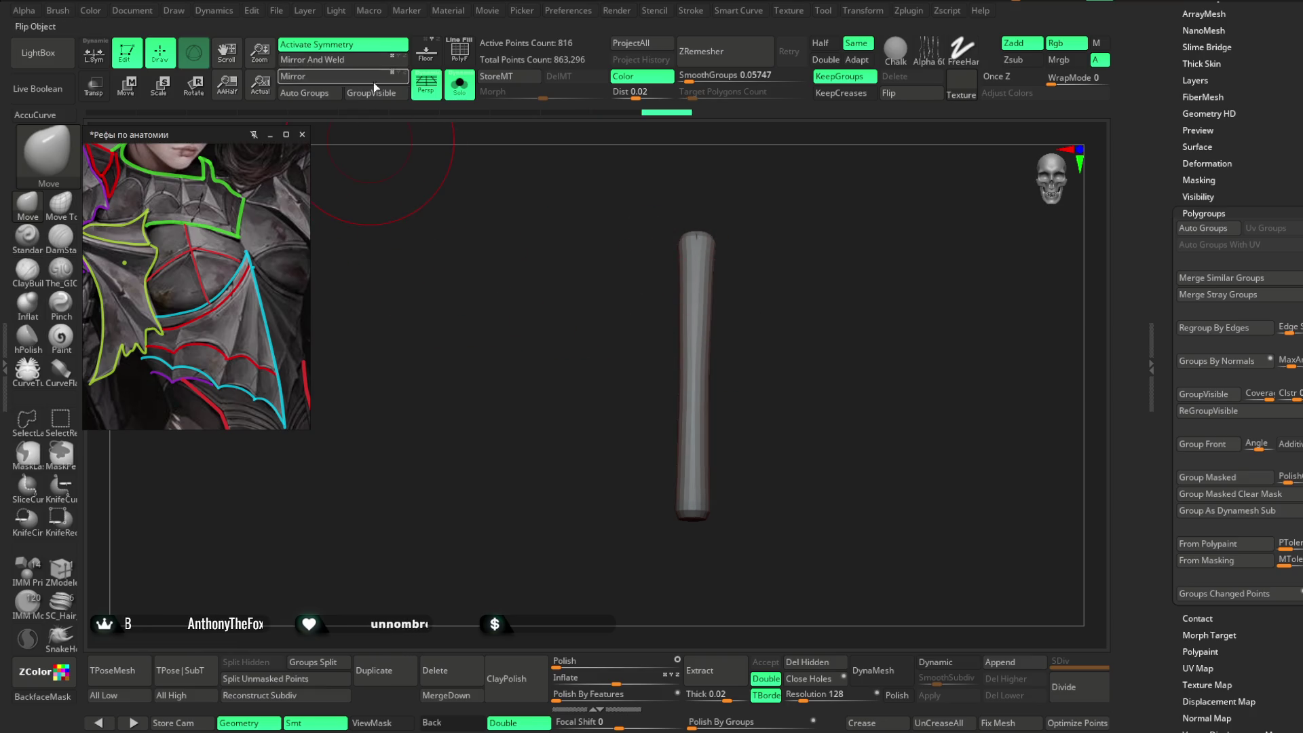
{"action": "key", "text": "shift"}
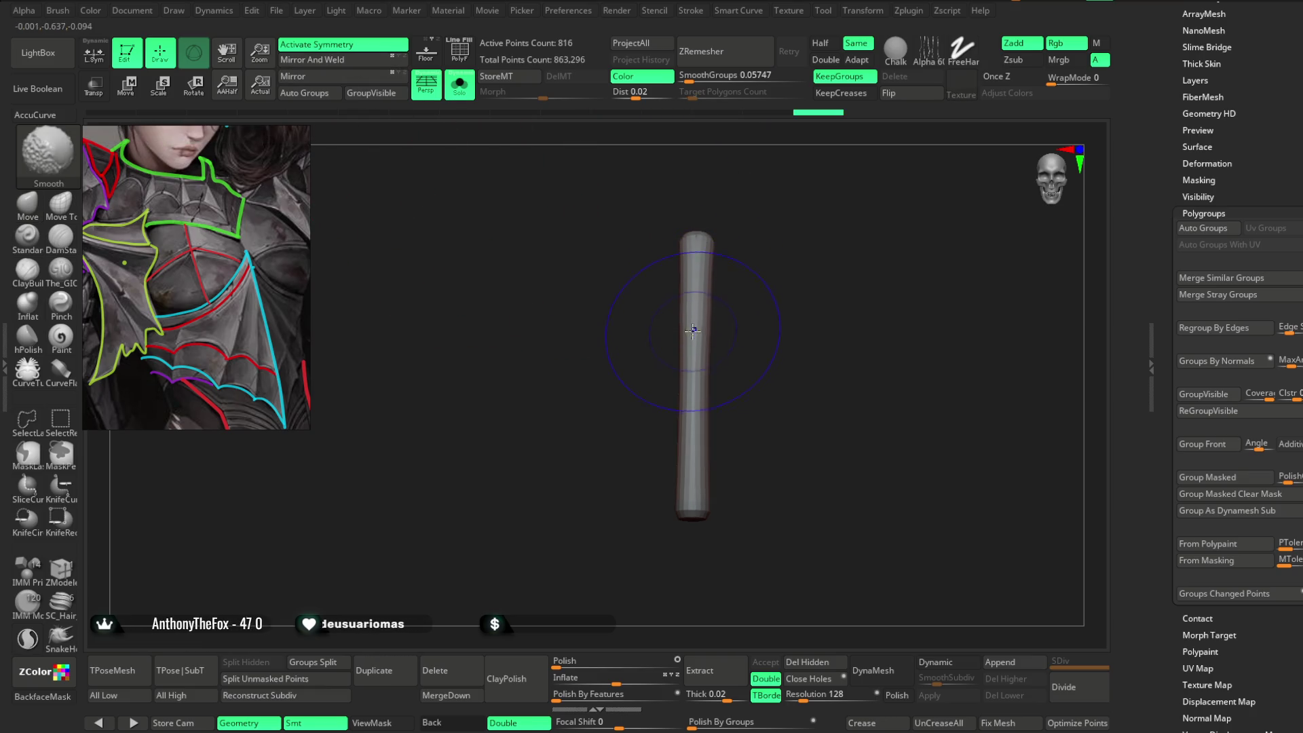
{"action": "left_click_drag", "start_coordinate": [693, 330], "coordinate": [694, 480], "text": "shift"}
Bend the tube's top to the right with Move, then show the full armored character.
{"action": "left_click_drag", "start_coordinate": [684, 278], "coordinate": [726, 270]}
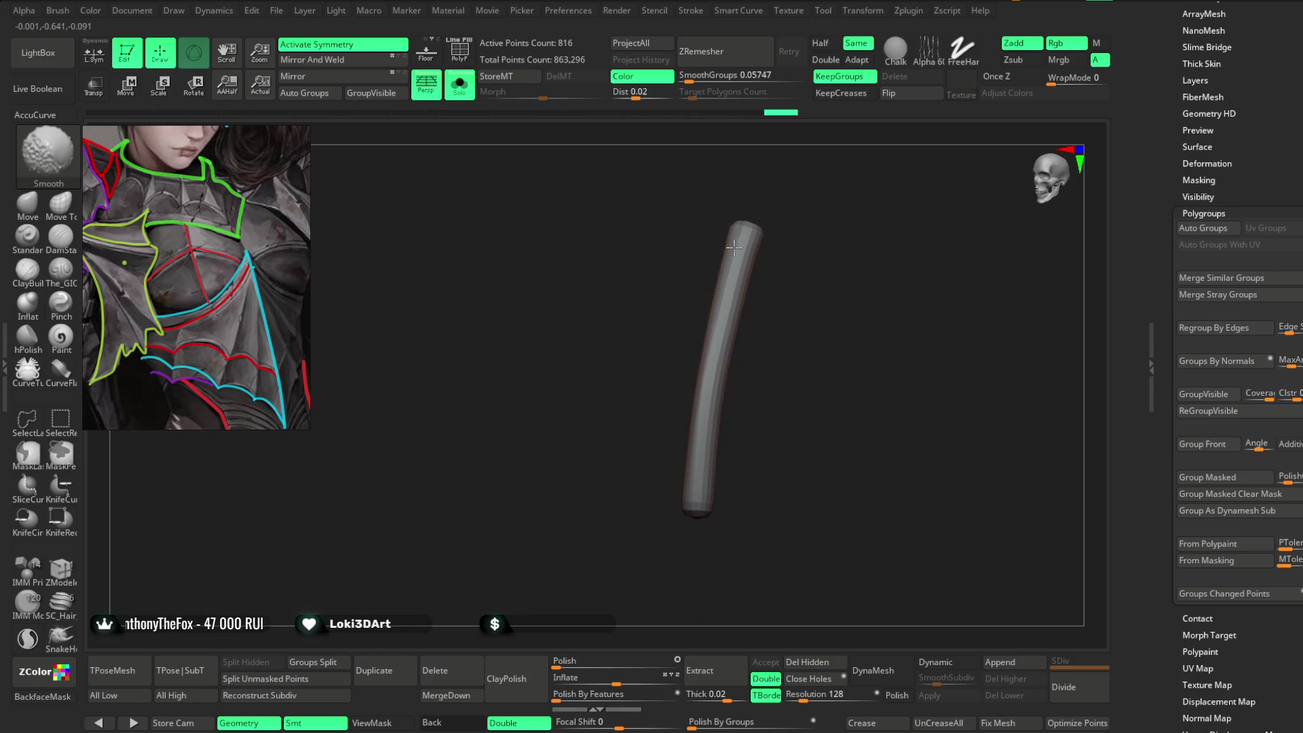
{"action": "left_click_drag", "start_coordinate": [759, 205], "coordinate": [732, 297], "text": "shift"}
{"action": "right_click_drag", "start_coordinate": [722, 473], "coordinate": [731, 346]}
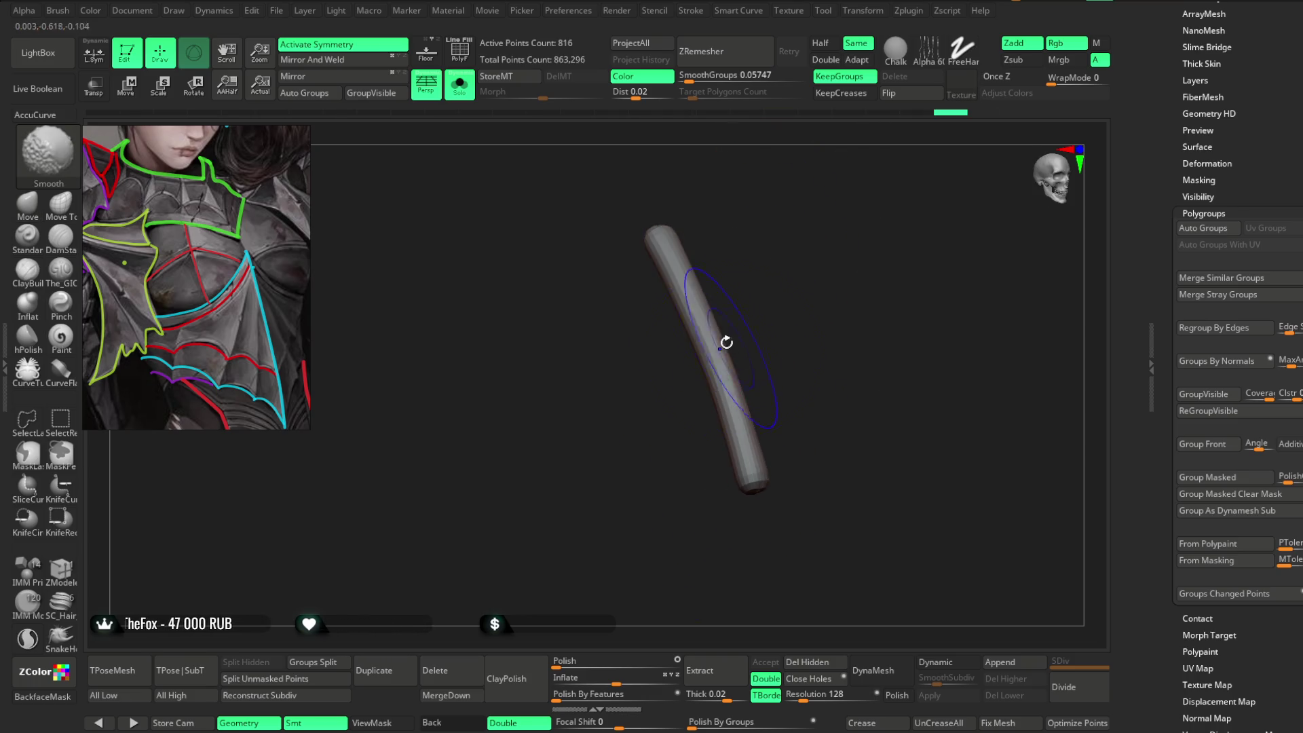
{"action": "right_click_drag", "start_coordinate": [738, 413], "coordinate": [765, 524], "text": "shift"}
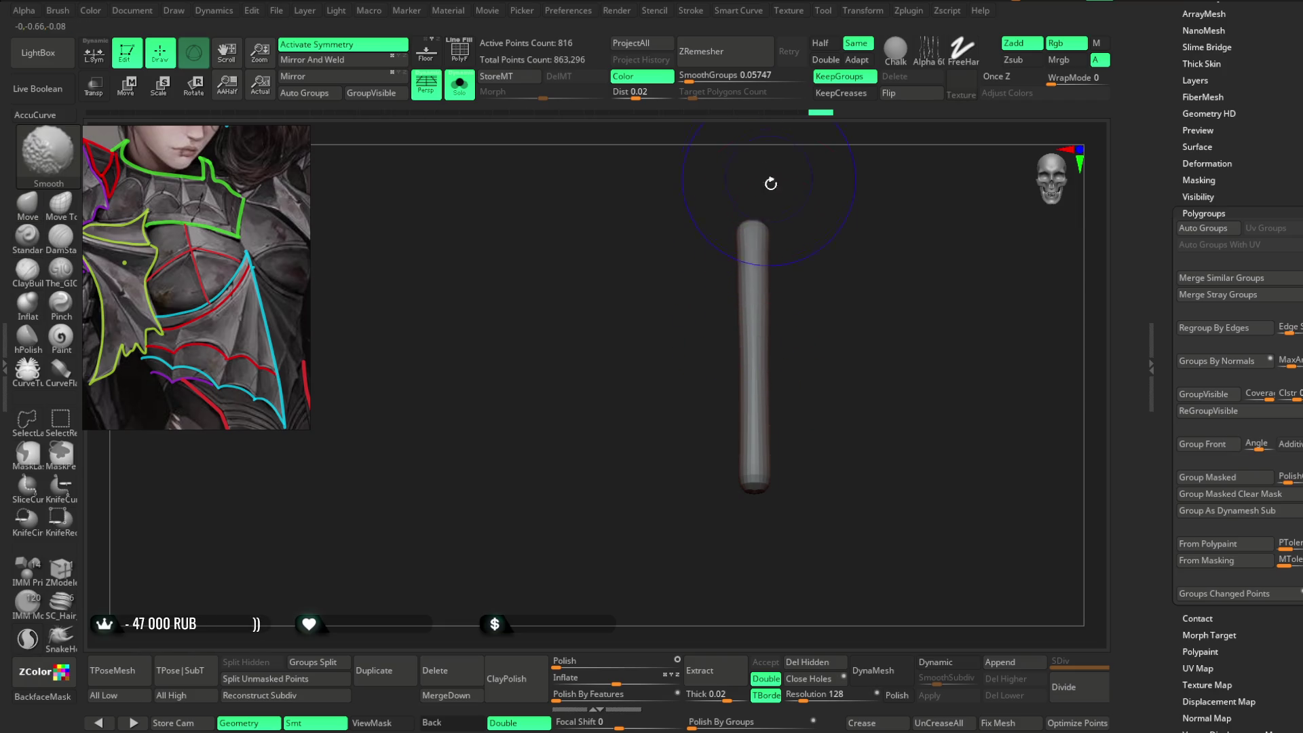
{"action": "right_click_drag", "start_coordinate": [765, 174], "coordinate": [726, 250]}
{"action": "left_click", "coordinate": [460, 85]}
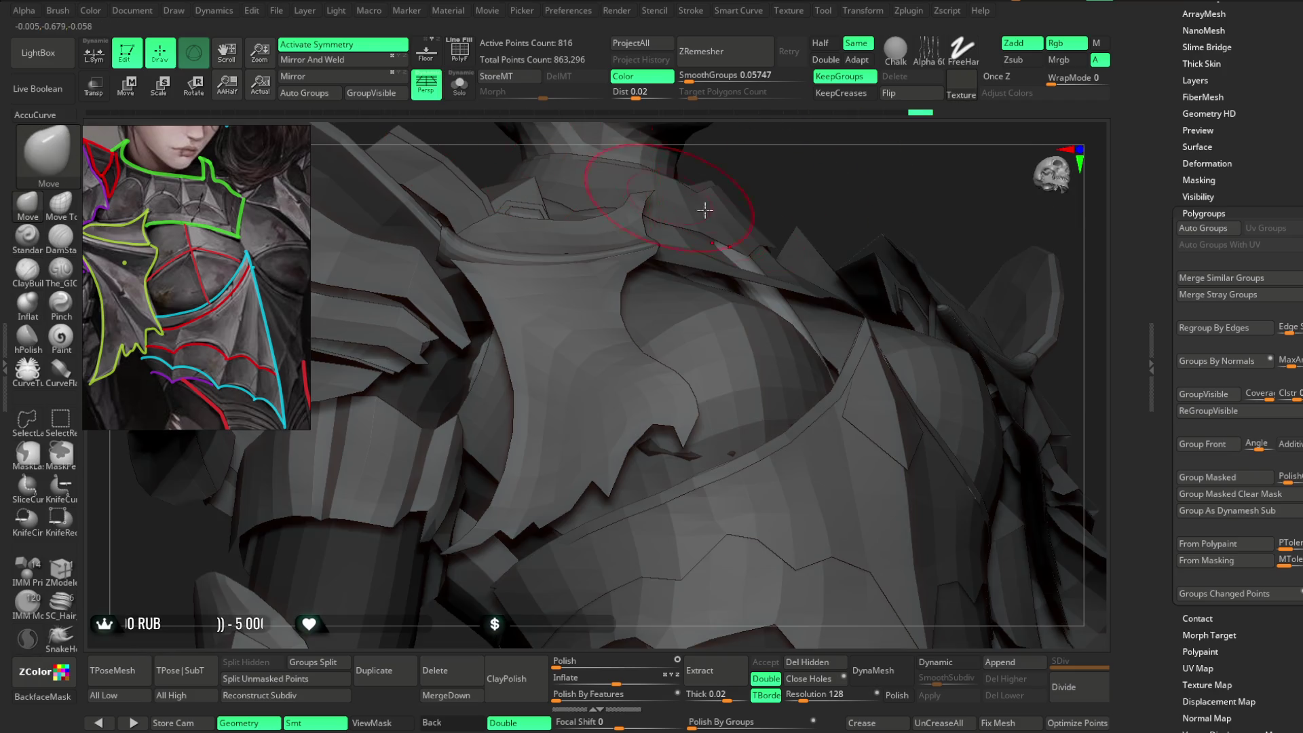
Orbit around the shoulder armor and reshape the bright spike beside the chest plate with Move.
{"action": "key", "text": "space"}
{"action": "right_click_drag", "start_coordinate": [841, 226], "coordinate": [719, 217]}
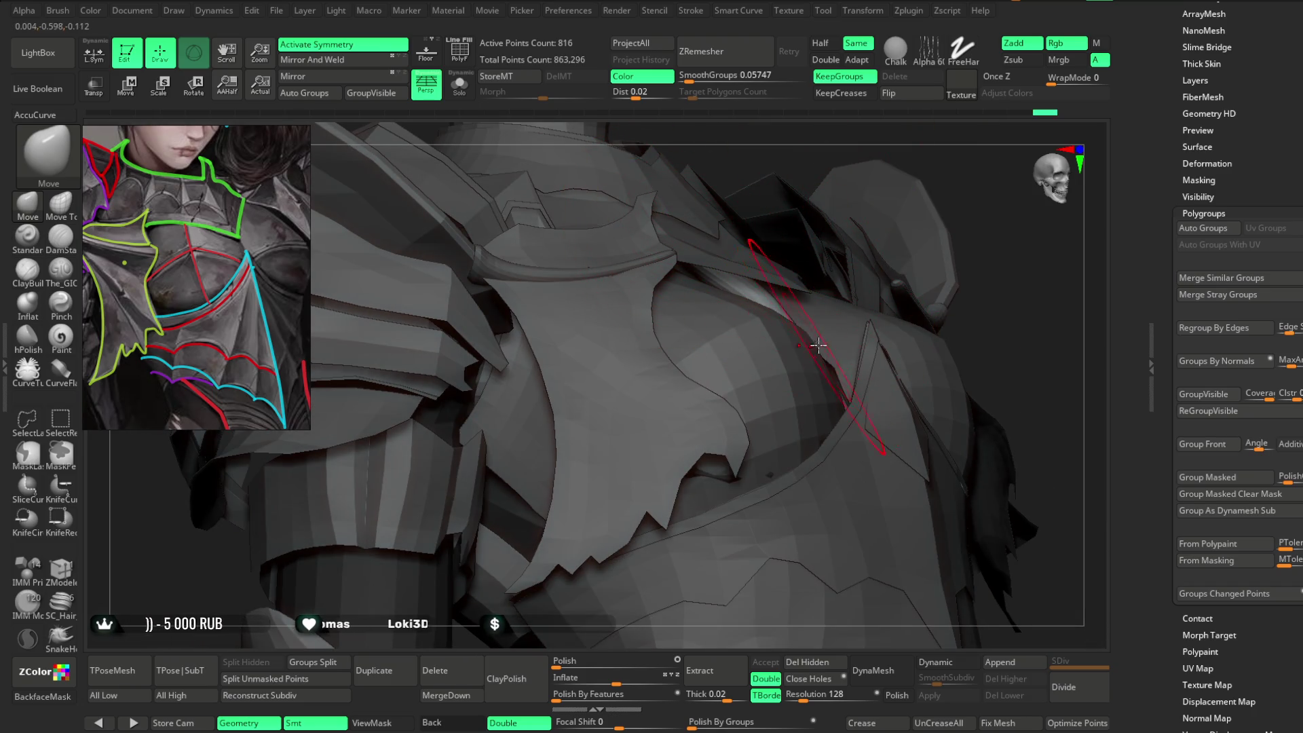
{"action": "right_click_drag", "start_coordinate": [817, 346], "coordinate": [902, 299]}
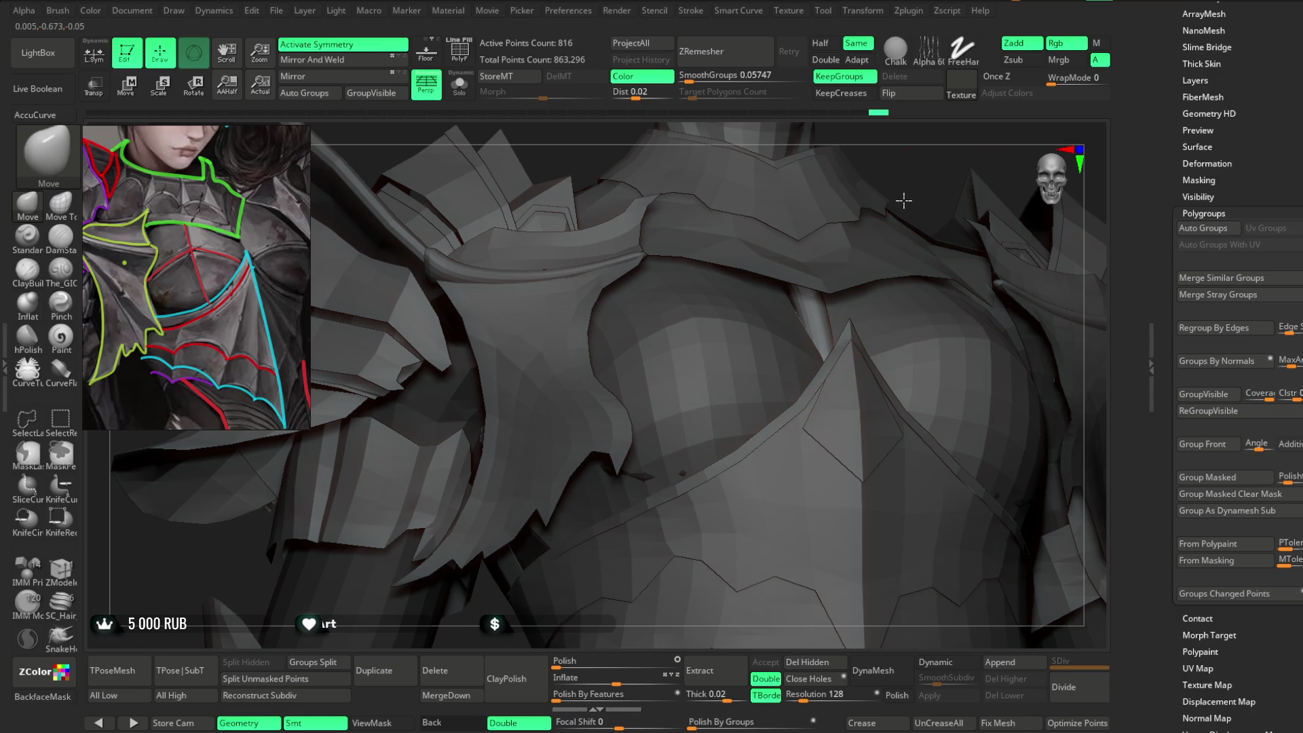
{"action": "right_click_drag", "start_coordinate": [947, 167], "coordinate": [661, 397]}
{"action": "left_click_drag", "start_coordinate": [655, 382], "coordinate": [657, 378]}
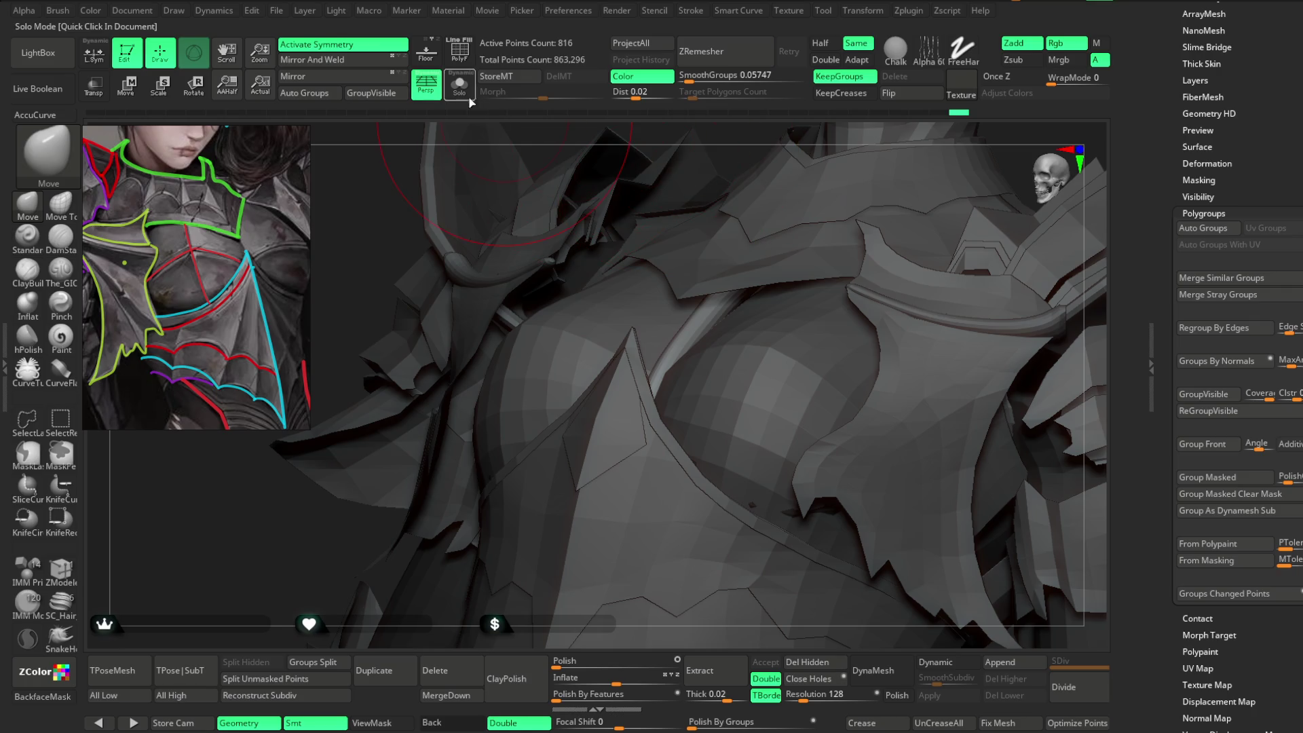
Solo the tube, straighten its upper kink, smooth it, reshape its lower end, then unsolo.
{"action": "left_click", "coordinate": [461, 87]}
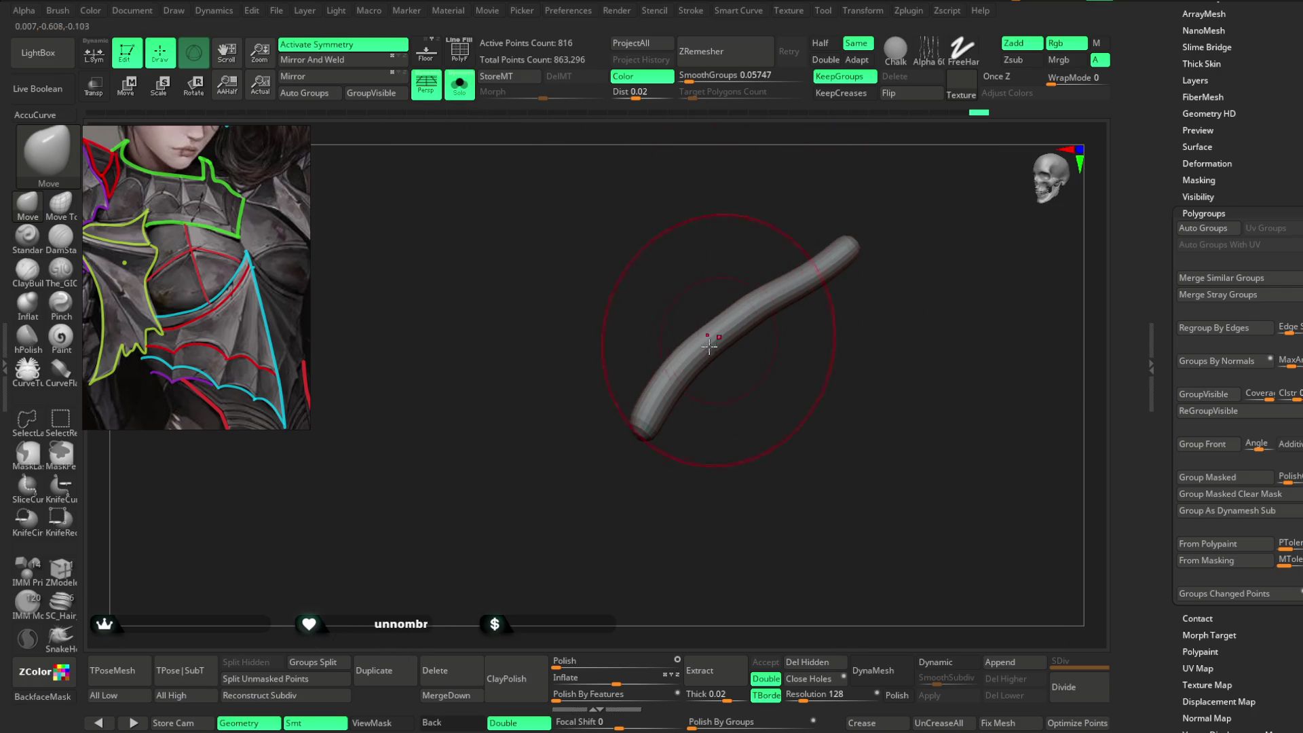
{"action": "key", "text": "shift"}
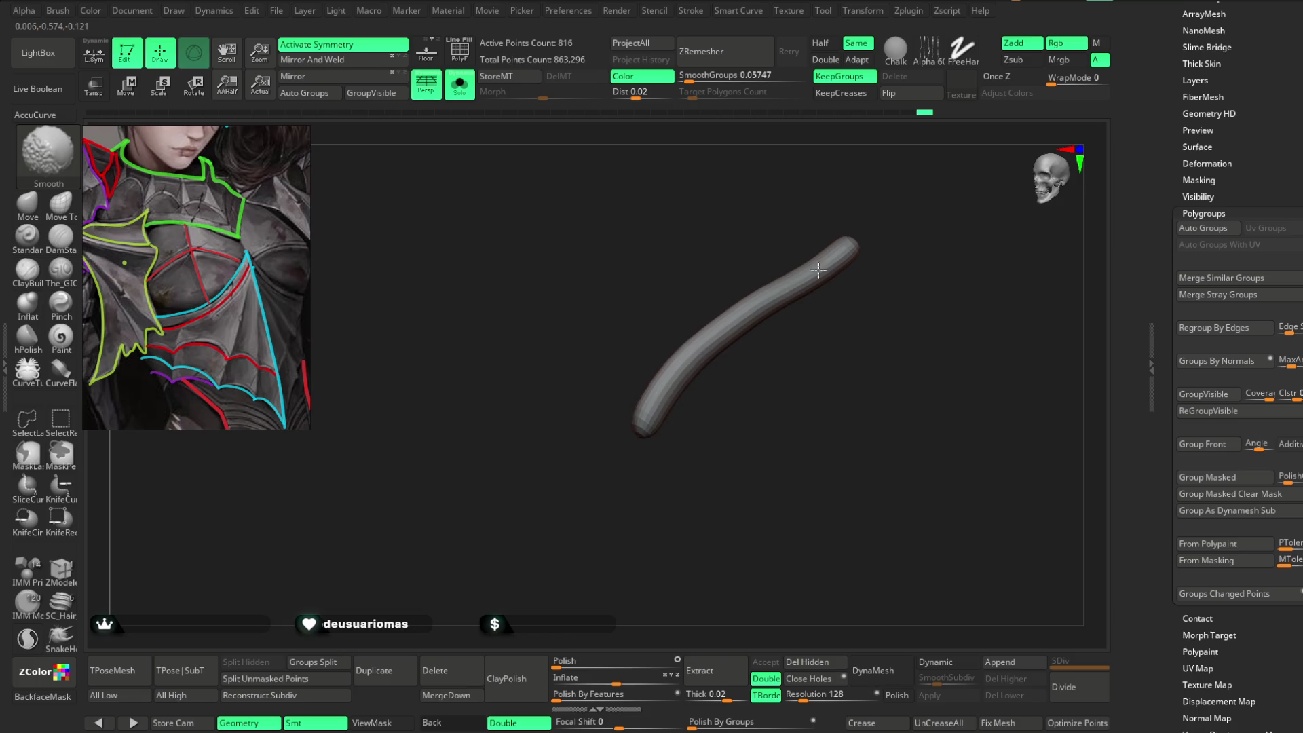
{"action": "key", "text": "space"}
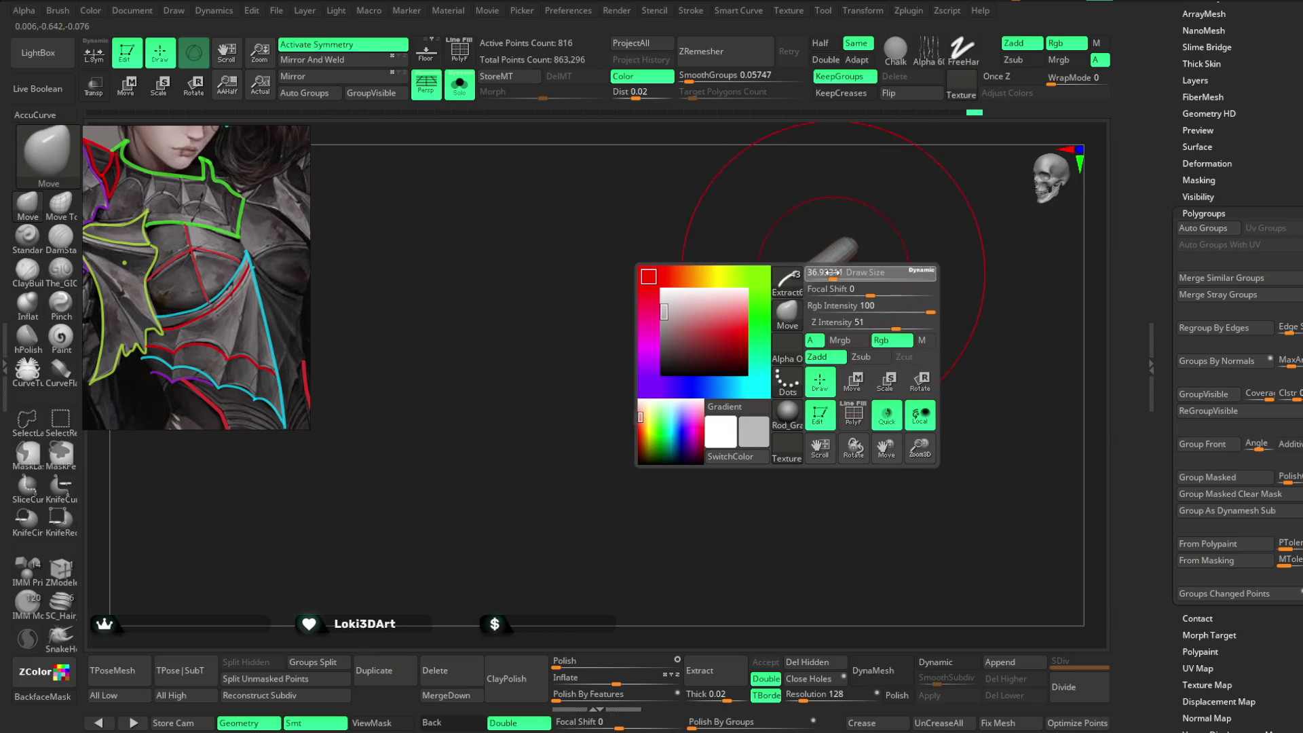
{"action": "left_click_drag", "start_coordinate": [808, 279], "coordinate": [796, 285]}
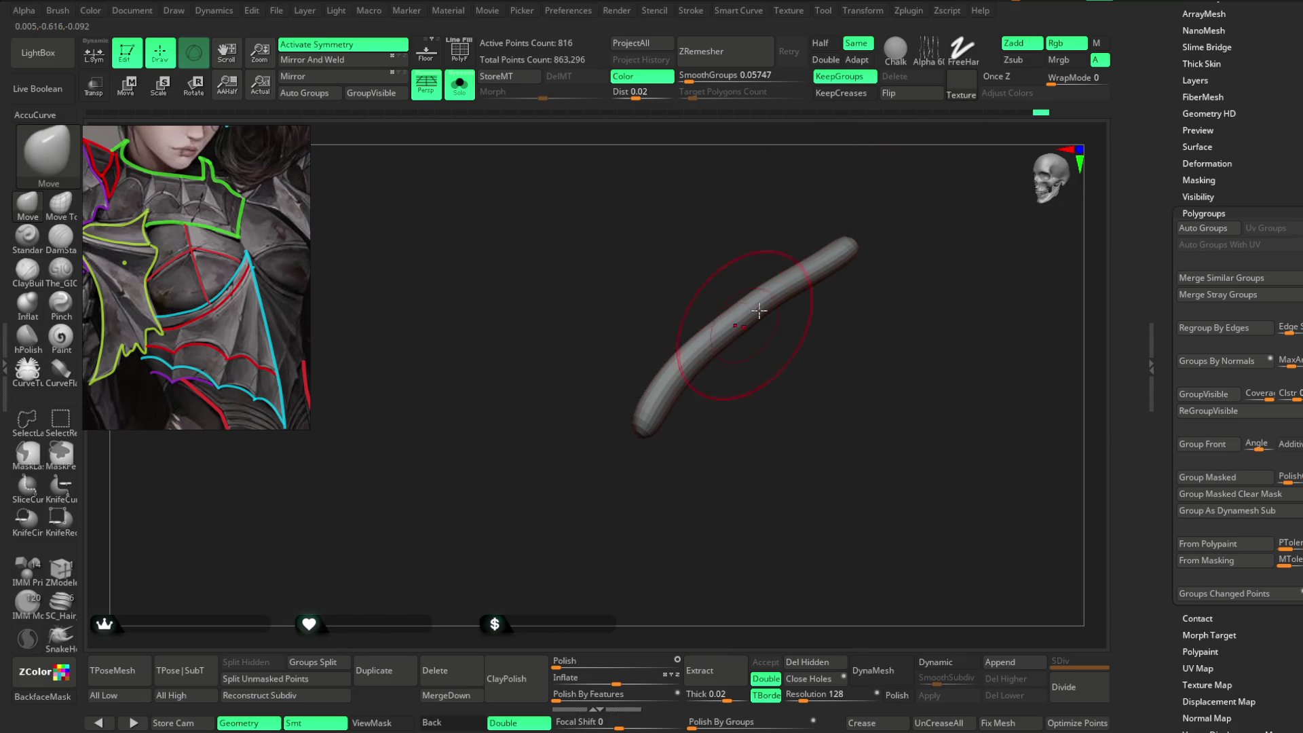
{"action": "key", "text": "shift"}
{"action": "mouse_move", "coordinate": [794, 308]}
{"action": "left_mouse_down"}
{"action": "mouse_move", "coordinate": [832, 346]}
{"action": "mouse_move", "coordinate": [834, 306]}
{"action": "left_mouse_up"}
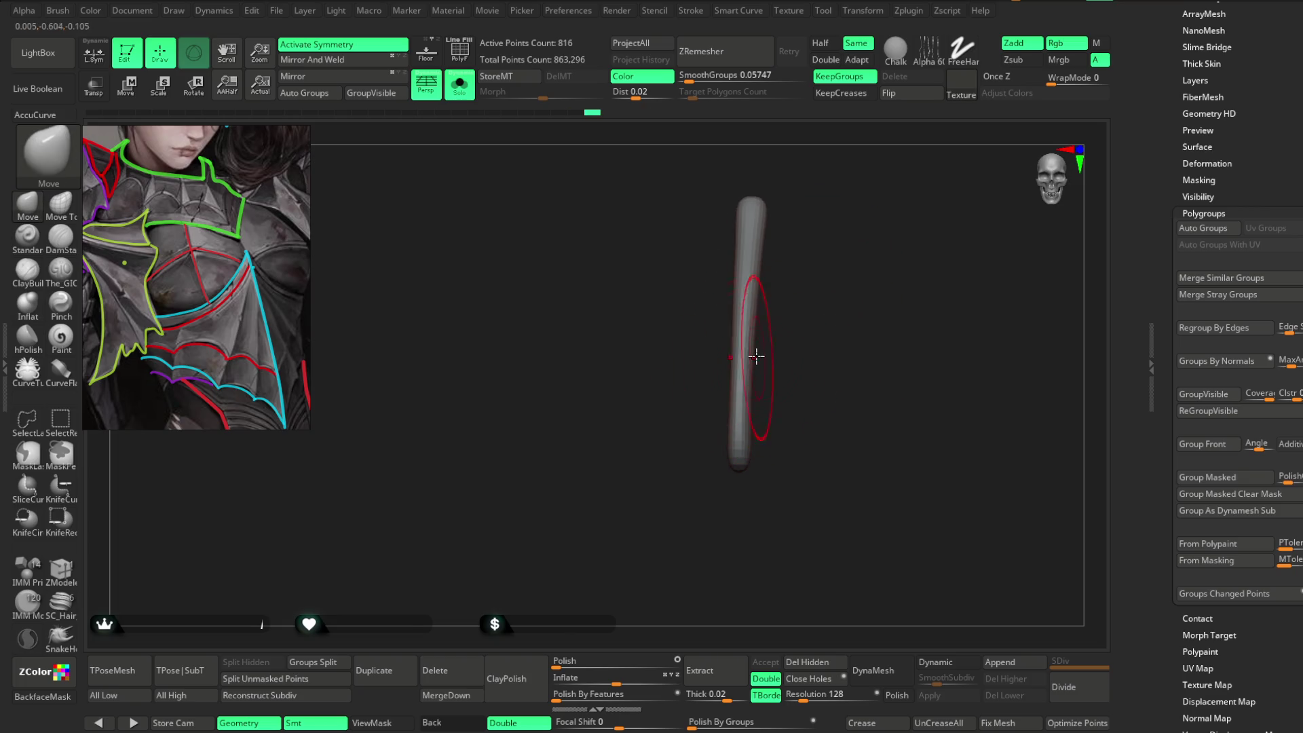
{"action": "left_click_drag", "start_coordinate": [803, 233], "coordinate": [764, 252]}
{"action": "left_click_drag", "start_coordinate": [740, 370], "coordinate": [731, 427]}
{"action": "left_click", "coordinate": [472, 91]}
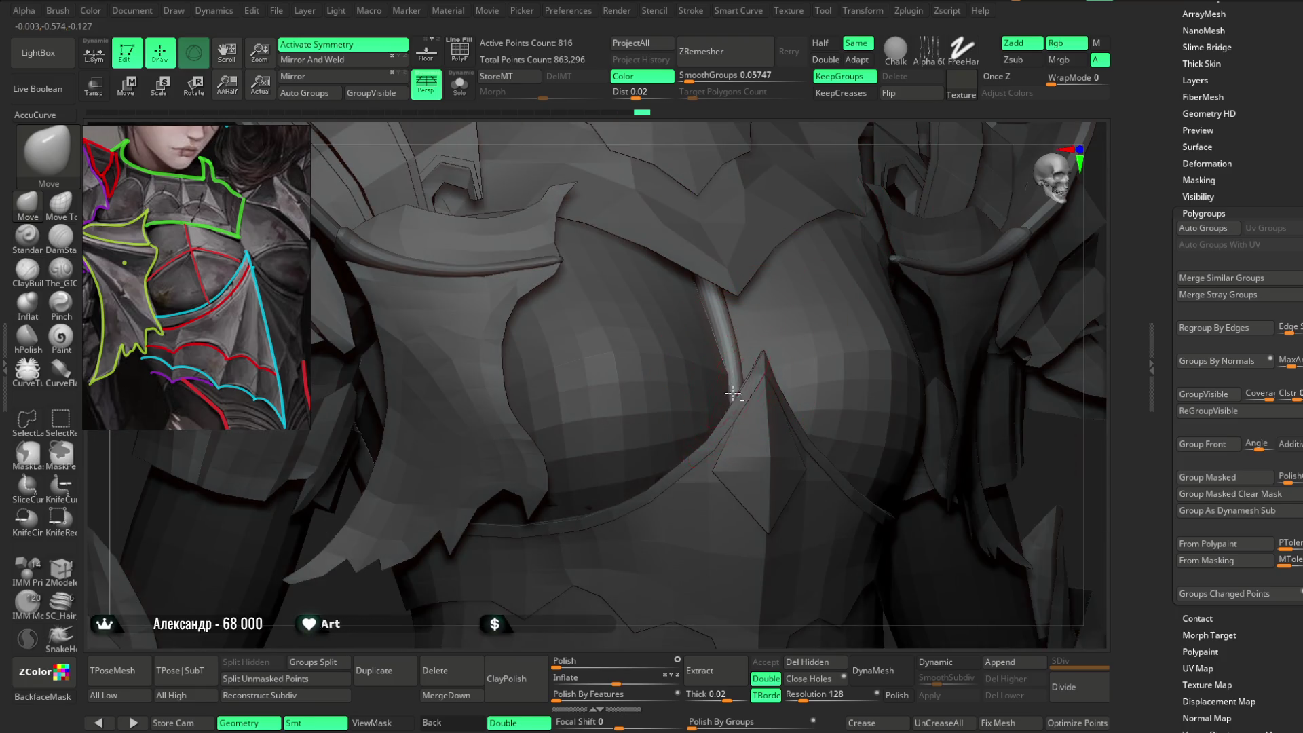
Orbit around to face the chest armor, zoom in and enlarge the brush.
{"action": "left_click_drag", "start_coordinate": [902, 139], "coordinate": [726, 319]}
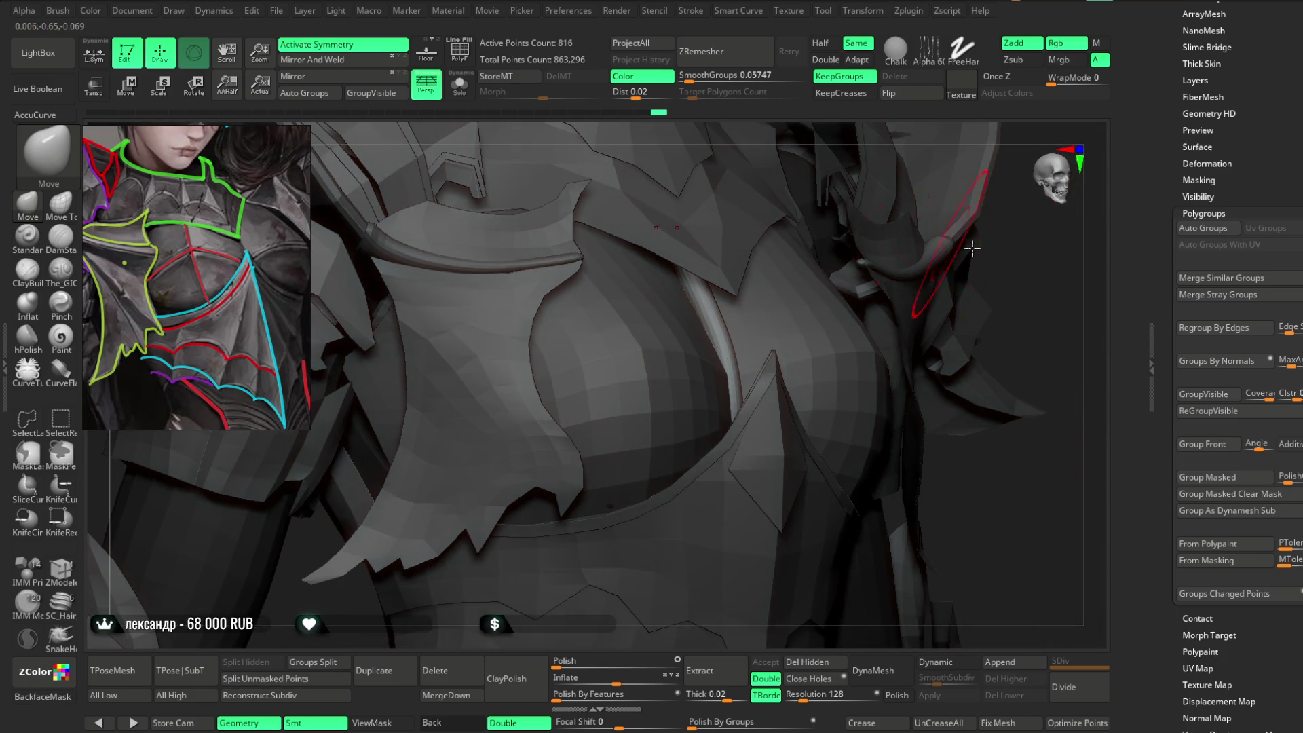
{"action": "left_click_drag", "start_coordinate": [956, 245], "coordinate": [807, 352]}
{"action": "left_click_drag", "start_coordinate": [940, 250], "coordinate": [747, 401]}
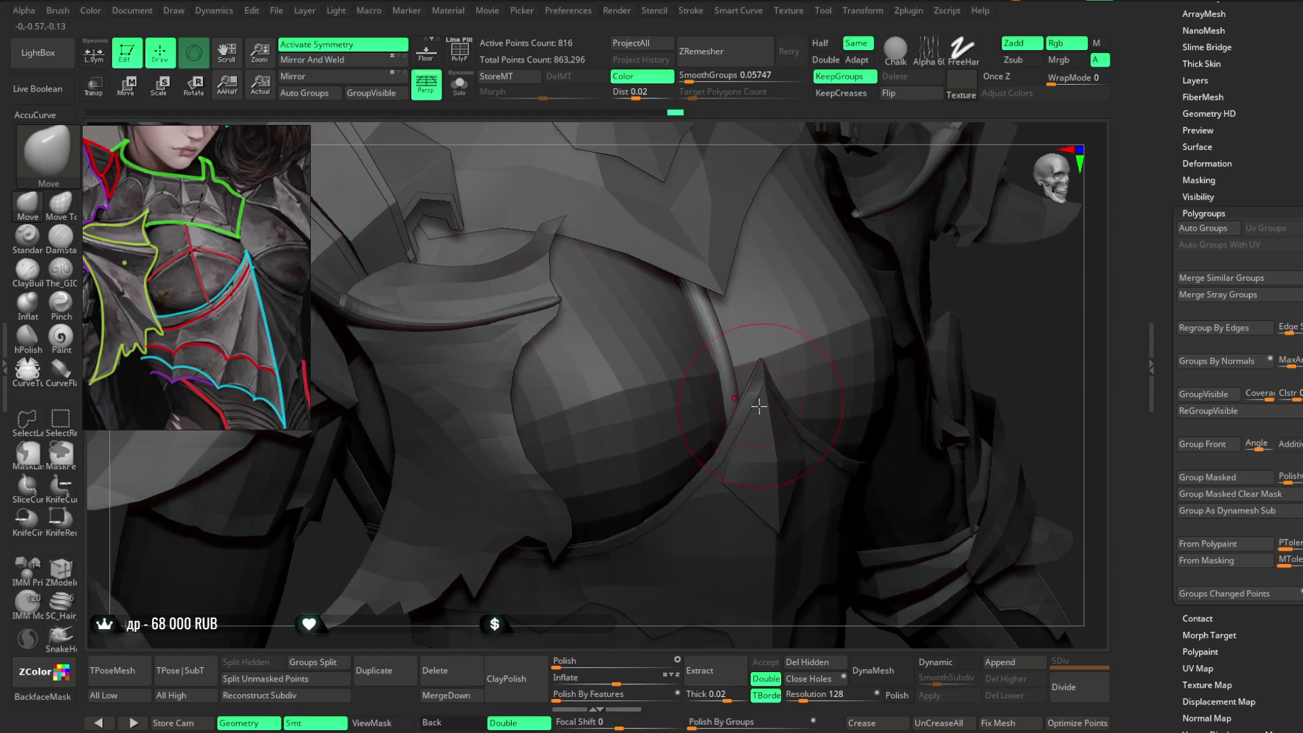
{"action": "left_click_drag", "start_coordinate": [1018, 282], "coordinate": [733, 424]}
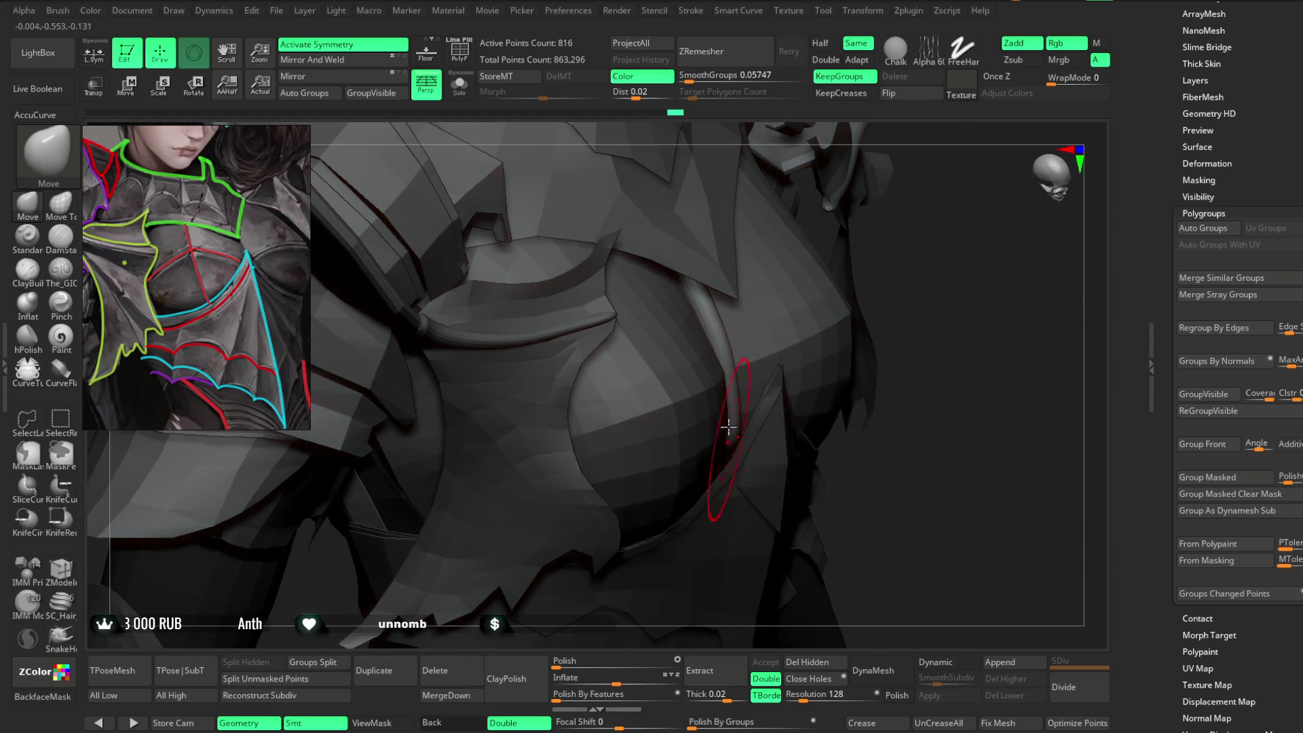
{"action": "left_click_drag", "start_coordinate": [908, 265], "coordinate": [737, 377]}
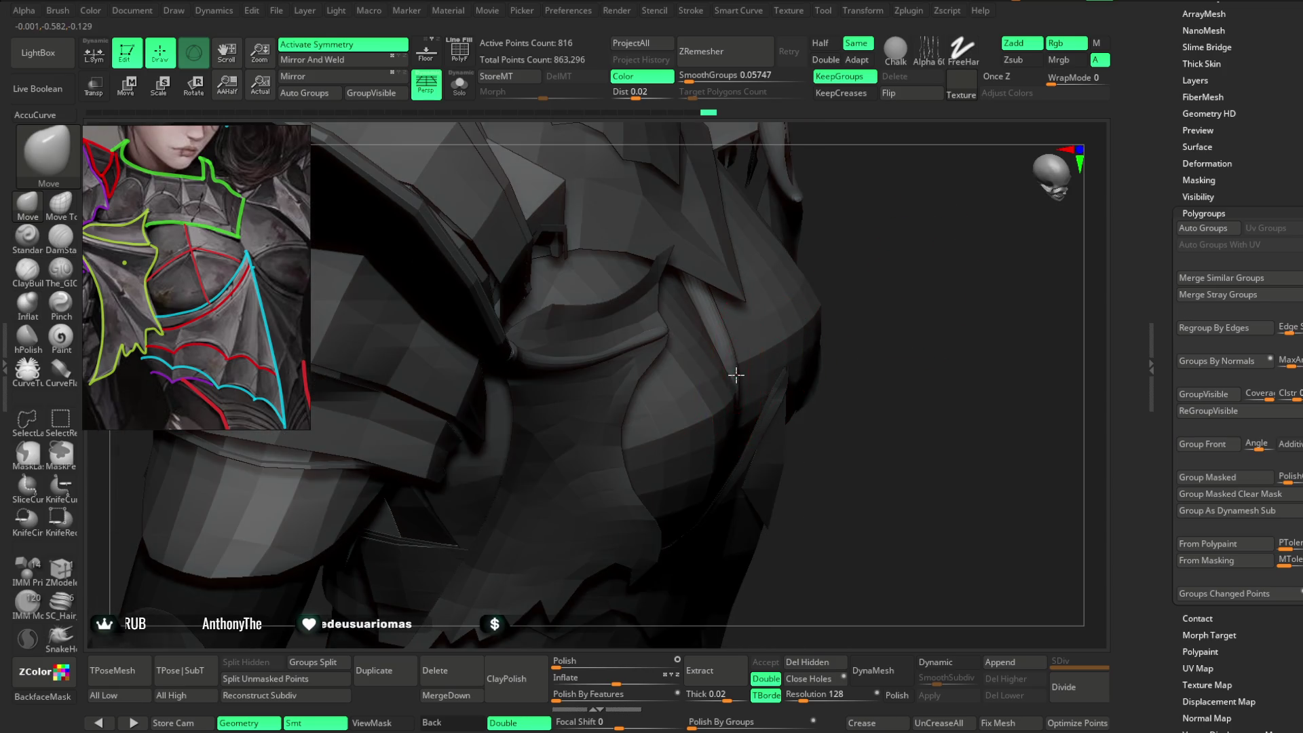
{"action": "left_click_drag", "start_coordinate": [900, 243], "coordinate": [834, 241]}
{"action": "mouse_move", "coordinate": [724, 307]}
{"action": "left_mouse_down"}
{"action": "mouse_move", "coordinate": [828, 217]}
{"action": "mouse_move", "coordinate": [819, 265]}
{"action": "mouse_move", "coordinate": [643, 628]}
{"action": "mouse_move", "coordinate": [629, 541]}
{"action": "mouse_move", "coordinate": [912, 186]}
{"action": "mouse_move", "coordinate": [888, 216]}
{"action": "left_mouse_up"}
{"action": "scroll", "coordinate": [882, 224], "scroll_direction": "up", "scroll_amount": 8}
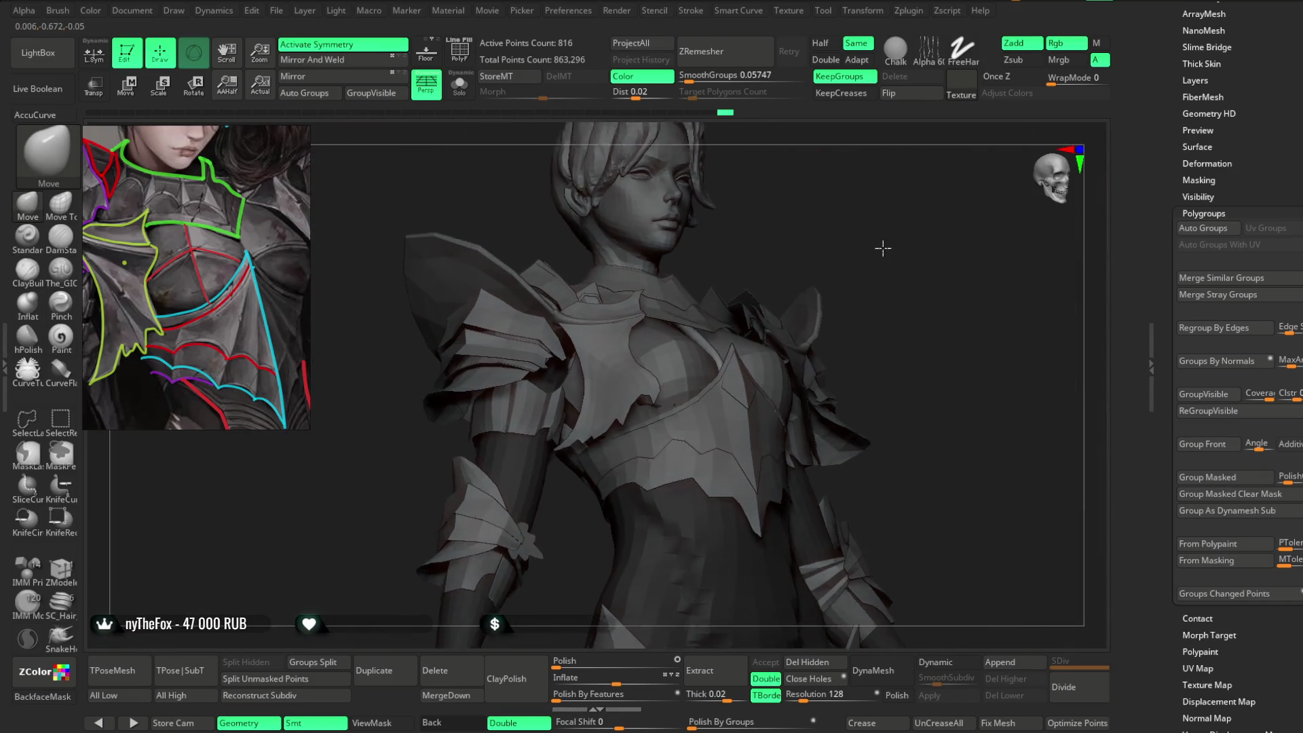
{"action": "key", "text": "space"}
{"action": "left_click_drag", "start_coordinate": [797, 288], "coordinate": [687, 320]}
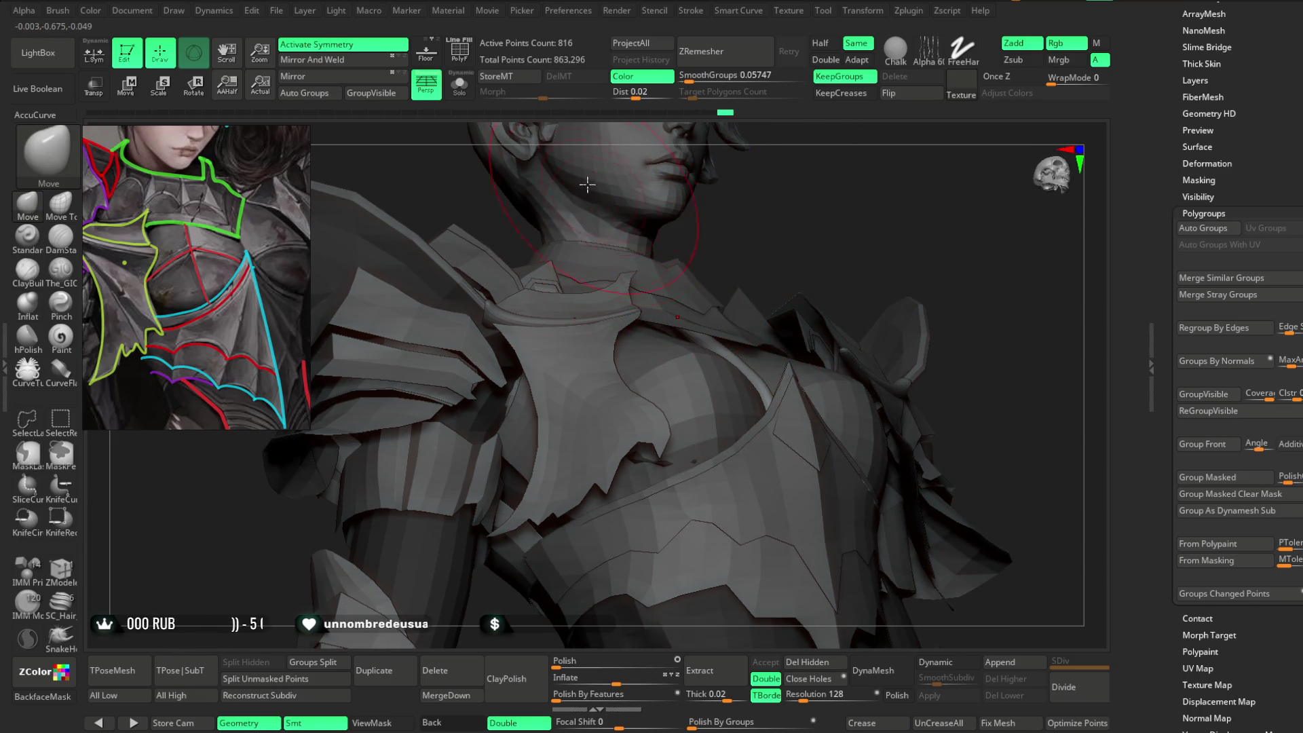
Solo the tail tube, set Draw Size to 5, and rotate the Move gizmo about 45 degrees.
{"action": "left_click", "coordinate": [460, 85]}
{"action": "left_click_drag", "start_coordinate": [751, 213], "coordinate": [744, 256]}
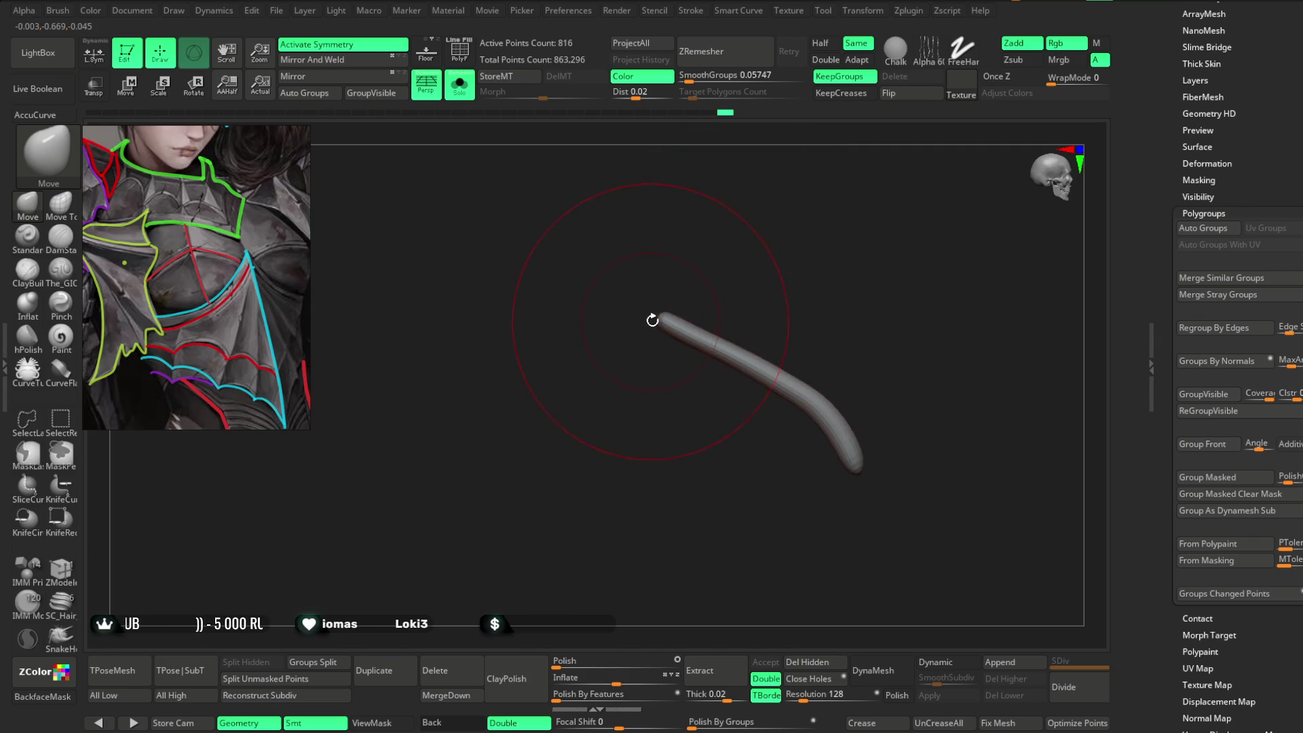
{"action": "left_click_drag", "start_coordinate": [650, 323], "coordinate": [719, 270]}
{"action": "key", "text": "space"}
{"action": "left_click", "coordinate": [733, 277]}
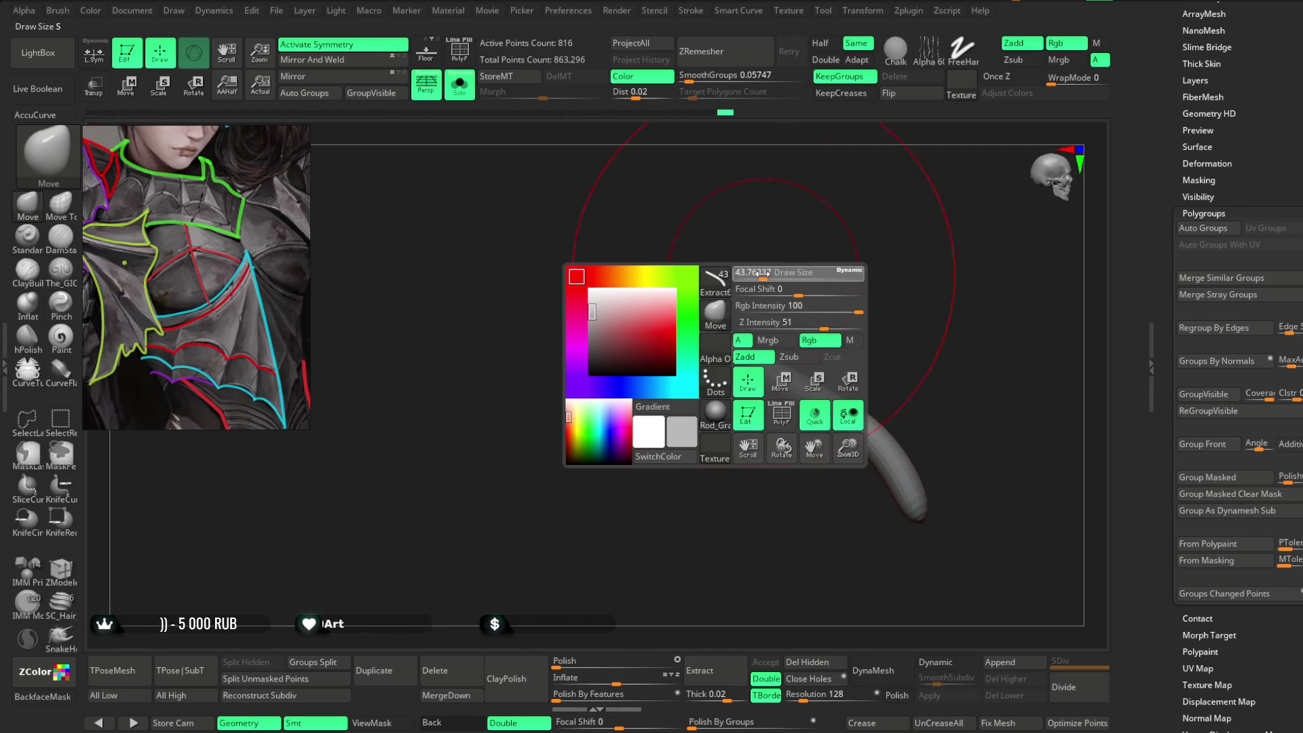
{"action": "key", "text": "w"}
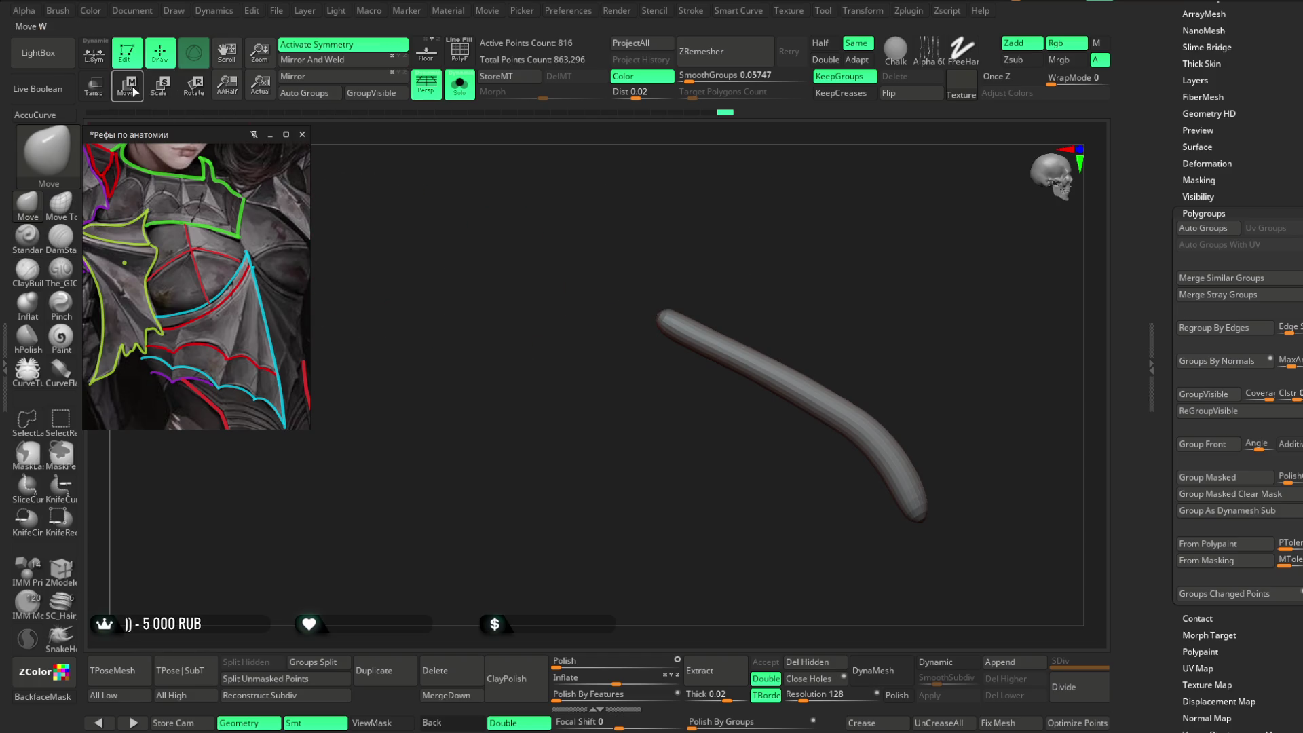
{"action": "left_click_drag", "start_coordinate": [861, 264], "coordinate": [672, 188]}
{"action": "mouse_move", "coordinate": [678, 441]}
{"action": "left_mouse_down", "text": "alt"}
{"action": "mouse_move", "coordinate": [699, 400]}
{"action": "mouse_move", "coordinate": [739, 380]}
{"action": "left_mouse_up", "text": "alt"}
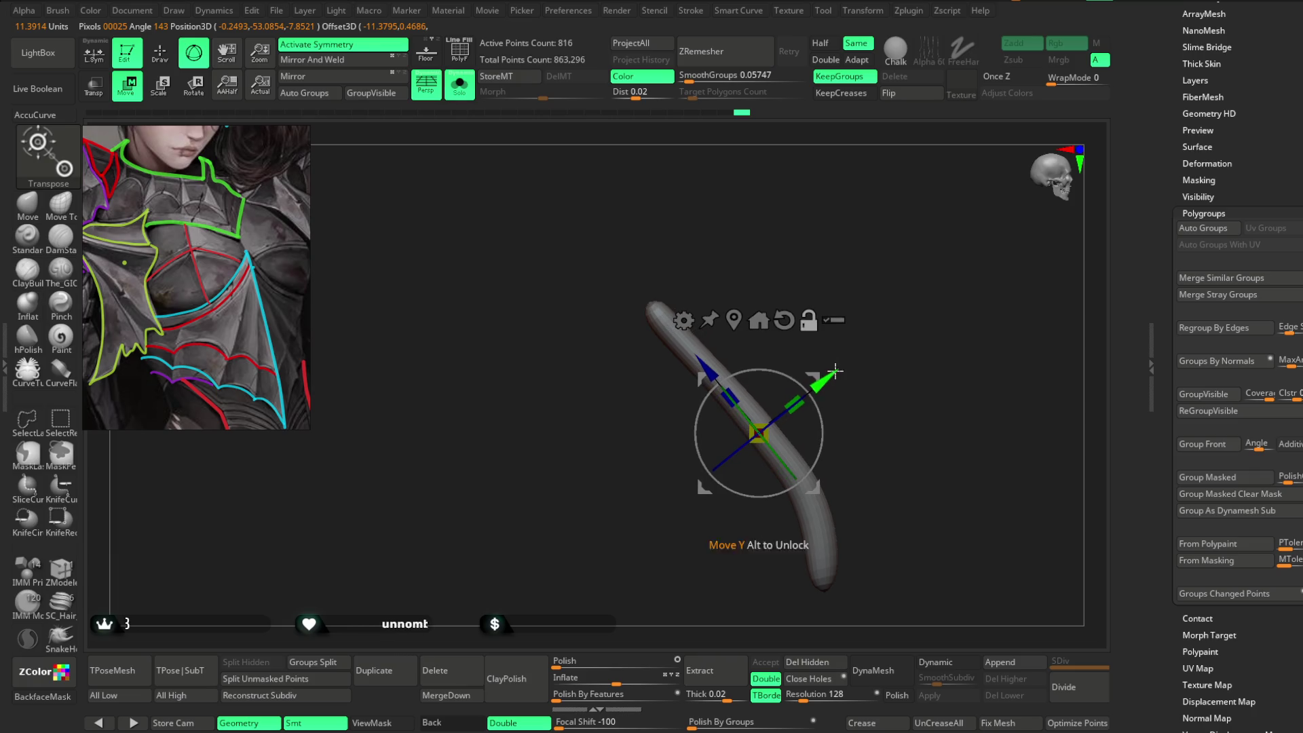
Add a curve deformer to the tail and bend it by adjusting its points.
{"action": "left_click", "coordinate": [676, 326]}
{"action": "left_click", "coordinate": [814, 351]}
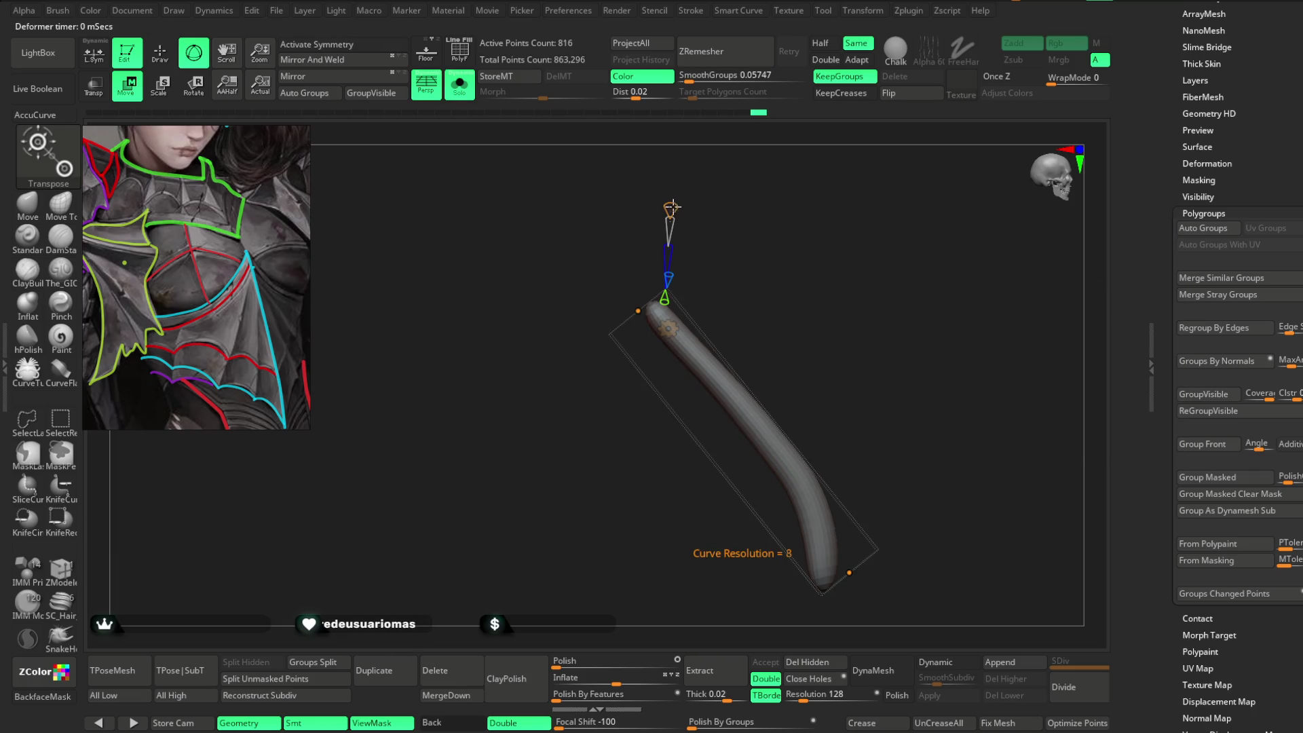
{"action": "left_click_drag", "start_coordinate": [649, 306], "coordinate": [633, 319]}
{"action": "left_click", "coordinate": [690, 373]}
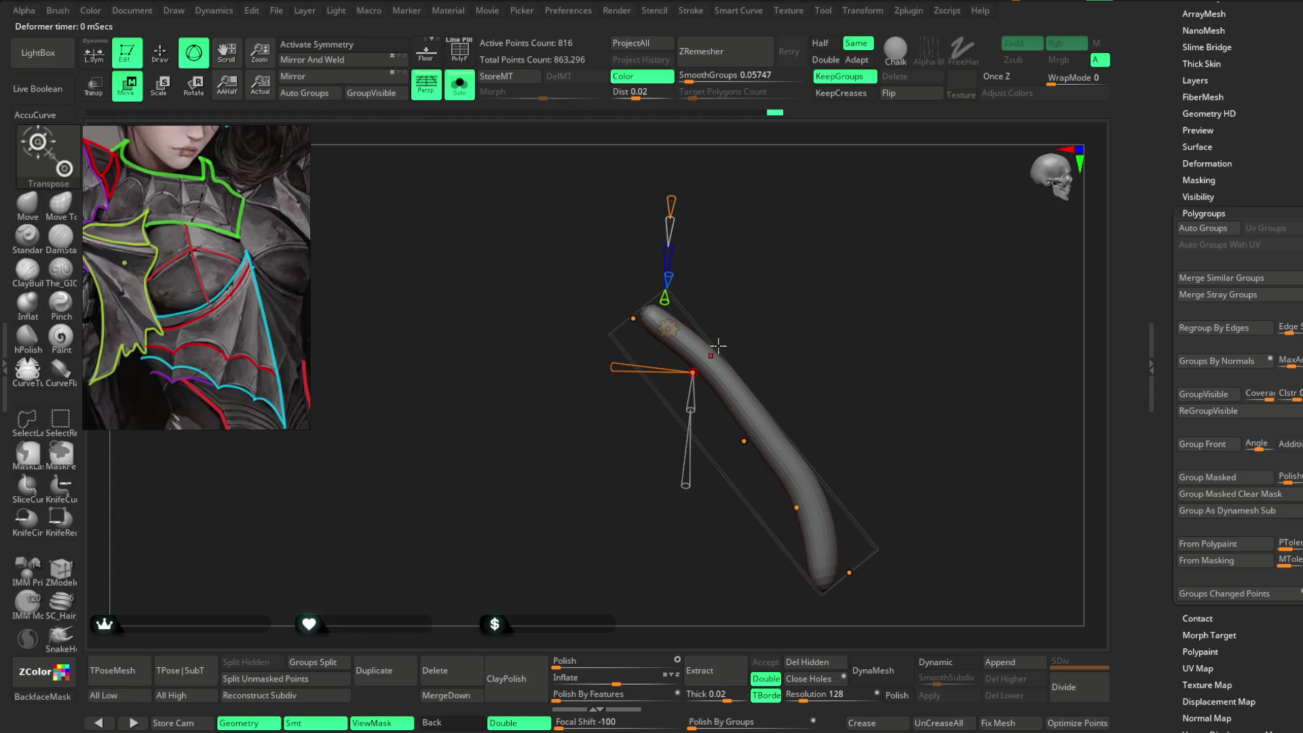
{"action": "left_click", "coordinate": [744, 441]}
{"action": "left_click", "coordinate": [460, 84]}
{"action": "left_click_drag", "start_coordinate": [759, 215], "coordinate": [873, 224]}
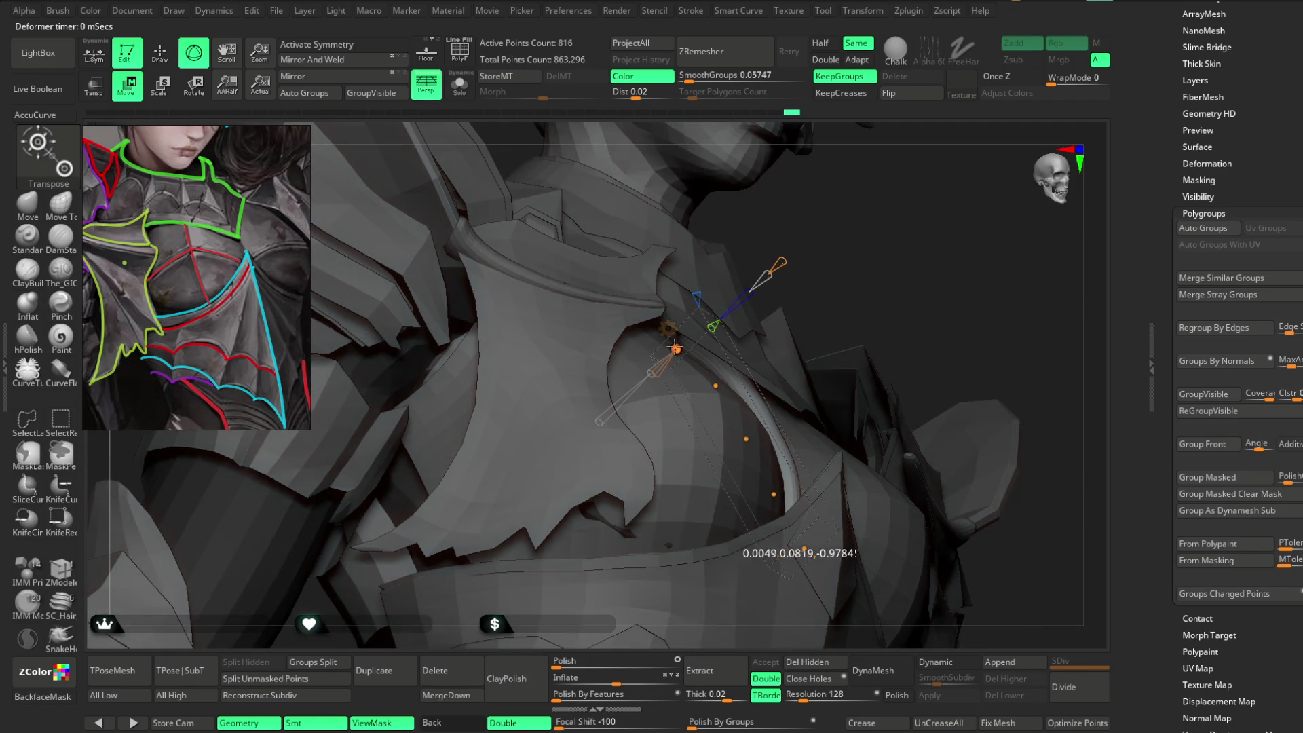
{"action": "left_click_drag", "start_coordinate": [843, 271], "coordinate": [814, 292]}
{"action": "left_click", "coordinate": [727, 392]}
{"action": "mouse_move", "coordinate": [889, 278]}
{"action": "left_mouse_down"}
{"action": "mouse_move", "coordinate": [937, 264]}
{"action": "mouse_move", "coordinate": [968, 287]}
{"action": "mouse_move", "coordinate": [761, 428]}
{"action": "left_mouse_up"}
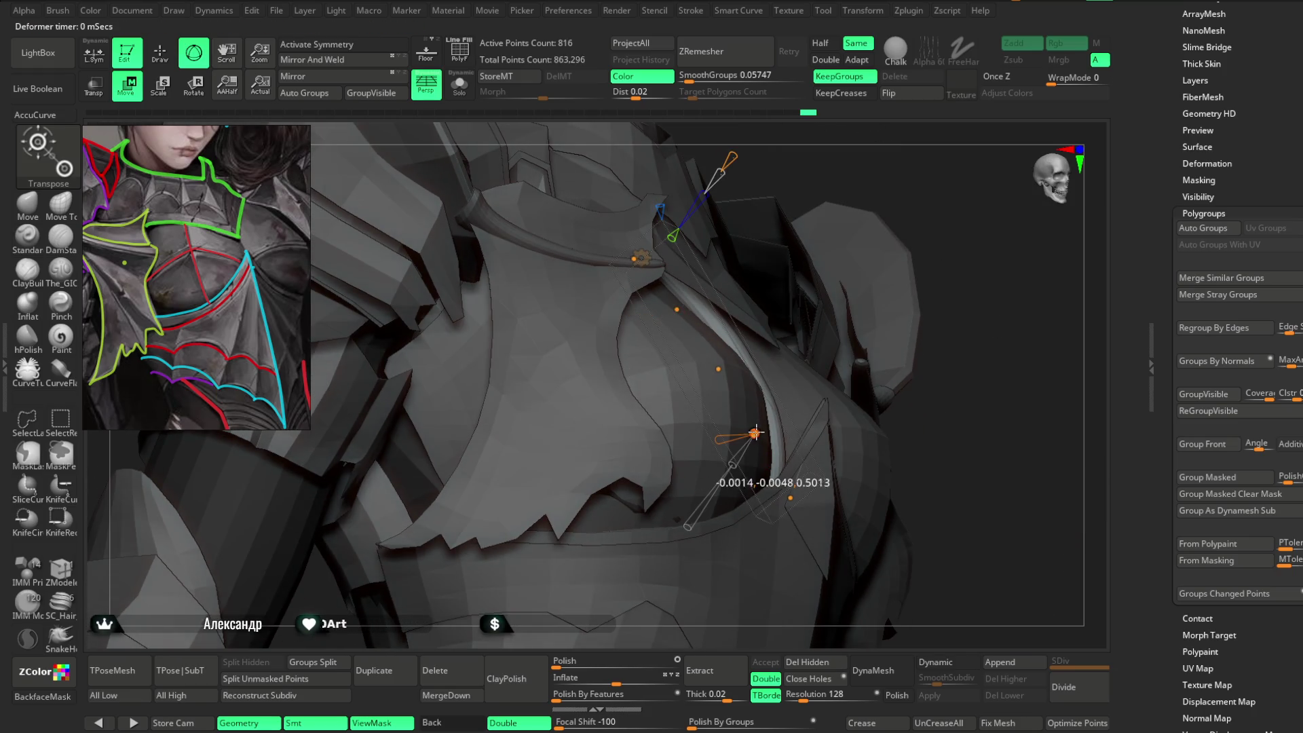
{"action": "left_click", "coordinate": [721, 369]}
{"action": "mouse_move", "coordinate": [902, 224]}
{"action": "left_mouse_down"}
{"action": "mouse_move", "coordinate": [956, 195]}
{"action": "mouse_move", "coordinate": [733, 287]}
{"action": "mouse_move", "coordinate": [705, 253]}
{"action": "mouse_move", "coordinate": [645, 260]}
{"action": "left_mouse_up"}
{"action": "left_click", "coordinate": [647, 287]}
Accept the Bend Curve, Mirror And Weld the strap, and toggle Solo to check it.
{"action": "left_click", "coordinate": [642, 261]}
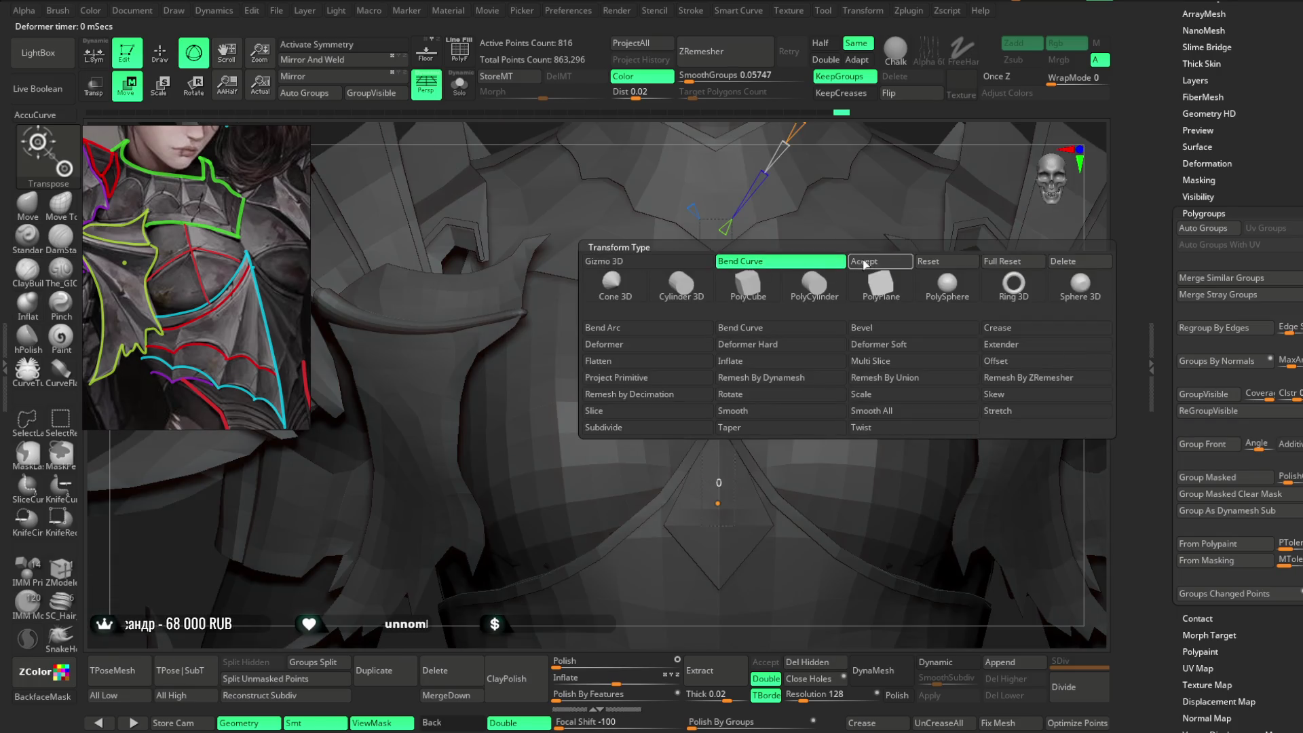
{"action": "left_click", "coordinate": [855, 265]}
{"action": "key", "text": "q"}
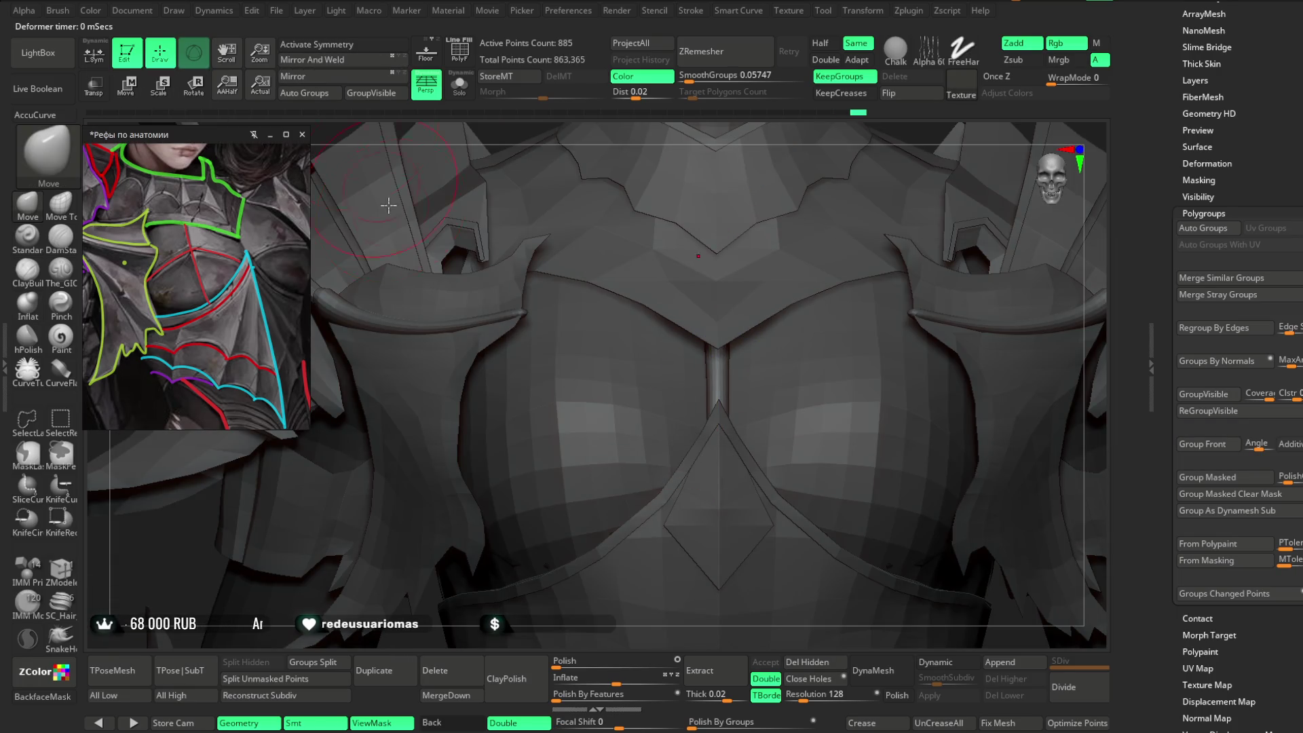
{"action": "left_click", "coordinate": [312, 60]}
{"action": "left_click", "coordinate": [458, 89]}
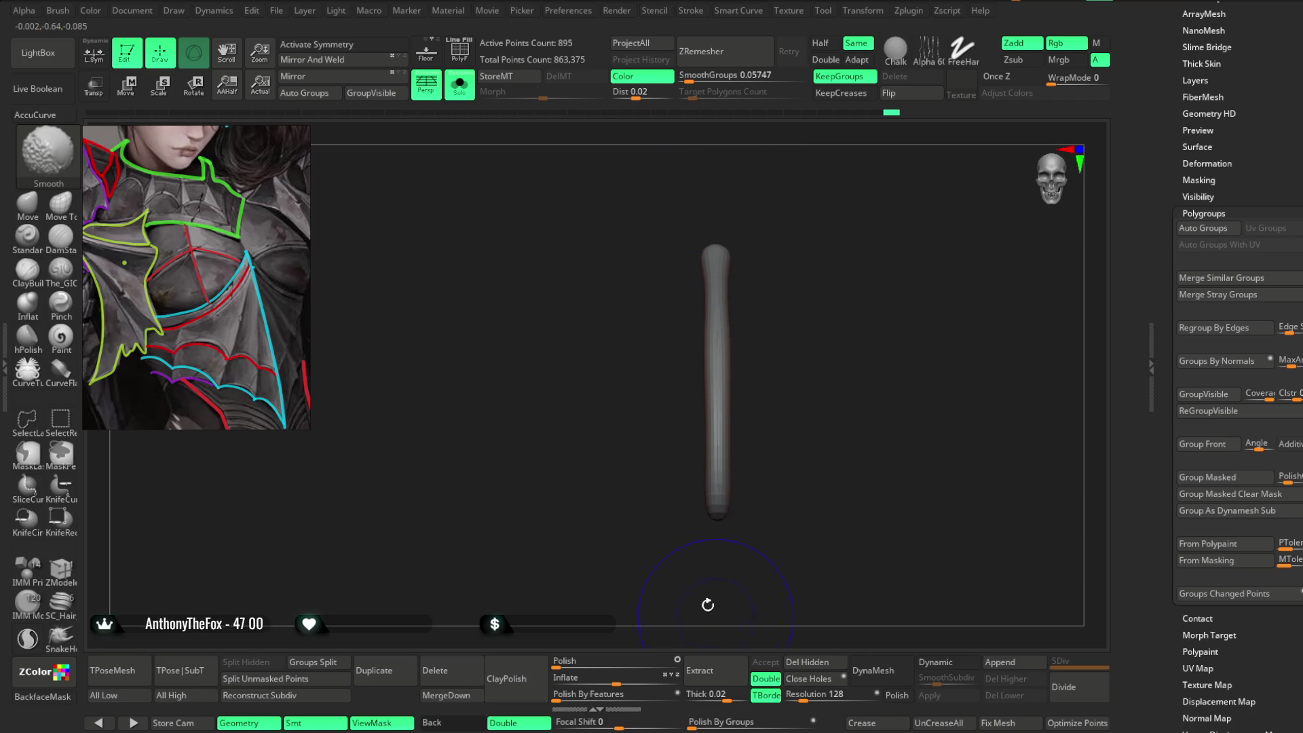
{"action": "key", "text": "shift+s"}
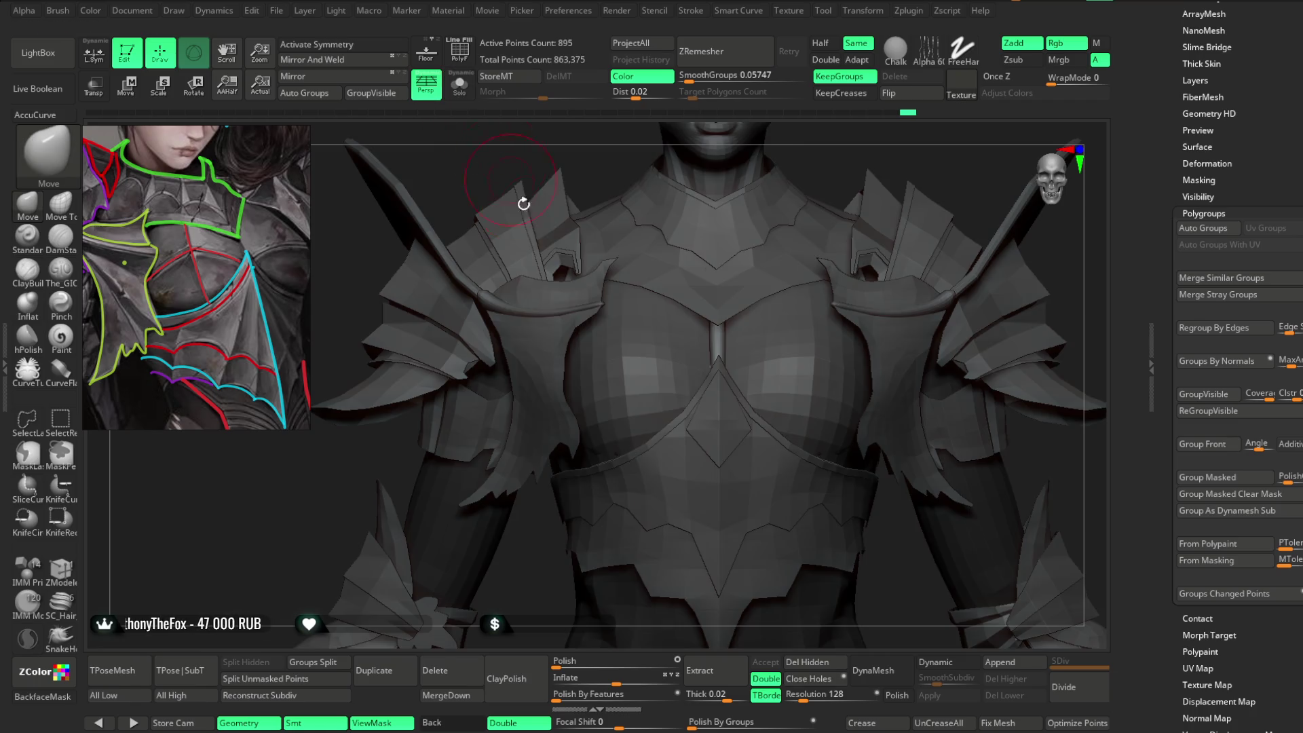
Zoom out to the upper figure and select the Extract4 chest armour with Move ready.
{"action": "mouse_move", "coordinate": [605, 605]}
{"action": "right_mouse_down"}
{"action": "mouse_move", "coordinate": [570, 631]}
{"action": "mouse_move", "coordinate": [864, 218]}
{"action": "mouse_move", "coordinate": [884, 223]}
{"action": "mouse_move", "coordinate": [873, 247]}
{"action": "mouse_move", "coordinate": [864, 232]}
{"action": "mouse_move", "coordinate": [831, 333]}
{"action": "right_mouse_up"}
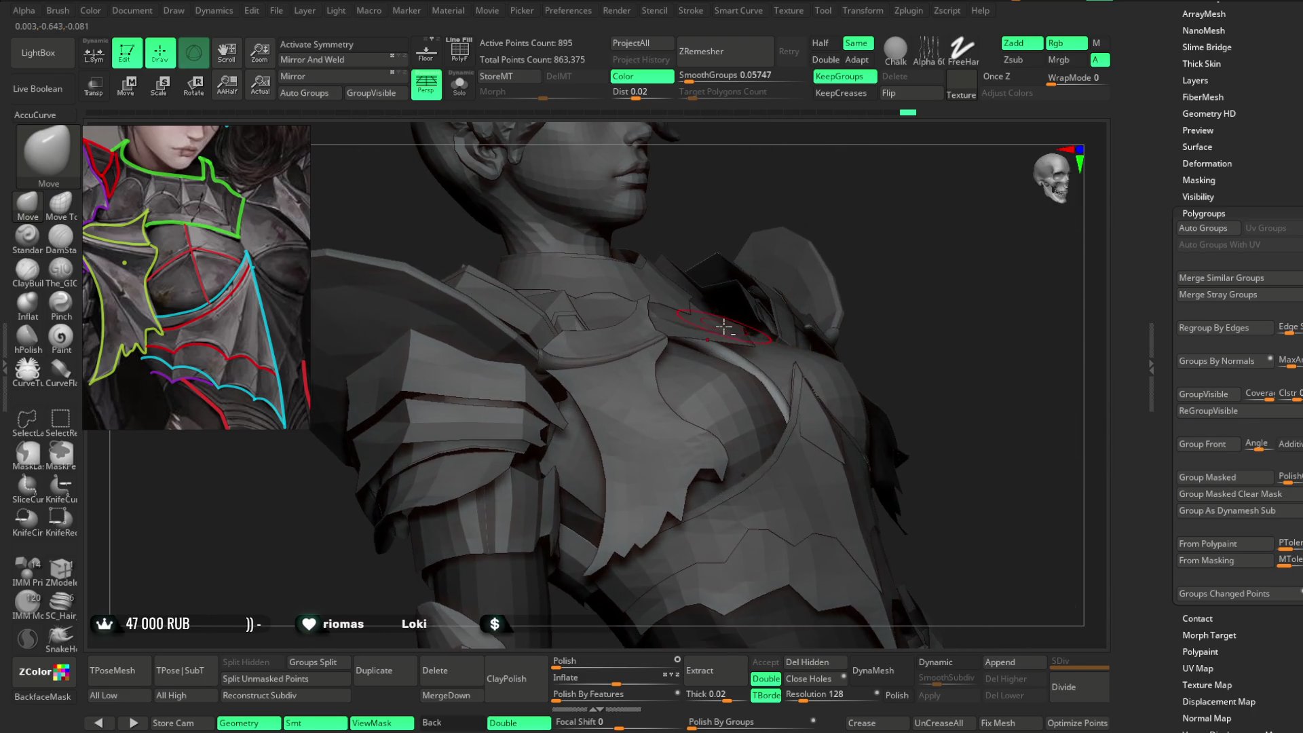
{"action": "left_click", "coordinate": [724, 336], "text": "alt"}
{"action": "key", "text": "space"}
{"action": "right_click_drag", "start_coordinate": [733, 292], "coordinate": [815, 261]}
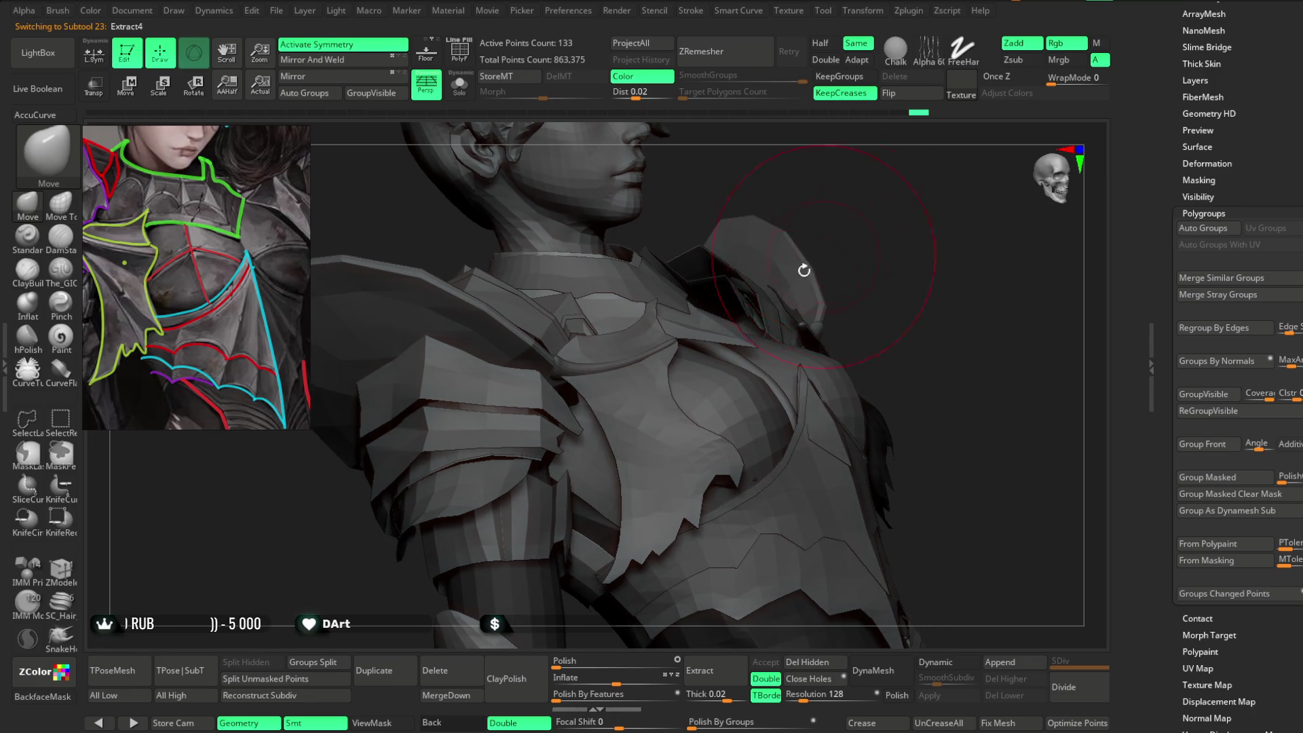
Select Extract5 and fit the chest plate edges closer to chest and collar.
{"action": "left_click", "coordinate": [708, 365], "text": "alt"}
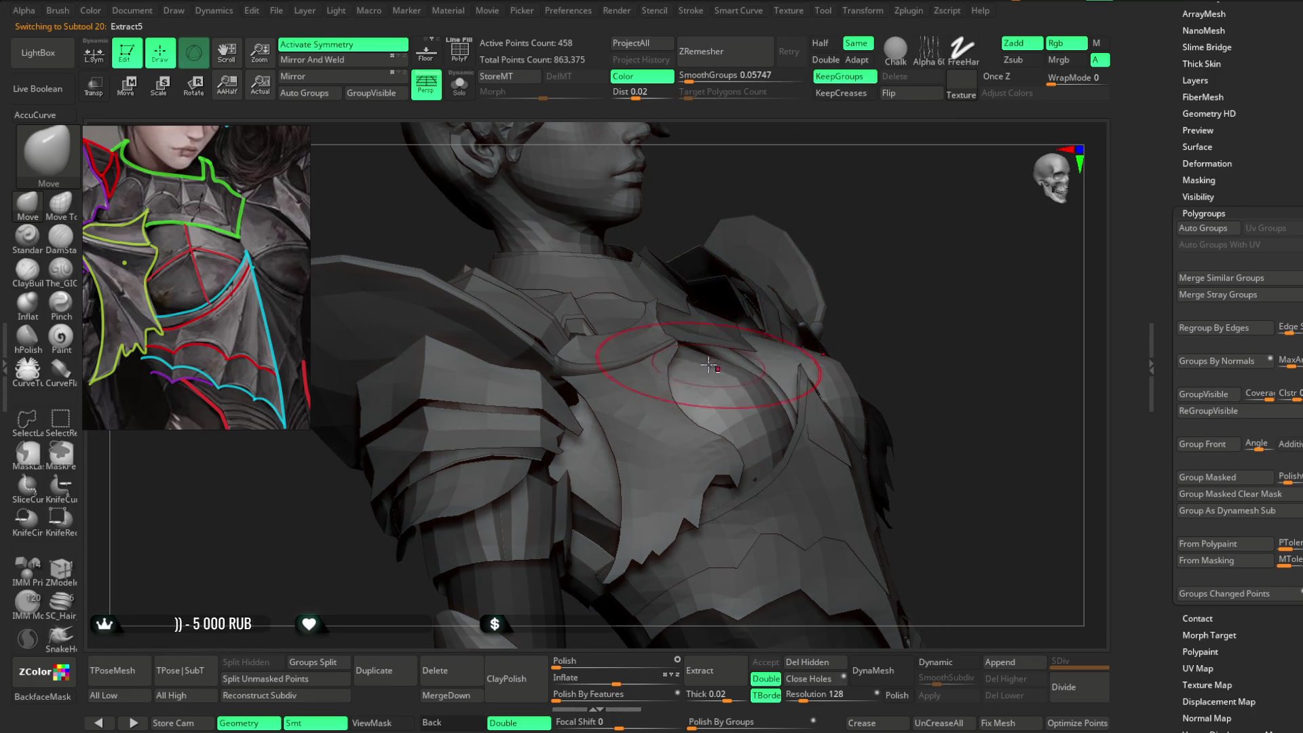
{"action": "mouse_move", "coordinate": [685, 351]}
{"action": "right_mouse_down"}
{"action": "mouse_move", "coordinate": [817, 224]}
{"action": "mouse_move", "coordinate": [811, 206]}
{"action": "mouse_move", "coordinate": [871, 341]}
{"action": "right_mouse_up"}
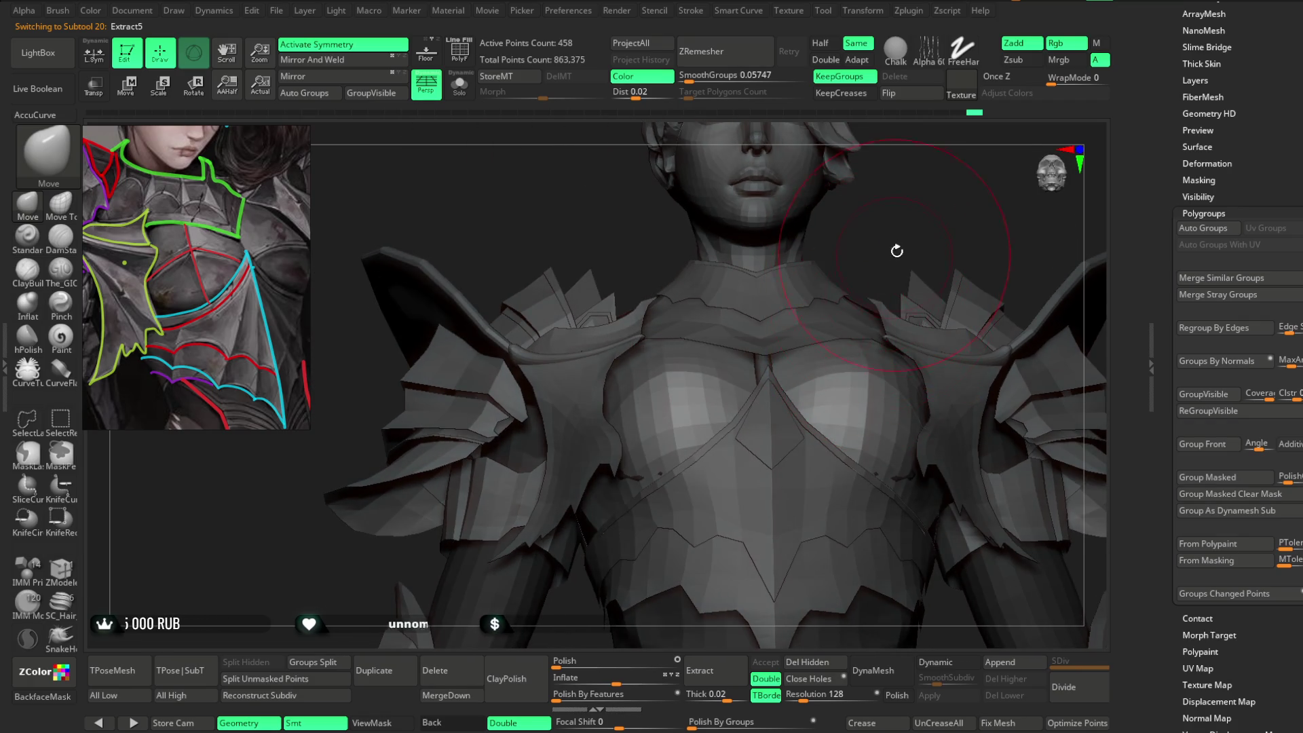
{"action": "right_click_drag", "start_coordinate": [896, 253], "coordinate": [723, 339]}
{"action": "mouse_move", "coordinate": [814, 271]}
{"action": "right_mouse_down"}
{"action": "mouse_move", "coordinate": [666, 362]}
{"action": "mouse_move", "coordinate": [631, 425]}
{"action": "mouse_move", "coordinate": [630, 461]}
{"action": "right_mouse_up"}
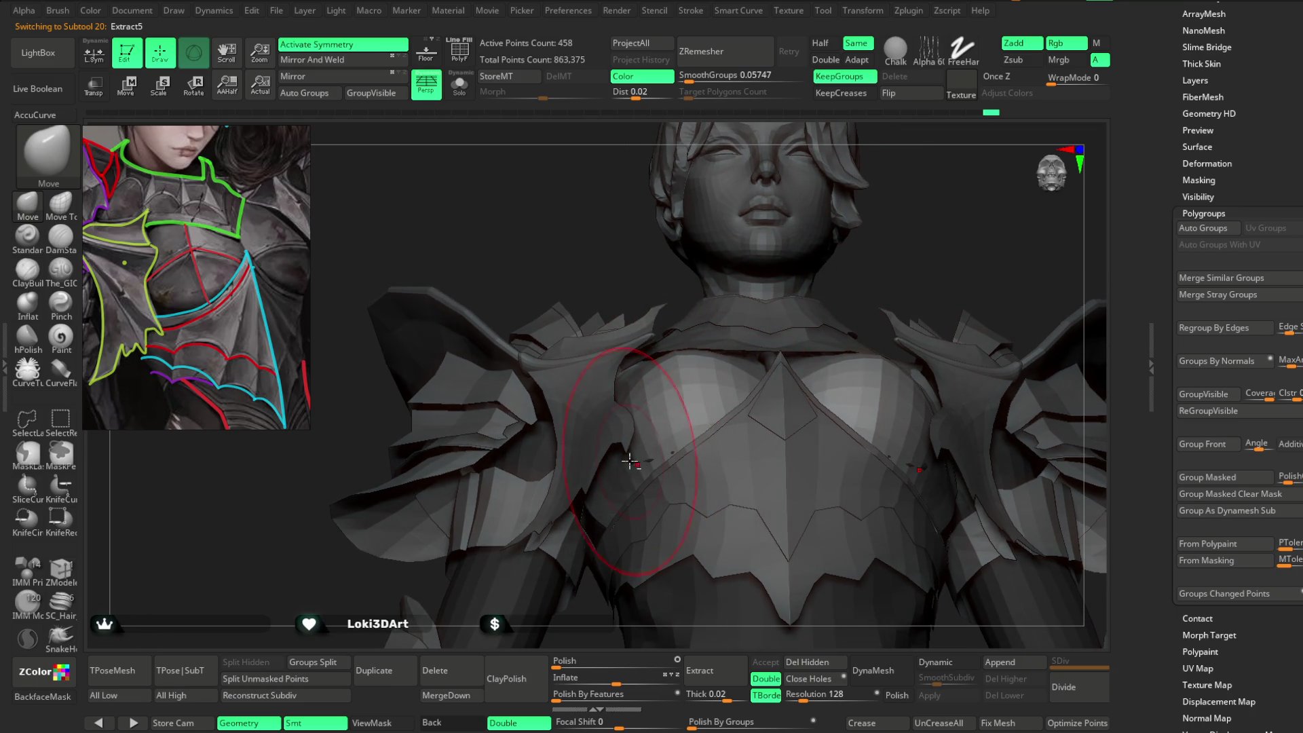
{"action": "right_click_drag", "start_coordinate": [627, 392], "coordinate": [907, 264]}
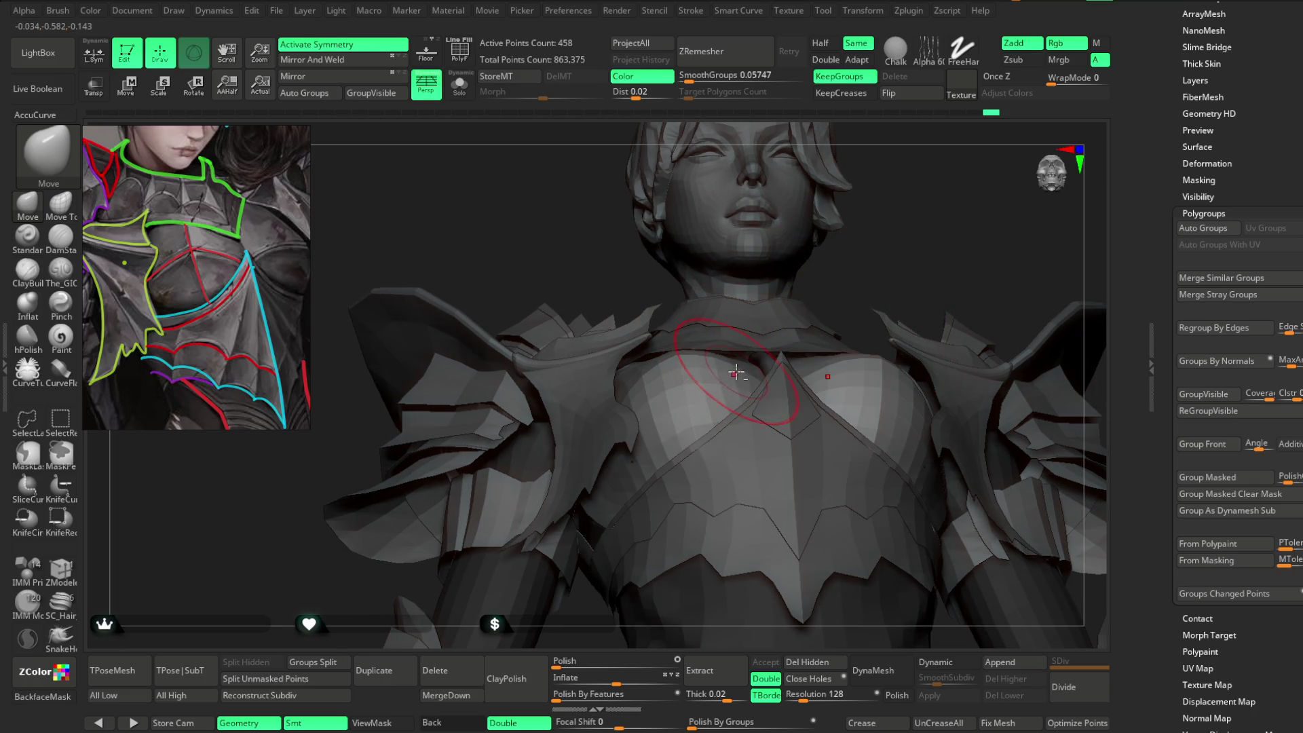
{"action": "mouse_move", "coordinate": [740, 372]}
{"action": "right_mouse_down"}
{"action": "mouse_move", "coordinate": [861, 278]}
{"action": "mouse_move", "coordinate": [833, 230]}
{"action": "mouse_move", "coordinate": [792, 238]}
{"action": "mouse_move", "coordinate": [811, 227]}
{"action": "mouse_move", "coordinate": [684, 388]}
{"action": "mouse_move", "coordinate": [760, 306]}
{"action": "mouse_move", "coordinate": [654, 365]}
{"action": "right_mouse_up"}
{"action": "right_click_drag", "start_coordinate": [781, 273], "coordinate": [674, 390]}
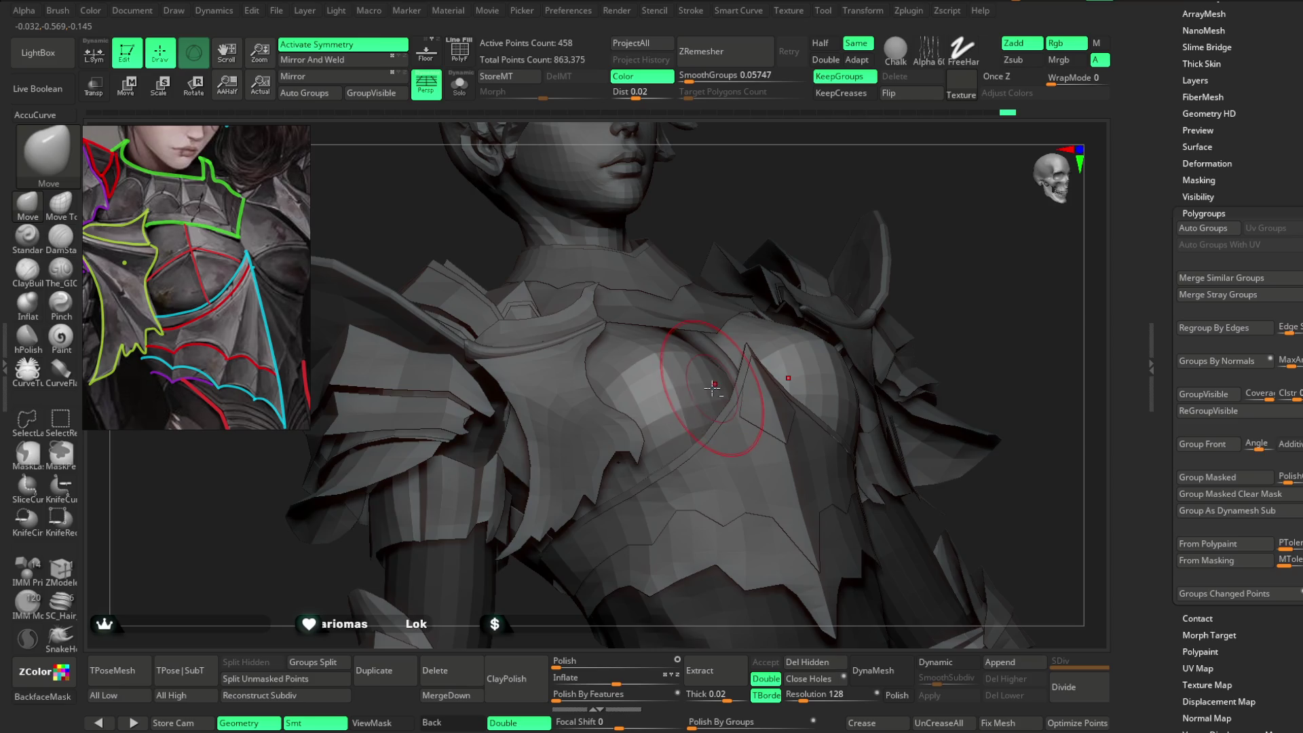
{"action": "mouse_move", "coordinate": [875, 187]}
{"action": "right_mouse_down"}
{"action": "mouse_move", "coordinate": [918, 221]}
{"action": "mouse_move", "coordinate": [720, 422]}
{"action": "mouse_move", "coordinate": [887, 195]}
{"action": "mouse_move", "coordinate": [843, 282]}
{"action": "mouse_move", "coordinate": [818, 278]}
{"action": "right_mouse_up"}
{"action": "left_click", "coordinate": [276, 10]}
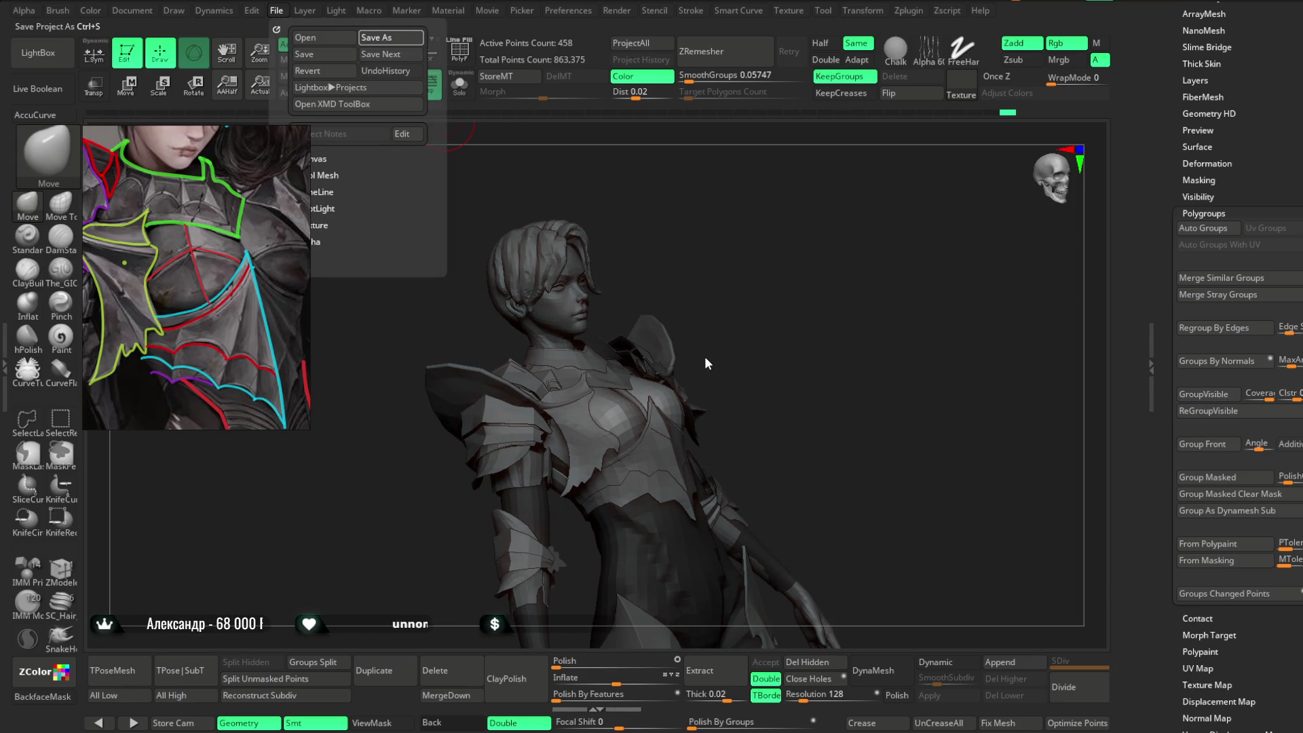
Save the project with Ctrl+S, then orbit the model and select Extract3.
{"action": "key", "text": "ctrl+s"}
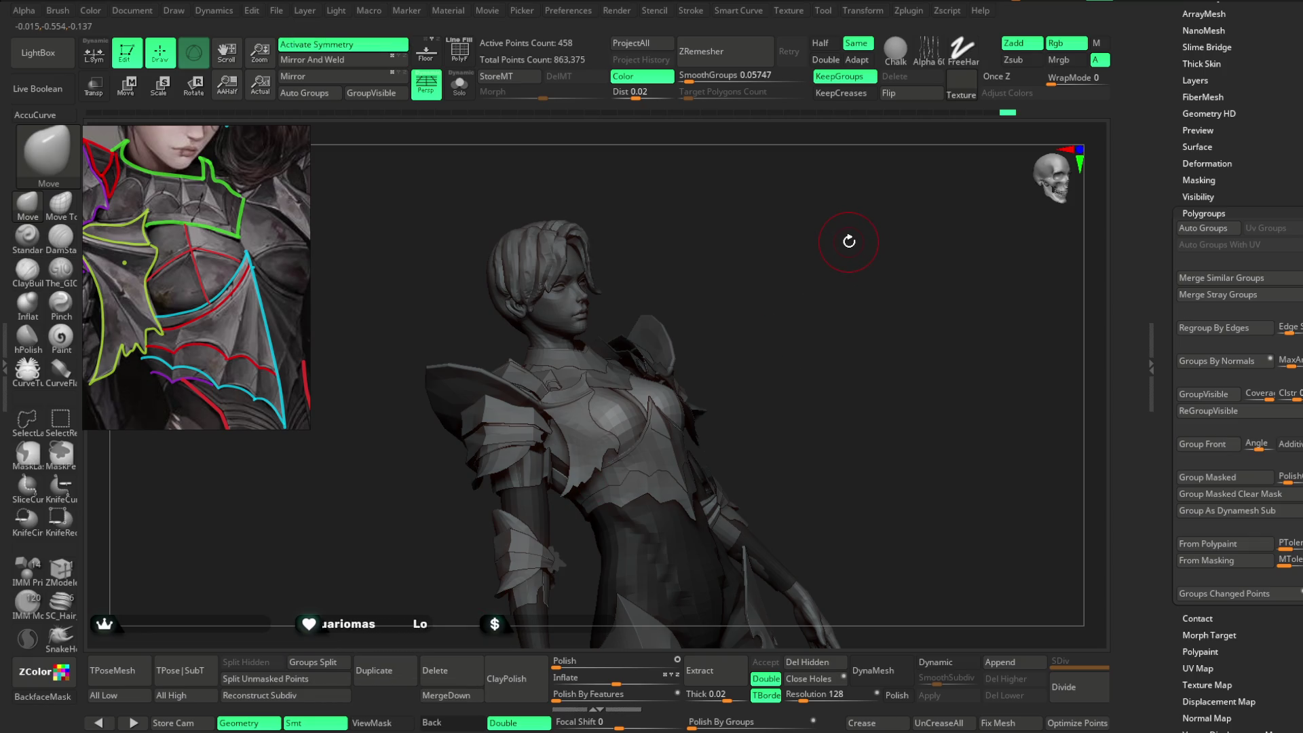
{"action": "mouse_move", "coordinate": [796, 352]}
{"action": "left_mouse_down"}
{"action": "mouse_move", "coordinate": [776, 349]}
{"action": "mouse_move", "coordinate": [848, 251]}
{"action": "mouse_move", "coordinate": [909, 235]}
{"action": "left_mouse_up"}
{"action": "left_click", "coordinate": [573, 373], "text": "alt"}
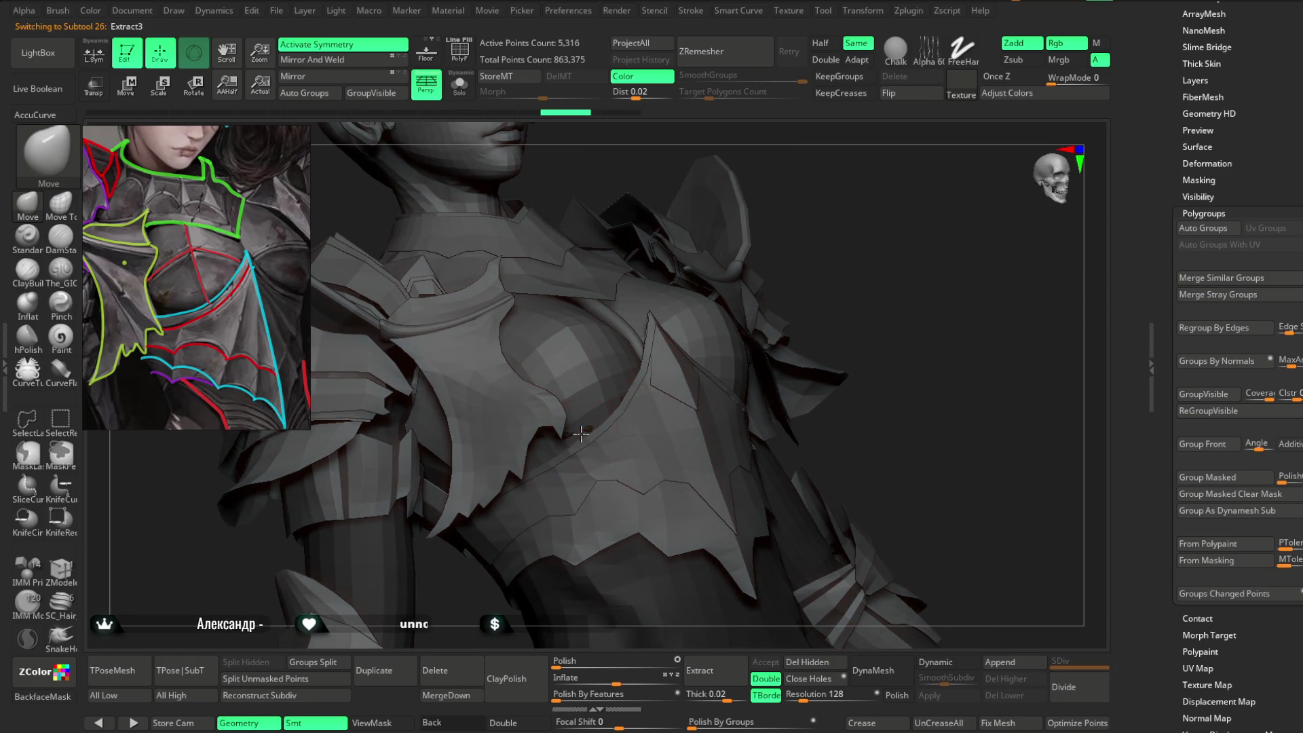
Nudge the Extract5 chest plate and Extract6_3 shoulder guard with Move, adjusting Focal Shift.
{"action": "mouse_move", "coordinate": [567, 439]}
{"action": "left_mouse_down", "text": "alt"}
{"action": "mouse_move", "coordinate": [858, 256]}
{"action": "mouse_move", "coordinate": [634, 361]}
{"action": "mouse_move", "coordinate": [719, 219]}
{"action": "mouse_move", "coordinate": [536, 376]}
{"action": "left_mouse_up", "text": "alt"}
{"action": "left_click", "coordinate": [637, 343], "text": "alt"}
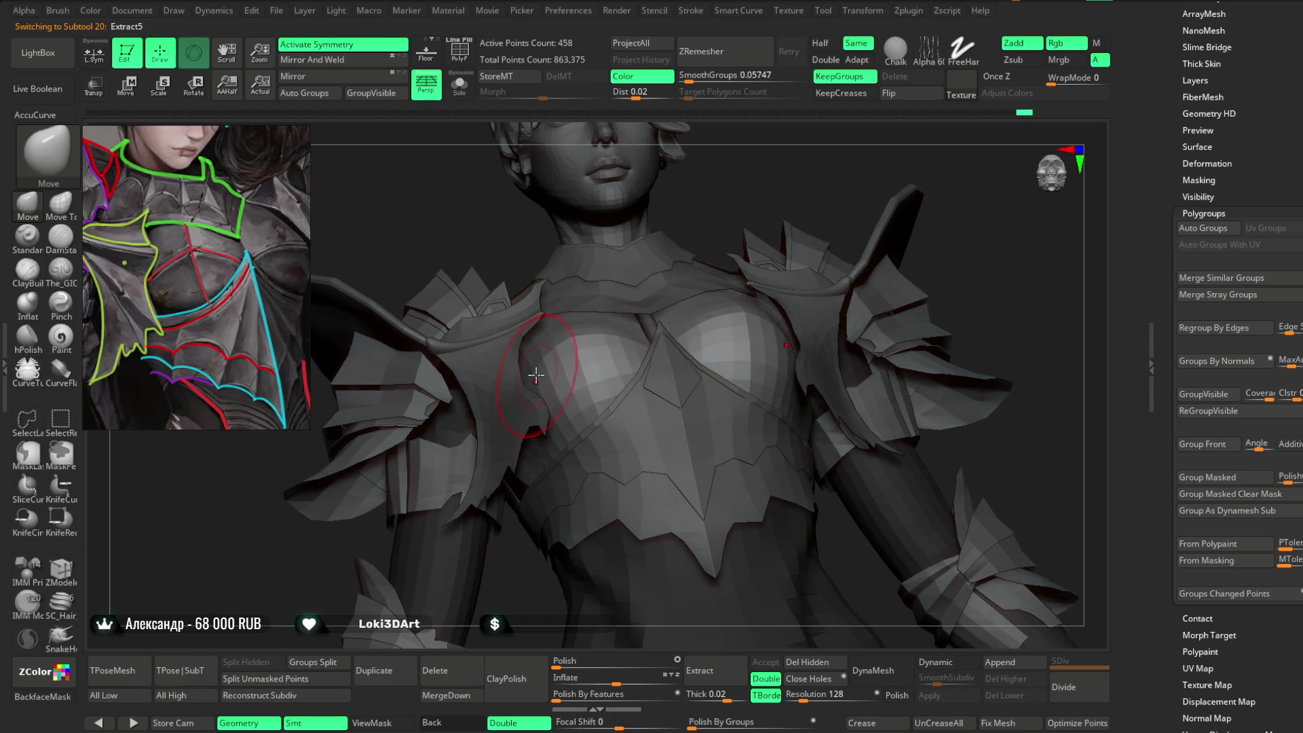
{"action": "mouse_move", "coordinate": [753, 192]}
{"action": "left_mouse_down"}
{"action": "mouse_move", "coordinate": [687, 192]}
{"action": "mouse_move", "coordinate": [828, 206]}
{"action": "mouse_move", "coordinate": [824, 217]}
{"action": "mouse_move", "coordinate": [840, 224]}
{"action": "mouse_move", "coordinate": [823, 282]}
{"action": "mouse_move", "coordinate": [724, 259]}
{"action": "mouse_move", "coordinate": [715, 287]}
{"action": "left_mouse_up"}
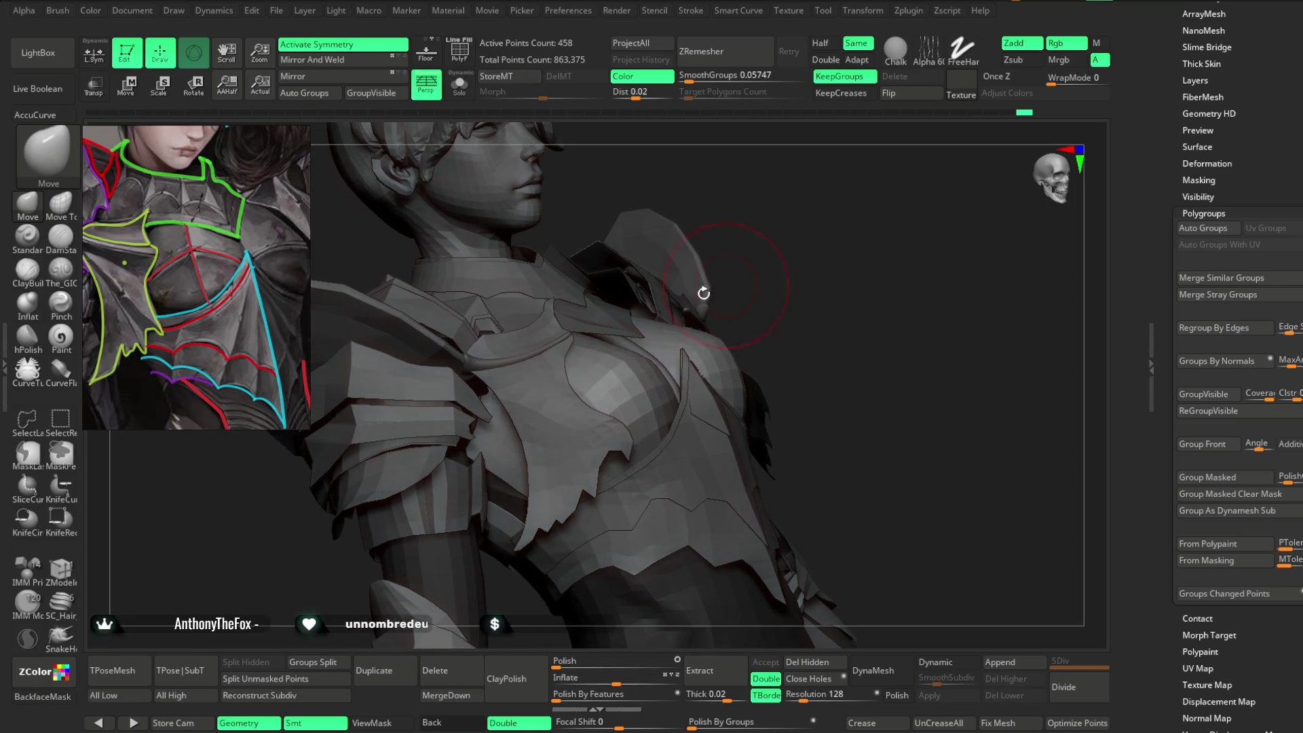
{"action": "left_click", "coordinate": [602, 334], "text": "alt"}
{"action": "key", "text": "space"}
{"action": "mouse_move", "coordinate": [611, 325]}
{"action": "right_mouse_down"}
{"action": "mouse_move", "coordinate": [584, 330]}
{"action": "mouse_move", "coordinate": [643, 269]}
{"action": "mouse_move", "coordinate": [869, 239]}
{"action": "mouse_move", "coordinate": [644, 366]}
{"action": "mouse_move", "coordinate": [655, 306]}
{"action": "right_mouse_up"}
{"action": "mouse_move", "coordinate": [573, 323]}
{"action": "right_mouse_down"}
{"action": "mouse_move", "coordinate": [751, 265]}
{"action": "mouse_move", "coordinate": [758, 201]}
{"action": "mouse_move", "coordinate": [858, 221]}
{"action": "mouse_move", "coordinate": [805, 314]}
{"action": "mouse_move", "coordinate": [835, 306]}
{"action": "mouse_move", "coordinate": [631, 355]}
{"action": "right_mouse_up"}
{"action": "key", "text": "space"}
{"action": "key", "text": "Return"}
{"action": "key", "text": "space"}
{"action": "key", "text": "f"}
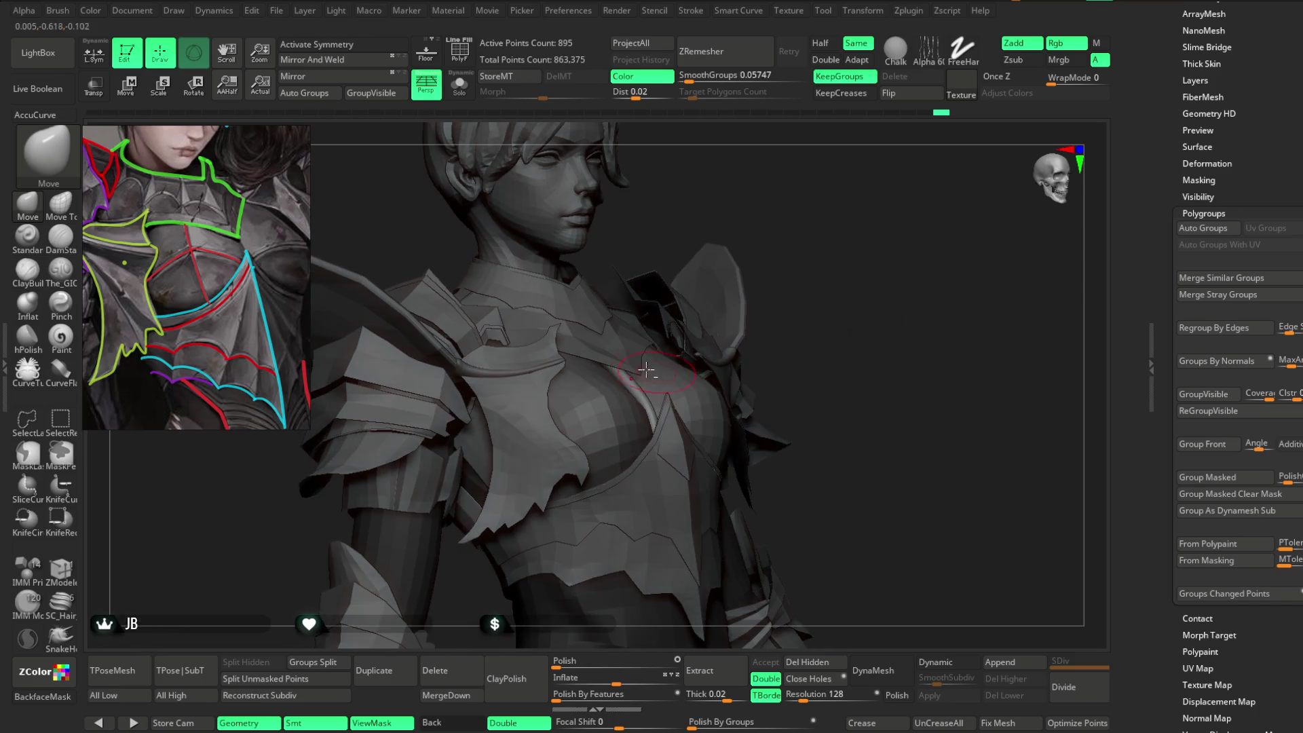
Select Extract4, set Draw Size to 23.3, and pull the right shoulder armour edge.
{"action": "left_click", "coordinate": [631, 355], "text": "alt"}
{"action": "key", "text": "space"}
{"action": "left_click_drag", "start_coordinate": [704, 336], "coordinate": [706, 334]}
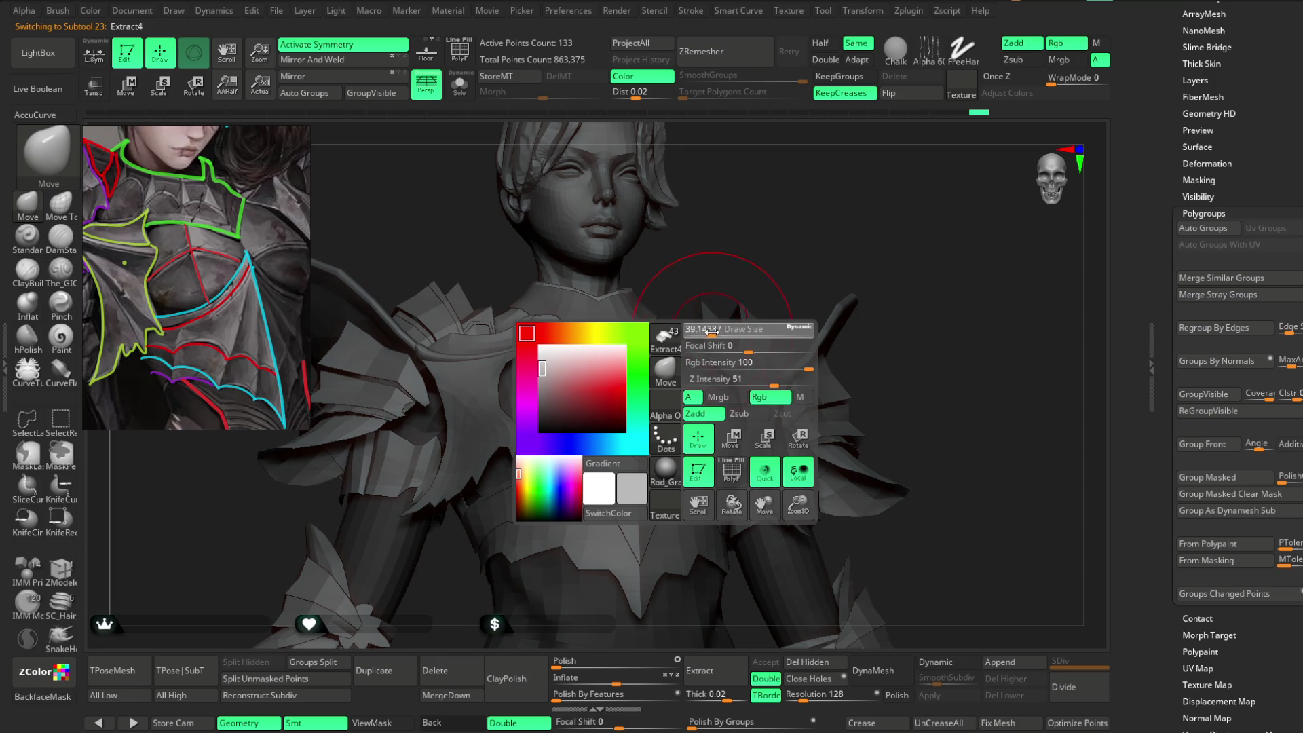
{"action": "right_click_drag", "start_coordinate": [711, 333], "coordinate": [629, 347]}
{"action": "mouse_move", "coordinate": [807, 263]}
{"action": "right_mouse_down"}
{"action": "mouse_move", "coordinate": [858, 273]}
{"action": "mouse_move", "coordinate": [667, 365]}
{"action": "mouse_move", "coordinate": [706, 336]}
{"action": "mouse_move", "coordinate": [692, 358]}
{"action": "right_mouse_up"}
{"action": "key", "text": "space"}
{"action": "left_click_drag", "start_coordinate": [692, 358], "coordinate": [577, 379]}
{"action": "mouse_move", "coordinate": [947, 193]}
{"action": "right_mouse_down"}
{"action": "mouse_move", "coordinate": [887, 197]}
{"action": "mouse_move", "coordinate": [663, 373]}
{"action": "mouse_move", "coordinate": [861, 210]}
{"action": "mouse_move", "coordinate": [669, 306]}
{"action": "mouse_move", "coordinate": [649, 339]}
{"action": "right_mouse_up"}
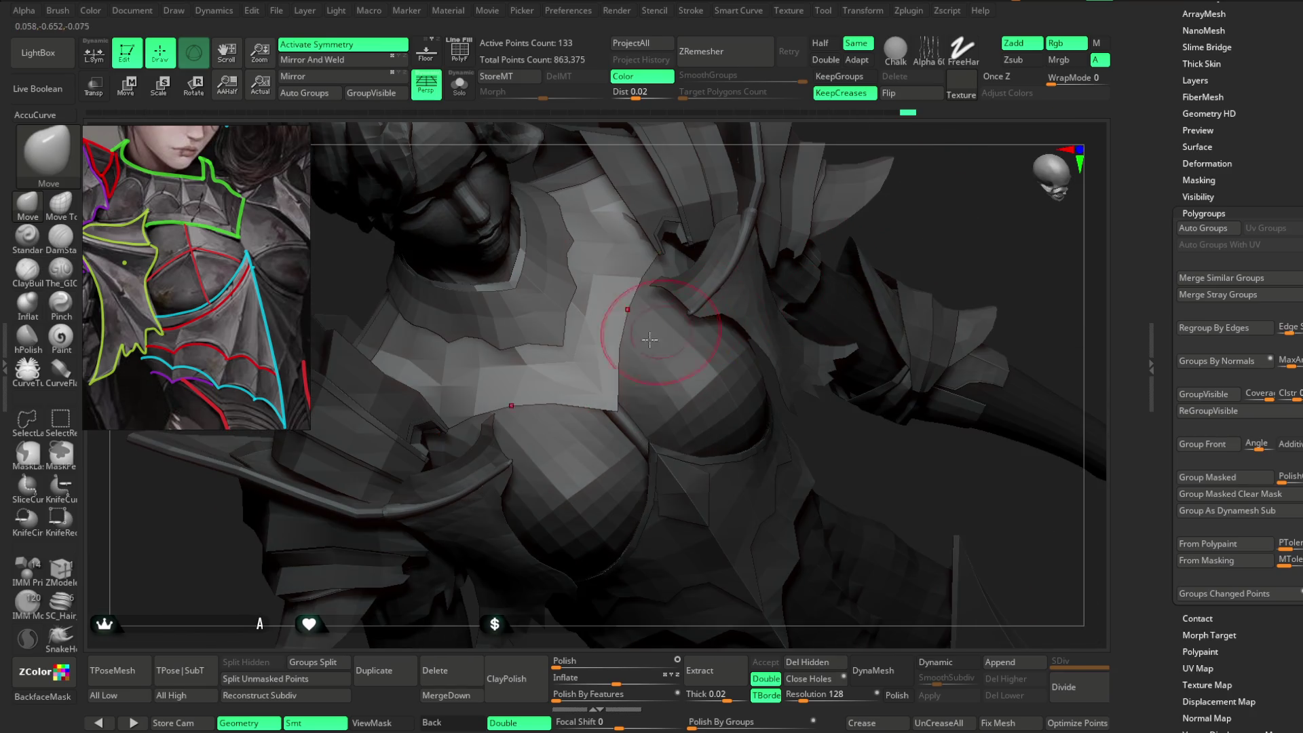
{"action": "mouse_move", "coordinate": [918, 231]}
{"action": "right_mouse_down"}
{"action": "mouse_move", "coordinate": [847, 248]}
{"action": "mouse_move", "coordinate": [760, 224]}
{"action": "mouse_move", "coordinate": [771, 204]}
{"action": "mouse_move", "coordinate": [796, 229]}
{"action": "mouse_move", "coordinate": [669, 387]}
{"action": "mouse_move", "coordinate": [847, 154]}
{"action": "mouse_move", "coordinate": [823, 198]}
{"action": "mouse_move", "coordinate": [869, 198]}
{"action": "mouse_move", "coordinate": [840, 233]}
{"action": "mouse_move", "coordinate": [837, 206]}
{"action": "mouse_move", "coordinate": [618, 359]}
{"action": "mouse_move", "coordinate": [710, 251]}
{"action": "mouse_move", "coordinate": [609, 331]}
{"action": "right_mouse_up"}
{"action": "key", "text": "space"}
Select Extract5_1 and shape the collar around the neck, viewing it from several angles.
{"action": "left_click", "coordinate": [609, 330], "text": "alt"}
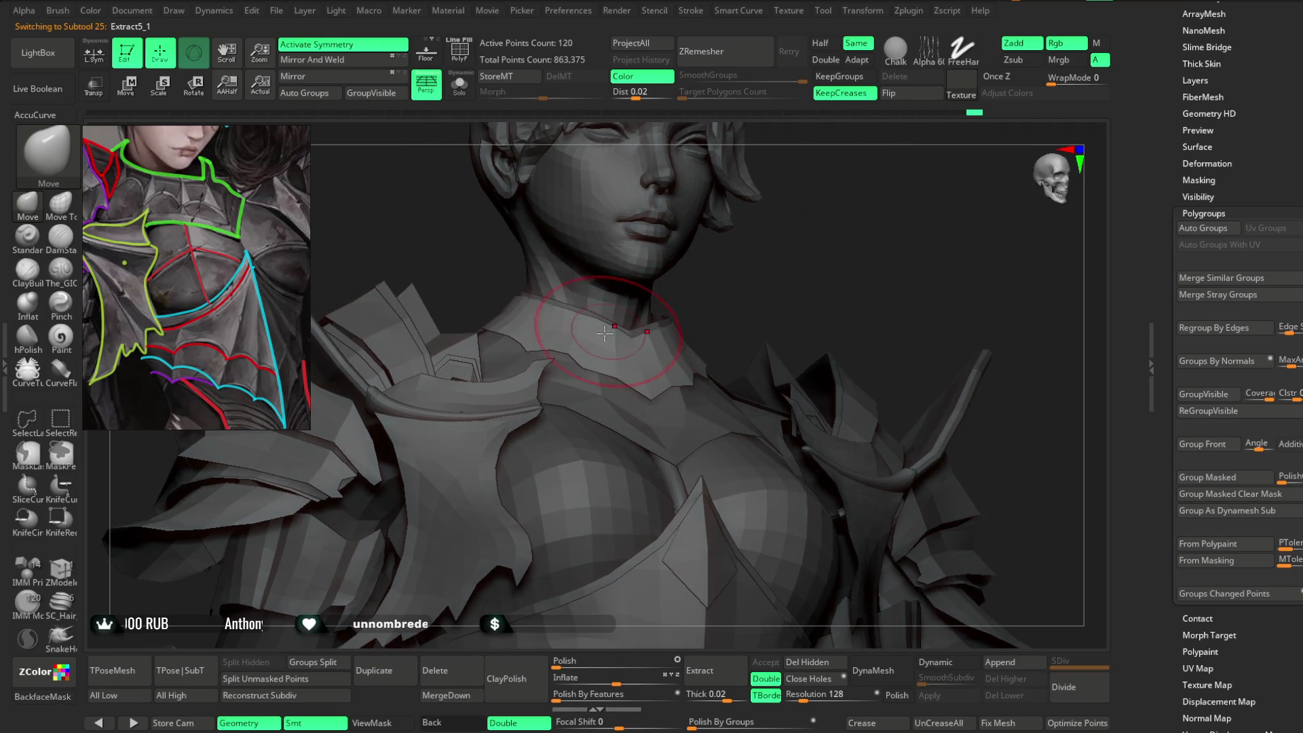
{"action": "mouse_move", "coordinate": [737, 288]}
{"action": "right_mouse_down"}
{"action": "mouse_move", "coordinate": [654, 297]}
{"action": "mouse_move", "coordinate": [751, 271]}
{"action": "mouse_move", "coordinate": [677, 334]}
{"action": "mouse_move", "coordinate": [807, 262]}
{"action": "right_mouse_up"}
{"action": "mouse_move", "coordinate": [725, 321]}
{"action": "right_mouse_down"}
{"action": "mouse_move", "coordinate": [788, 255]}
{"action": "mouse_move", "coordinate": [669, 288]}
{"action": "mouse_move", "coordinate": [768, 271]}
{"action": "mouse_move", "coordinate": [593, 360]}
{"action": "mouse_move", "coordinate": [686, 337]}
{"action": "right_mouse_up"}
{"action": "mouse_move", "coordinate": [835, 240]}
{"action": "right_mouse_down"}
{"action": "mouse_move", "coordinate": [728, 327]}
{"action": "mouse_move", "coordinate": [779, 267]}
{"action": "mouse_move", "coordinate": [746, 298]}
{"action": "right_mouse_up"}
{"action": "mouse_move", "coordinate": [679, 340]}
{"action": "right_mouse_down"}
{"action": "mouse_move", "coordinate": [726, 285]}
{"action": "mouse_move", "coordinate": [745, 291]}
{"action": "right_mouse_up"}
{"action": "key", "text": "space"}
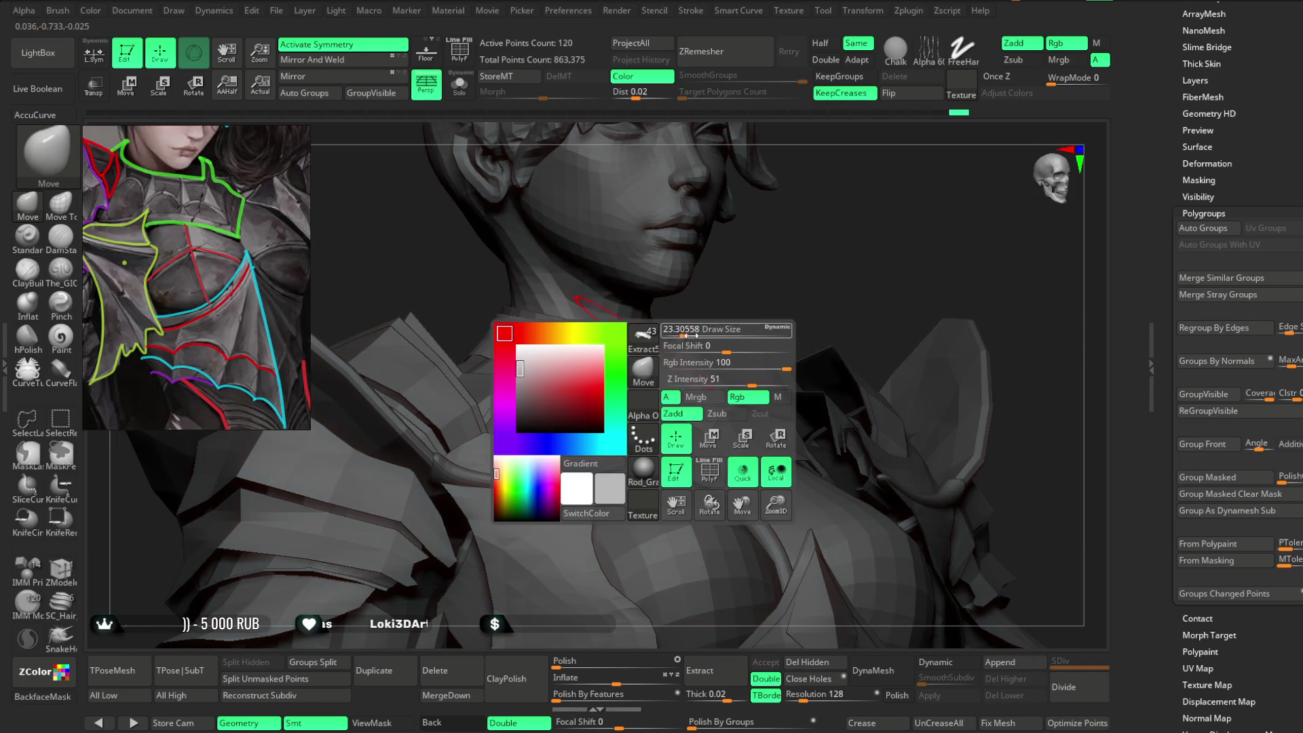
{"action": "right_click_drag", "start_coordinate": [686, 329], "coordinate": [689, 329]}
{"action": "mouse_move", "coordinate": [582, 360]}
{"action": "right_mouse_down"}
{"action": "mouse_move", "coordinate": [802, 233]}
{"action": "mouse_move", "coordinate": [785, 204]}
{"action": "mouse_move", "coordinate": [806, 183]}
{"action": "mouse_move", "coordinate": [835, 199]}
{"action": "mouse_move", "coordinate": [832, 174]}
{"action": "mouse_move", "coordinate": [825, 218]}
{"action": "mouse_move", "coordinate": [800, 253]}
{"action": "mouse_move", "coordinate": [814, 259]}
{"action": "mouse_move", "coordinate": [817, 239]}
{"action": "mouse_move", "coordinate": [732, 365]}
{"action": "right_mouse_up"}
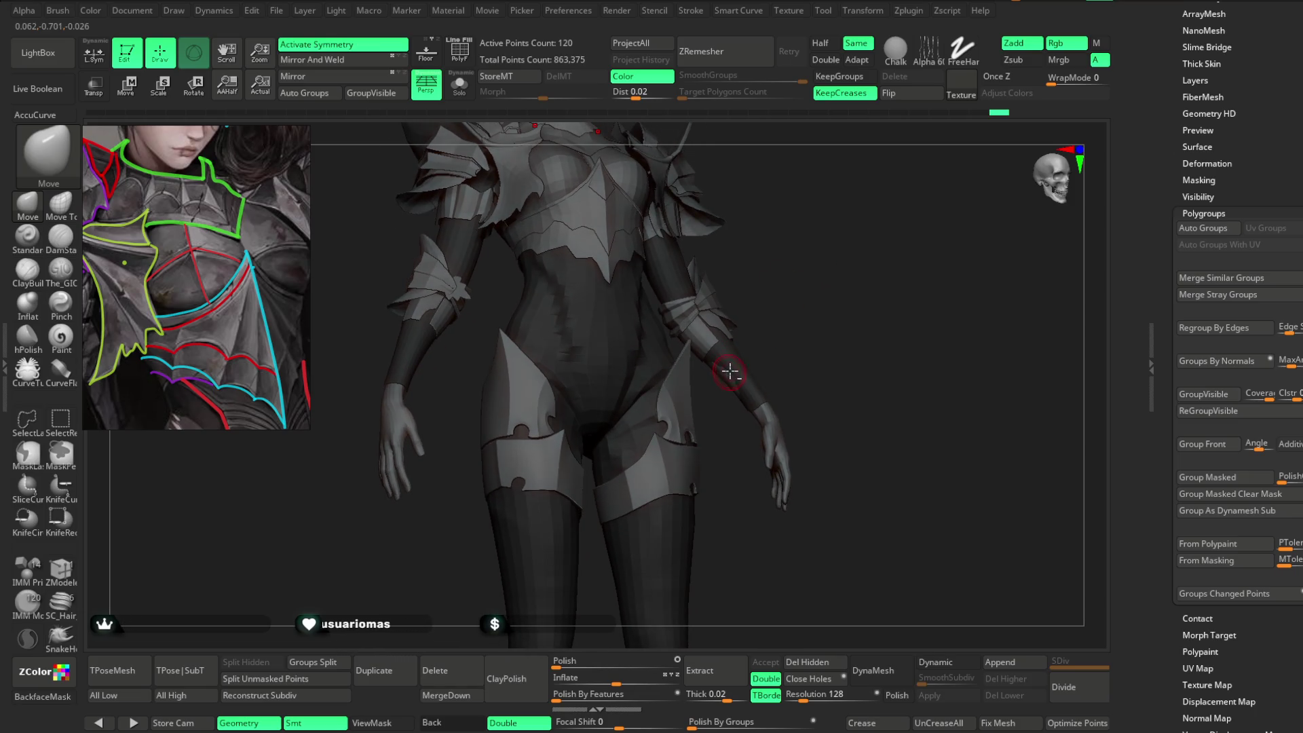
Select Extract3, Move the thigh plates and arm band, then select the body base mesh.
{"action": "left_click", "coordinate": [730, 372], "text": "alt"}
{"action": "key", "text": "space"}
{"action": "mouse_move", "coordinate": [797, 328]}
{"action": "right_mouse_down", "text": "alt"}
{"action": "mouse_move", "coordinate": [820, 245]}
{"action": "mouse_move", "coordinate": [738, 396]}
{"action": "right_mouse_up", "text": "alt"}
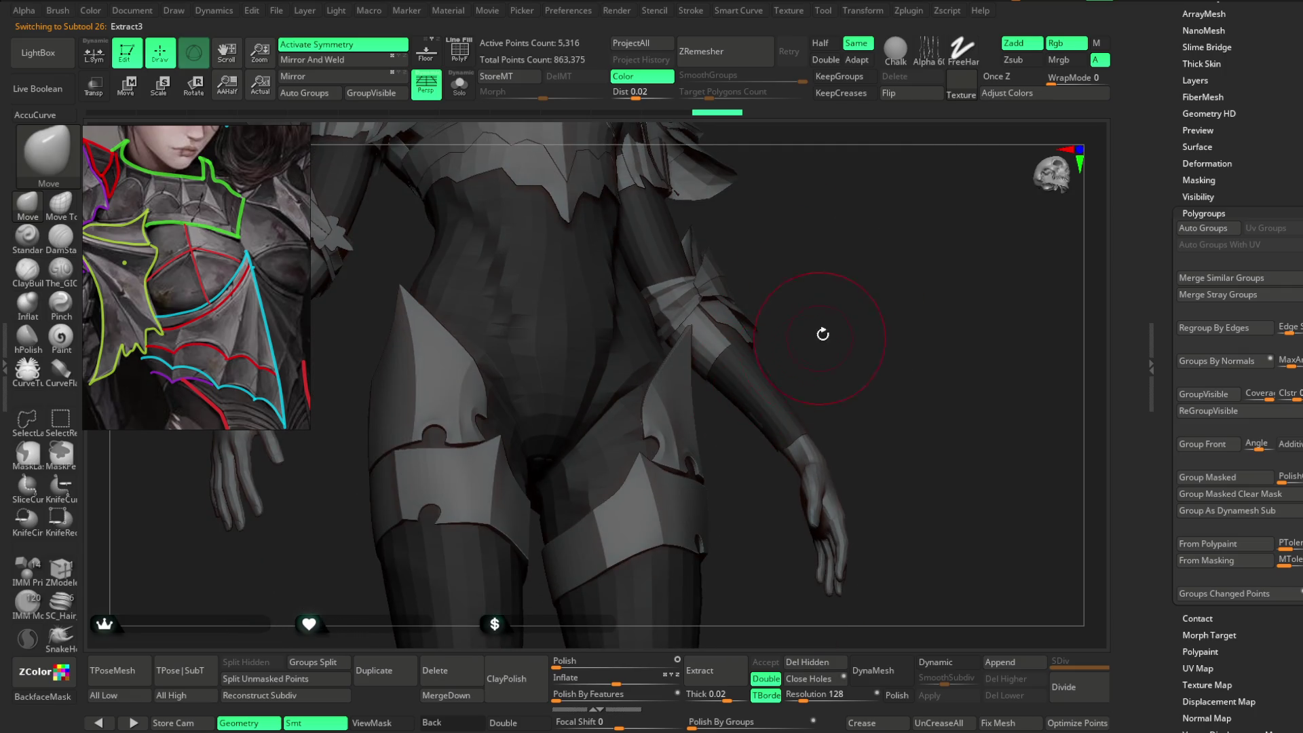
{"action": "right_click_drag", "start_coordinate": [823, 338], "coordinate": [775, 340]}
{"action": "mouse_move", "coordinate": [809, 265]}
{"action": "right_mouse_down", "text": "shift"}
{"action": "mouse_move", "coordinate": [835, 239]}
{"action": "mouse_move", "coordinate": [808, 303]}
{"action": "mouse_move", "coordinate": [804, 285]}
{"action": "mouse_move", "coordinate": [799, 299]}
{"action": "mouse_move", "coordinate": [641, 372]}
{"action": "mouse_move", "coordinate": [675, 337]}
{"action": "mouse_move", "coordinate": [712, 346]}
{"action": "mouse_move", "coordinate": [547, 373]}
{"action": "mouse_move", "coordinate": [511, 428]}
{"action": "right_mouse_up", "text": "shift"}
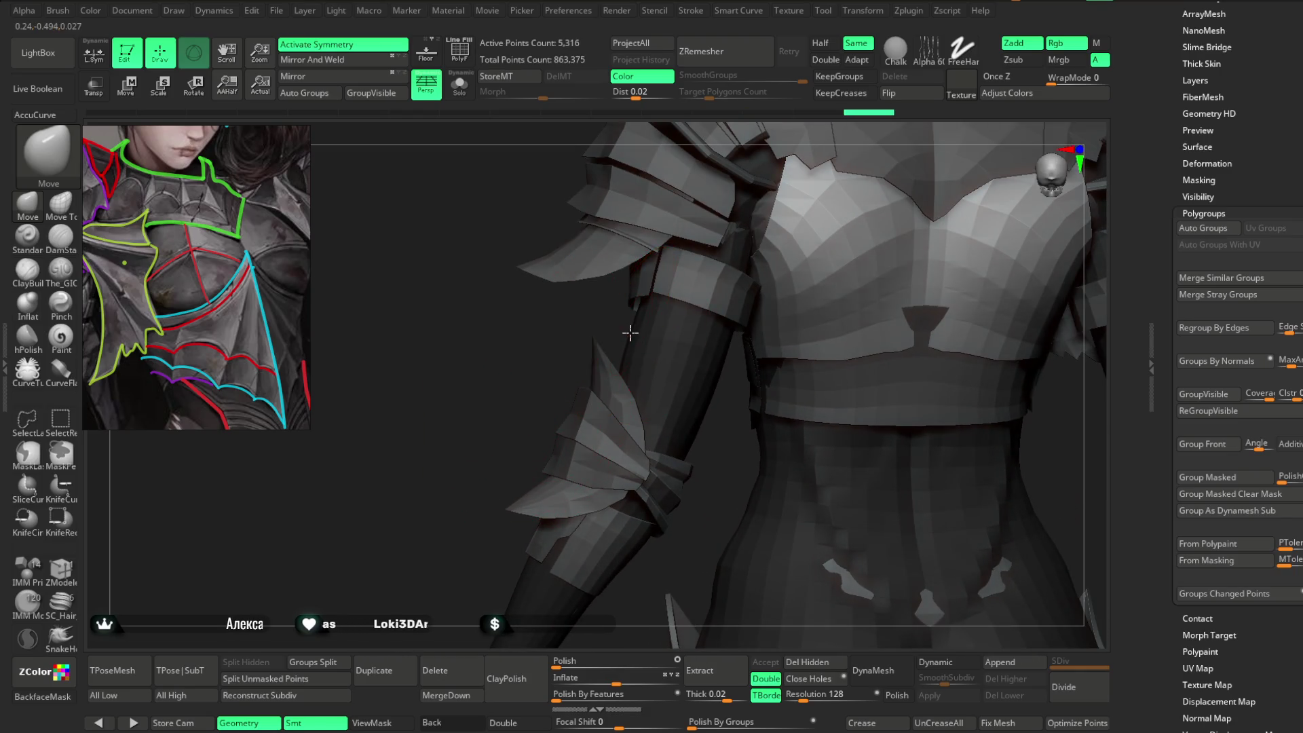
{"action": "mouse_move", "coordinate": [712, 473]}
{"action": "right_mouse_down"}
{"action": "mouse_move", "coordinate": [683, 442]}
{"action": "mouse_move", "coordinate": [695, 430]}
{"action": "mouse_move", "coordinate": [681, 469]}
{"action": "mouse_move", "coordinate": [716, 250]}
{"action": "right_mouse_up"}
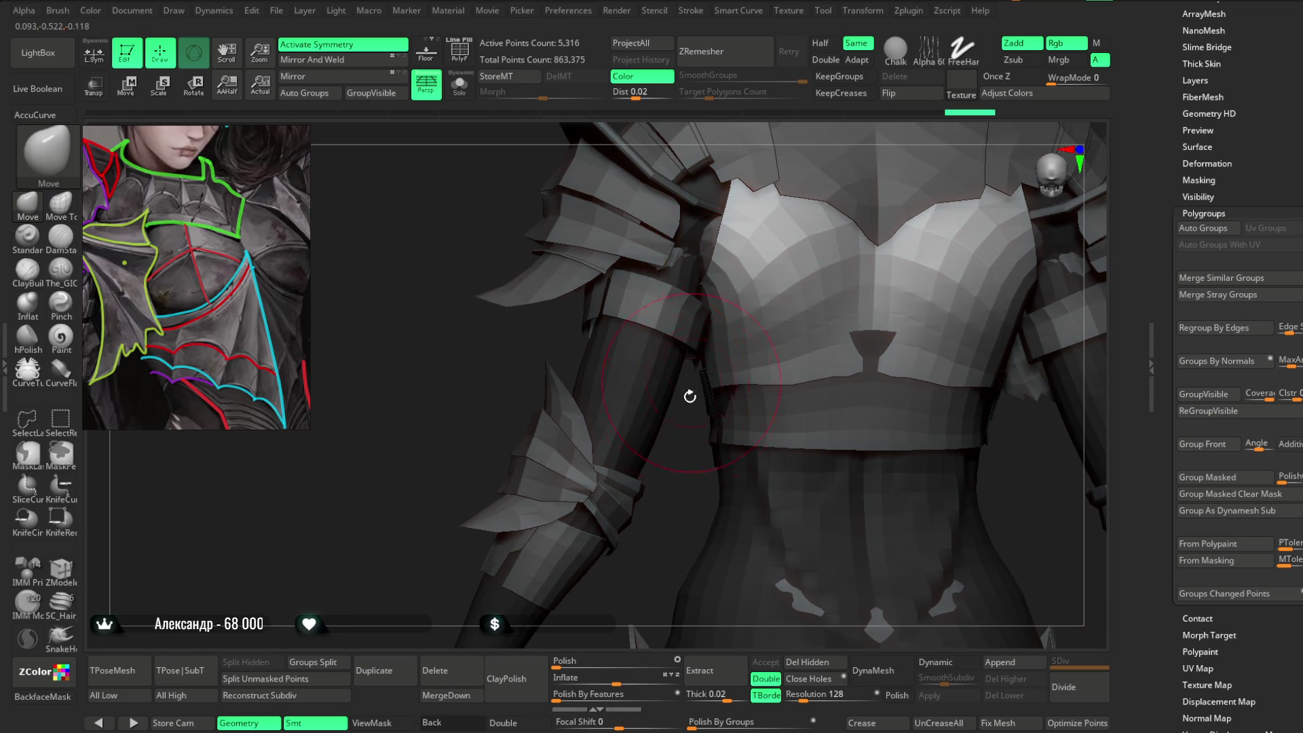
{"action": "right_click_drag", "start_coordinate": [680, 431], "coordinate": [654, 416]}
{"action": "key", "text": "space"}
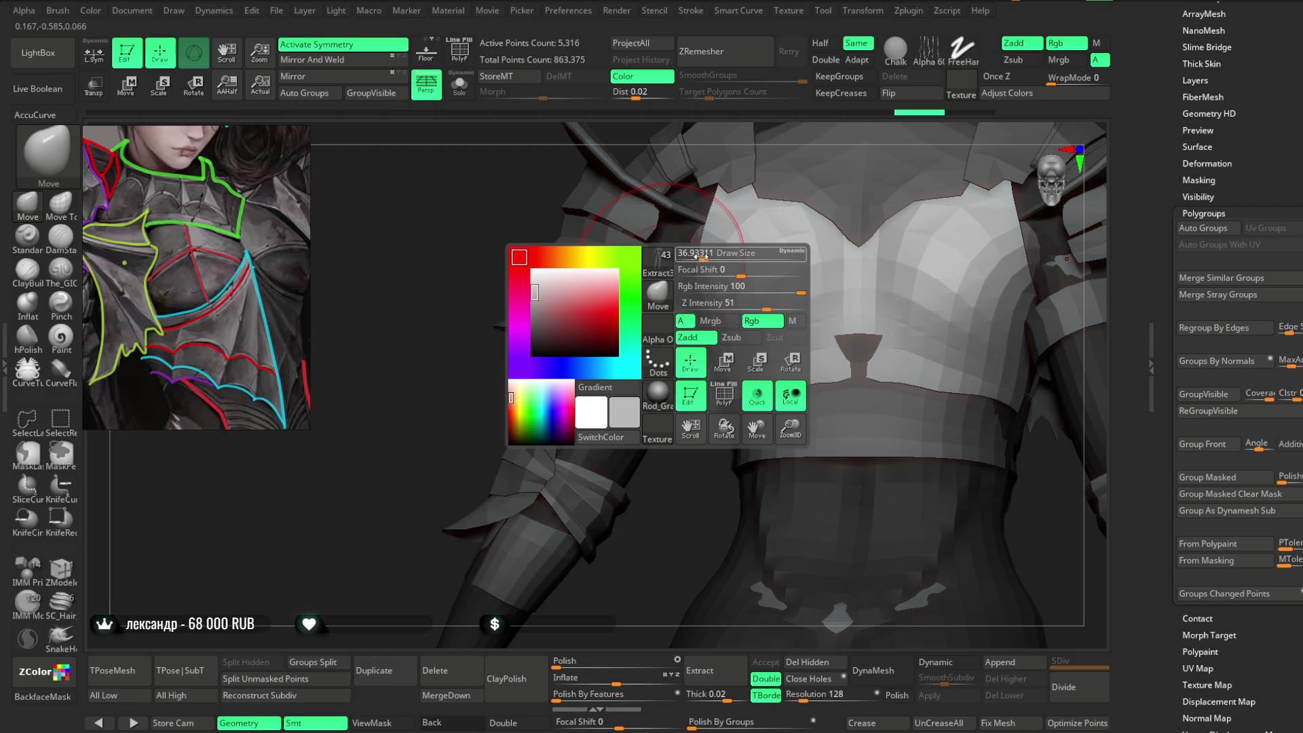
{"action": "left_click", "coordinate": [698, 264], "text": "alt"}
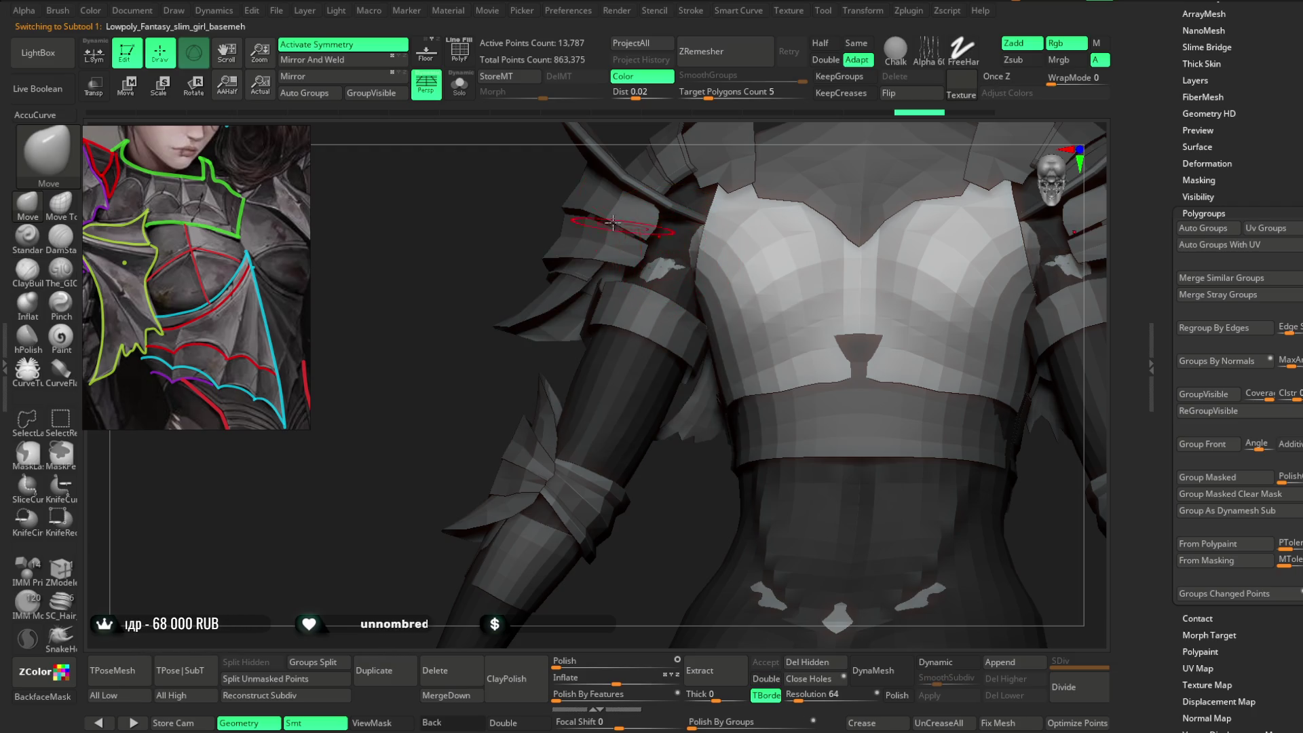
Solo the body base mesh and pick a carving brush, framing the back and arms.
{"action": "left_click", "coordinate": [460, 85]}
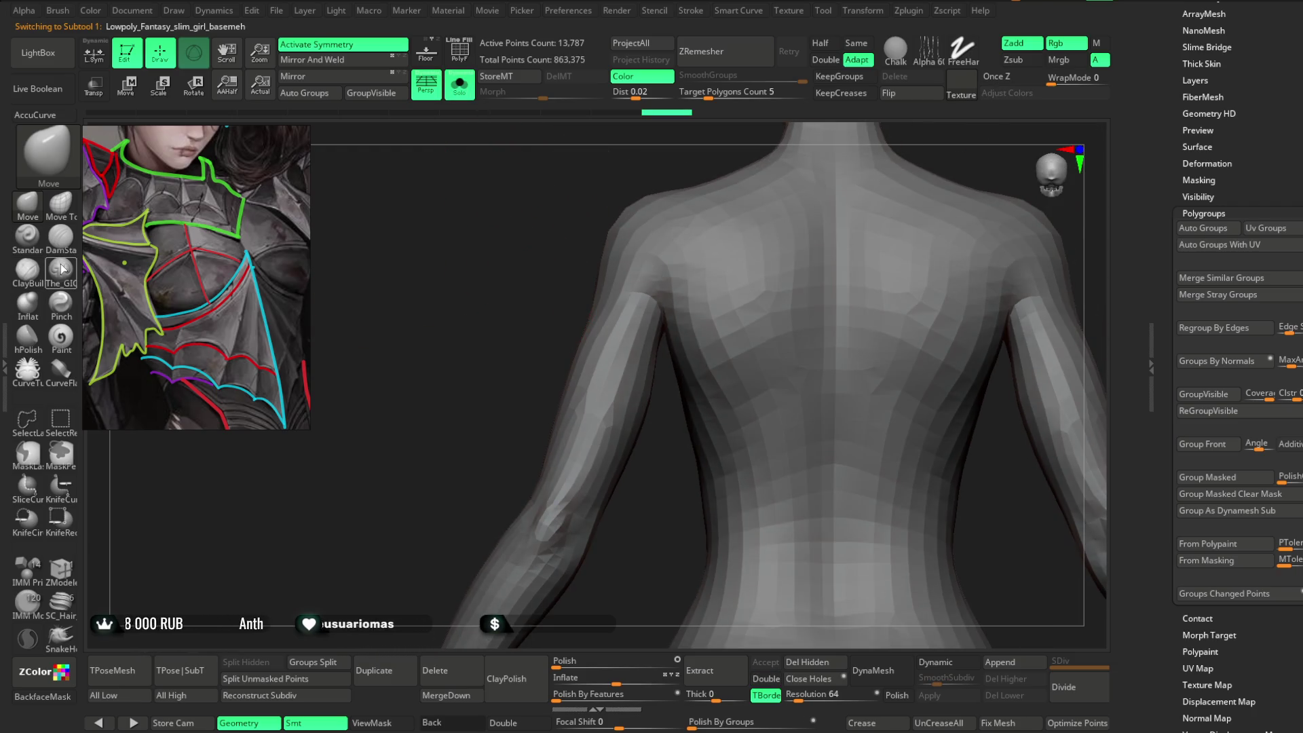
{"action": "left_click", "coordinate": [61, 268]}
{"action": "mouse_move", "coordinate": [646, 283]}
{"action": "left_mouse_down", "text": "alt"}
{"action": "mouse_move", "coordinate": [675, 422]}
{"action": "mouse_move", "coordinate": [616, 285]}
{"action": "left_mouse_up", "text": "alt"}
{"action": "mouse_move", "coordinate": [682, 360]}
{"action": "left_mouse_down"}
{"action": "mouse_move", "coordinate": [623, 451]}
{"action": "mouse_move", "coordinate": [613, 428]}
{"action": "mouse_move", "coordinate": [576, 424]}
{"action": "mouse_move", "coordinate": [562, 445]}
{"action": "left_mouse_up"}
{"action": "mouse_move", "coordinate": [491, 469]}
{"action": "left_mouse_down"}
{"action": "mouse_move", "coordinate": [556, 436]}
{"action": "mouse_move", "coordinate": [563, 414]}
{"action": "mouse_move", "coordinate": [509, 413]}
{"action": "mouse_move", "coordinate": [578, 421]}
{"action": "mouse_move", "coordinate": [561, 407]}
{"action": "mouse_move", "coordinate": [582, 428]}
{"action": "mouse_move", "coordinate": [532, 325]}
{"action": "left_mouse_up"}
{"action": "key", "text": "space"}
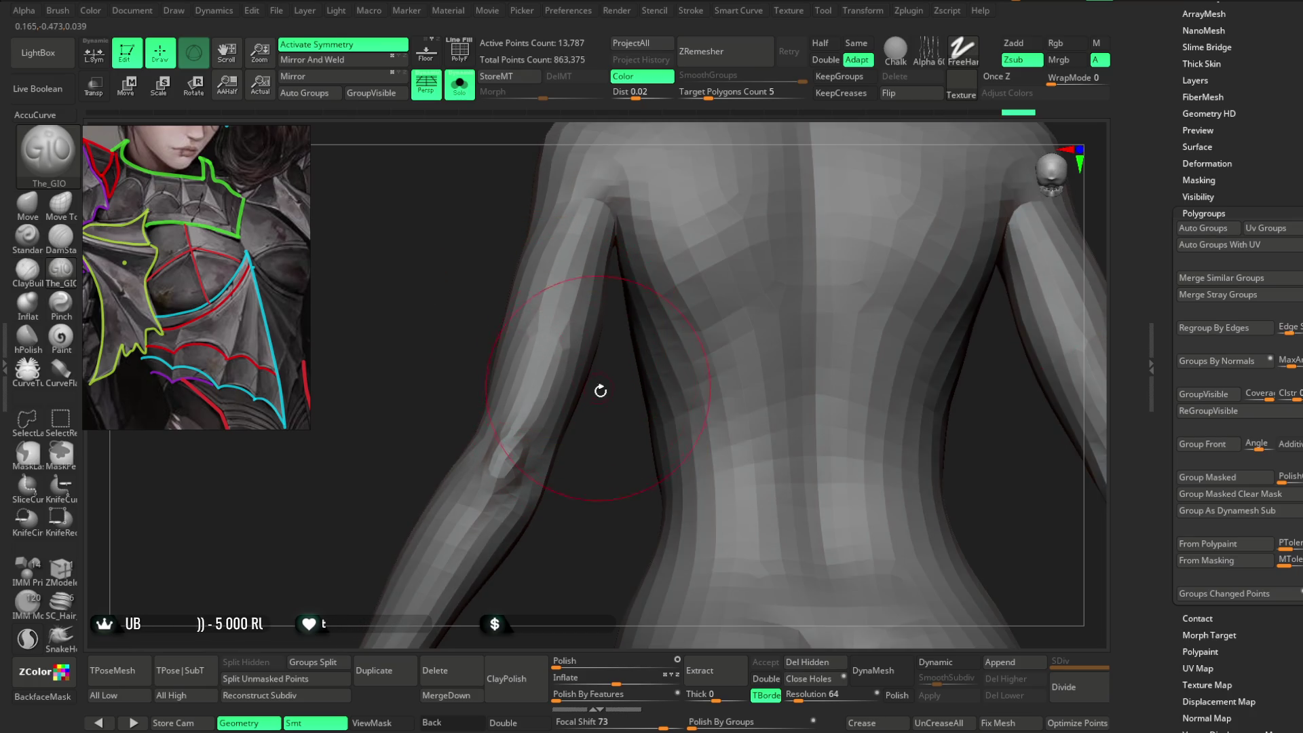
Inspect the bare back and shoulders, then turn Solo off to show the armour.
{"action": "left_click_drag", "start_coordinate": [596, 384], "coordinate": [523, 247]}
{"action": "key", "text": "space"}
{"action": "left_click_drag", "start_coordinate": [614, 360], "coordinate": [539, 332]}
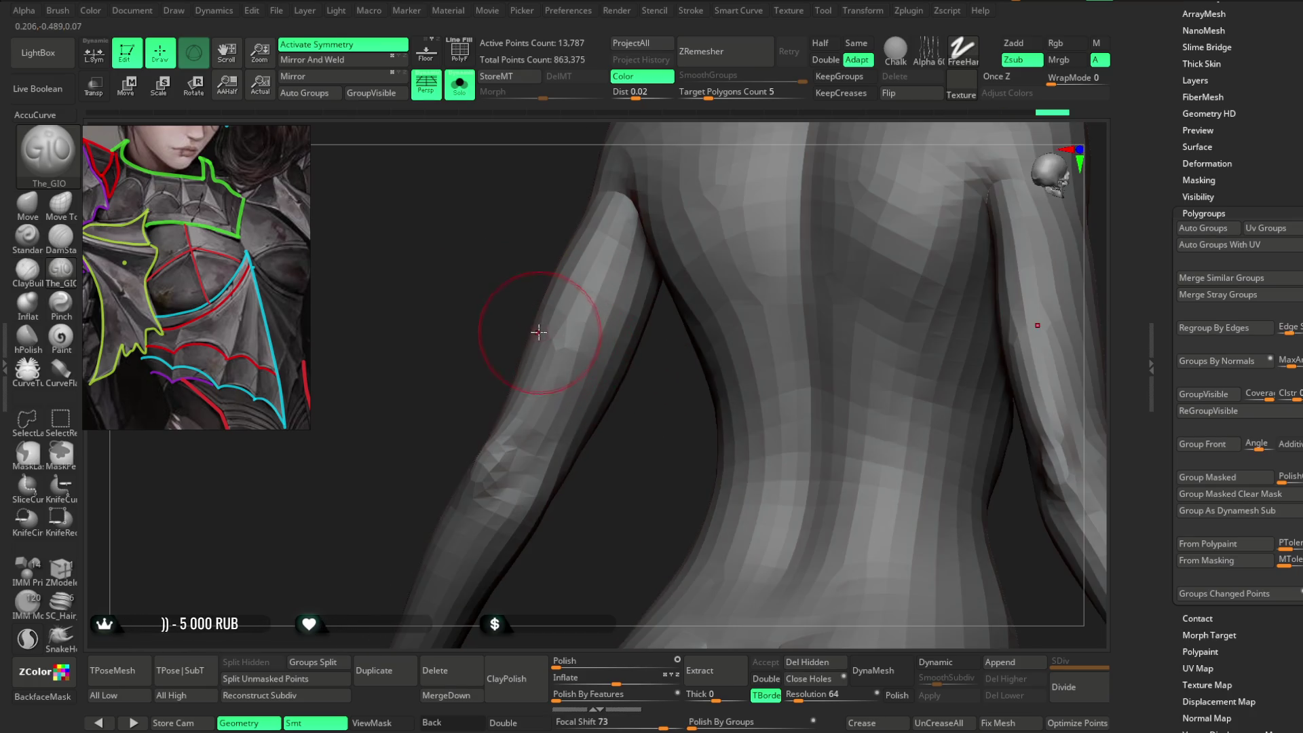
{"action": "left_click_drag", "start_coordinate": [597, 390], "coordinate": [616, 253]}
{"action": "mouse_move", "coordinate": [642, 346]}
{"action": "left_mouse_down"}
{"action": "mouse_move", "coordinate": [611, 471]}
{"action": "mouse_move", "coordinate": [590, 197]}
{"action": "mouse_move", "coordinate": [595, 396]}
{"action": "left_mouse_up"}
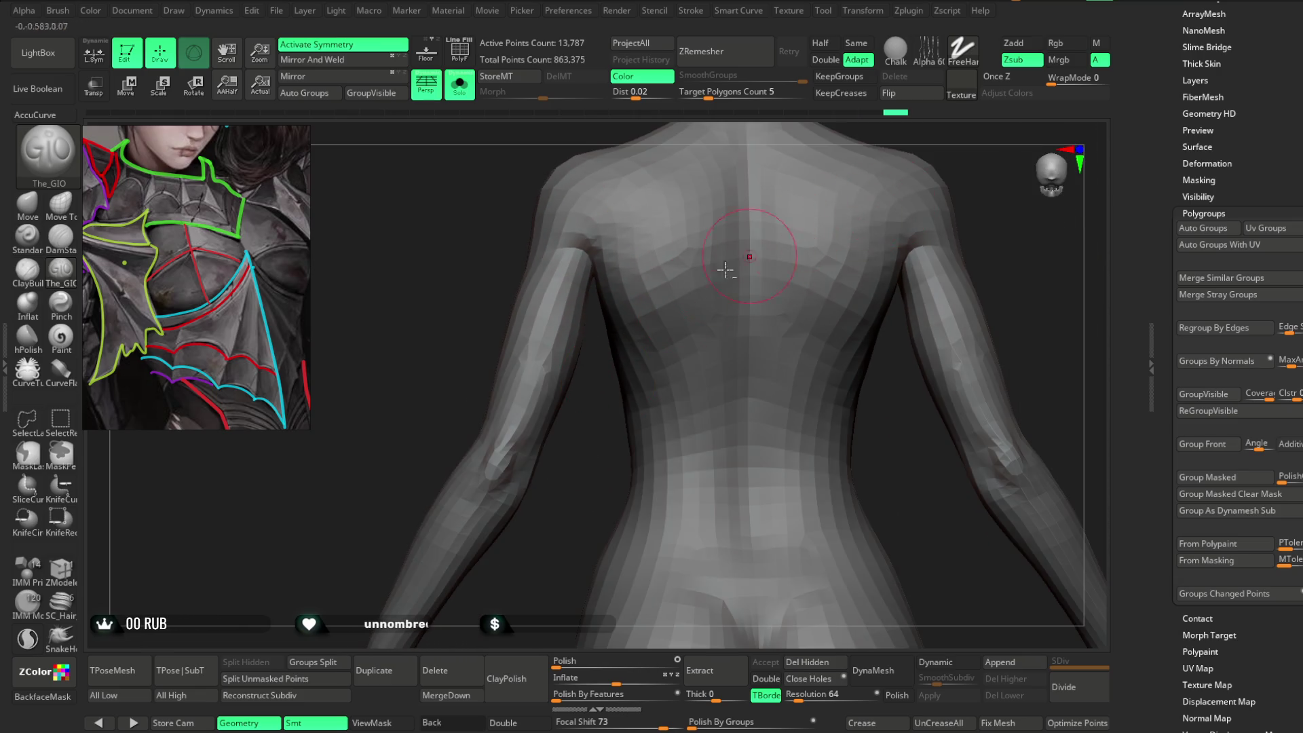
{"action": "left_click", "coordinate": [459, 85]}
{"action": "left_click_drag", "start_coordinate": [419, 331], "coordinate": [367, 294]}
Pick the Move brush (B, M, V) and switch between Extract3 and Extract6_2.
{"action": "key", "text": "b"}
{"action": "key", "text": "m"}
{"action": "key", "text": "v"}
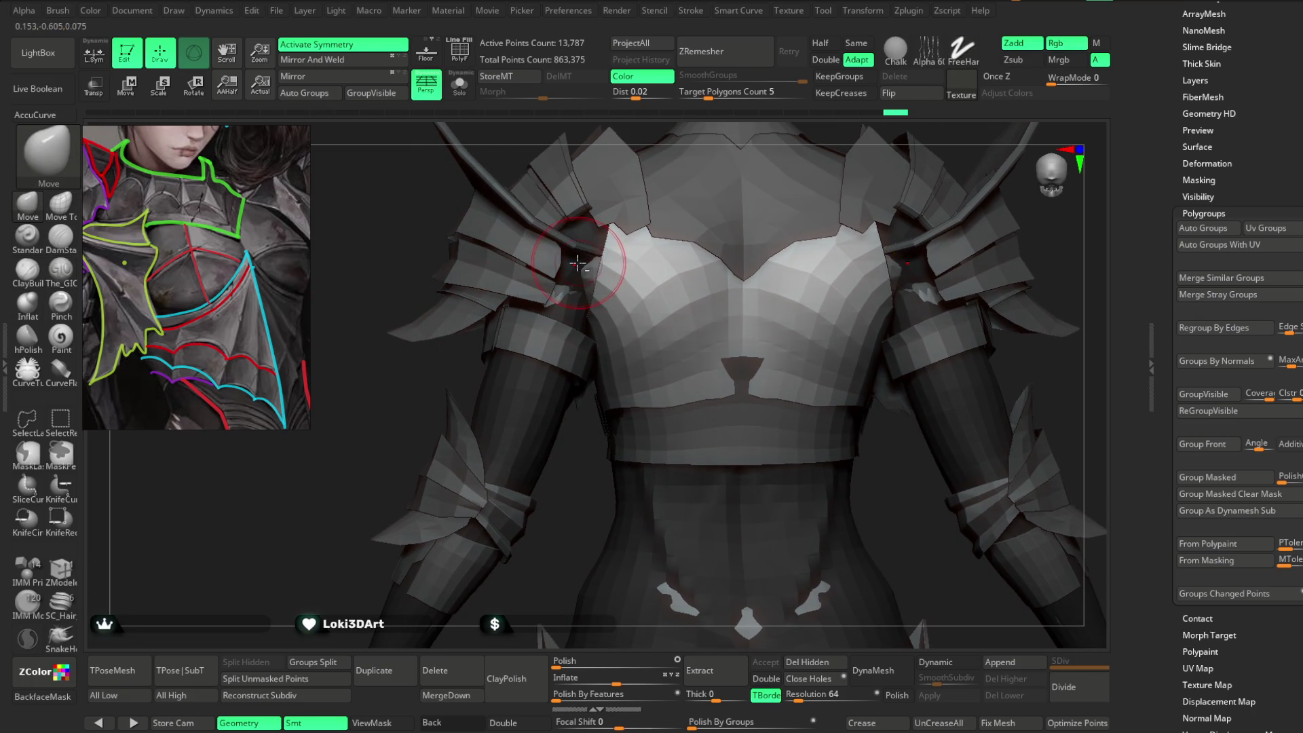
{"action": "left_click", "coordinate": [600, 274], "text": "alt"}
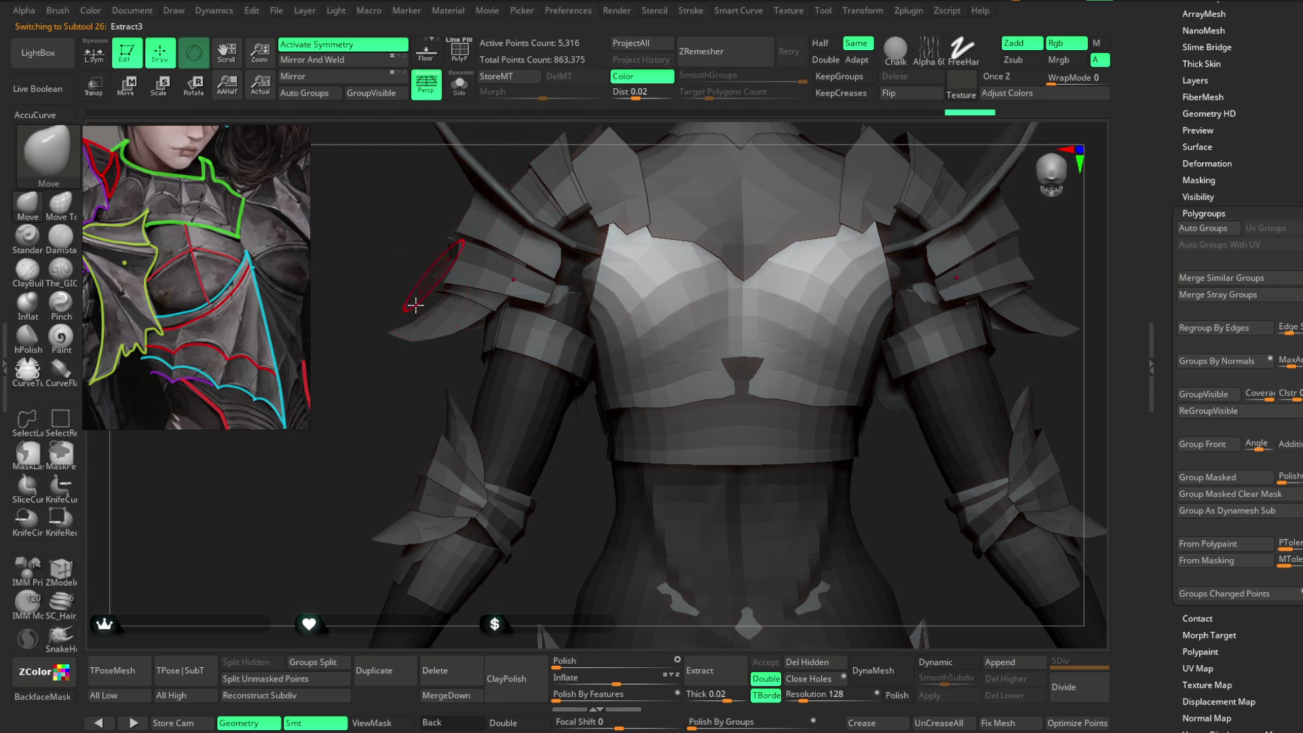
{"action": "left_click_drag", "start_coordinate": [431, 278], "coordinate": [597, 282]}
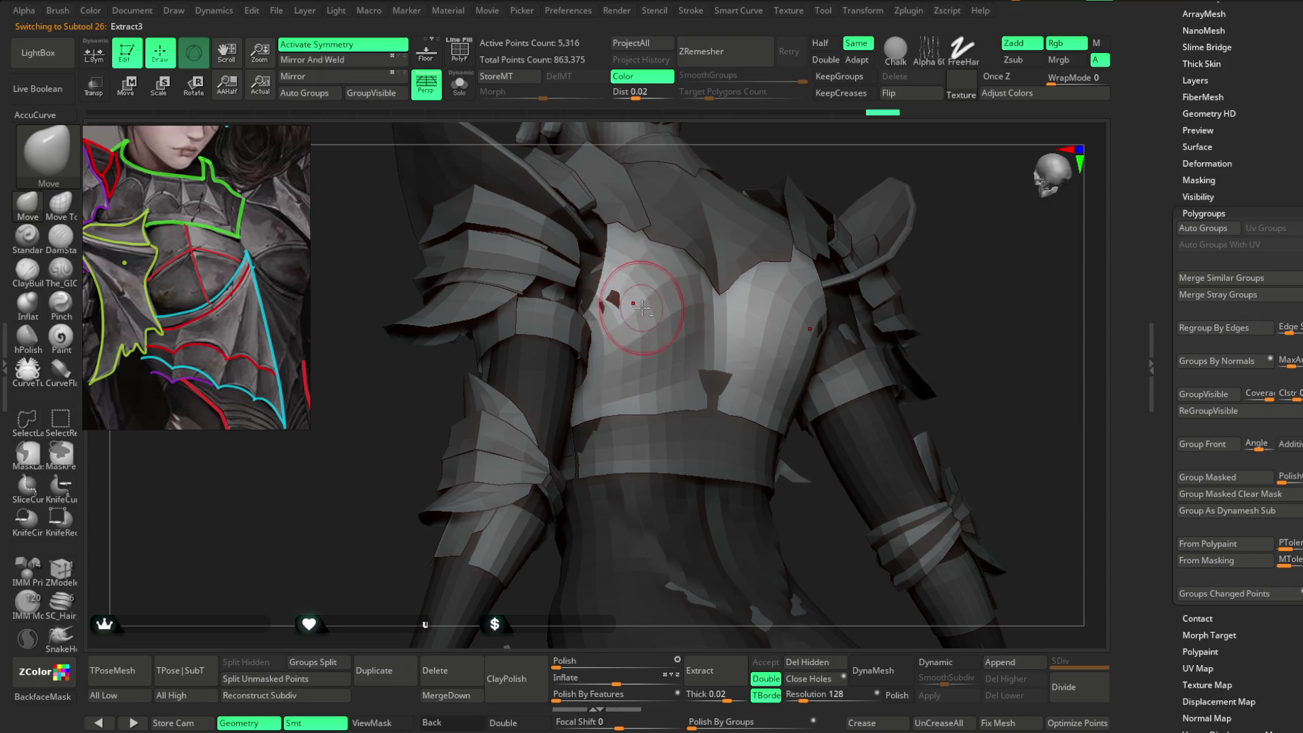
{"action": "left_click", "coordinate": [641, 307], "text": "alt"}
{"action": "right_click_drag", "start_coordinate": [641, 307], "coordinate": [576, 308]}
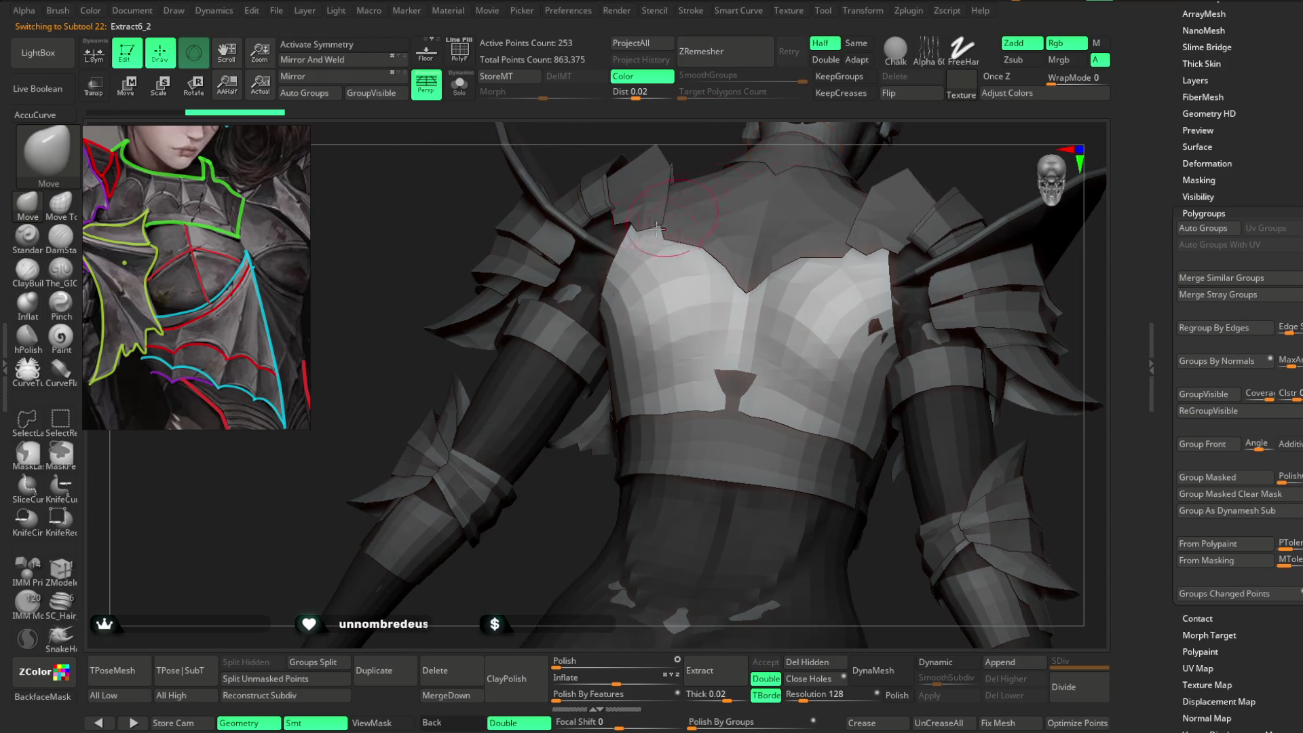
{"action": "left_click", "coordinate": [564, 295], "text": "alt"}
{"action": "mouse_move", "coordinate": [552, 465]}
{"action": "right_mouse_down"}
{"action": "mouse_move", "coordinate": [541, 480]}
{"action": "mouse_move", "coordinate": [631, 408]}
{"action": "right_mouse_up"}
Activate Extract6, then Extract6_2, and show Extract6_2 alone with Solo.
{"action": "key", "text": "space"}
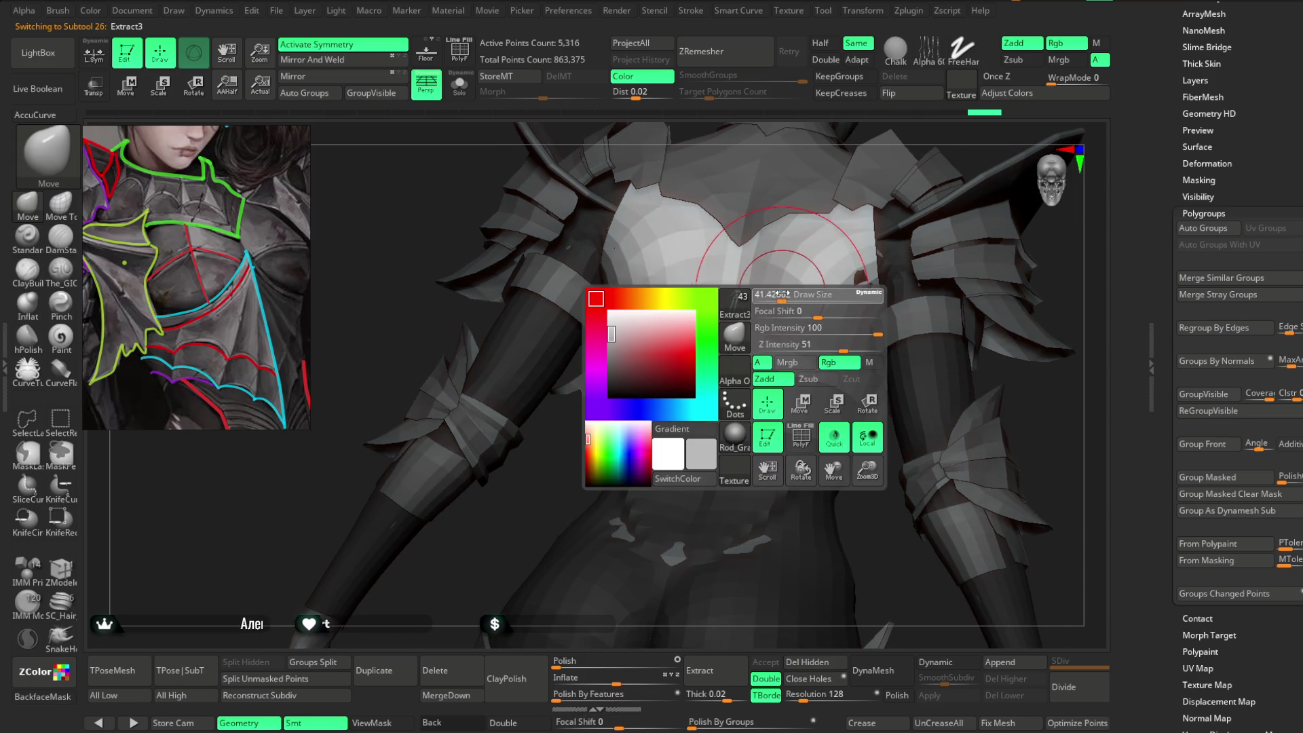
{"action": "left_click", "coordinate": [724, 375], "text": "alt"}
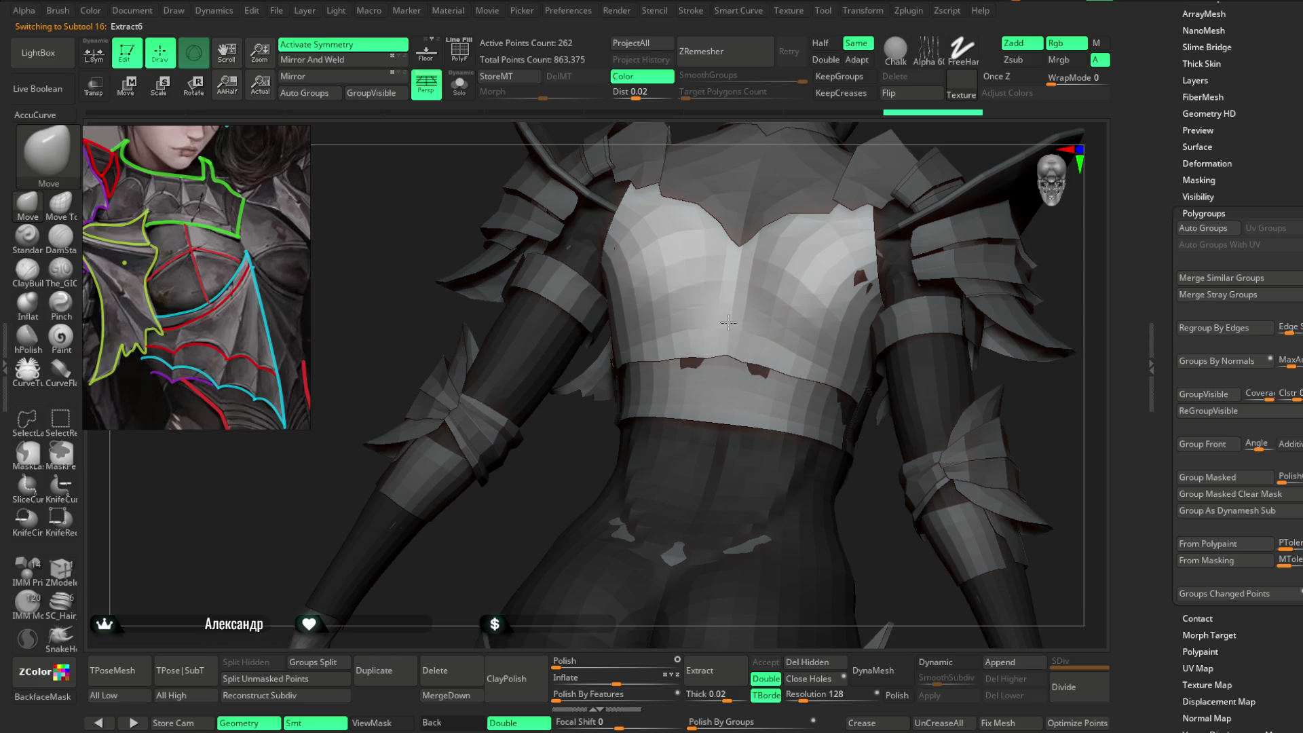
{"action": "left_click", "coordinate": [772, 337], "text": "alt"}
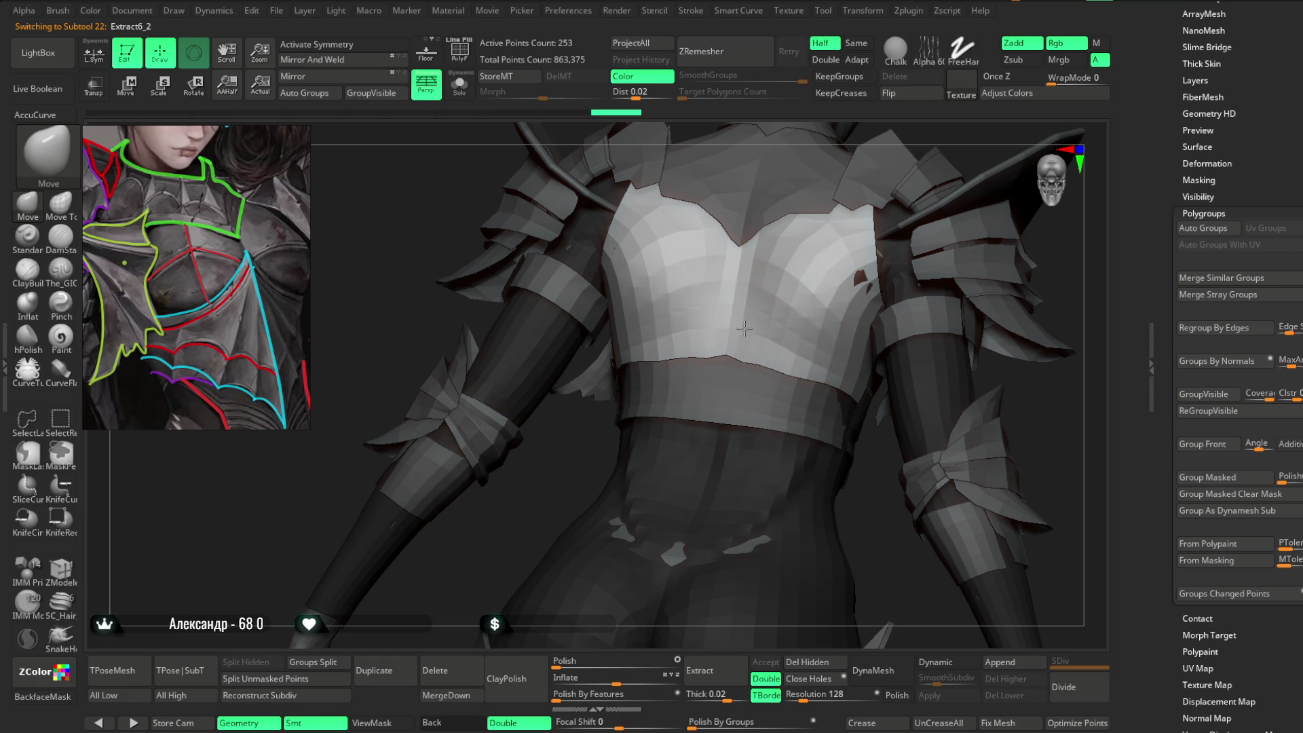
{"action": "key", "text": "f"}
{"action": "key", "text": "space"}
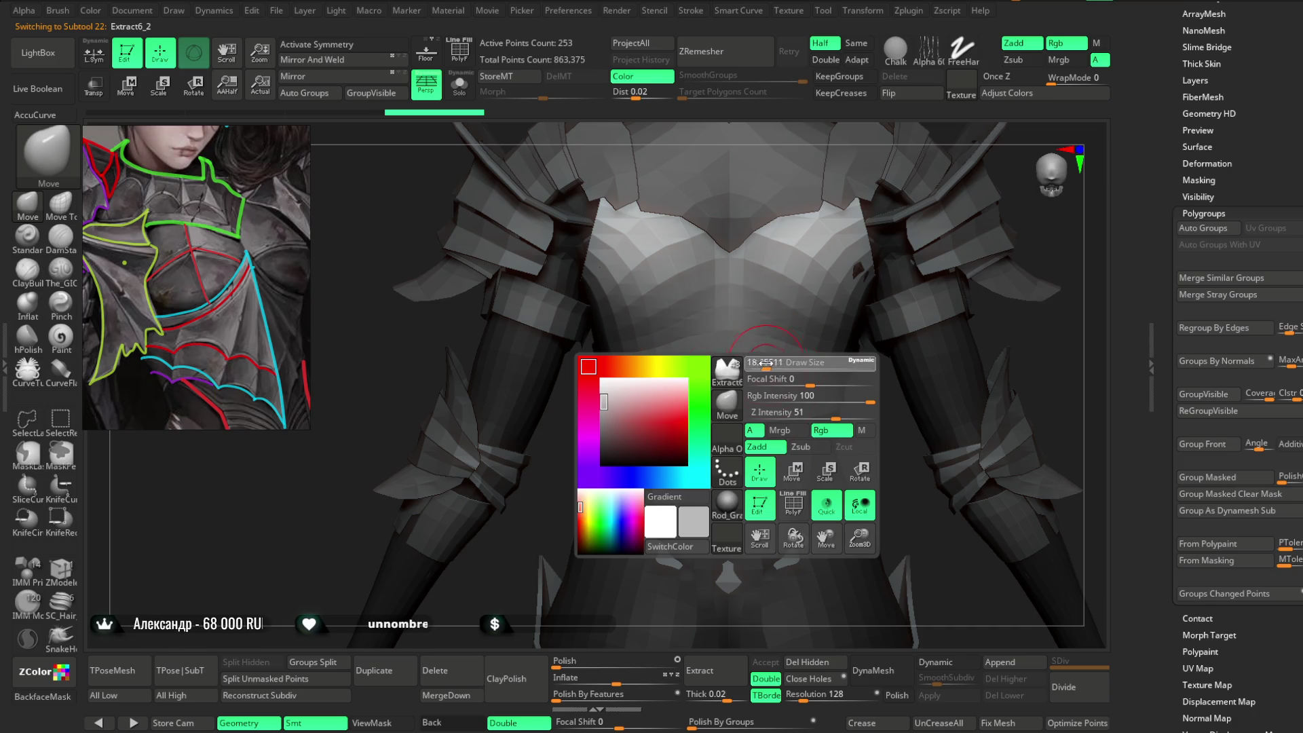
{"action": "right_click_drag", "start_coordinate": [980, 437], "coordinate": [604, 199]}
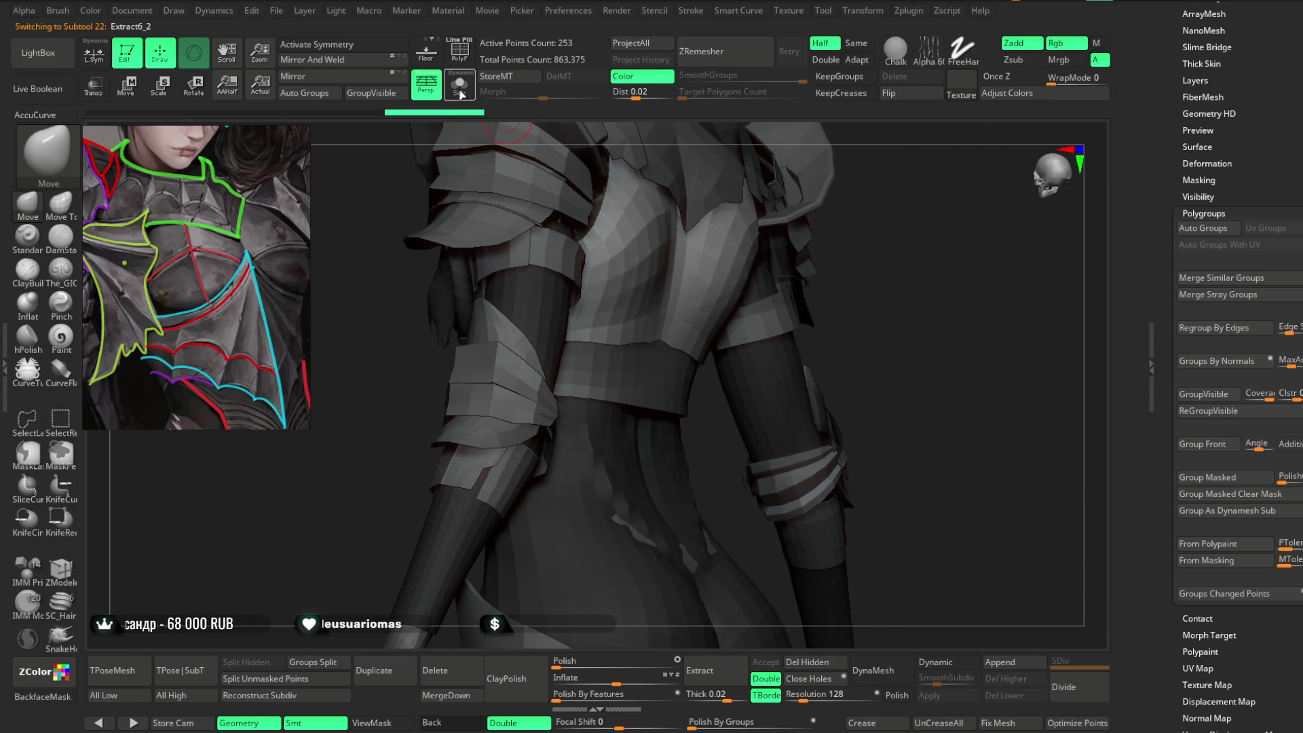
{"action": "left_click", "coordinate": [460, 89]}
{"action": "mouse_move", "coordinate": [814, 201]}
{"action": "right_mouse_down"}
{"action": "mouse_move", "coordinate": [831, 332]}
{"action": "mouse_move", "coordinate": [820, 276]}
{"action": "mouse_move", "coordinate": [762, 279]}
{"action": "mouse_move", "coordinate": [786, 258]}
{"action": "mouse_move", "coordinate": [732, 280]}
{"action": "right_mouse_up"}
Orbit the soloed chest plate to inspect it from front, top and three-quarter angles.
{"action": "key", "text": "ctrl"}
{"action": "mouse_move", "coordinate": [797, 311]}
{"action": "right_mouse_down"}
{"action": "mouse_move", "coordinate": [803, 247]}
{"action": "mouse_move", "coordinate": [727, 263]}
{"action": "mouse_move", "coordinate": [806, 227]}
{"action": "mouse_move", "coordinate": [806, 352]}
{"action": "right_mouse_up"}
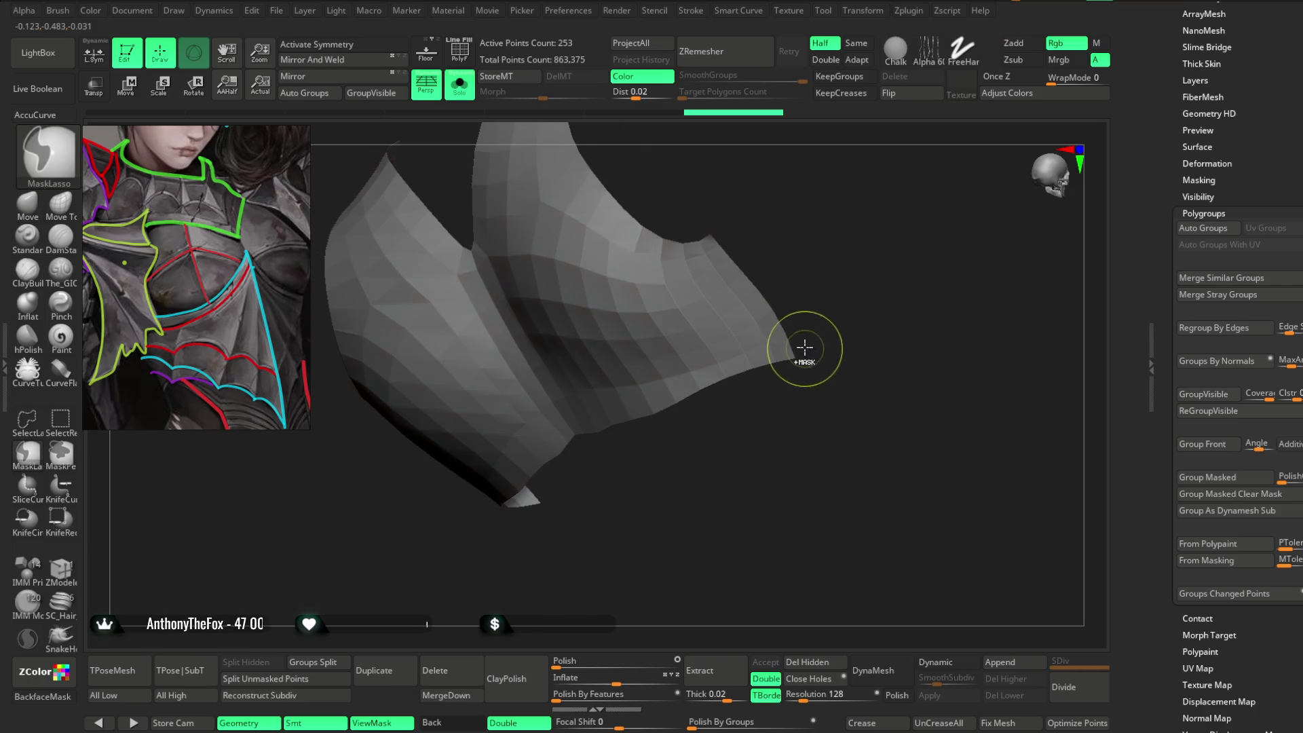
{"action": "mouse_move", "coordinate": [864, 282]}
{"action": "right_mouse_down", "text": "shift"}
{"action": "mouse_move", "coordinate": [856, 198]}
{"action": "mouse_move", "coordinate": [841, 258]}
{"action": "mouse_move", "coordinate": [864, 264]}
{"action": "mouse_move", "coordinate": [701, 294]}
{"action": "right_mouse_up", "text": "shift"}
{"action": "key", "text": "ctrl"}
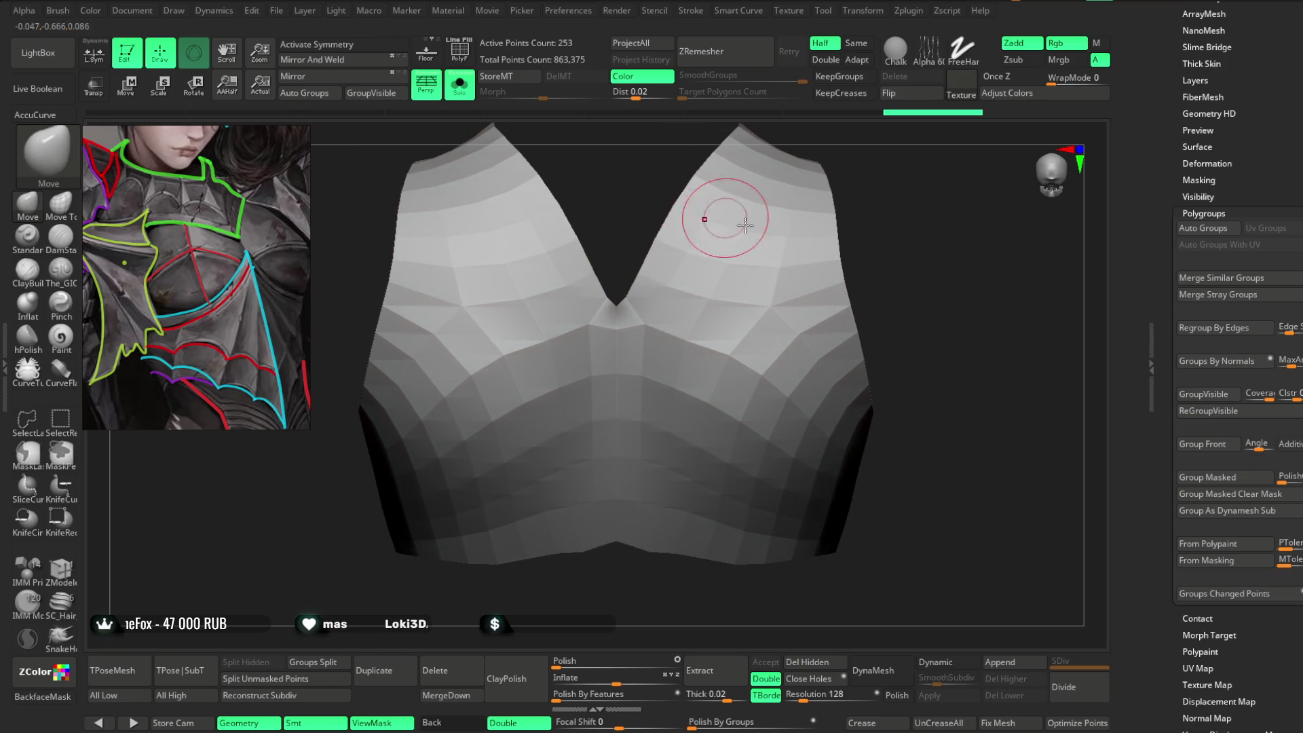
{"action": "right_click_drag", "start_coordinate": [950, 366], "coordinate": [922, 327]}
{"action": "mouse_move", "coordinate": [963, 393]}
{"action": "right_mouse_down"}
{"action": "mouse_move", "coordinate": [950, 367]}
{"action": "mouse_move", "coordinate": [896, 332]}
{"action": "right_mouse_up"}
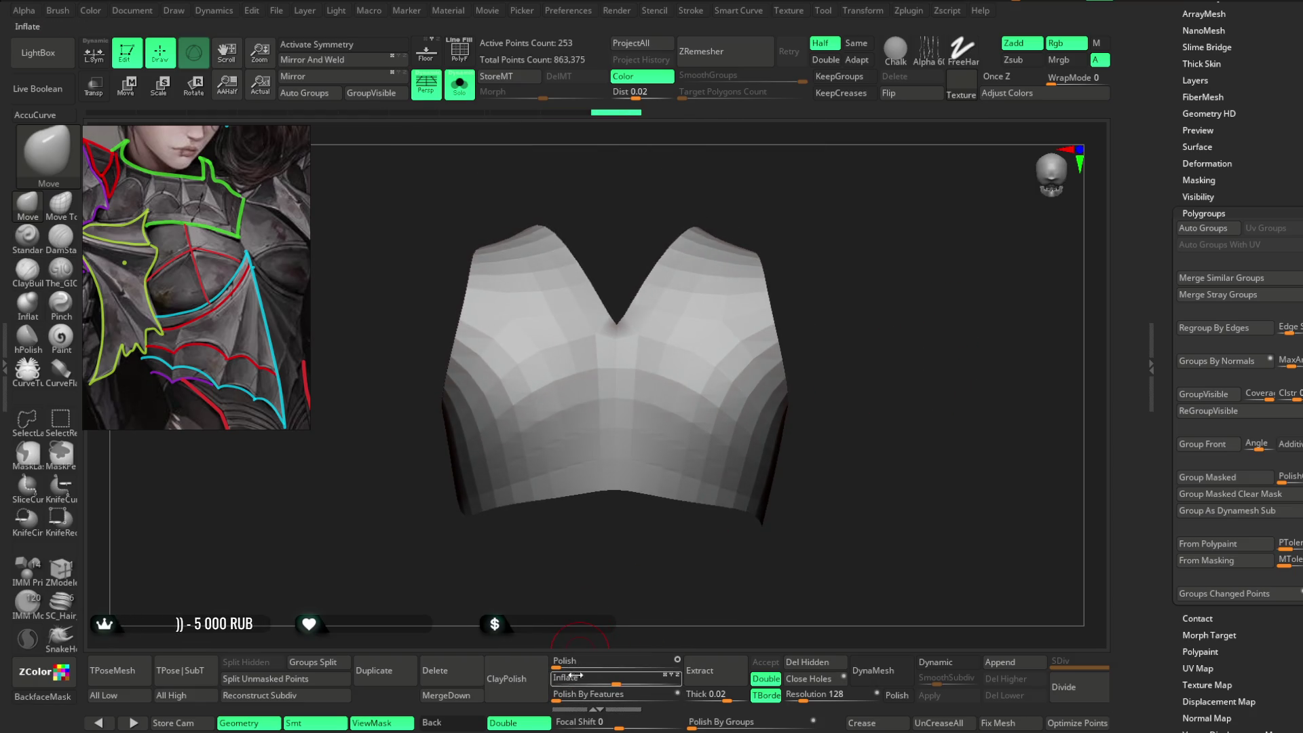
{"action": "right_click_drag", "start_coordinate": [692, 547], "coordinate": [757, 487]}
{"action": "mouse_move", "coordinate": [798, 435]}
{"action": "right_mouse_down"}
{"action": "mouse_move", "coordinate": [810, 401]}
{"action": "mouse_move", "coordinate": [796, 430]}
{"action": "mouse_move", "coordinate": [810, 440]}
{"action": "right_mouse_up"}
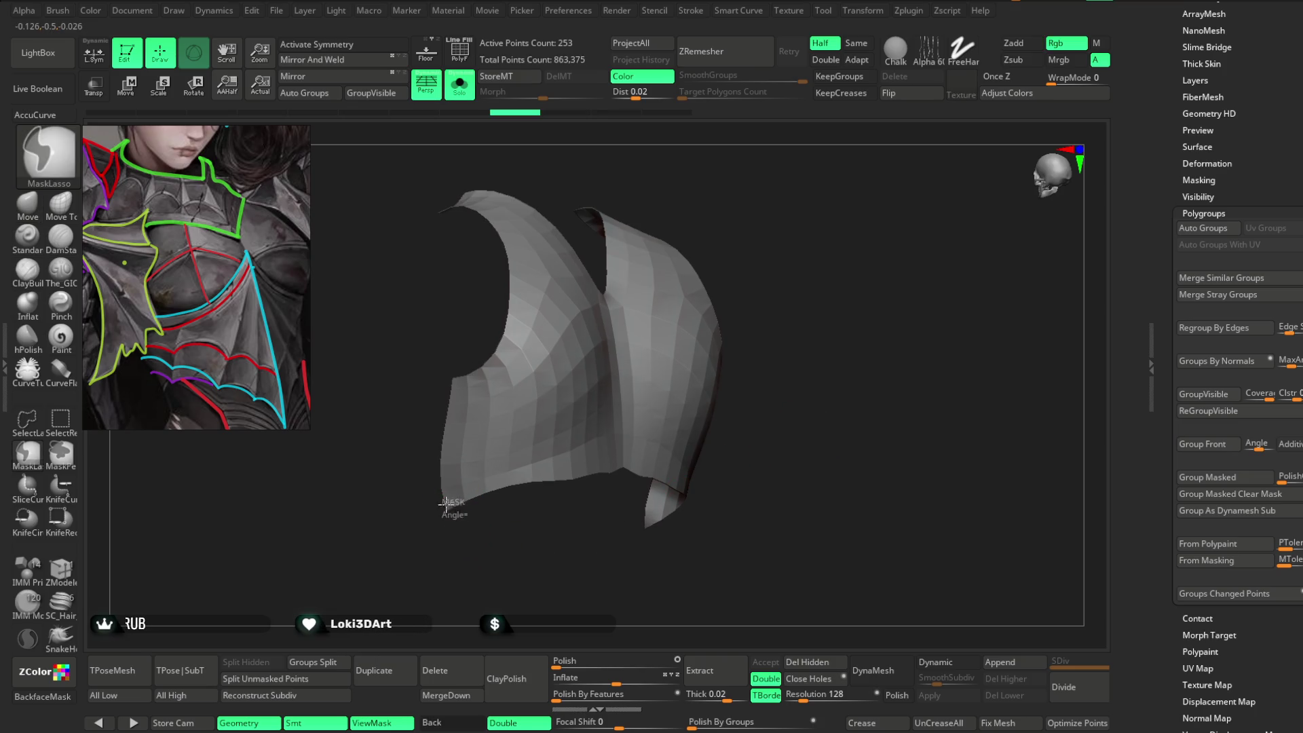
{"action": "right_click_drag", "start_coordinate": [393, 538], "coordinate": [401, 495], "text": "alt"}
{"action": "right_click_drag", "start_coordinate": [389, 282], "coordinate": [364, 493]}
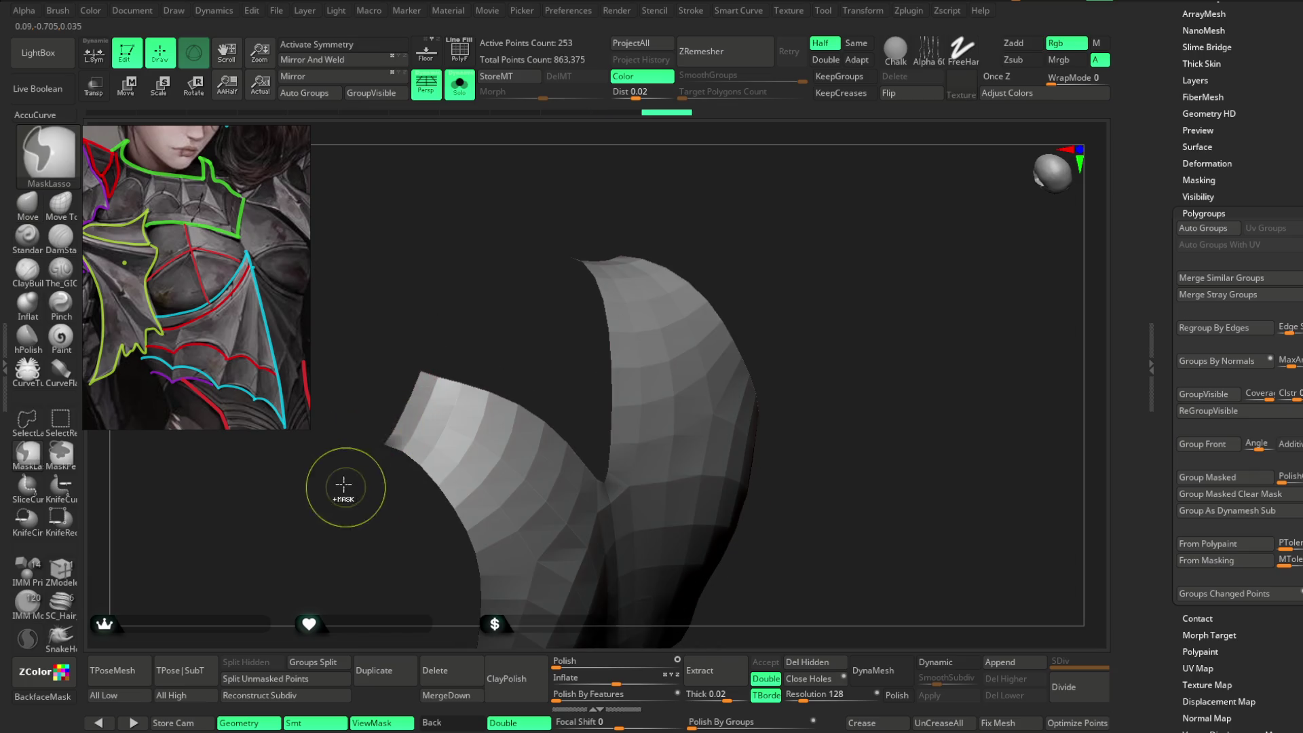
{"action": "mouse_move", "coordinate": [501, 265]}
{"action": "right_mouse_down"}
{"action": "mouse_move", "coordinate": [471, 308]}
{"action": "mouse_move", "coordinate": [509, 276]}
{"action": "mouse_move", "coordinate": [707, 241]}
{"action": "mouse_move", "coordinate": [811, 207]}
{"action": "mouse_move", "coordinate": [692, 379]}
{"action": "right_mouse_up"}
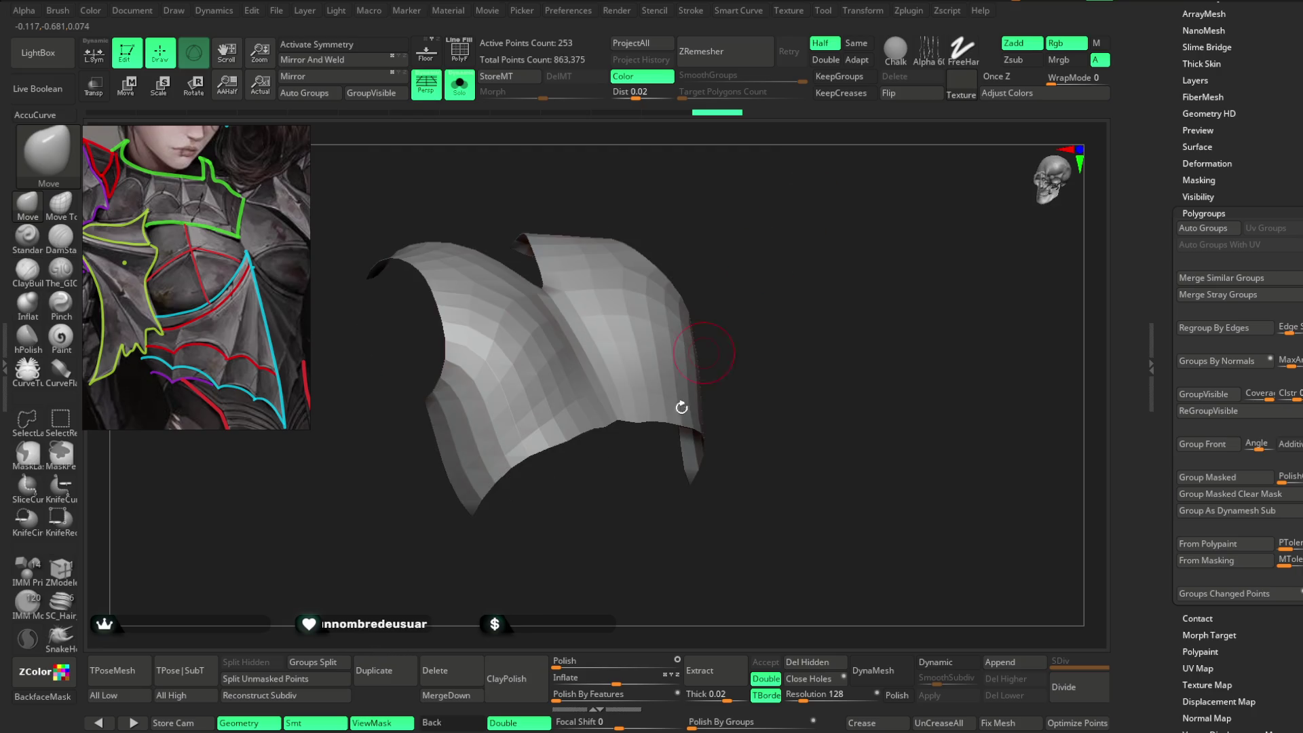
Smooth the chest plate with Polish By Features, check it from the front, then turn Solo off.
{"action": "left_click_drag", "start_coordinate": [573, 686], "coordinate": [650, 687]}
{"action": "right_click_drag", "start_coordinate": [805, 386], "coordinate": [814, 349]}
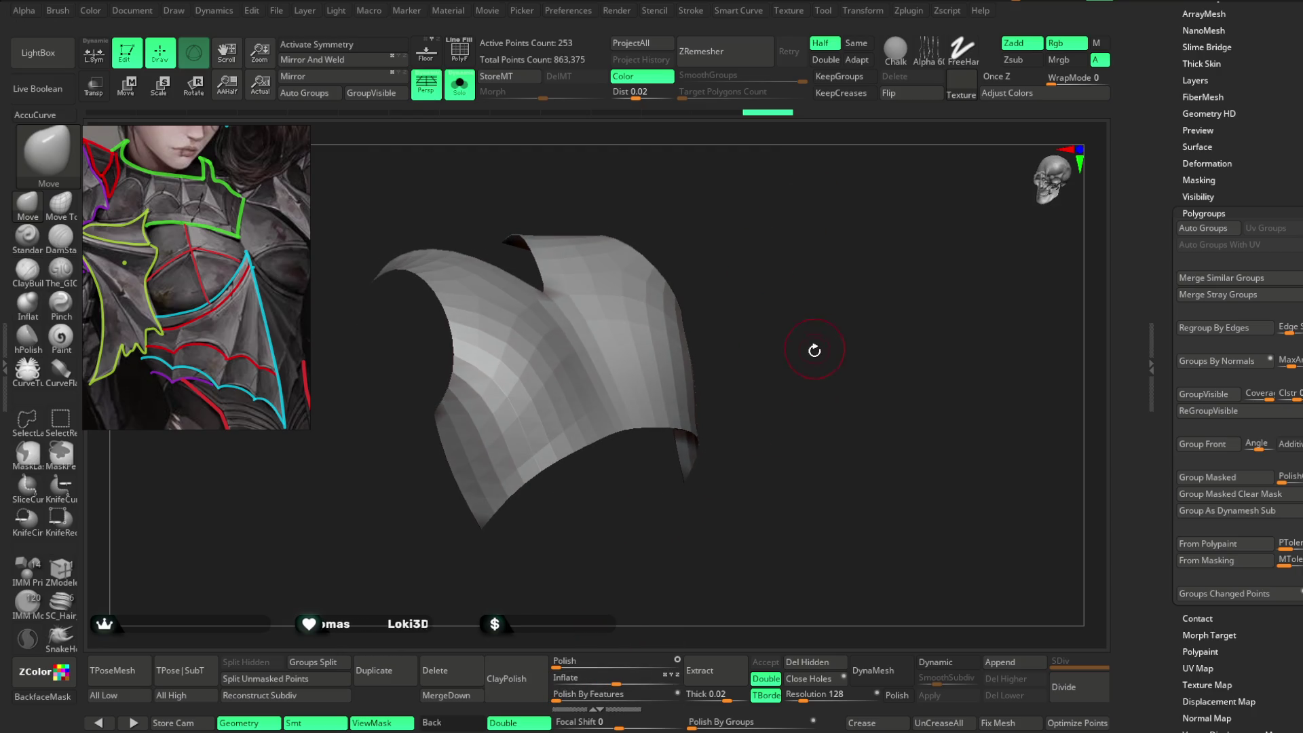
{"action": "mouse_move", "coordinate": [814, 421]}
{"action": "right_mouse_down"}
{"action": "mouse_move", "coordinate": [805, 328]}
{"action": "mouse_move", "coordinate": [896, 295]}
{"action": "right_mouse_up"}
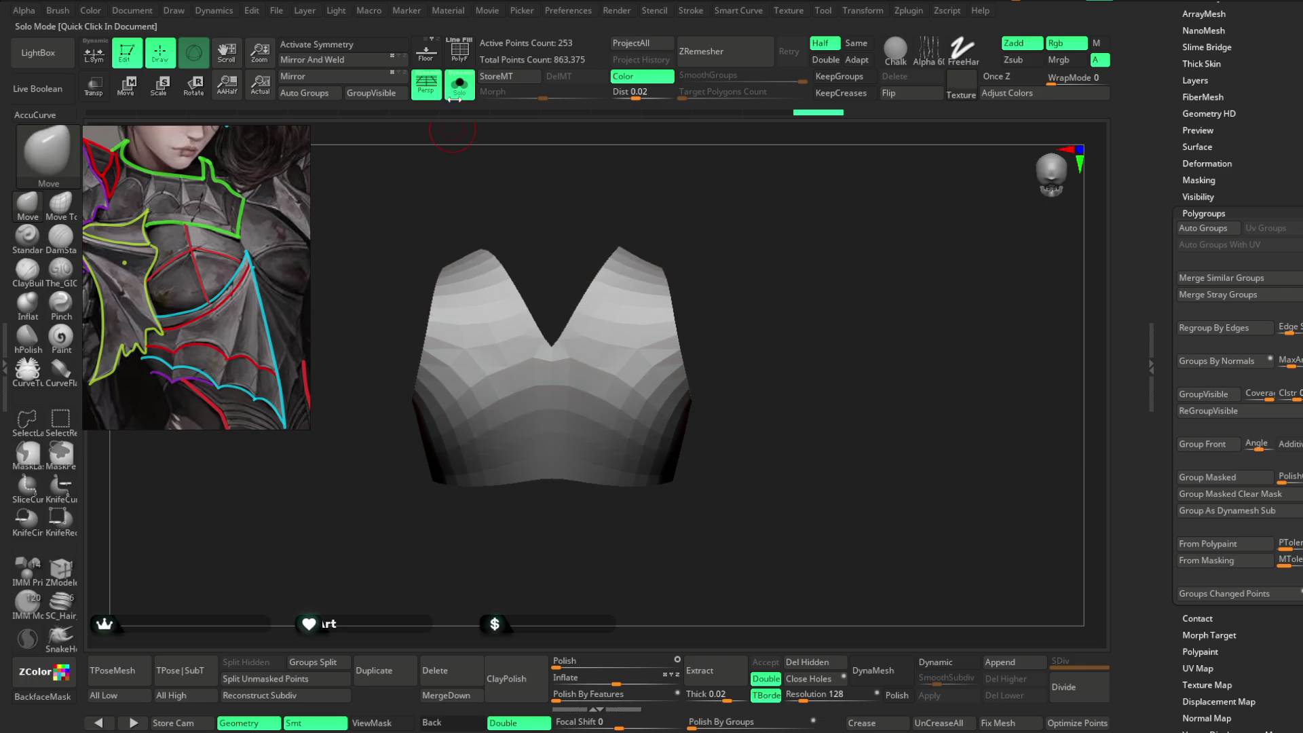
{"action": "left_click", "coordinate": [459, 84]}
Turn on X symmetry and frame the chest from slightly above.
{"action": "mouse_move", "coordinate": [882, 203]}
{"action": "right_mouse_down"}
{"action": "mouse_move", "coordinate": [915, 212]}
{"action": "mouse_move", "coordinate": [654, 317]}
{"action": "right_mouse_up"}
{"action": "key", "text": "space"}
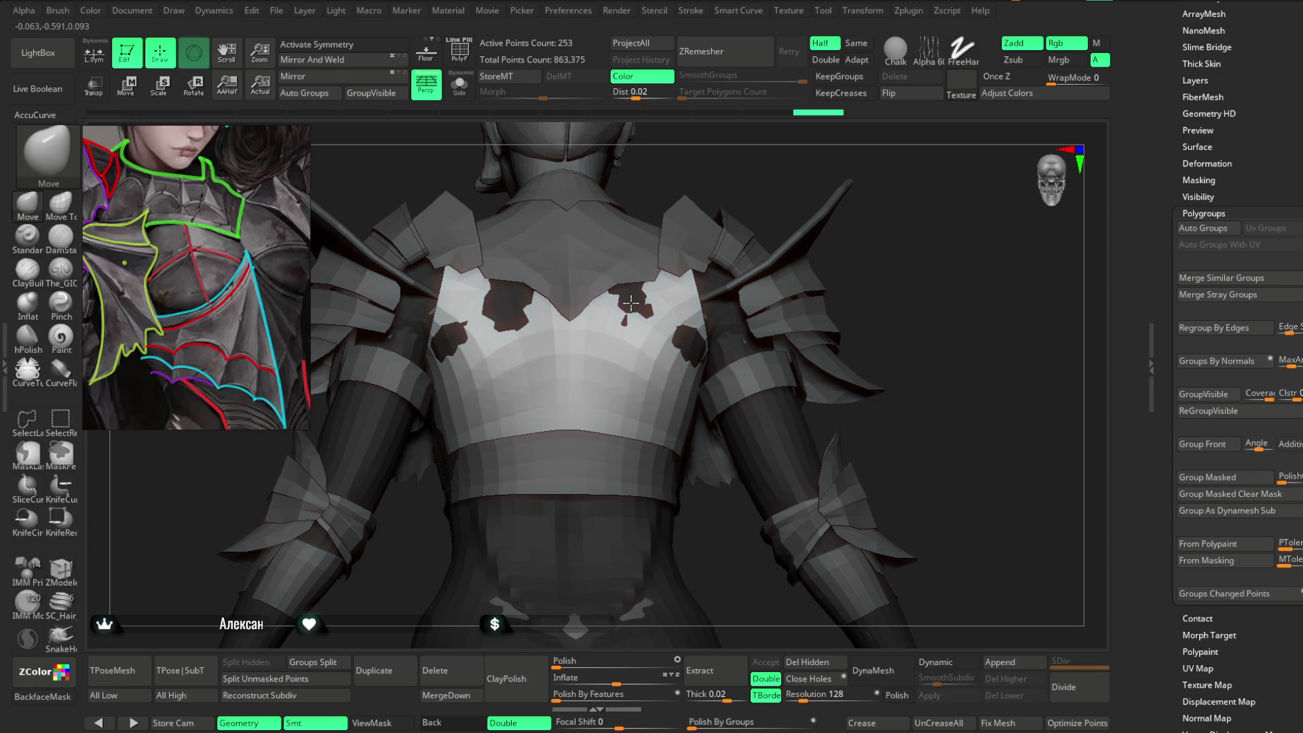
{"action": "key", "text": "x"}
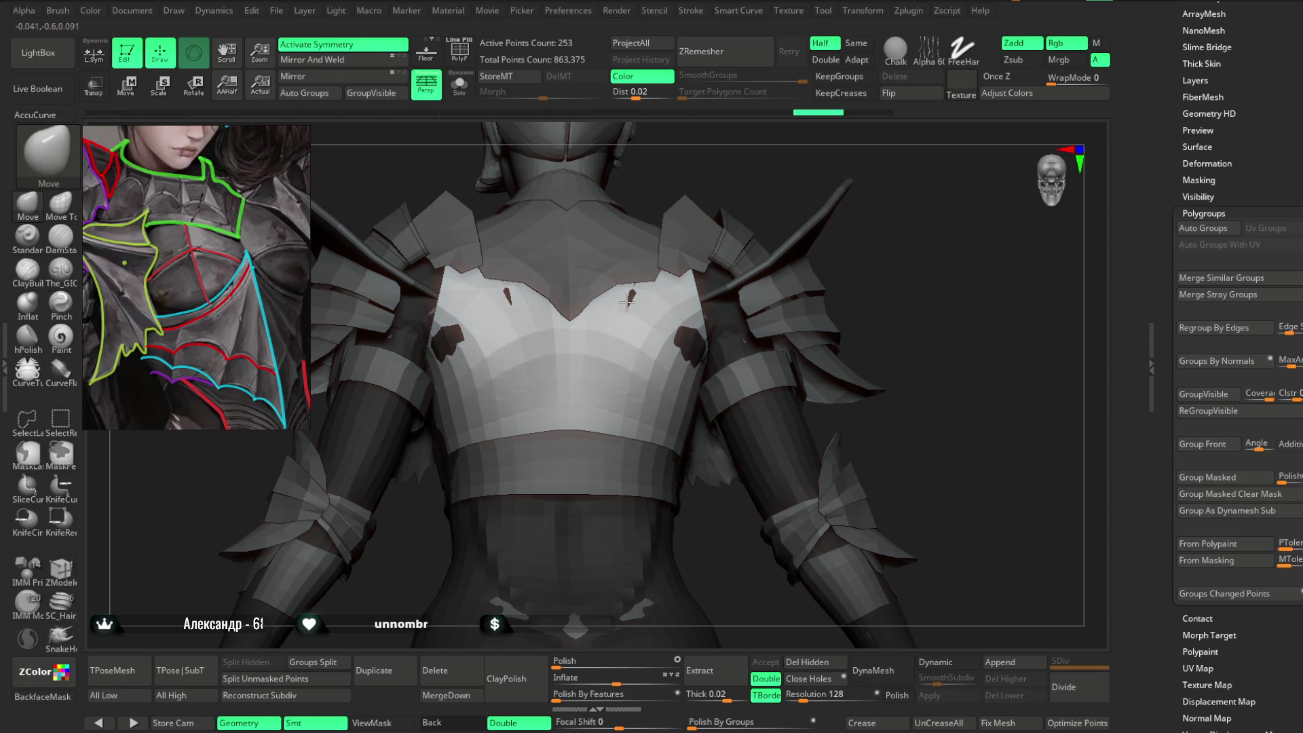
{"action": "right_click_drag", "start_coordinate": [629, 303], "coordinate": [725, 190]}
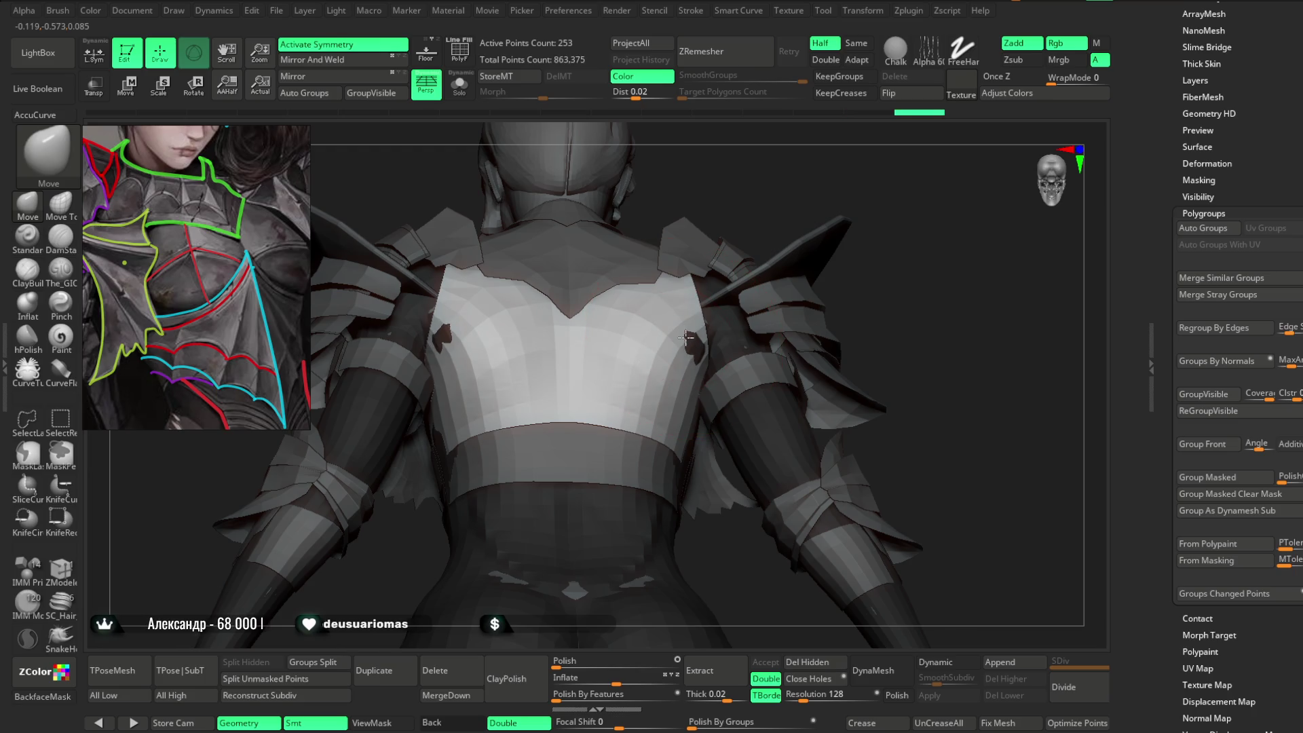
{"action": "mouse_move", "coordinate": [890, 230]}
{"action": "right_mouse_down"}
{"action": "mouse_move", "coordinate": [771, 218]}
{"action": "mouse_move", "coordinate": [703, 310]}
{"action": "mouse_move", "coordinate": [672, 265]}
{"action": "mouse_move", "coordinate": [501, 205]}
{"action": "right_mouse_up"}
{"action": "key", "text": "space"}
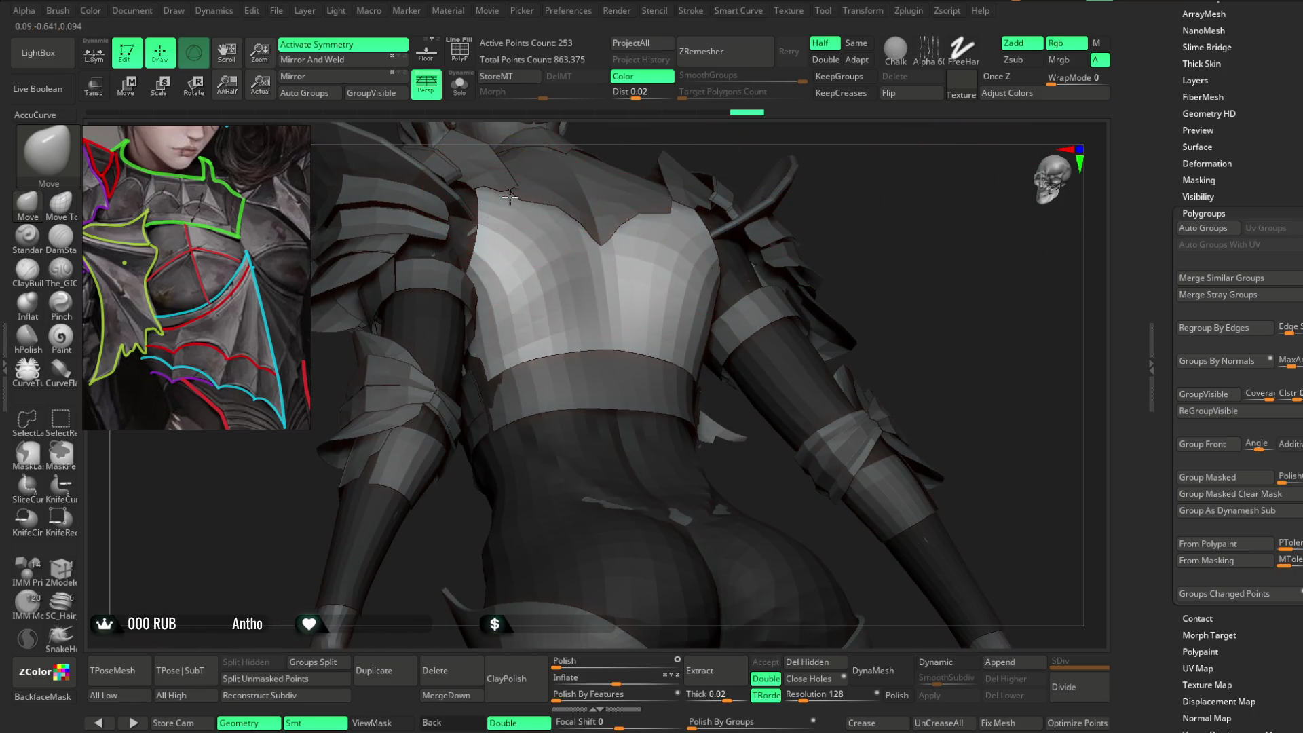
Push the chest plate outward with the Move brush so the body stops poking through, then enable PolyF.
{"action": "right_click_drag", "start_coordinate": [677, 195], "coordinate": [1004, 224]}
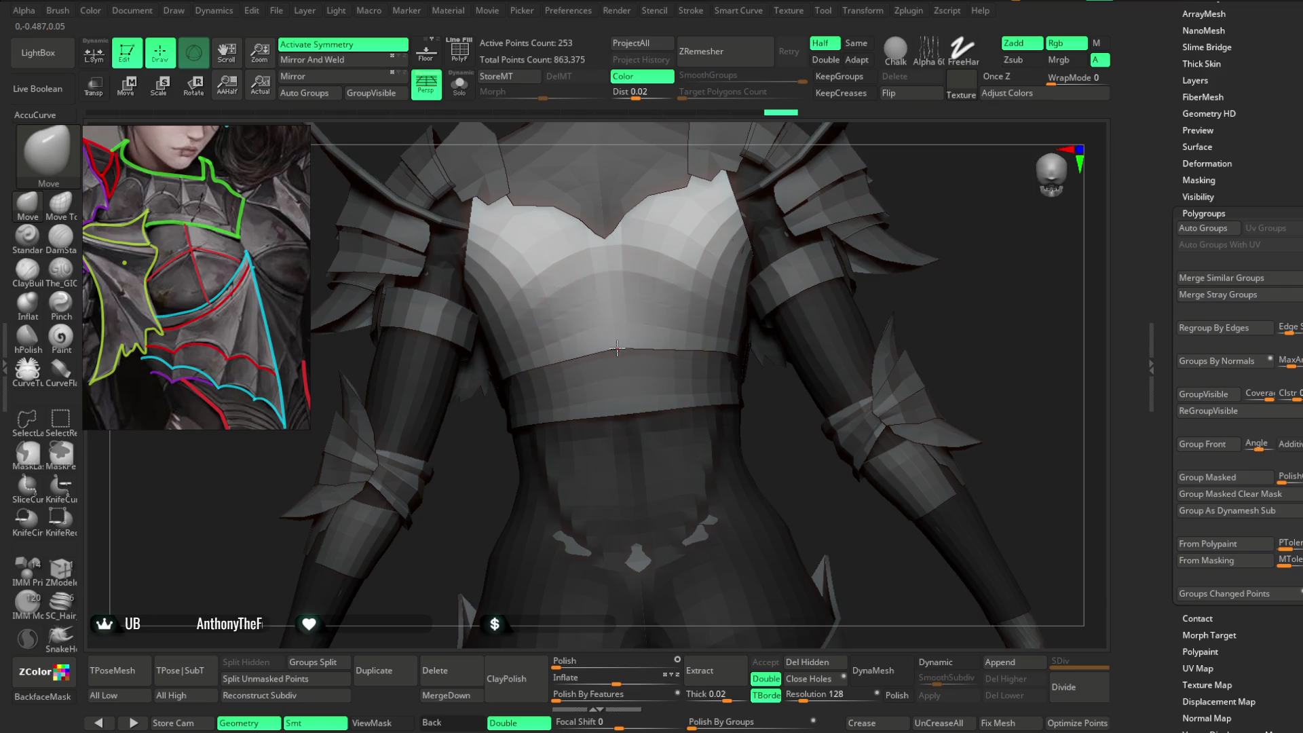
{"action": "mouse_move", "coordinate": [631, 343]}
{"action": "right_mouse_down"}
{"action": "mouse_move", "coordinate": [989, 198]}
{"action": "mouse_move", "coordinate": [655, 356]}
{"action": "right_mouse_up"}
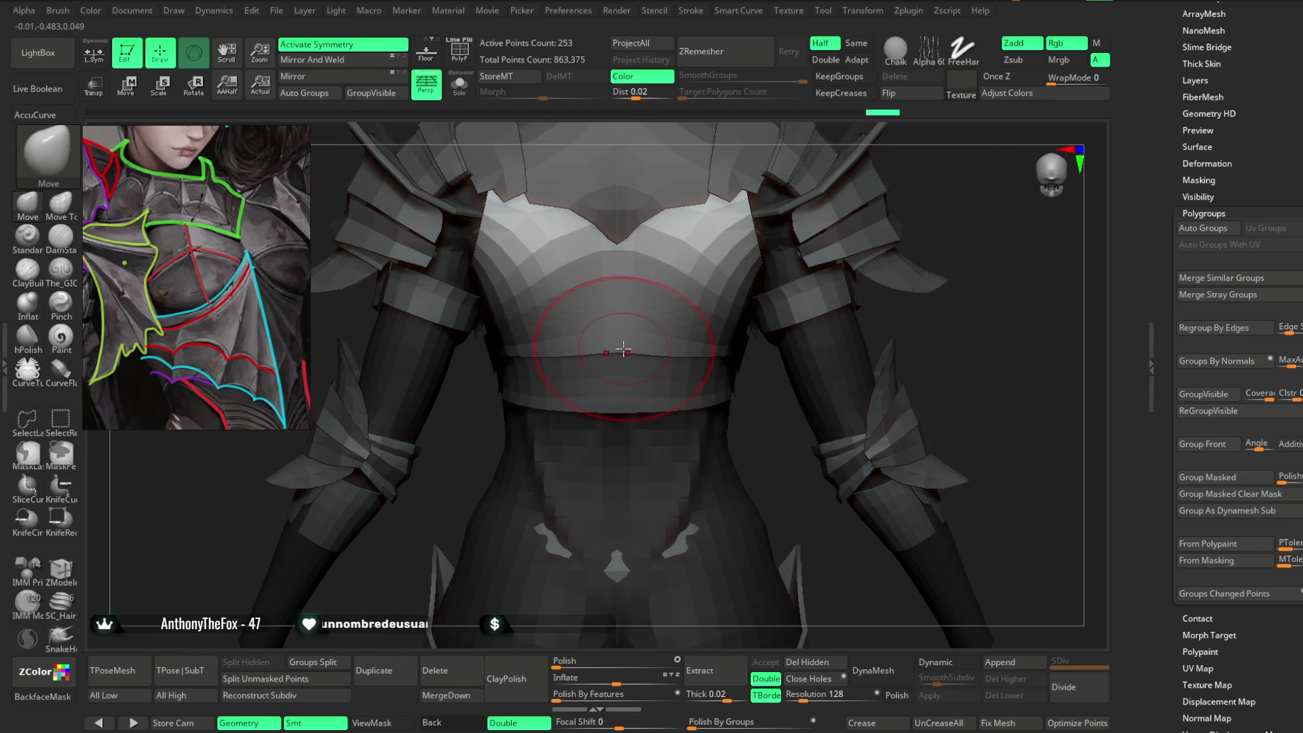
{"action": "mouse_move", "coordinate": [948, 207]}
{"action": "right_mouse_down"}
{"action": "mouse_move", "coordinate": [864, 256]}
{"action": "mouse_move", "coordinate": [523, 353]}
{"action": "mouse_move", "coordinate": [862, 179]}
{"action": "mouse_move", "coordinate": [898, 203]}
{"action": "mouse_move", "coordinate": [917, 192]}
{"action": "mouse_move", "coordinate": [839, 243]}
{"action": "mouse_move", "coordinate": [792, 232]}
{"action": "mouse_move", "coordinate": [701, 352]}
{"action": "mouse_move", "coordinate": [836, 212]}
{"action": "right_mouse_up"}
{"action": "key", "text": "space"}
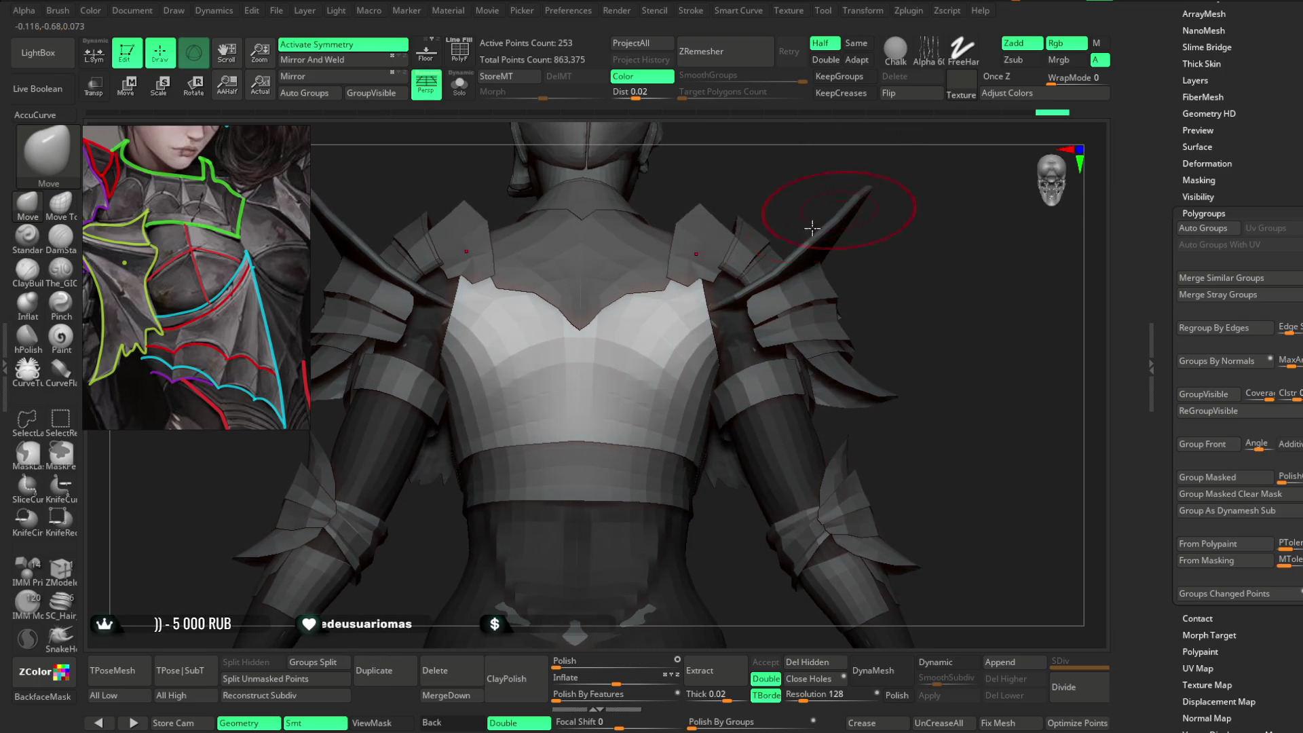
{"action": "mouse_move", "coordinate": [662, 183]}
{"action": "right_mouse_down"}
{"action": "mouse_move", "coordinate": [591, 169]}
{"action": "mouse_move", "coordinate": [703, 213]}
{"action": "right_mouse_up"}
{"action": "right_click_drag", "start_coordinate": [706, 151], "coordinate": [757, 222]}
{"action": "key", "text": "shift+f"}
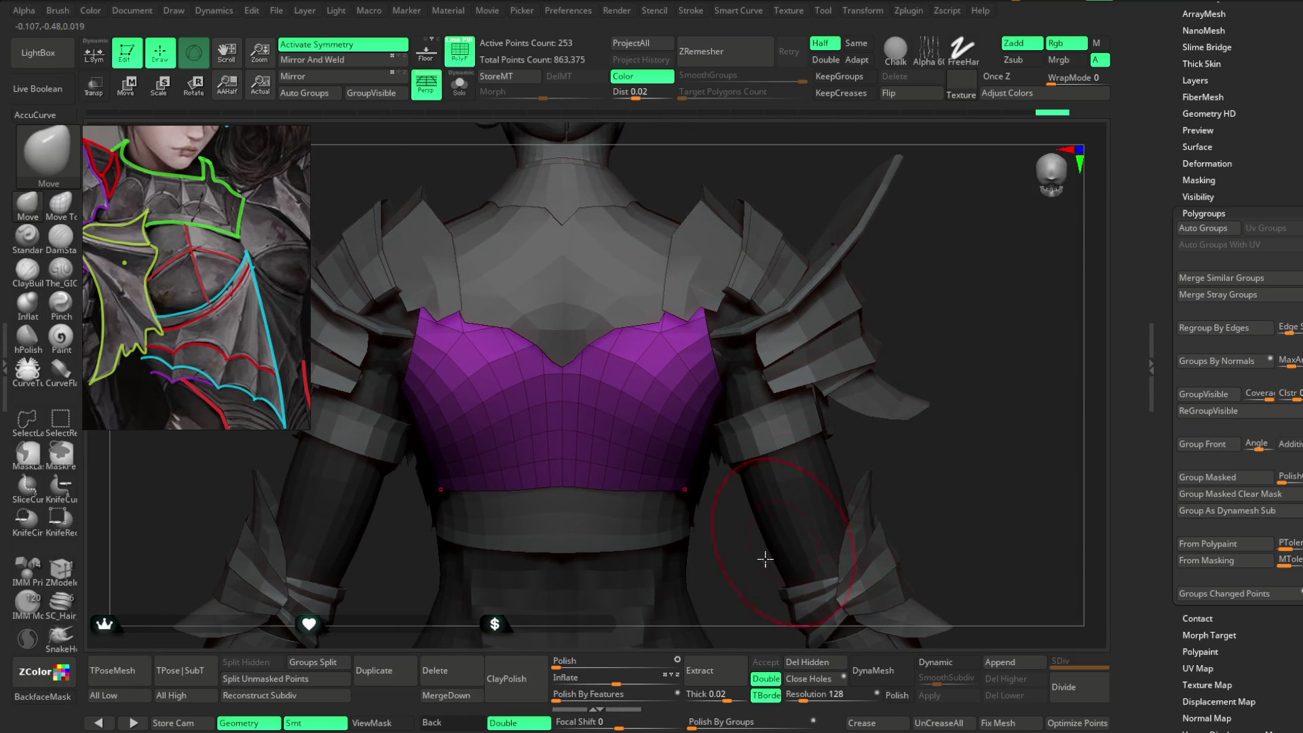
Solo the purple chest plate and use ZModeler Polygon Inset to add a border strip around its polygroup.
{"action": "left_click", "coordinate": [459, 85]}
{"action": "mouse_move", "coordinate": [720, 285]}
{"action": "right_mouse_down"}
{"action": "mouse_move", "coordinate": [773, 242]}
{"action": "mouse_move", "coordinate": [781, 208]}
{"action": "mouse_move", "coordinate": [768, 237]}
{"action": "right_mouse_up"}
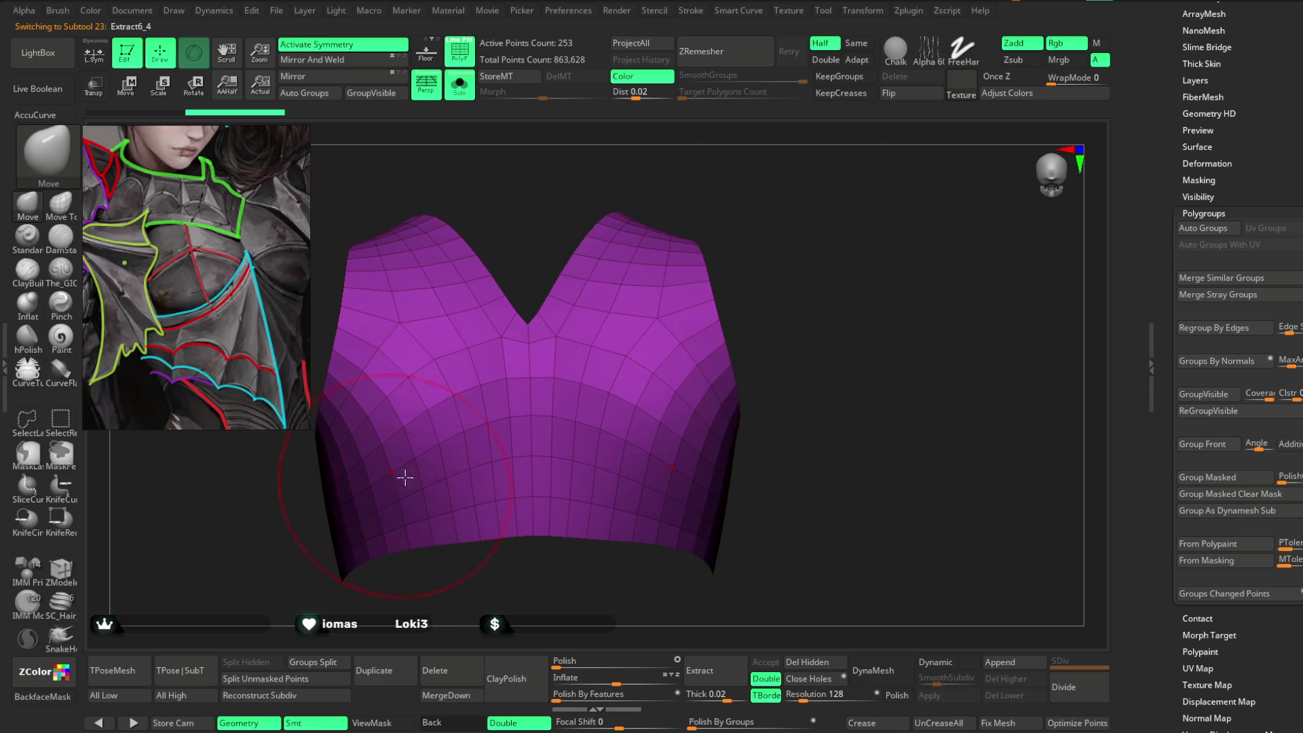
{"action": "left_click", "coordinate": [61, 569]}
{"action": "key", "text": "space"}
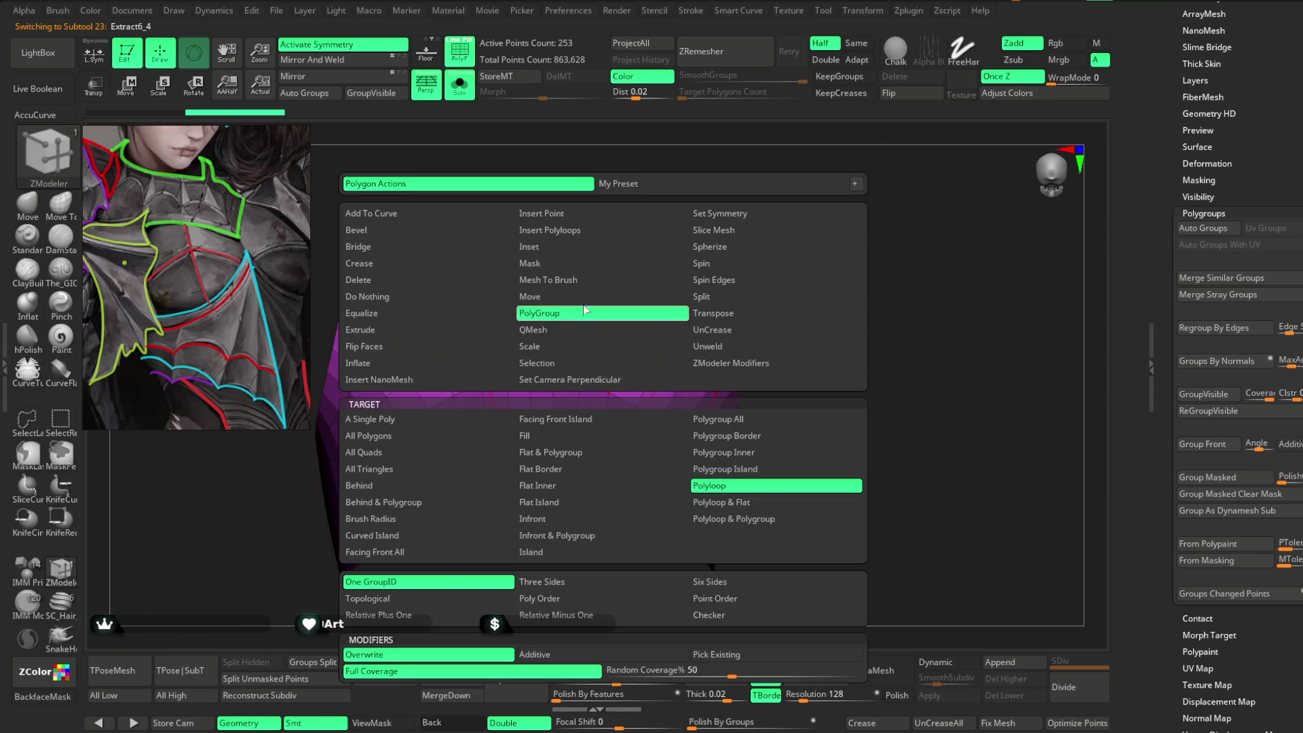
{"action": "mouse_move", "coordinate": [835, 271]}
{"action": "right_mouse_down"}
{"action": "mouse_move", "coordinate": [811, 225]}
{"action": "mouse_move", "coordinate": [739, 311]}
{"action": "right_mouse_up"}
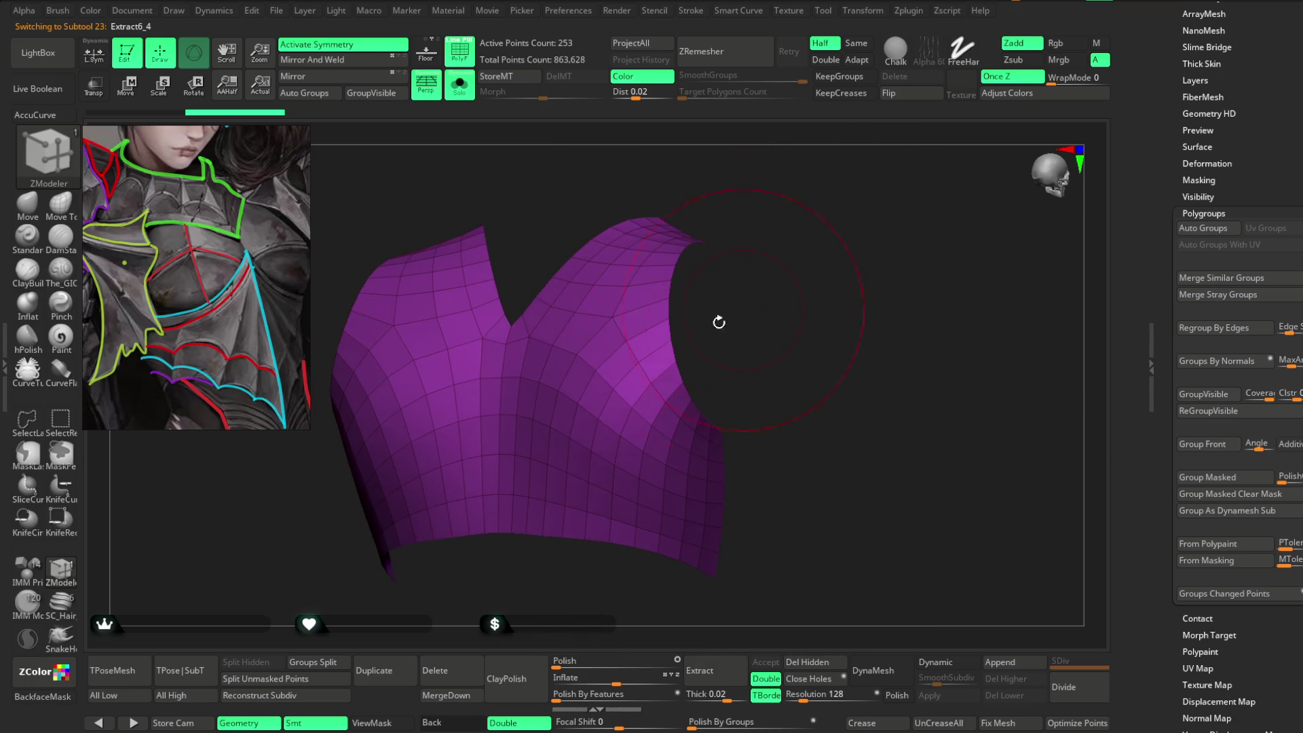
{"action": "left_click", "coordinate": [642, 323]}
{"action": "mouse_move", "coordinate": [640, 333]}
{"action": "right_mouse_down"}
{"action": "mouse_move", "coordinate": [739, 338]}
{"action": "mouse_move", "coordinate": [751, 285]}
{"action": "mouse_move", "coordinate": [719, 271]}
{"action": "mouse_move", "coordinate": [756, 271]}
{"action": "mouse_move", "coordinate": [712, 316]}
{"action": "right_mouse_up"}
Hide the plate's inner polygroup, leaving only the border strip.
{"action": "key", "text": "ctrl+shift"}
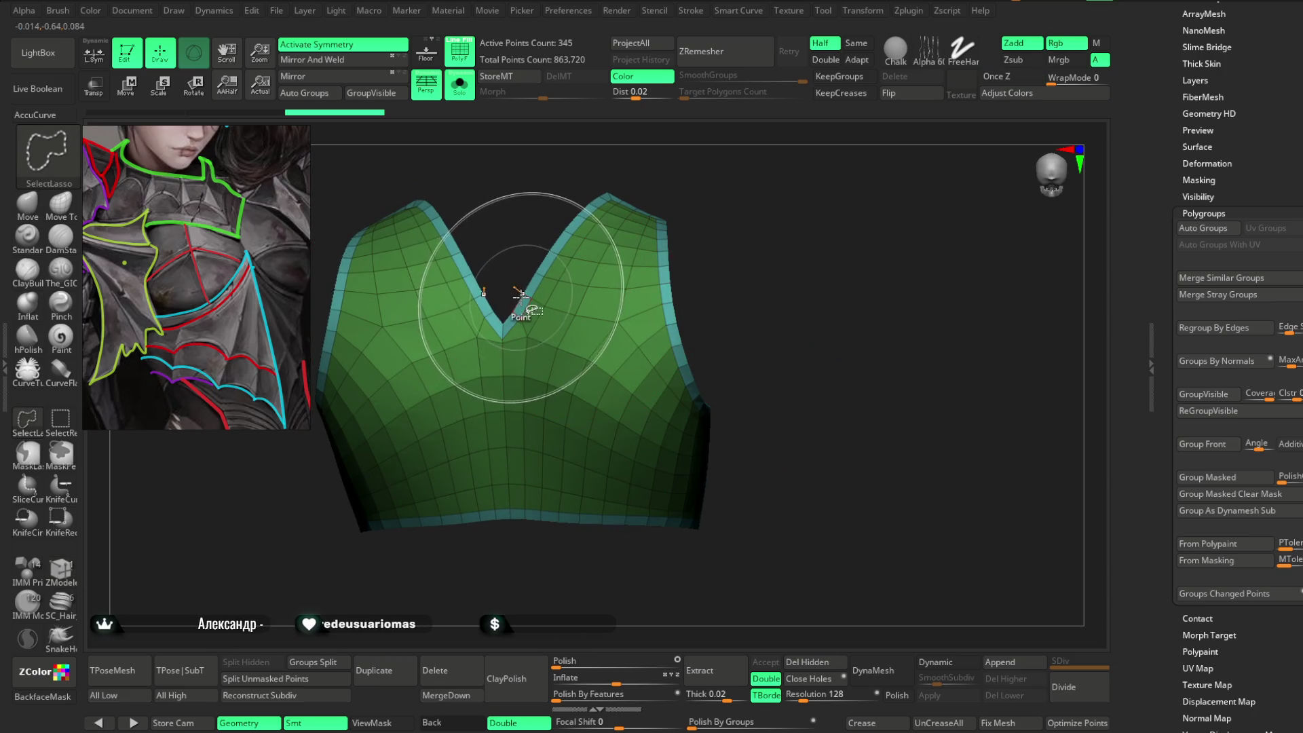
{"action": "left_click", "coordinate": [521, 294], "text": "ctrl+shift"}
{"action": "mouse_move", "coordinate": [814, 547]}
{"action": "right_mouse_down"}
{"action": "mouse_move", "coordinate": [785, 384]}
{"action": "mouse_move", "coordinate": [832, 393]}
{"action": "mouse_move", "coordinate": [825, 369]}
{"action": "mouse_move", "coordinate": [514, 203]}
{"action": "right_mouse_up"}
{"action": "right_click", "coordinate": [845, 379]}
Turn Solo and PolyF off, then select the Extract6 band under the chest plate.
{"action": "left_click", "coordinate": [467, 93]}
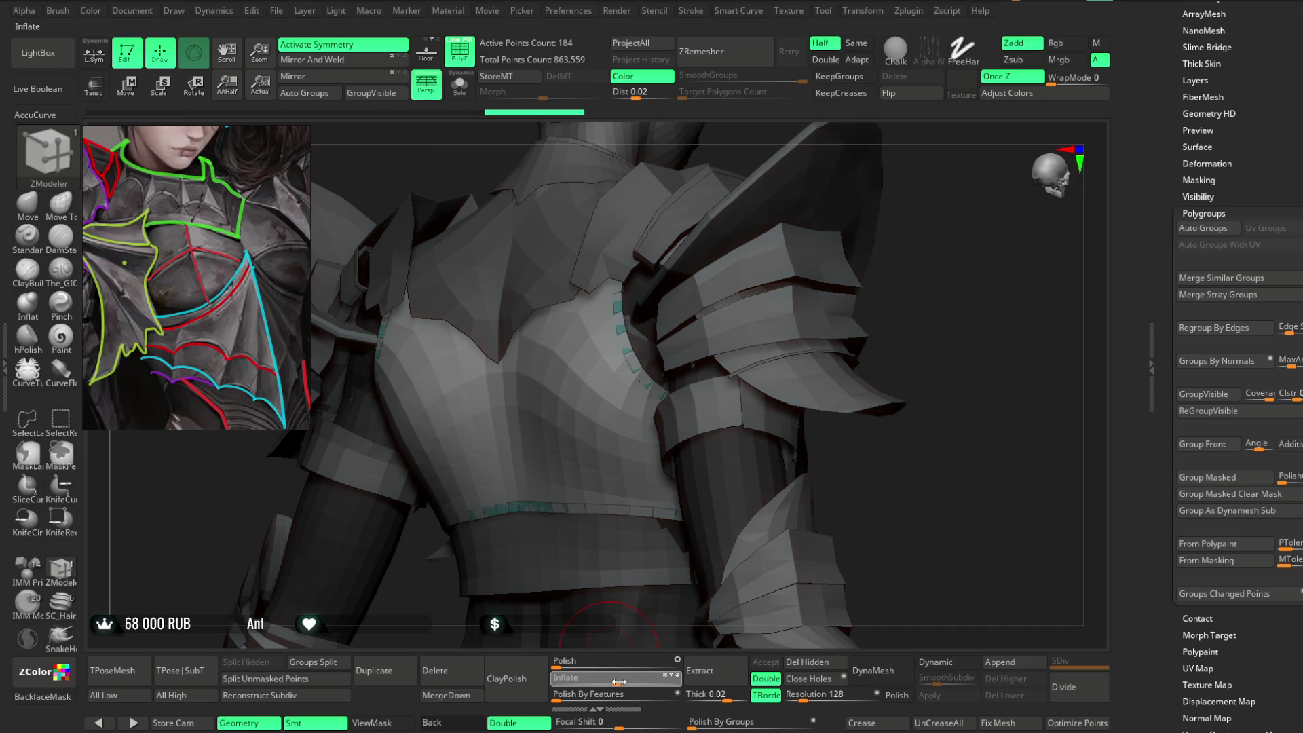
{"action": "mouse_move", "coordinate": [980, 363]}
{"action": "right_mouse_down"}
{"action": "mouse_move", "coordinate": [991, 329]}
{"action": "mouse_move", "coordinate": [939, 279]}
{"action": "mouse_move", "coordinate": [930, 224]}
{"action": "mouse_move", "coordinate": [866, 271]}
{"action": "mouse_move", "coordinate": [893, 303]}
{"action": "mouse_move", "coordinate": [910, 291]}
{"action": "mouse_move", "coordinate": [829, 203]}
{"action": "mouse_move", "coordinate": [827, 274]}
{"action": "mouse_move", "coordinate": [870, 264]}
{"action": "mouse_move", "coordinate": [873, 224]}
{"action": "mouse_move", "coordinate": [846, 227]}
{"action": "mouse_move", "coordinate": [857, 270]}
{"action": "mouse_move", "coordinate": [841, 258]}
{"action": "mouse_move", "coordinate": [852, 247]}
{"action": "right_mouse_up"}
{"action": "left_click", "coordinate": [461, 59]}
{"action": "left_click", "coordinate": [503, 424], "text": "alt"}
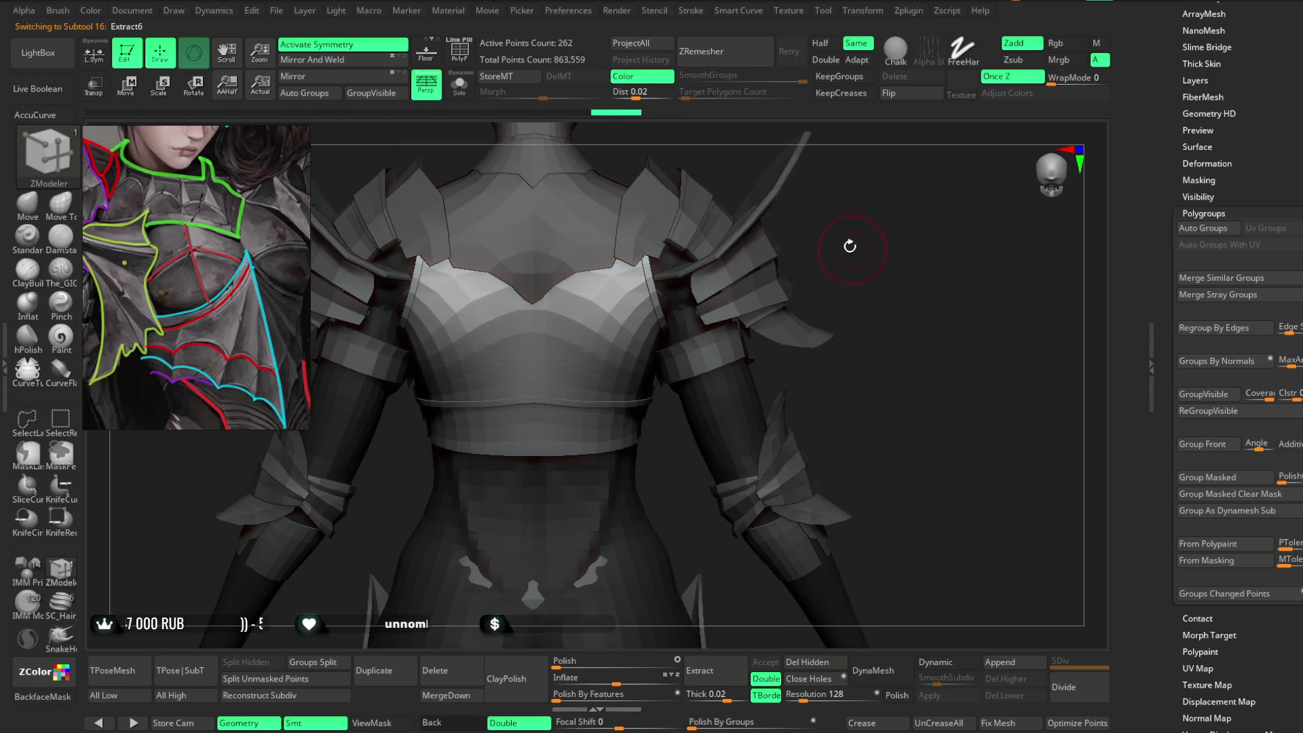
Solo the band, hide one panel, and split the hidden part off as a separate piece.
{"action": "left_click", "coordinate": [473, 94]}
{"action": "mouse_move", "coordinate": [725, 206]}
{"action": "right_mouse_down"}
{"action": "mouse_move", "coordinate": [762, 235]}
{"action": "mouse_move", "coordinate": [757, 277]}
{"action": "mouse_move", "coordinate": [701, 324]}
{"action": "right_mouse_up"}
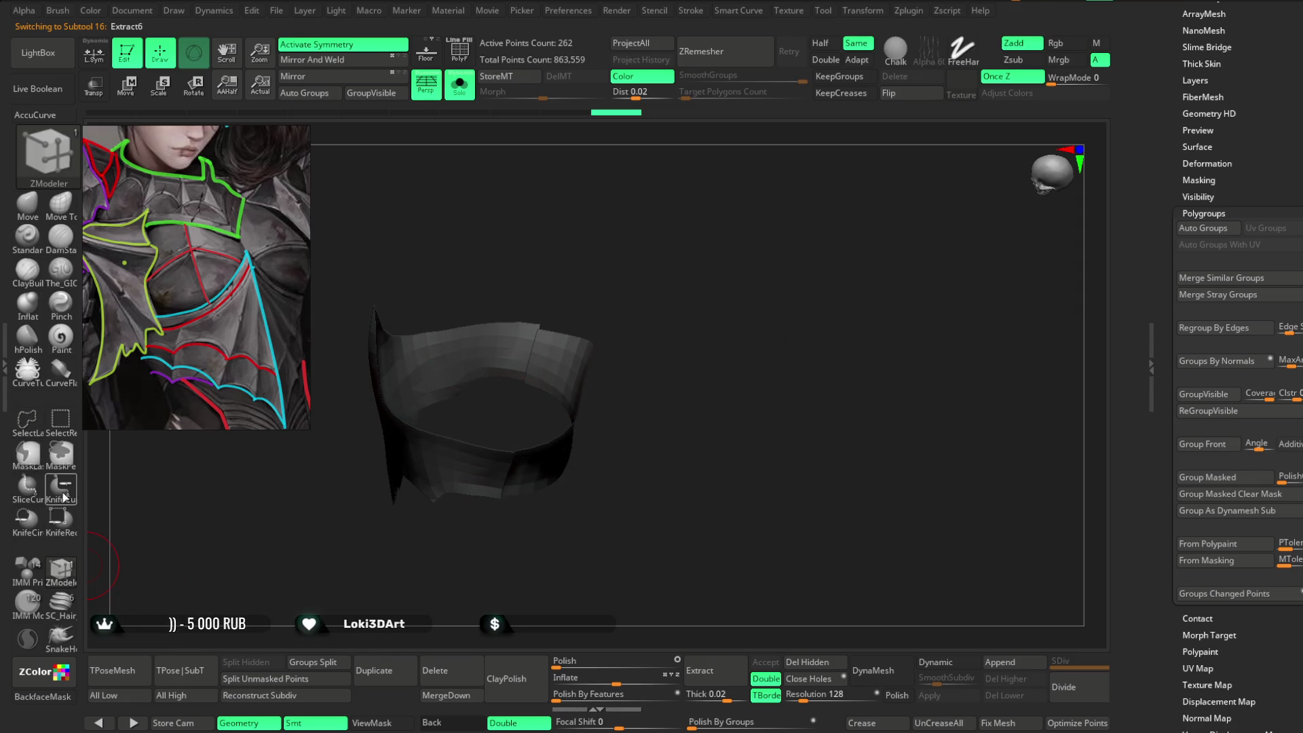
{"action": "left_click", "coordinate": [561, 378], "text": "ctrl+shift"}
{"action": "mouse_move", "coordinate": [631, 352]}
{"action": "right_mouse_down"}
{"action": "mouse_move", "coordinate": [727, 355]}
{"action": "mouse_move", "coordinate": [361, 616]}
{"action": "right_mouse_up"}
{"action": "mouse_move", "coordinate": [729, 367]}
{"action": "right_mouse_down"}
{"action": "mouse_move", "coordinate": [678, 314]}
{"action": "mouse_move", "coordinate": [511, 238]}
{"action": "right_mouse_up"}
{"action": "left_click", "coordinate": [459, 85]}
Pull the band's edge slightly with the Move brush and reduce the brush size.
{"action": "right_click_drag", "start_coordinate": [888, 225], "coordinate": [888, 224]}
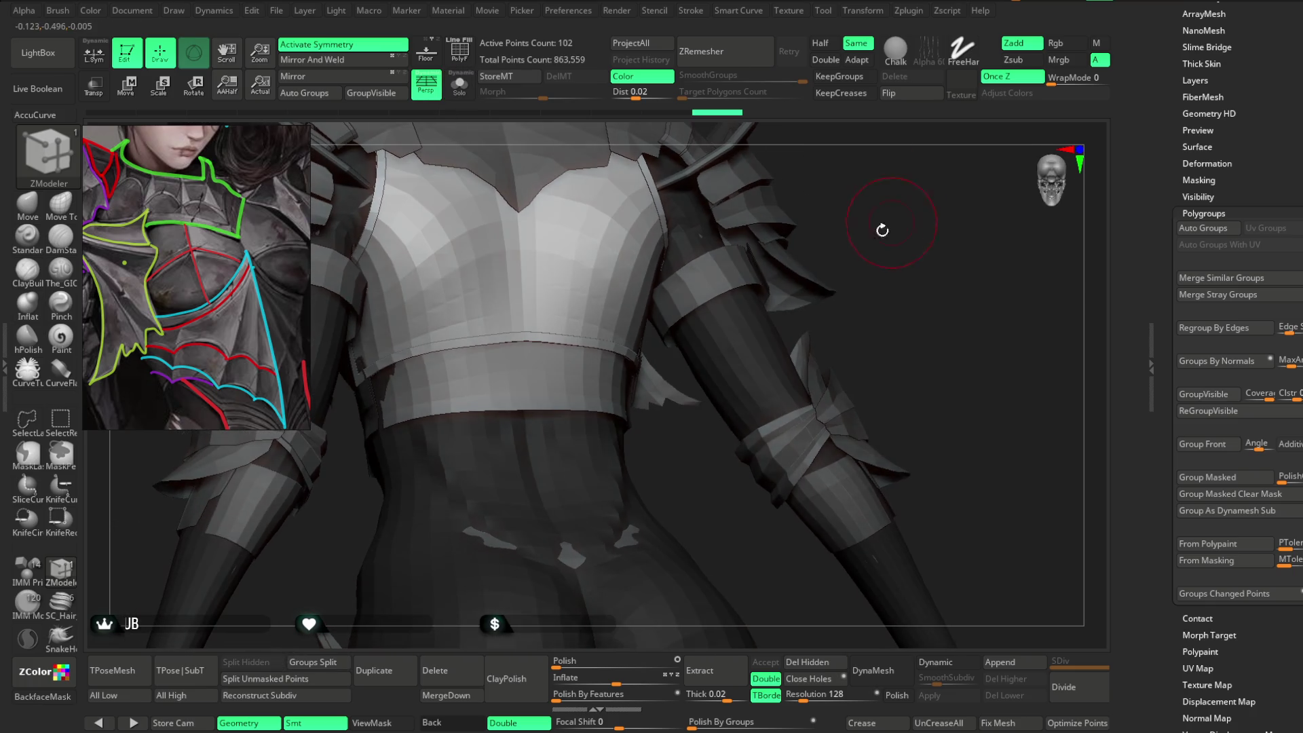
{"action": "right_click", "coordinate": [847, 259]}
{"action": "right_click_drag", "start_coordinate": [801, 285], "coordinate": [435, 302]}
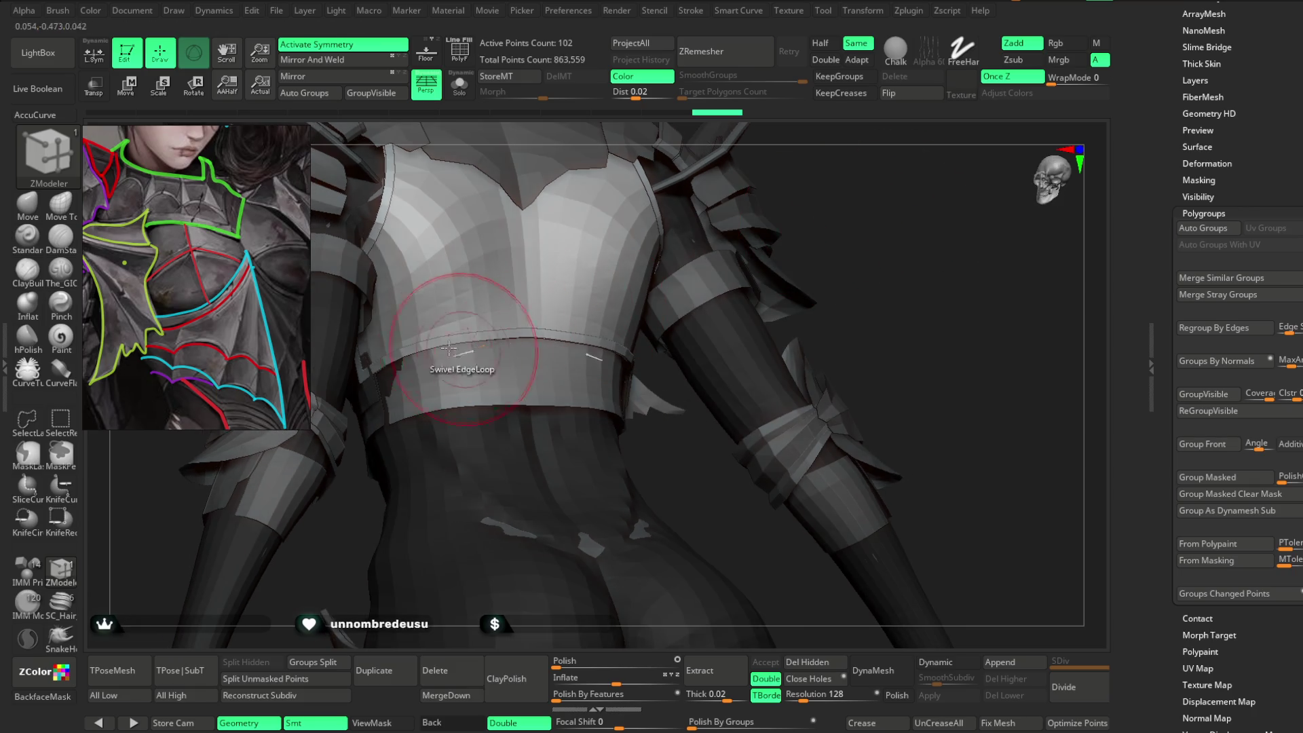
{"action": "left_click", "coordinate": [41, 213]}
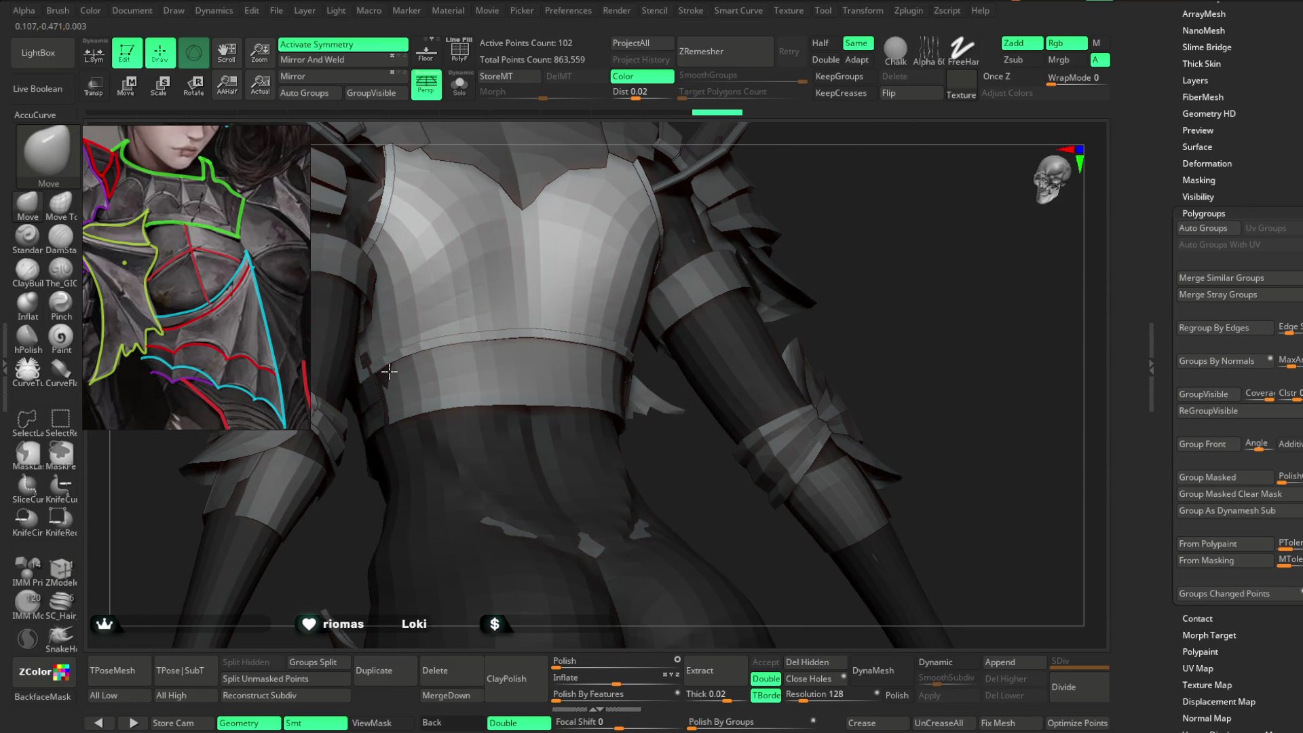
{"action": "left_click_drag", "start_coordinate": [391, 371], "coordinate": [384, 365]}
{"action": "mouse_move", "coordinate": [873, 247]}
{"action": "right_mouse_down"}
{"action": "mouse_move", "coordinate": [866, 267]}
{"action": "mouse_move", "coordinate": [646, 451]}
{"action": "mouse_move", "coordinate": [814, 326]}
{"action": "right_mouse_up"}
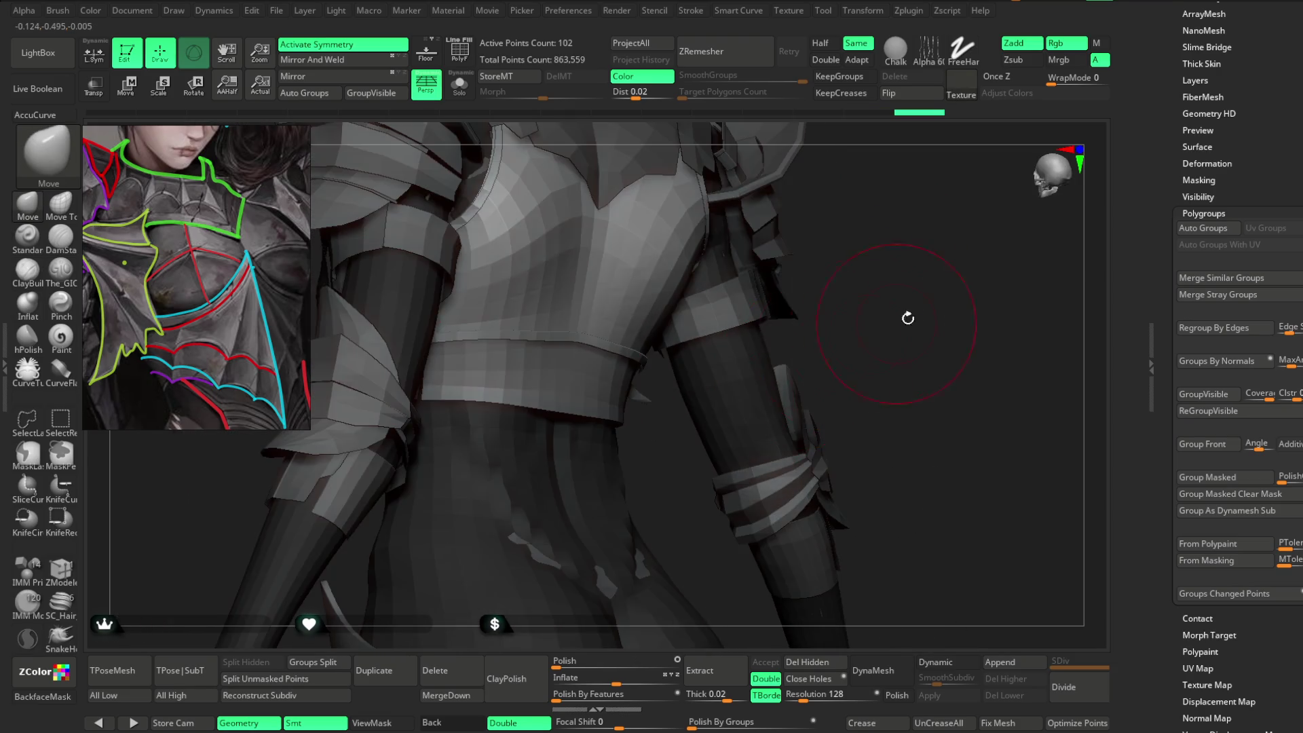
{"action": "key", "text": "space"}
{"action": "left_click_drag", "start_coordinate": [939, 274], "coordinate": [935, 275]}
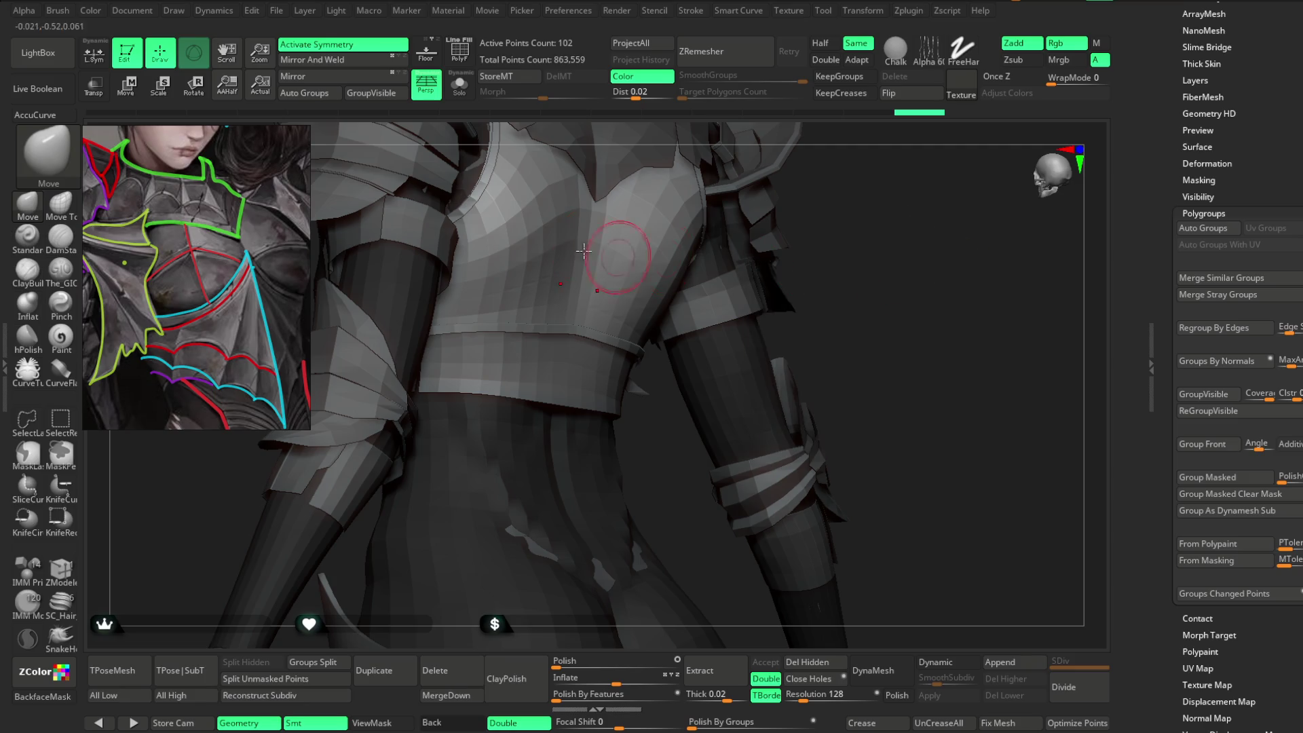
With PolyF on and the belt soloed, extrude its bottom edge loop using ZModeler Edge Extrude.
{"action": "left_click", "coordinate": [464, 58]}
{"action": "left_click", "coordinate": [460, 85]}
{"action": "mouse_move", "coordinate": [745, 343]}
{"action": "right_mouse_down"}
{"action": "mouse_move", "coordinate": [800, 381]}
{"action": "mouse_move", "coordinate": [194, 549]}
{"action": "mouse_move", "coordinate": [553, 428]}
{"action": "right_mouse_up"}
{"action": "left_click", "coordinate": [60, 569]}
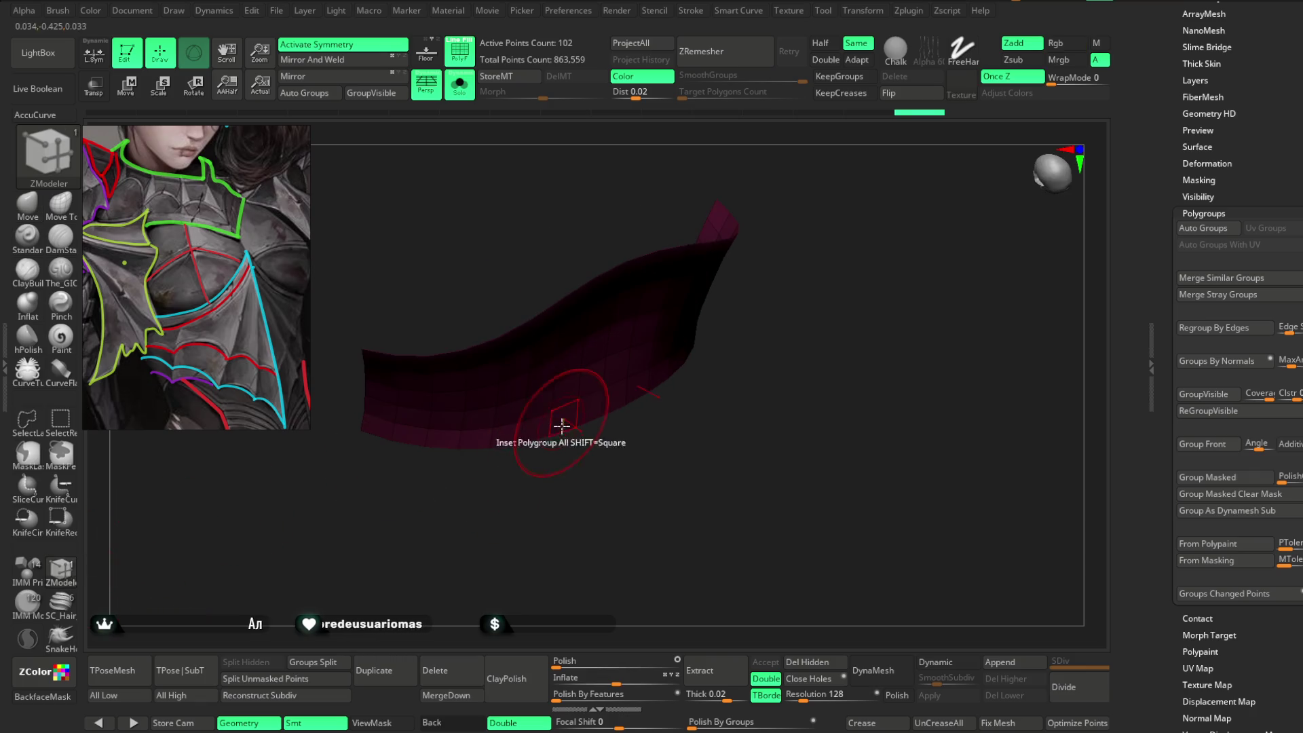
{"action": "key", "text": "space"}
{"action": "left_click", "coordinate": [404, 596]}
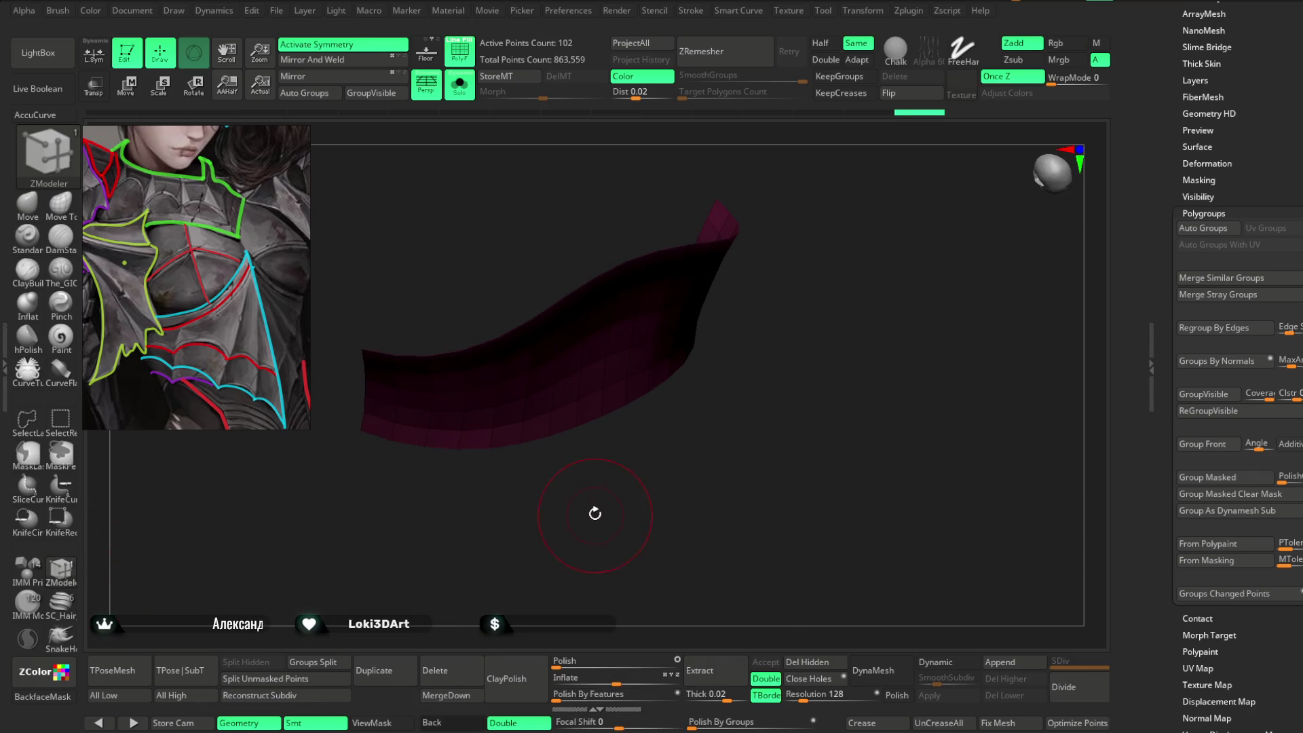
{"action": "left_click_drag", "start_coordinate": [567, 430], "coordinate": [566, 431]}
{"action": "mouse_move", "coordinate": [567, 435]}
{"action": "right_mouse_down"}
{"action": "mouse_move", "coordinate": [617, 498]}
{"action": "mouse_move", "coordinate": [563, 432]}
{"action": "mouse_move", "coordinate": [602, 469]}
{"action": "mouse_move", "coordinate": [601, 399]}
{"action": "right_mouse_up"}
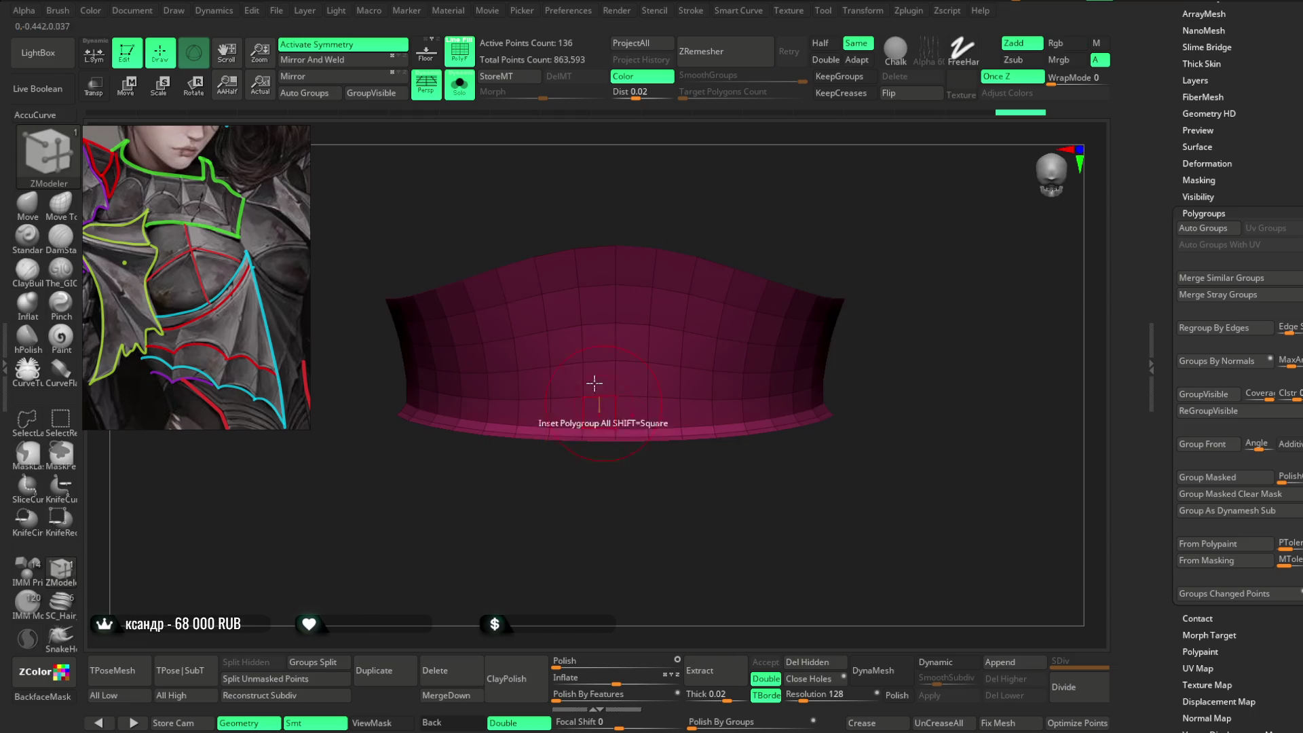
Show the full armour again, turn PolyF off, and switch back to the Move brush.
{"action": "left_click", "coordinate": [460, 85]}
{"action": "right_click_drag", "start_coordinate": [867, 328], "coordinate": [863, 256]}
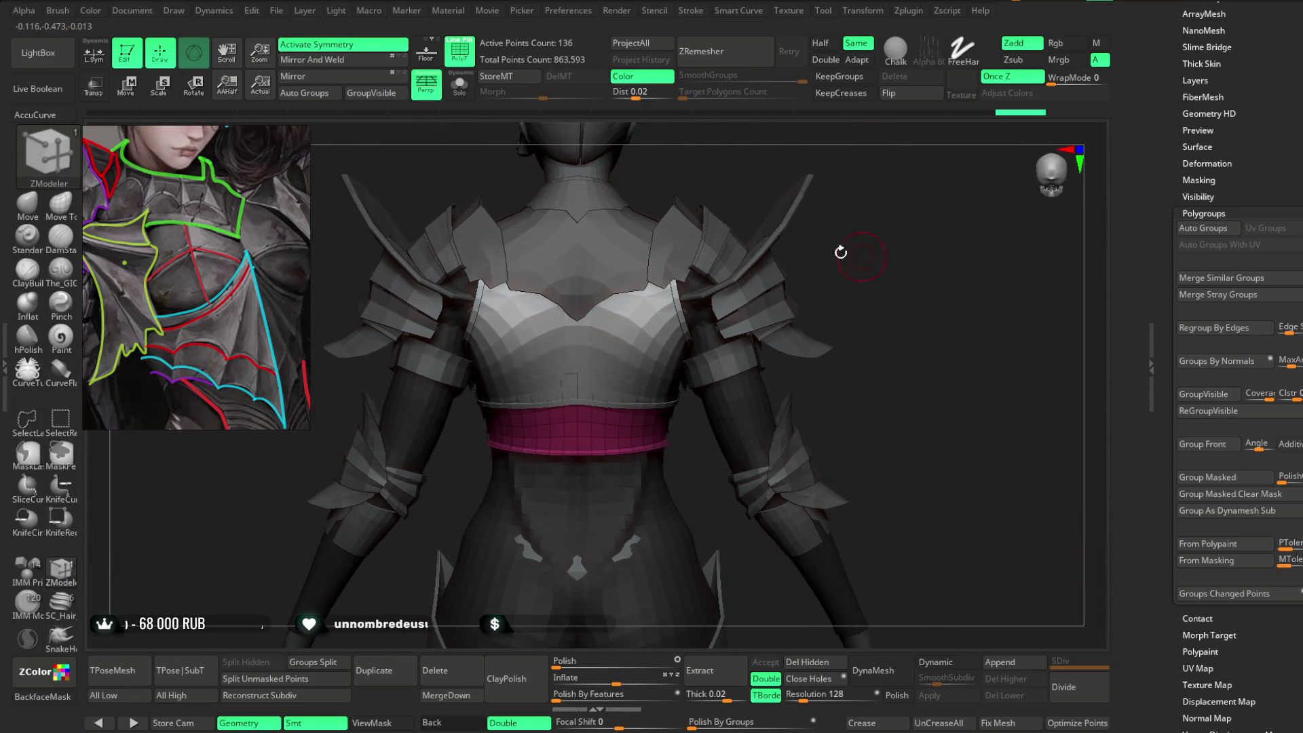
{"action": "left_click", "coordinate": [469, 61]}
{"action": "mouse_move", "coordinate": [873, 180]}
{"action": "right_mouse_down"}
{"action": "mouse_move", "coordinate": [882, 203]}
{"action": "mouse_move", "coordinate": [548, 270]}
{"action": "right_mouse_up"}
{"action": "left_click", "coordinate": [25, 216]}
{"action": "key", "text": "space"}
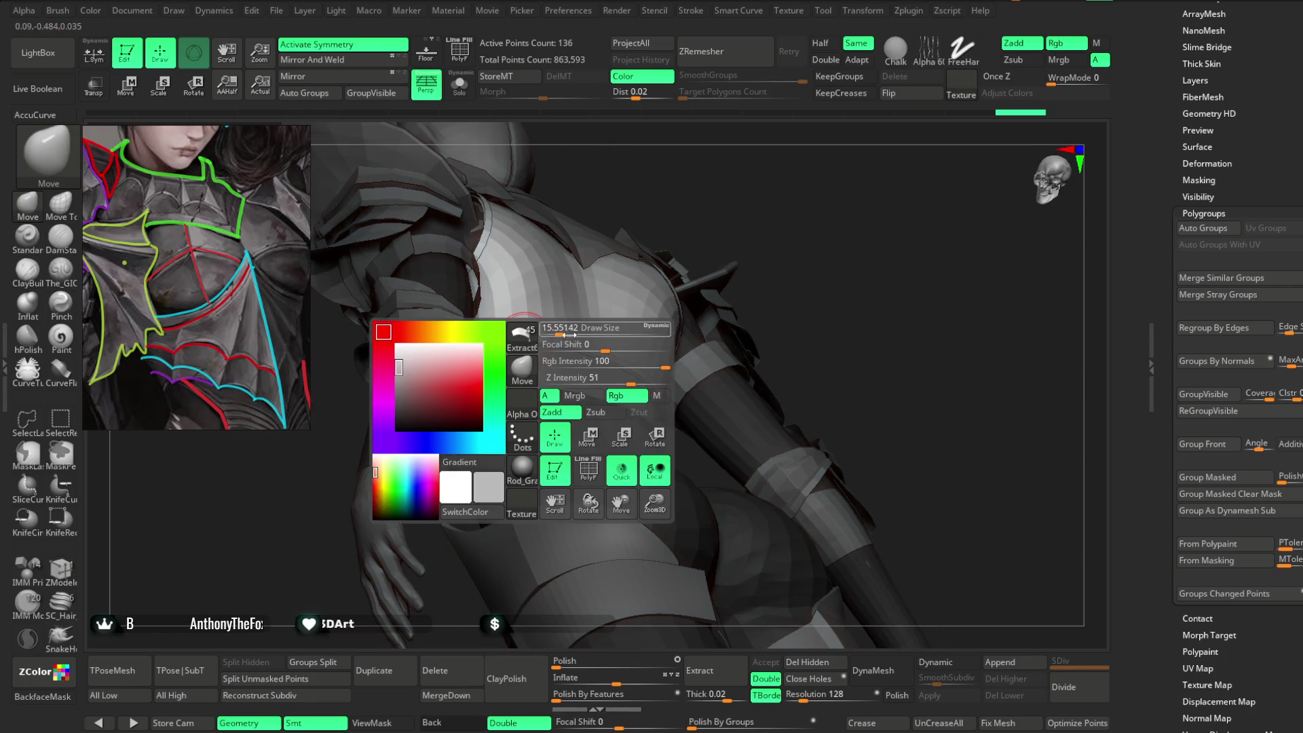
Select the Extract6_2 chest-band piece from the front, then the extract8_copy1 hip panel from the back.
{"action": "mouse_move", "coordinate": [563, 358]}
{"action": "right_mouse_down"}
{"action": "mouse_move", "coordinate": [823, 206]}
{"action": "mouse_move", "coordinate": [834, 245]}
{"action": "mouse_move", "coordinate": [861, 207]}
{"action": "mouse_move", "coordinate": [866, 230]}
{"action": "mouse_move", "coordinate": [852, 192]}
{"action": "mouse_move", "coordinate": [788, 275]}
{"action": "right_mouse_up"}
{"action": "left_click", "coordinate": [582, 385], "text": "alt"}
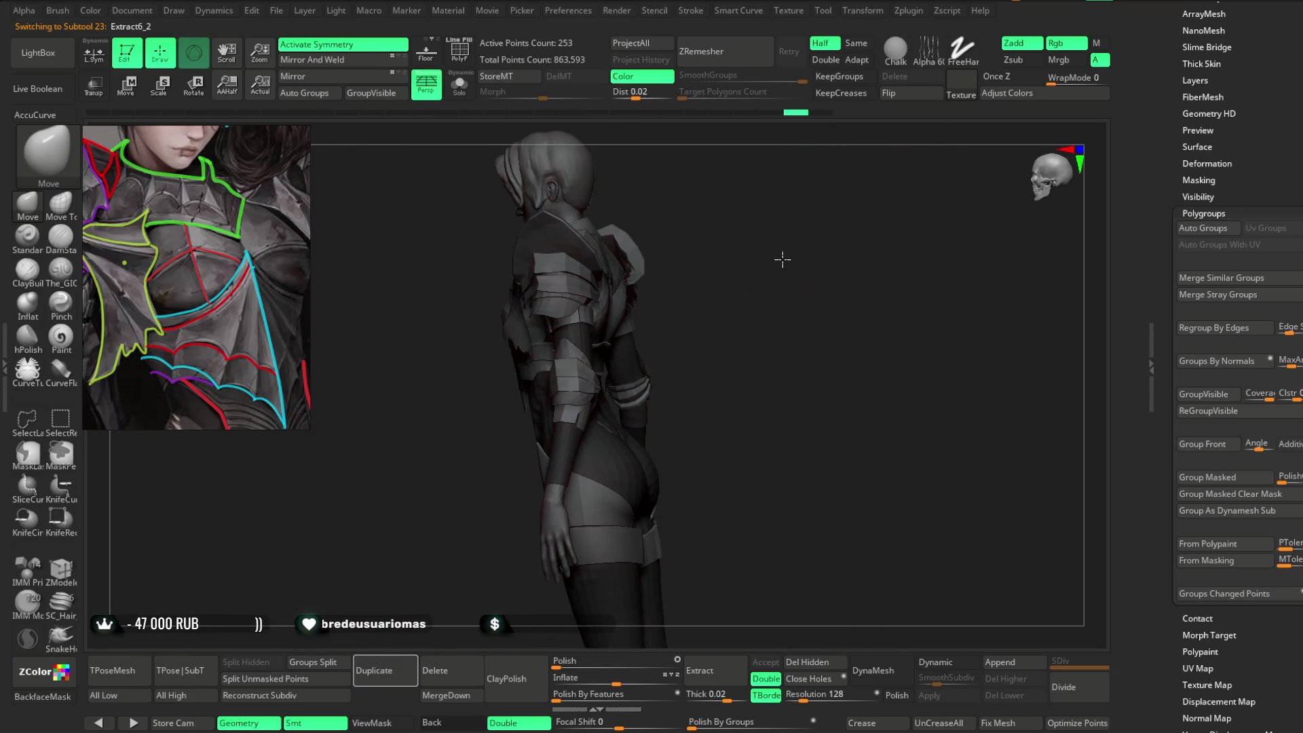
{"action": "mouse_move", "coordinate": [788, 233]}
{"action": "right_mouse_down", "text": "shift"}
{"action": "mouse_move", "coordinate": [777, 224]}
{"action": "mouse_move", "coordinate": [861, 192]}
{"action": "mouse_move", "coordinate": [774, 198]}
{"action": "mouse_move", "coordinate": [811, 204]}
{"action": "mouse_move", "coordinate": [817, 230]}
{"action": "mouse_move", "coordinate": [791, 215]}
{"action": "mouse_move", "coordinate": [797, 235]}
{"action": "mouse_move", "coordinate": [794, 212]}
{"action": "mouse_move", "coordinate": [771, 256]}
{"action": "mouse_move", "coordinate": [805, 204]}
{"action": "mouse_move", "coordinate": [785, 217]}
{"action": "mouse_move", "coordinate": [838, 174]}
{"action": "mouse_move", "coordinate": [728, 332]}
{"action": "mouse_move", "coordinate": [729, 250]}
{"action": "right_mouse_up", "text": "shift"}
{"action": "key", "text": "space"}
{"action": "left_click", "coordinate": [651, 423], "text": "alt"}
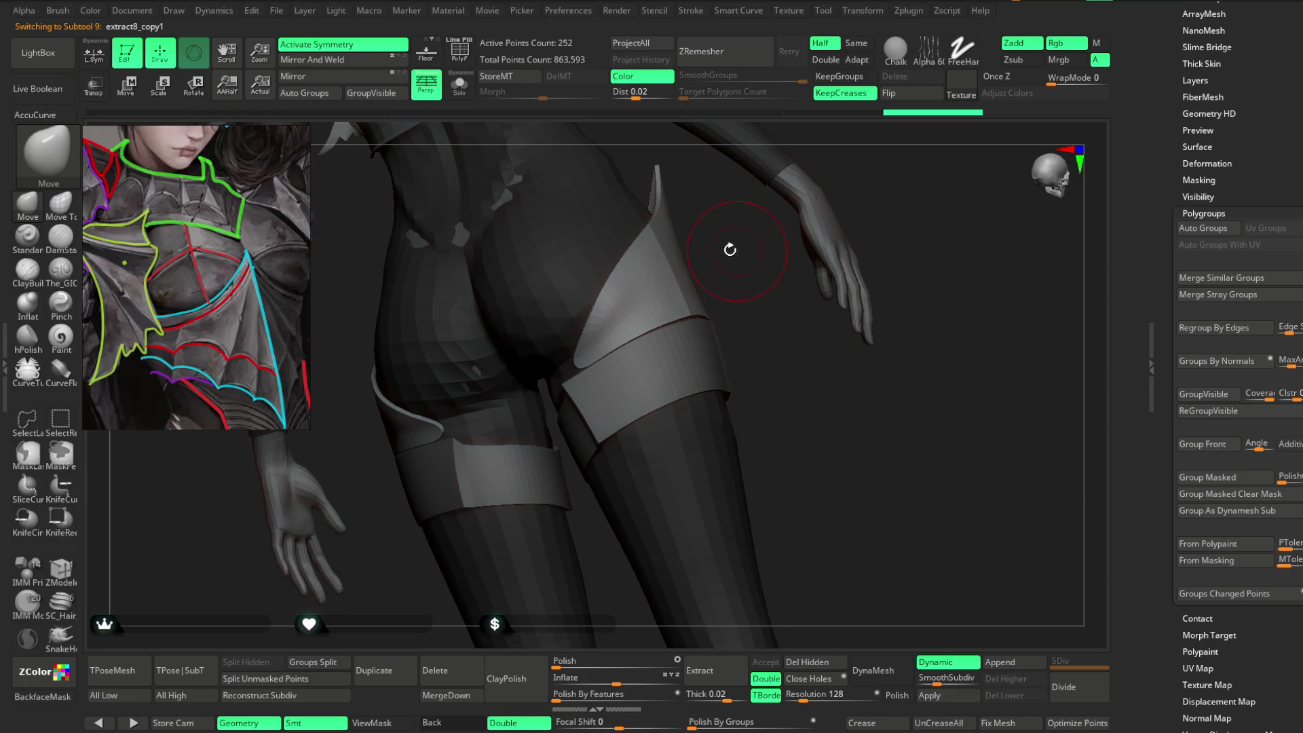
Reshape the hip panel's lower edge with the Move brush so it sits over the thigh band.
{"action": "left_click", "coordinate": [61, 268]}
{"action": "key", "text": "space"}
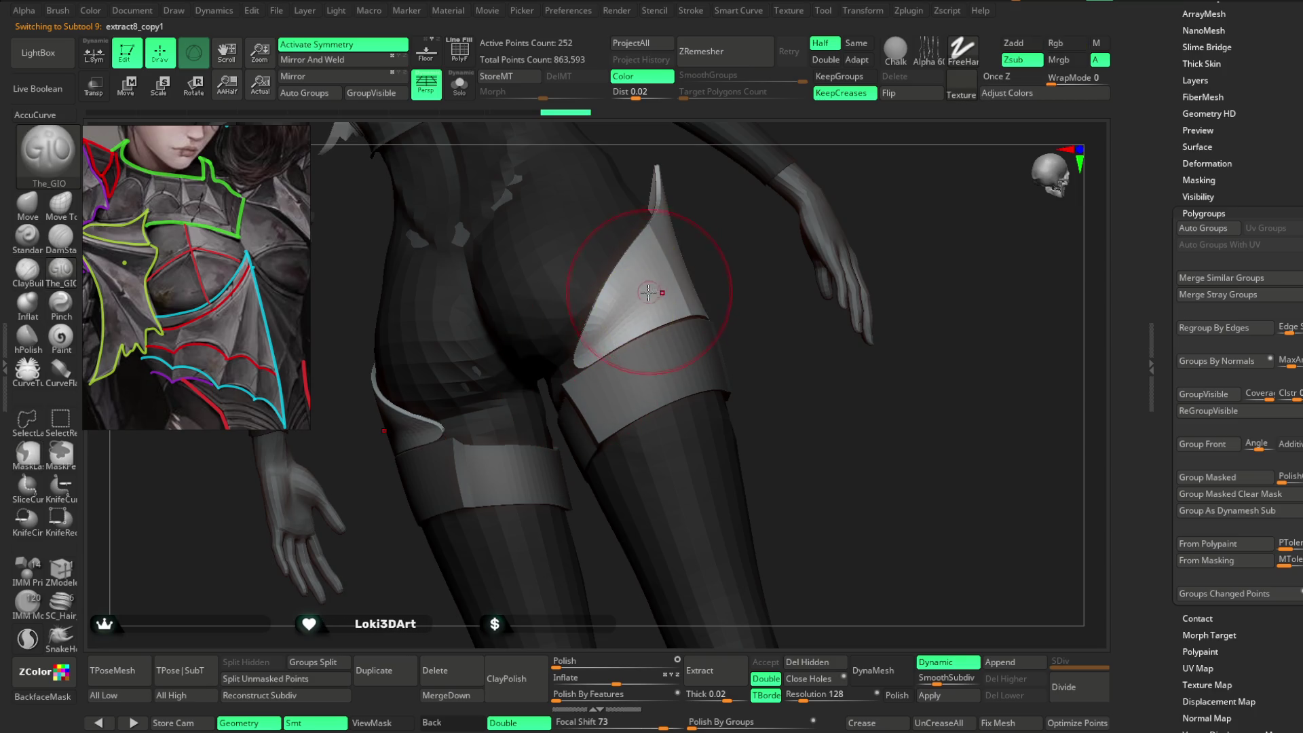
{"action": "mouse_move", "coordinate": [678, 279]}
{"action": "right_mouse_down"}
{"action": "mouse_move", "coordinate": [706, 299]}
{"action": "mouse_move", "coordinate": [658, 278]}
{"action": "right_mouse_up"}
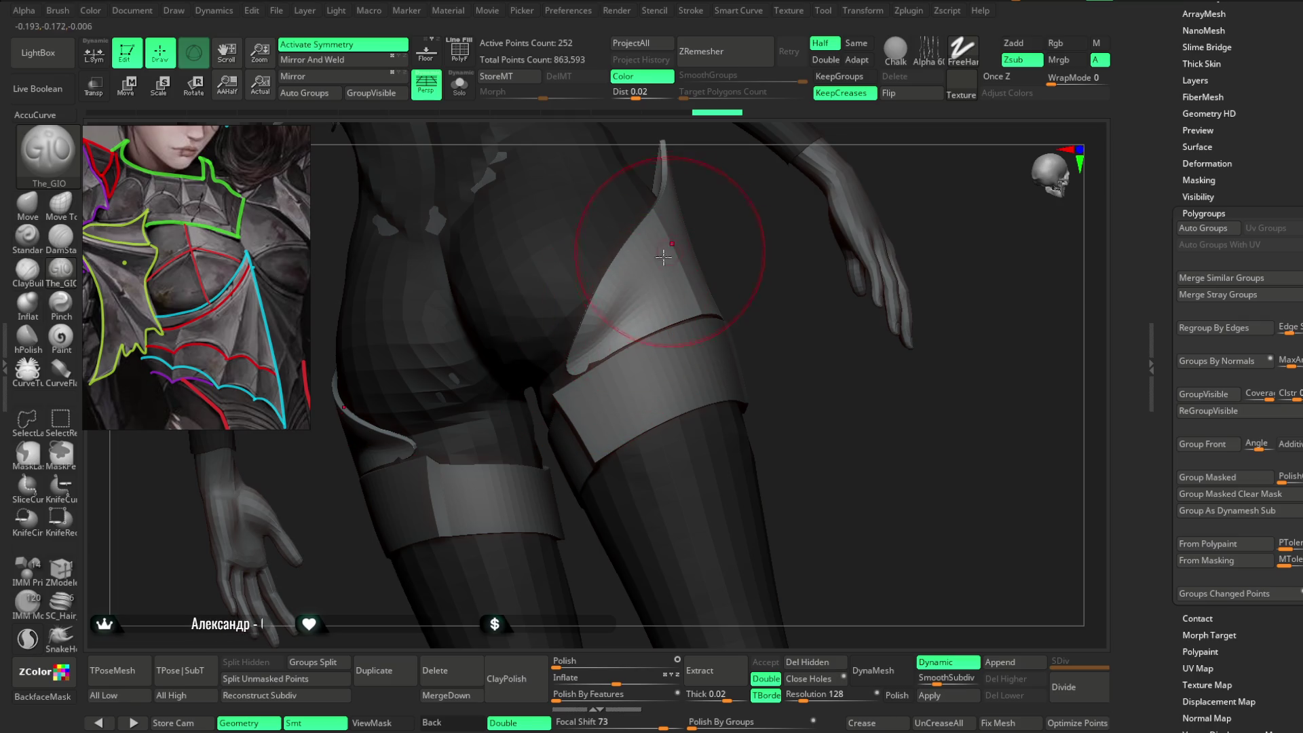
{"action": "right_click_drag", "start_coordinate": [723, 267], "coordinate": [634, 293]}
{"action": "mouse_move", "coordinate": [560, 373]}
{"action": "right_mouse_down"}
{"action": "mouse_move", "coordinate": [716, 273]}
{"action": "mouse_move", "coordinate": [651, 292]}
{"action": "right_mouse_up"}
{"action": "left_click", "coordinate": [29, 211]}
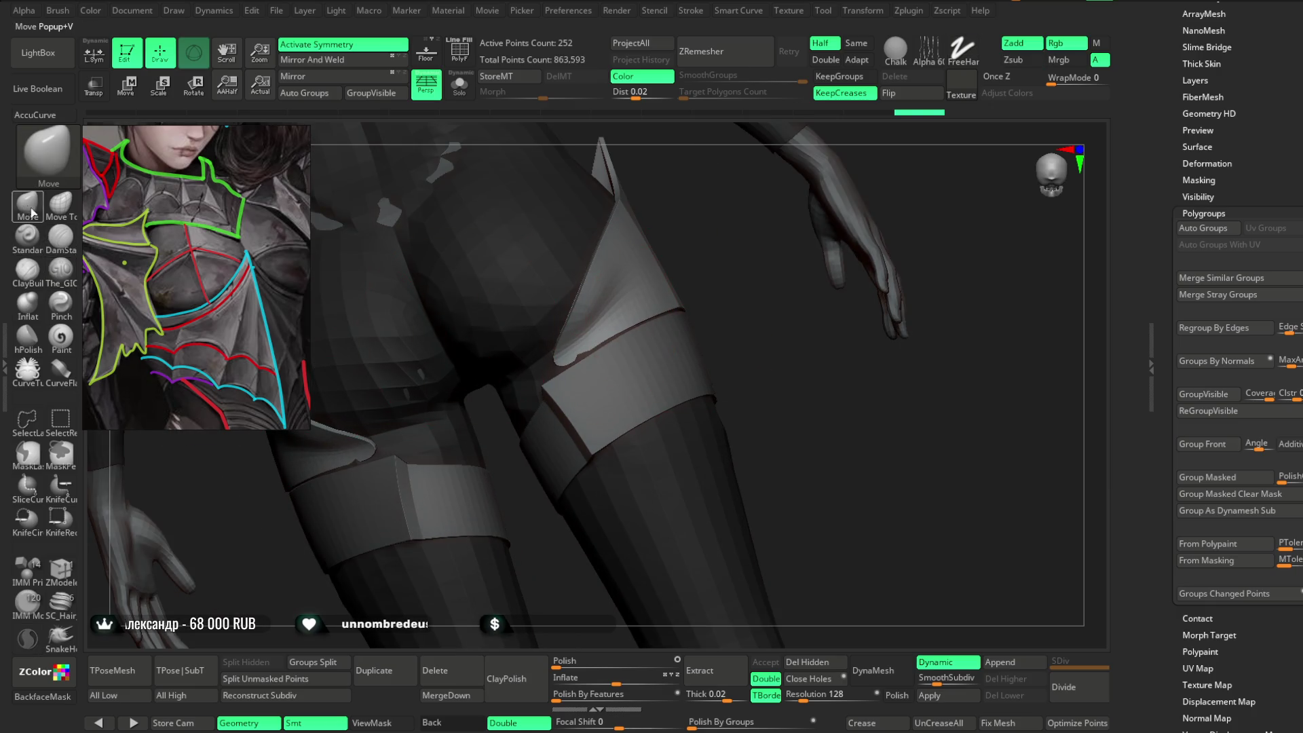
{"action": "right_click", "coordinate": [577, 369]}
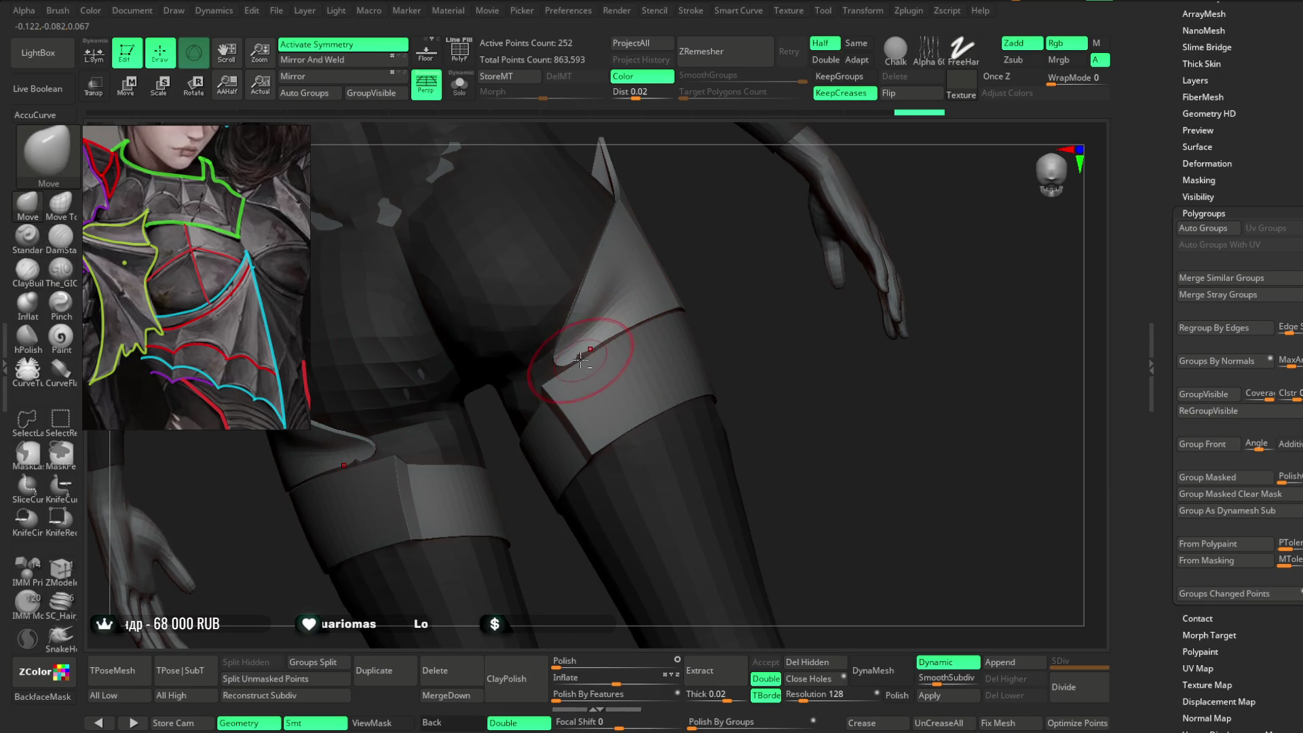
{"action": "right_click_drag", "start_coordinate": [597, 348], "coordinate": [648, 317]}
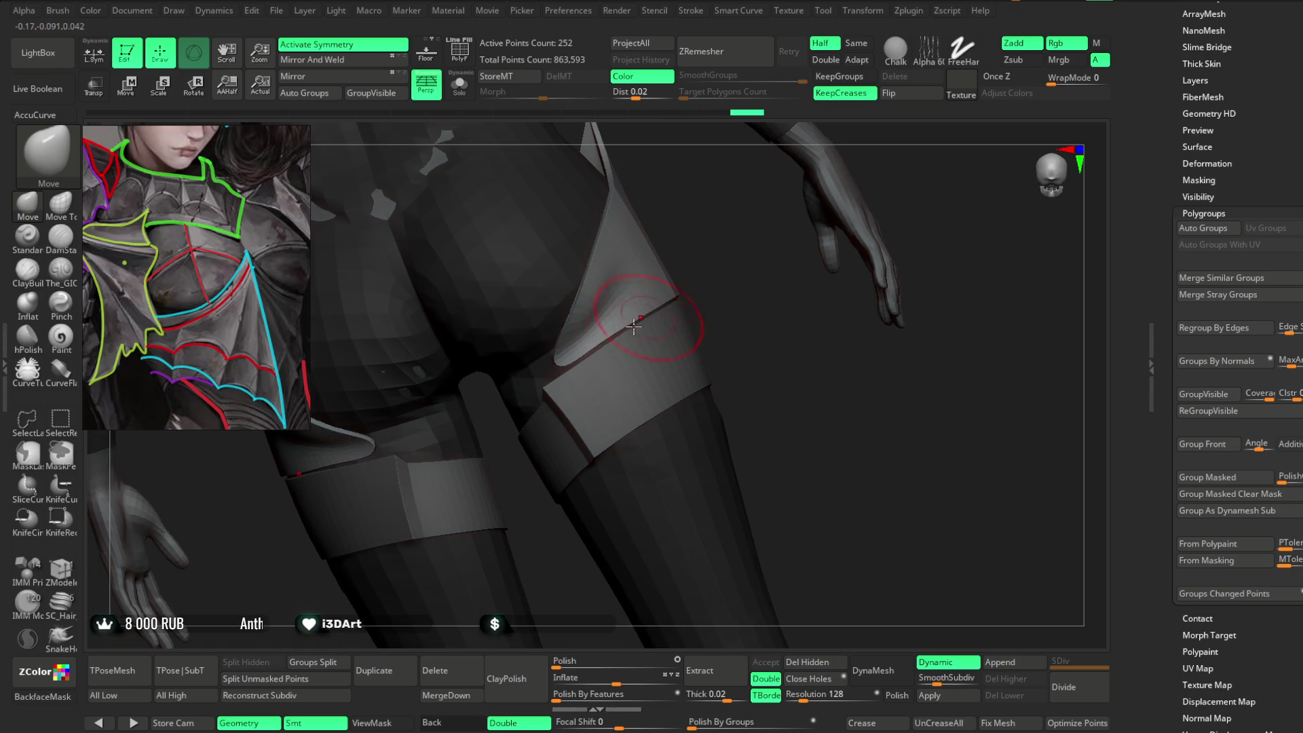
Orbit and zoom around the hips and legs to check the thigh armour from front and behind.
{"action": "right_click_drag", "start_coordinate": [704, 256], "coordinate": [600, 346]}
{"action": "left_click", "coordinate": [601, 347], "text": "alt"}
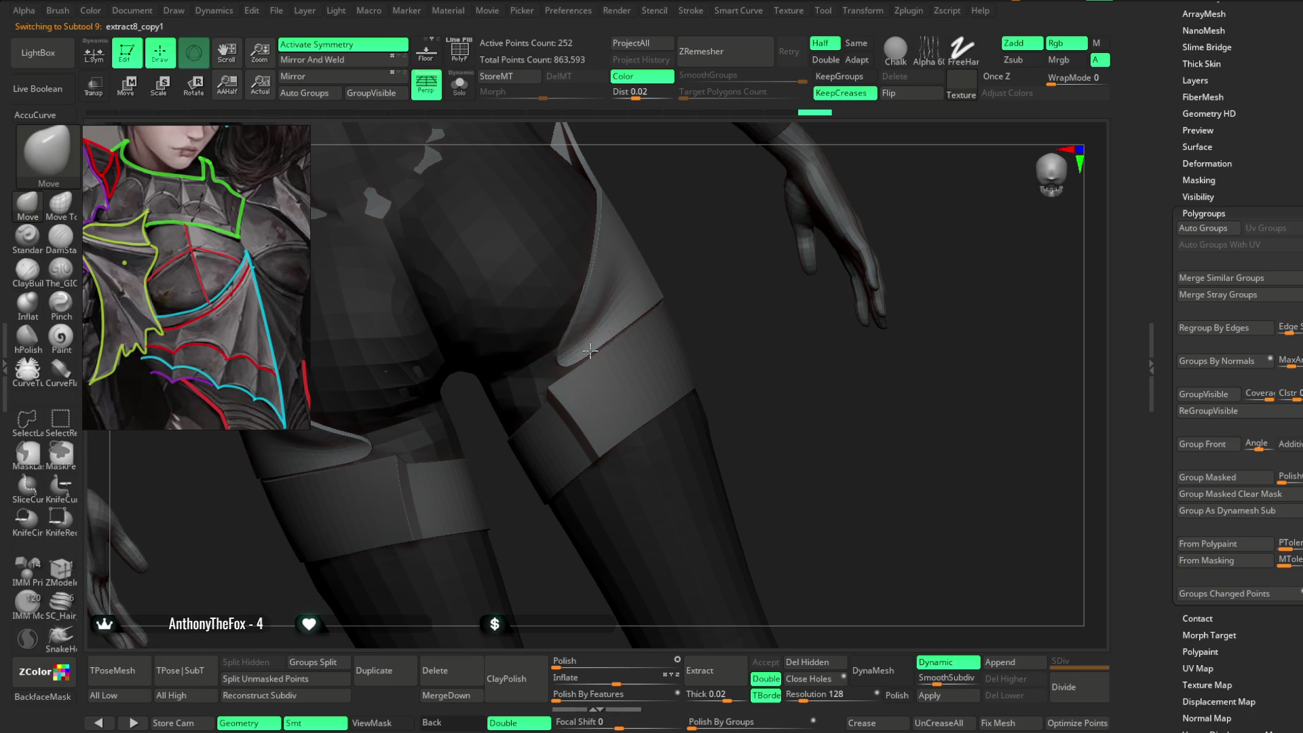
{"action": "right_click_drag", "start_coordinate": [606, 336], "coordinate": [650, 303]}
{"action": "mouse_move", "coordinate": [716, 272]}
{"action": "right_mouse_down"}
{"action": "mouse_move", "coordinate": [710, 344]}
{"action": "mouse_move", "coordinate": [707, 285]}
{"action": "right_mouse_up"}
{"action": "key", "text": "space"}
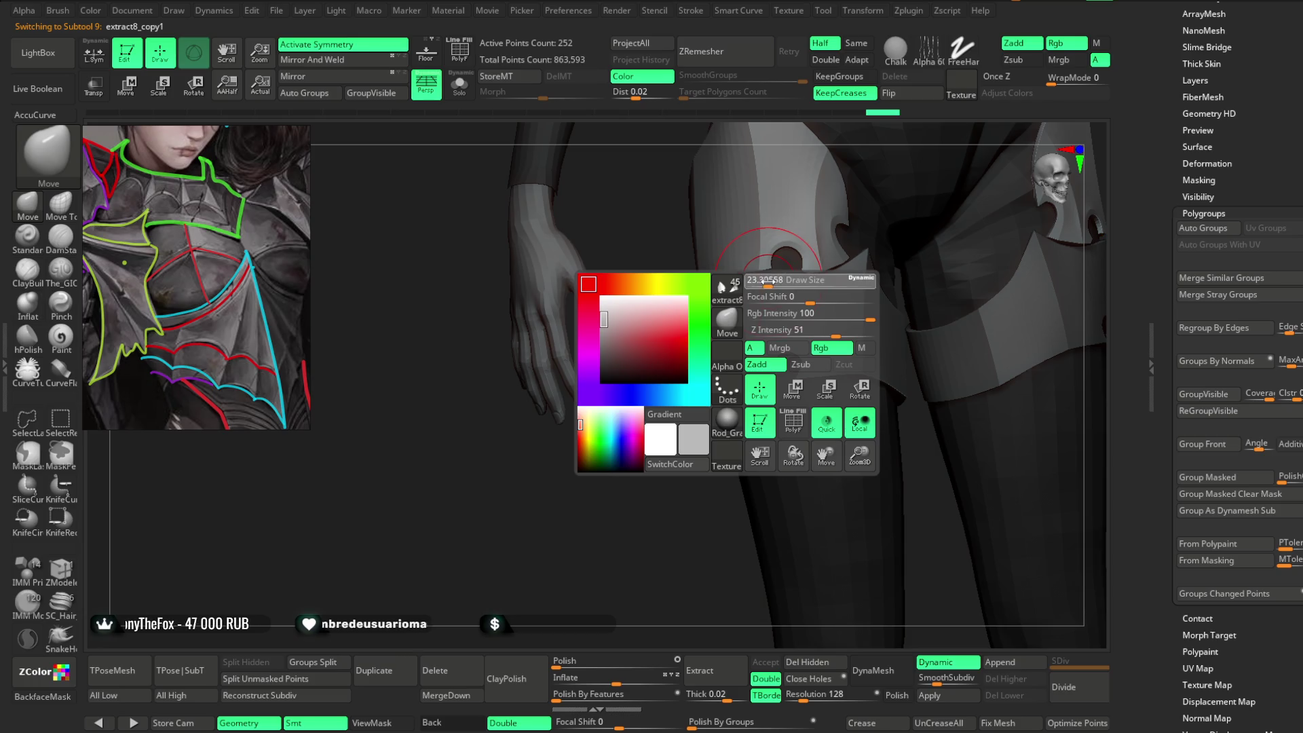
{"action": "mouse_move", "coordinate": [596, 523]}
{"action": "right_mouse_down"}
{"action": "mouse_move", "coordinate": [558, 486]}
{"action": "mouse_move", "coordinate": [696, 345]}
{"action": "right_mouse_up"}
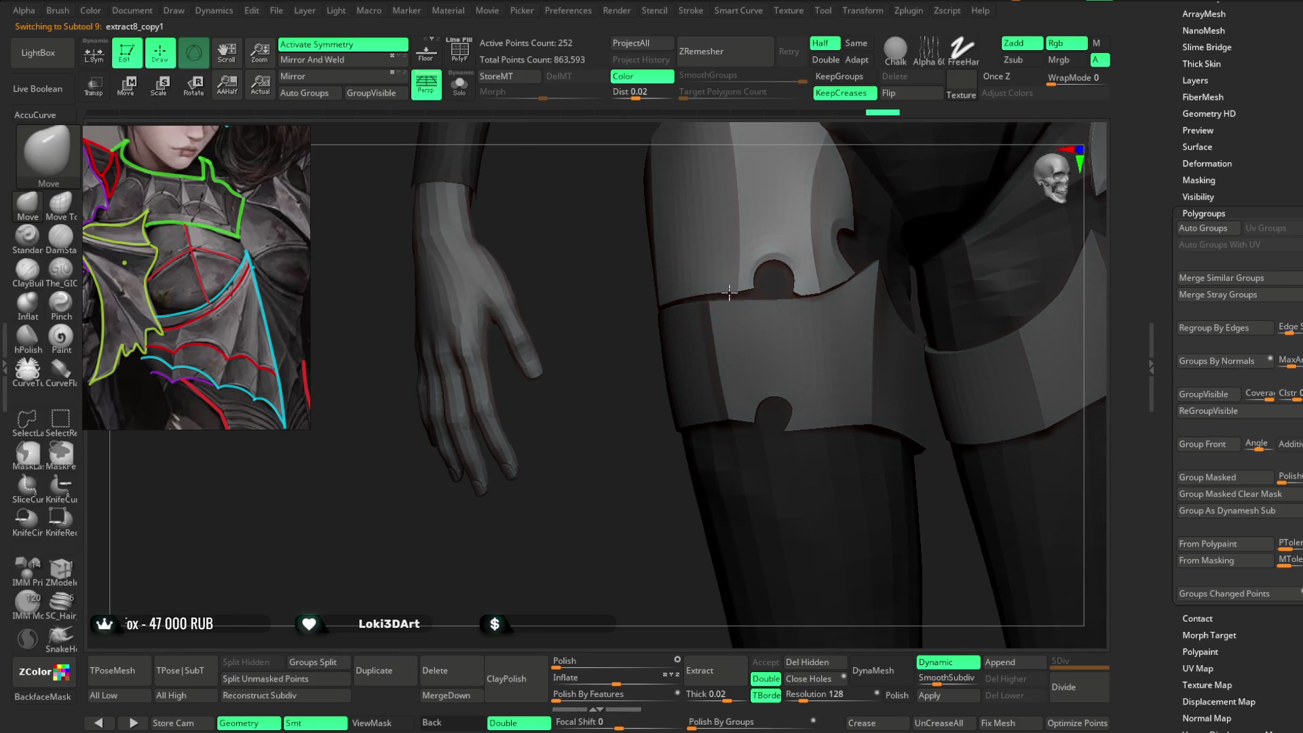
{"action": "right_click_drag", "start_coordinate": [657, 393], "coordinate": [675, 291]}
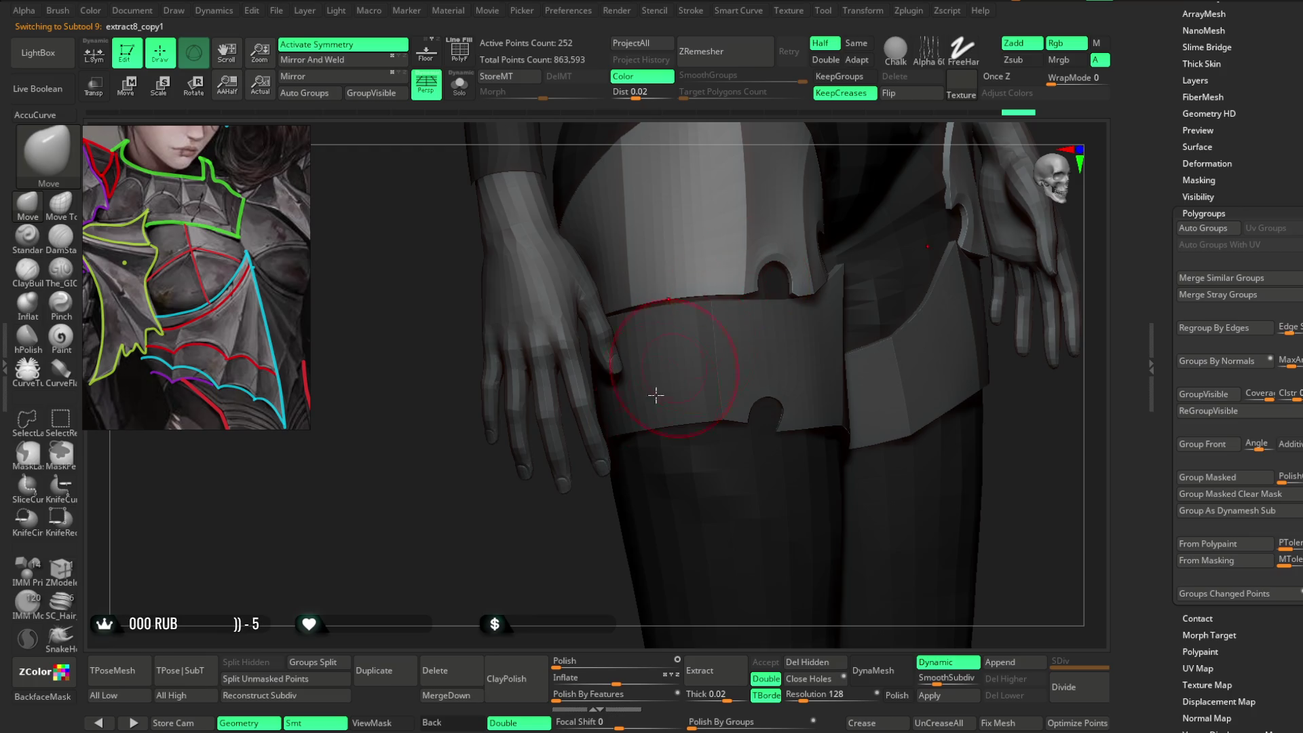
{"action": "right_click_drag", "start_coordinate": [590, 373], "coordinate": [555, 518]}
{"action": "mouse_move", "coordinate": [663, 314]}
{"action": "right_mouse_down"}
{"action": "mouse_move", "coordinate": [614, 431]}
{"action": "mouse_move", "coordinate": [745, 307]}
{"action": "mouse_move", "coordinate": [610, 304]}
{"action": "mouse_move", "coordinate": [710, 282]}
{"action": "mouse_move", "coordinate": [739, 227]}
{"action": "mouse_move", "coordinate": [692, 256]}
{"action": "mouse_move", "coordinate": [754, 253]}
{"action": "mouse_move", "coordinate": [759, 180]}
{"action": "mouse_move", "coordinate": [777, 201]}
{"action": "mouse_move", "coordinate": [736, 203]}
{"action": "mouse_move", "coordinate": [984, 299]}
{"action": "mouse_move", "coordinate": [473, 360]}
{"action": "right_mouse_up"}
{"action": "mouse_move", "coordinate": [349, 518]}
{"action": "right_mouse_down", "text": "ctrl"}
{"action": "mouse_move", "coordinate": [360, 573]}
{"action": "mouse_move", "coordinate": [448, 357]}
{"action": "right_mouse_up", "text": "ctrl"}
{"action": "mouse_move", "coordinate": [413, 434]}
{"action": "right_mouse_down"}
{"action": "mouse_move", "coordinate": [422, 320]}
{"action": "mouse_move", "coordinate": [814, 147]}
{"action": "mouse_move", "coordinate": [410, 319]}
{"action": "right_mouse_up"}
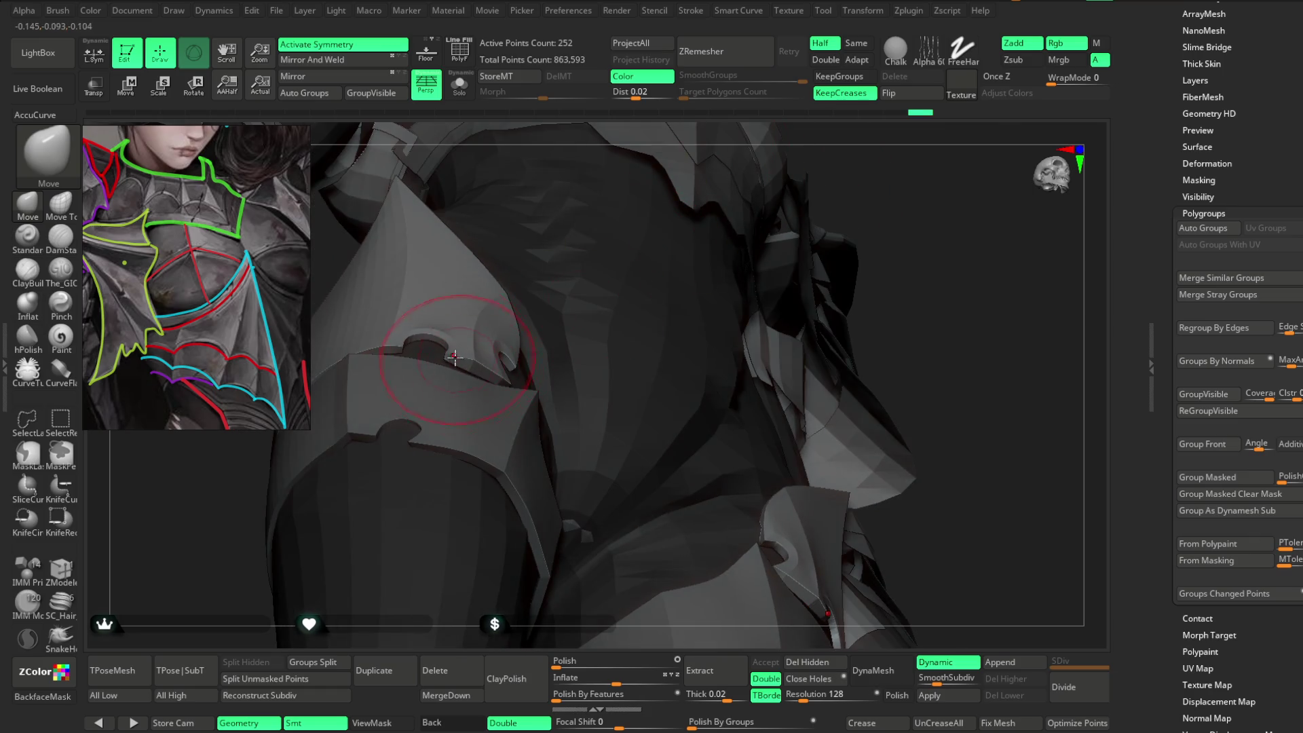
{"action": "mouse_move", "coordinate": [880, 206]}
{"action": "right_mouse_down"}
{"action": "mouse_move", "coordinate": [843, 314]}
{"action": "mouse_move", "coordinate": [823, 253]}
{"action": "mouse_move", "coordinate": [866, 212]}
{"action": "mouse_move", "coordinate": [808, 279]}
{"action": "mouse_move", "coordinate": [794, 279]}
{"action": "mouse_move", "coordinate": [806, 265]}
{"action": "mouse_move", "coordinate": [791, 271]}
{"action": "right_mouse_up"}
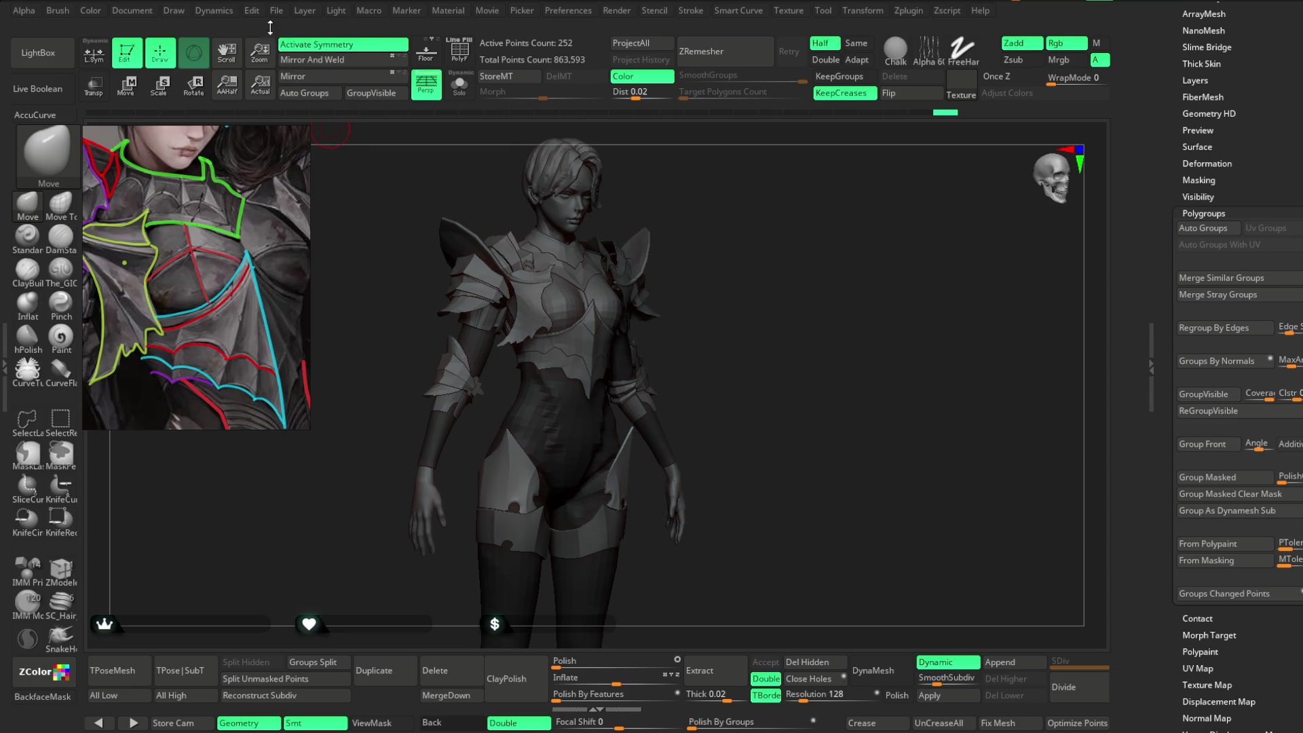
Save the project with Ctrl+S.
{"action": "left_click", "coordinate": [276, 11]}
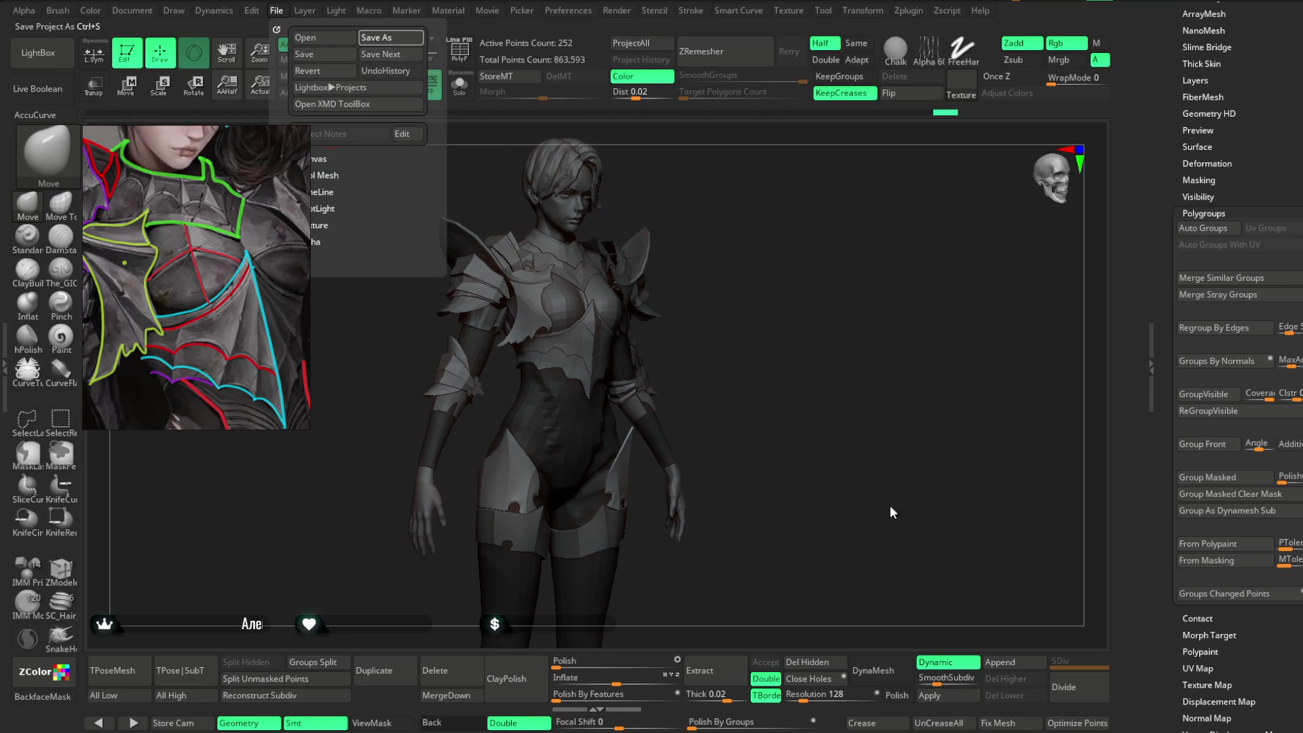
{"action": "key", "text": "ctrl+s"}
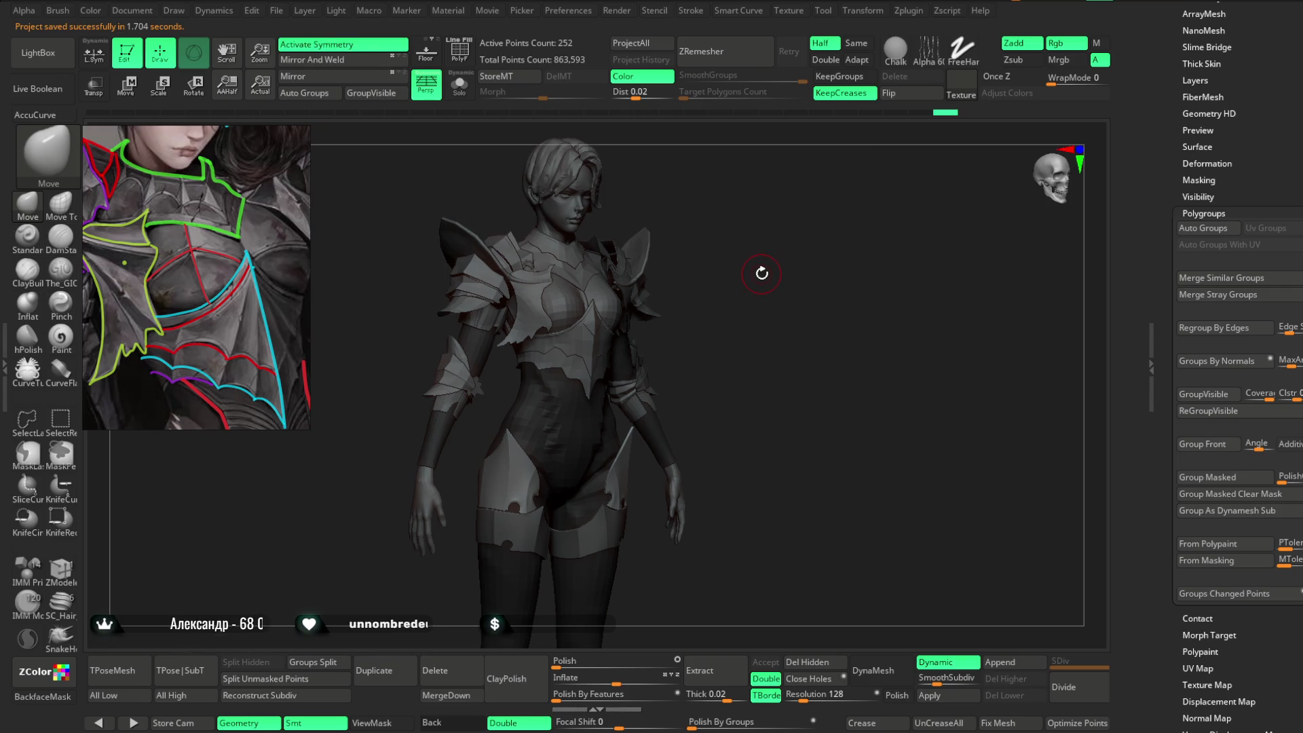
{"action": "mouse_move", "coordinate": [772, 274]}
{"action": "left_mouse_down"}
{"action": "mouse_move", "coordinate": [788, 276]}
{"action": "mouse_move", "coordinate": [782, 258]}
{"action": "left_mouse_up"}
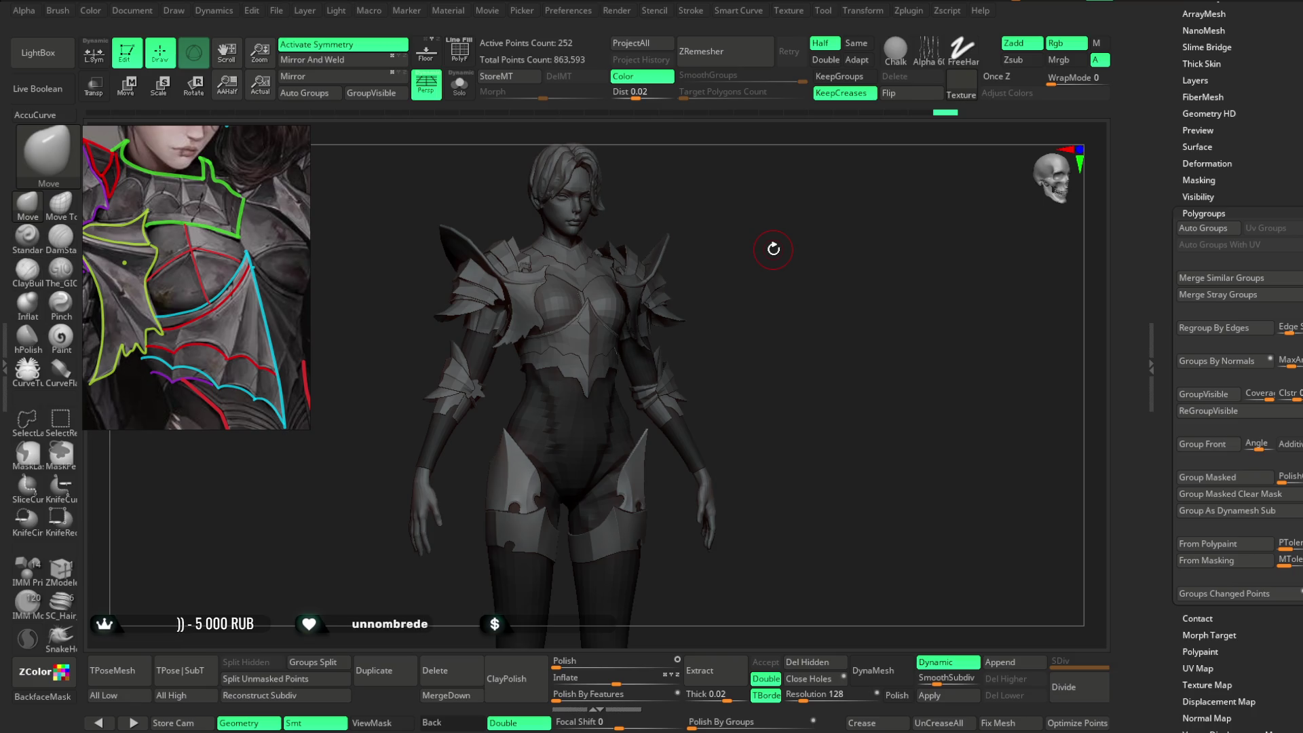
Select the Lowpoly_Fantasy_slim_girl_basemeh body subtool and zoom in on the torso.
{"action": "left_click", "coordinate": [663, 299], "text": "alt"}
{"action": "mouse_move", "coordinate": [669, 303]}
{"action": "left_mouse_down", "text": "alt"}
{"action": "mouse_move", "coordinate": [918, 208]}
{"action": "mouse_move", "coordinate": [646, 268]}
{"action": "left_mouse_up", "text": "alt"}
{"action": "key", "text": "space"}
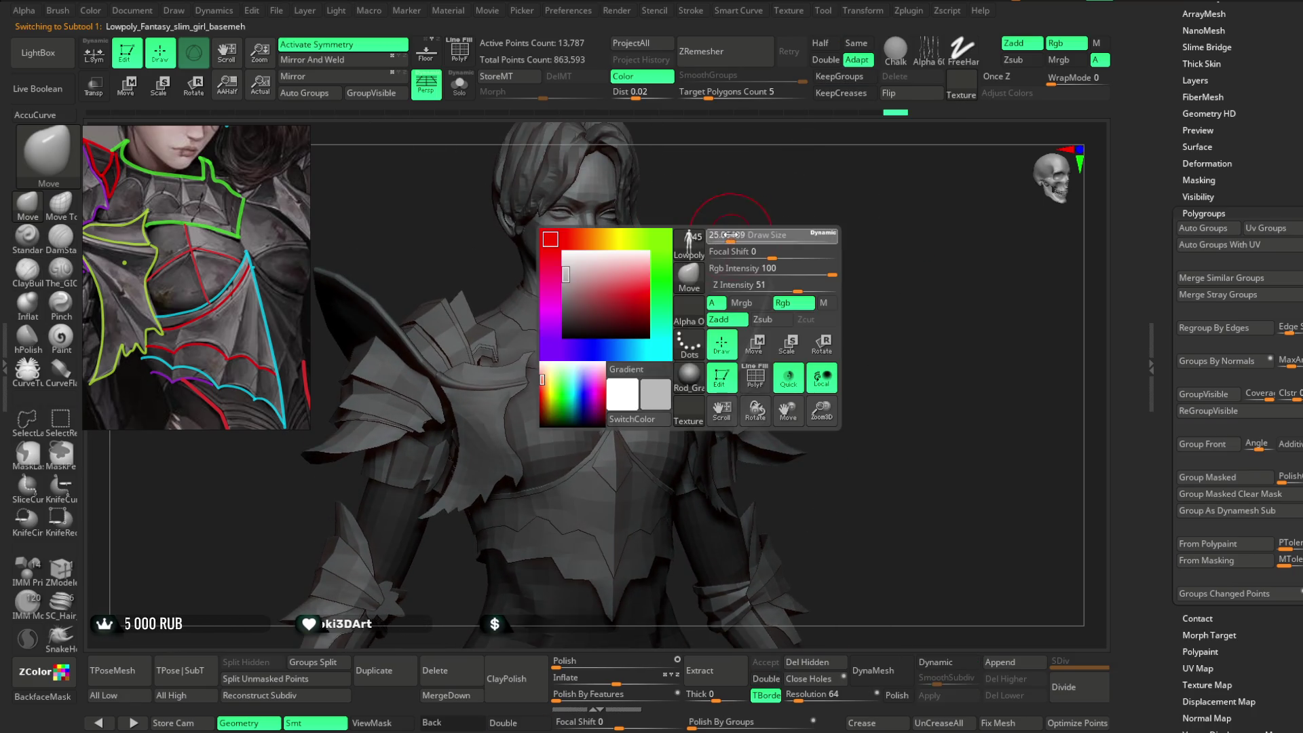
{"action": "scroll", "coordinate": [698, 323], "scroll_direction": "up", "scroll_amount": 6}
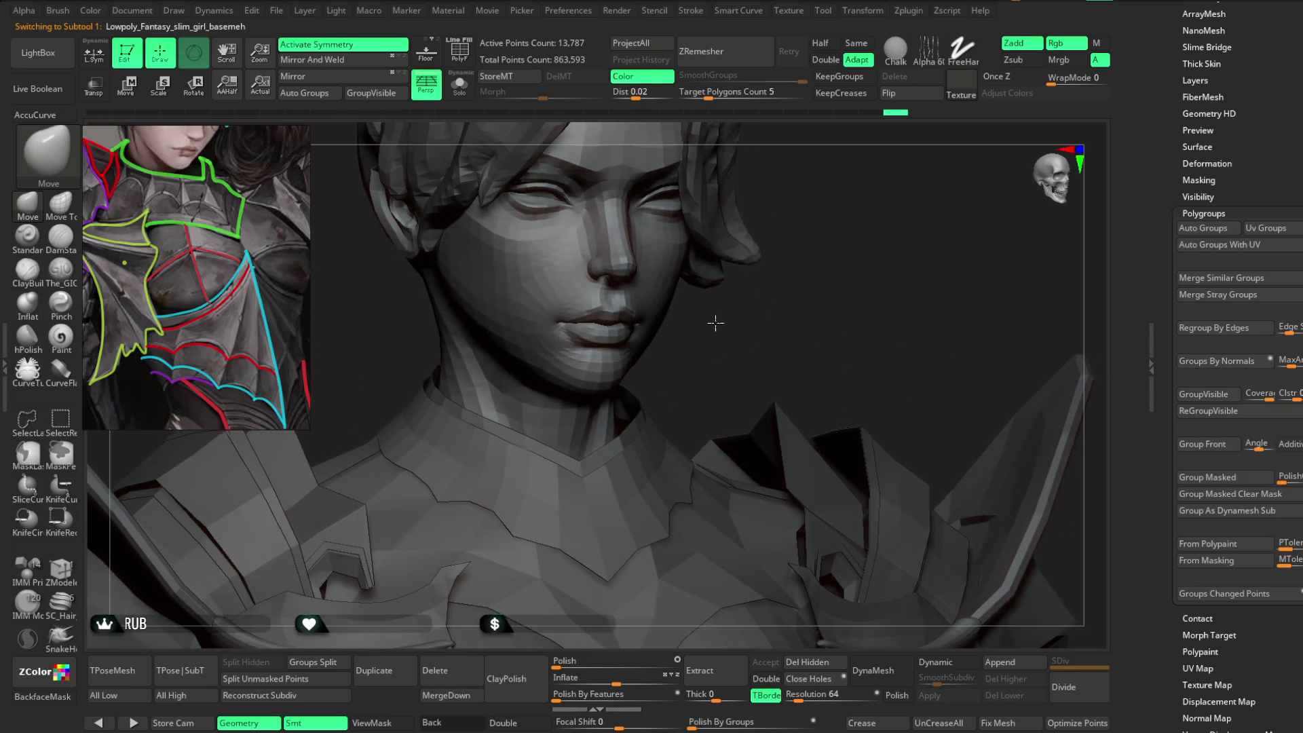
Lower the Move brush Draw Size and reshape the lips from profile and three-quarter views.
{"action": "key", "text": "space"}
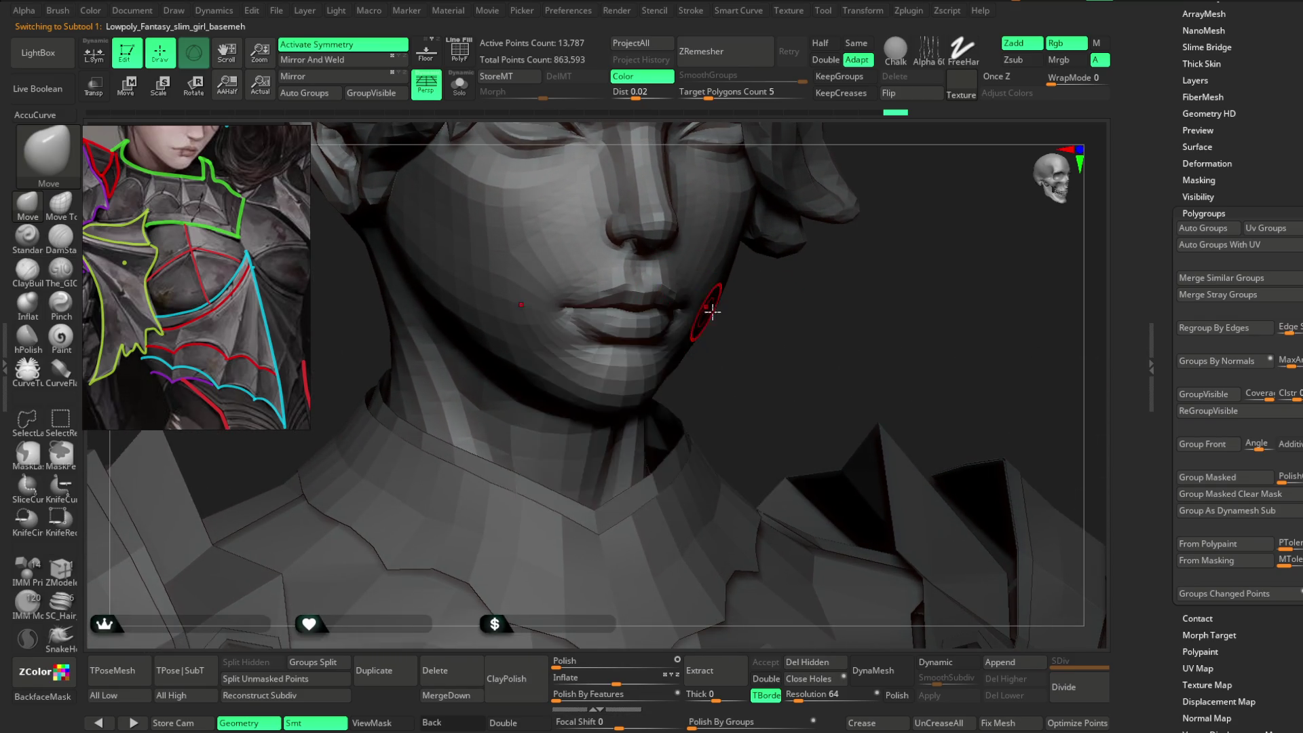
{"action": "scroll", "coordinate": [583, 331], "scroll_direction": "up", "scroll_amount": 2}
{"action": "scroll", "coordinate": [692, 373], "scroll_direction": "down", "scroll_amount": 3}
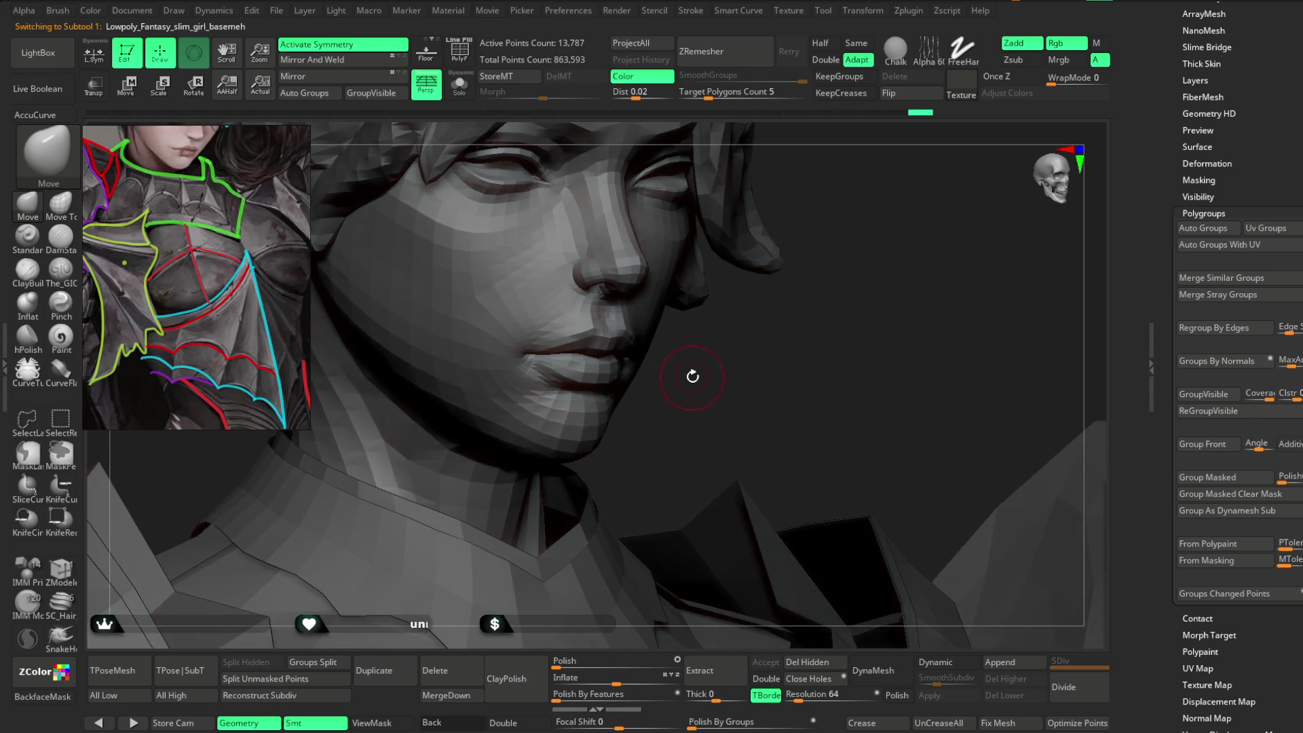
{"action": "key", "text": "space"}
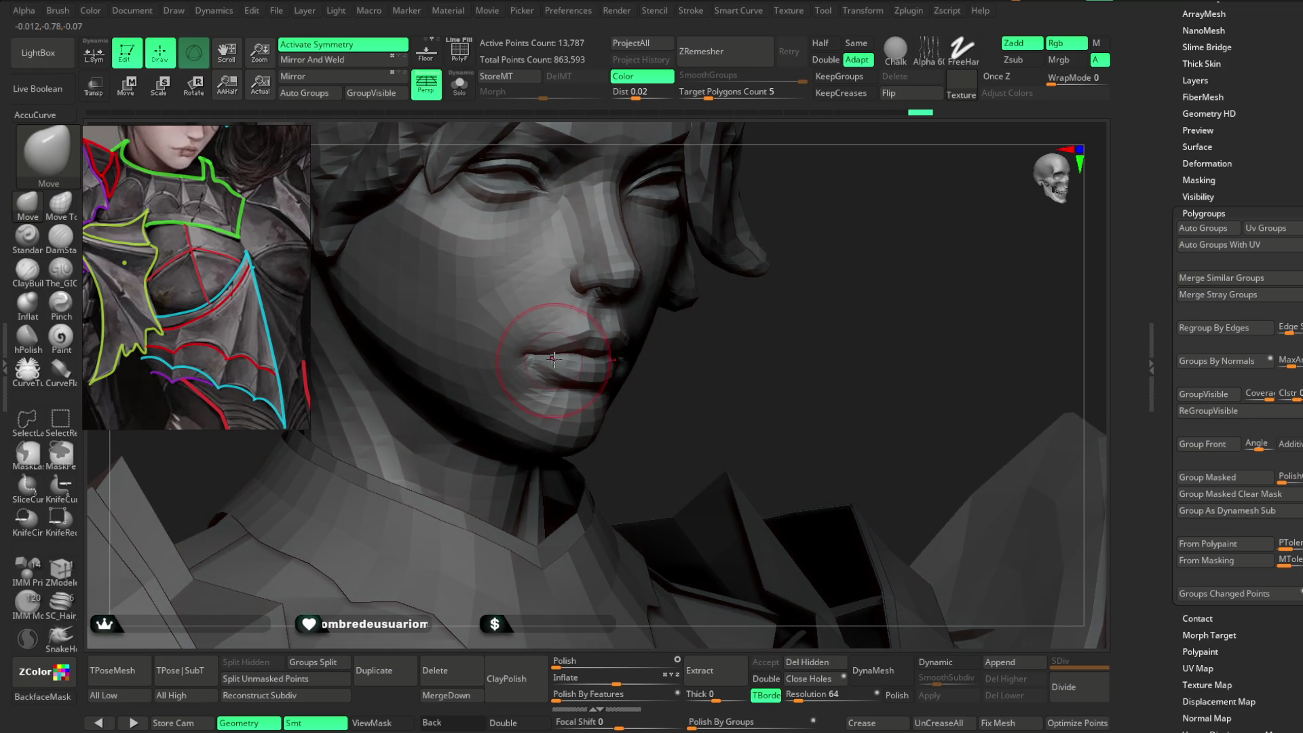
{"action": "mouse_move", "coordinate": [550, 354]}
{"action": "right_mouse_down"}
{"action": "mouse_move", "coordinate": [509, 276]}
{"action": "mouse_move", "coordinate": [503, 369]}
{"action": "mouse_move", "coordinate": [746, 307]}
{"action": "mouse_move", "coordinate": [706, 297]}
{"action": "right_mouse_up"}
{"action": "key", "text": "space"}
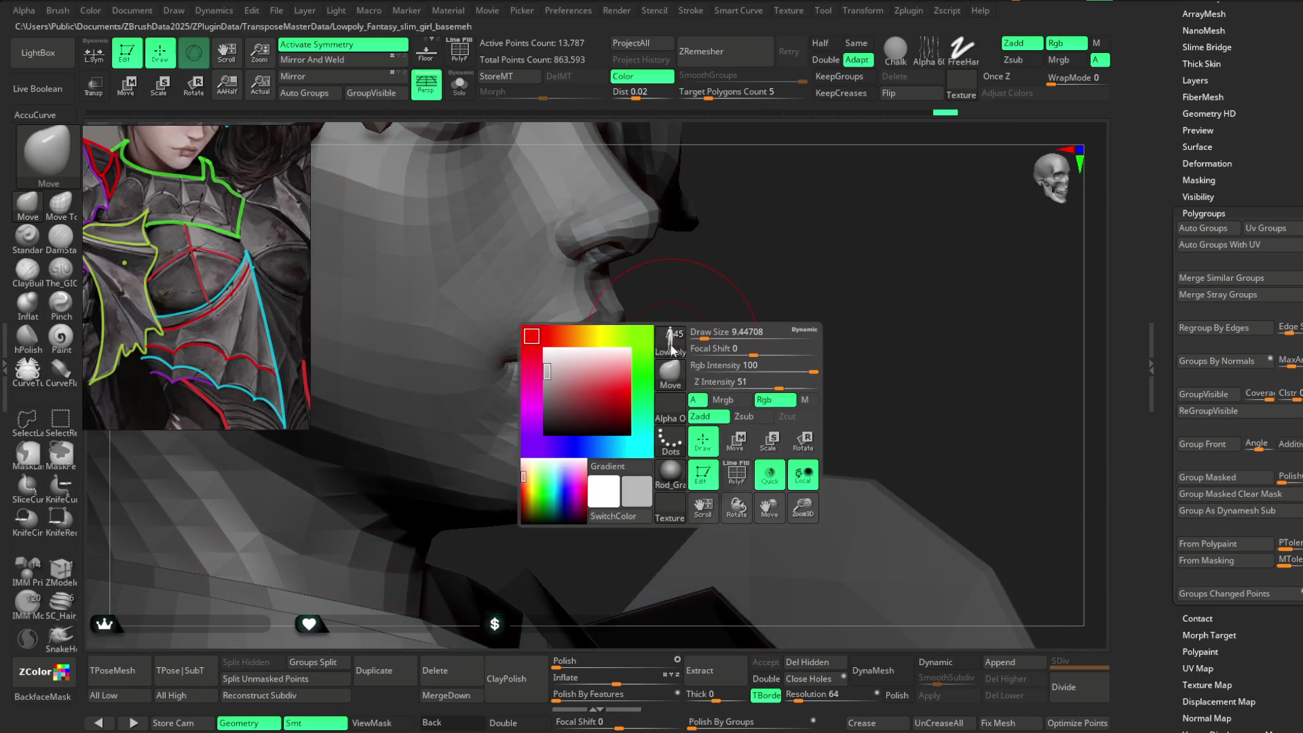
{"action": "left_click_drag", "start_coordinate": [710, 333], "coordinate": [694, 333]}
{"action": "mouse_move", "coordinate": [669, 291]}
{"action": "right_mouse_down"}
{"action": "mouse_move", "coordinate": [558, 341]}
{"action": "mouse_move", "coordinate": [645, 343]}
{"action": "mouse_move", "coordinate": [534, 354]}
{"action": "right_mouse_up"}
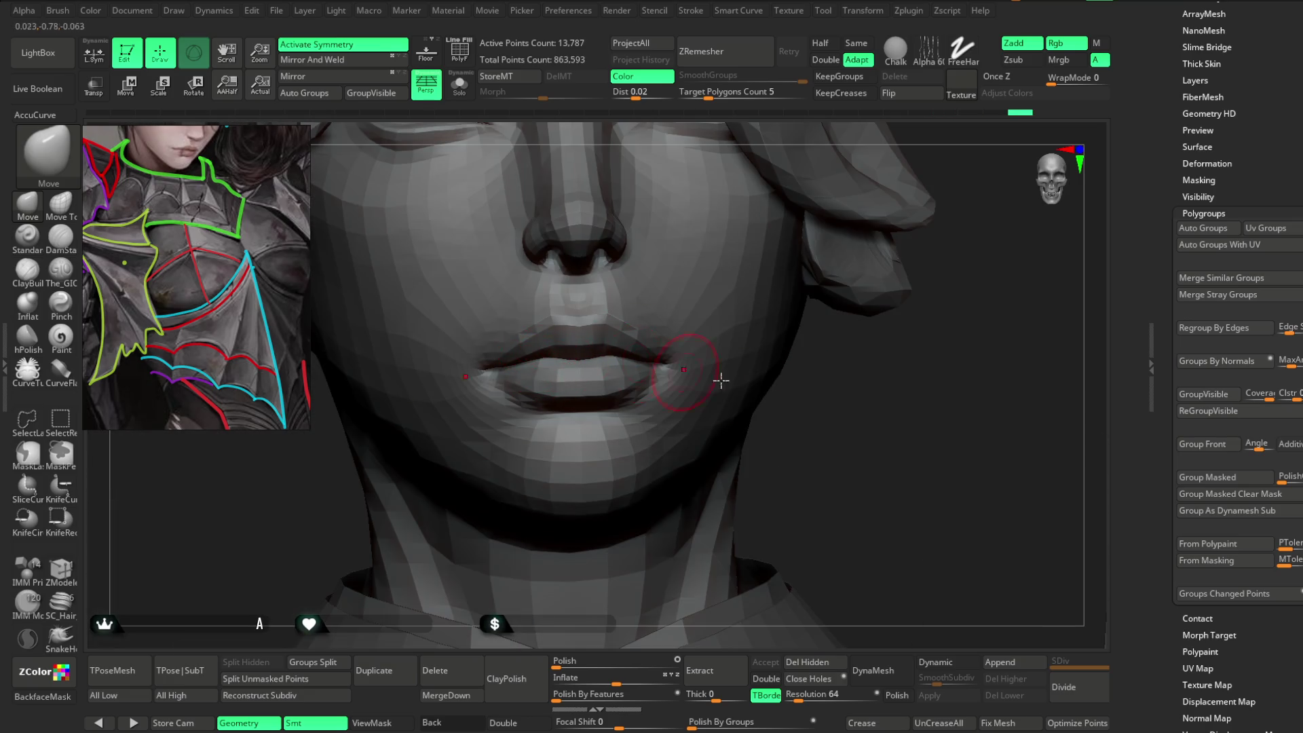
{"action": "right_click_drag", "start_coordinate": [685, 372], "coordinate": [608, 357]}
{"action": "right_click_drag", "start_coordinate": [523, 422], "coordinate": [615, 397]}
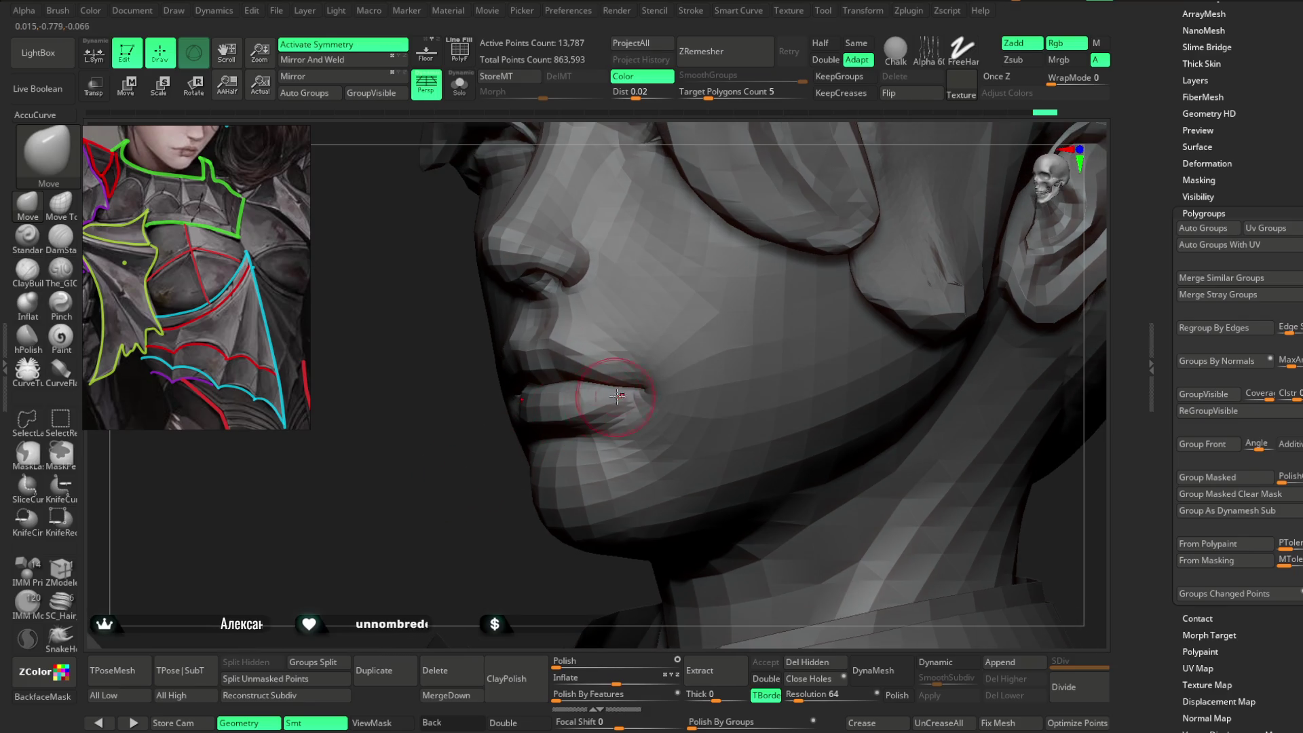
{"action": "mouse_move", "coordinate": [465, 488]}
{"action": "right_mouse_down"}
{"action": "mouse_move", "coordinate": [800, 233]}
{"action": "mouse_move", "coordinate": [701, 325]}
{"action": "mouse_move", "coordinate": [684, 360]}
{"action": "mouse_move", "coordinate": [695, 373]}
{"action": "mouse_move", "coordinate": [663, 373]}
{"action": "right_mouse_up"}
Nudge the nose tip, lips and chin with Move strokes from side and three-quarter angles.
{"action": "right_click", "coordinate": [663, 372]}
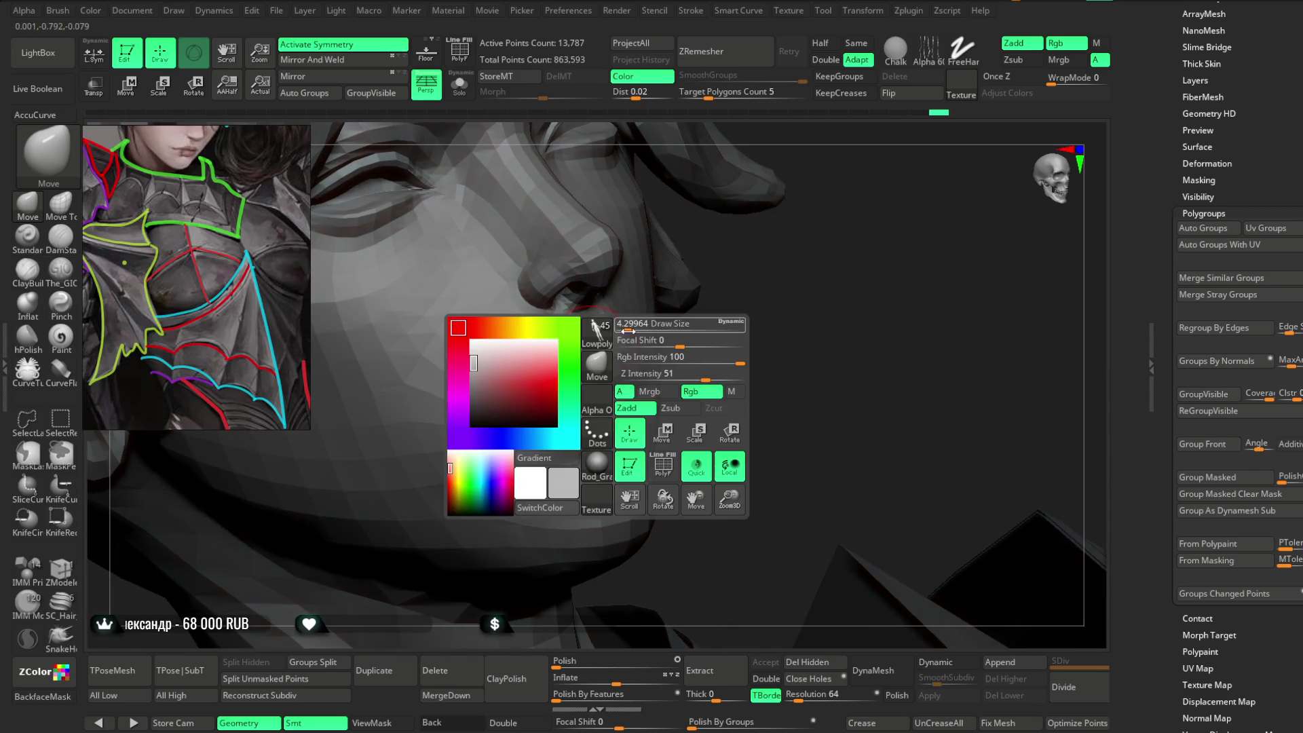
{"action": "mouse_move", "coordinate": [720, 326]}
{"action": "right_mouse_down"}
{"action": "mouse_move", "coordinate": [727, 291]}
{"action": "mouse_move", "coordinate": [572, 380]}
{"action": "mouse_move", "coordinate": [859, 343]}
{"action": "mouse_move", "coordinate": [722, 303]}
{"action": "mouse_move", "coordinate": [614, 330]}
{"action": "mouse_move", "coordinate": [626, 401]}
{"action": "right_mouse_up"}
{"action": "right_click", "coordinate": [615, 329]}
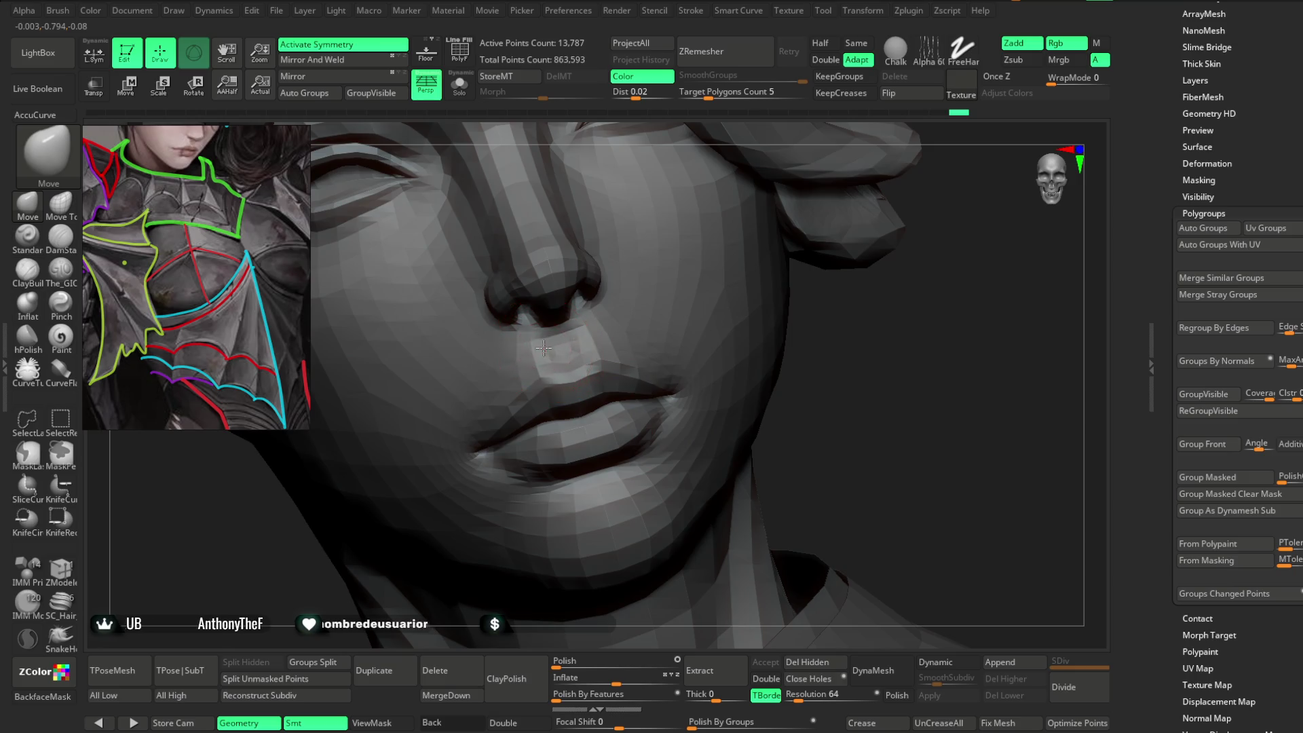
{"action": "mouse_move", "coordinate": [731, 352]}
{"action": "right_mouse_down"}
{"action": "mouse_move", "coordinate": [823, 320]}
{"action": "mouse_move", "coordinate": [813, 298]}
{"action": "right_mouse_up"}
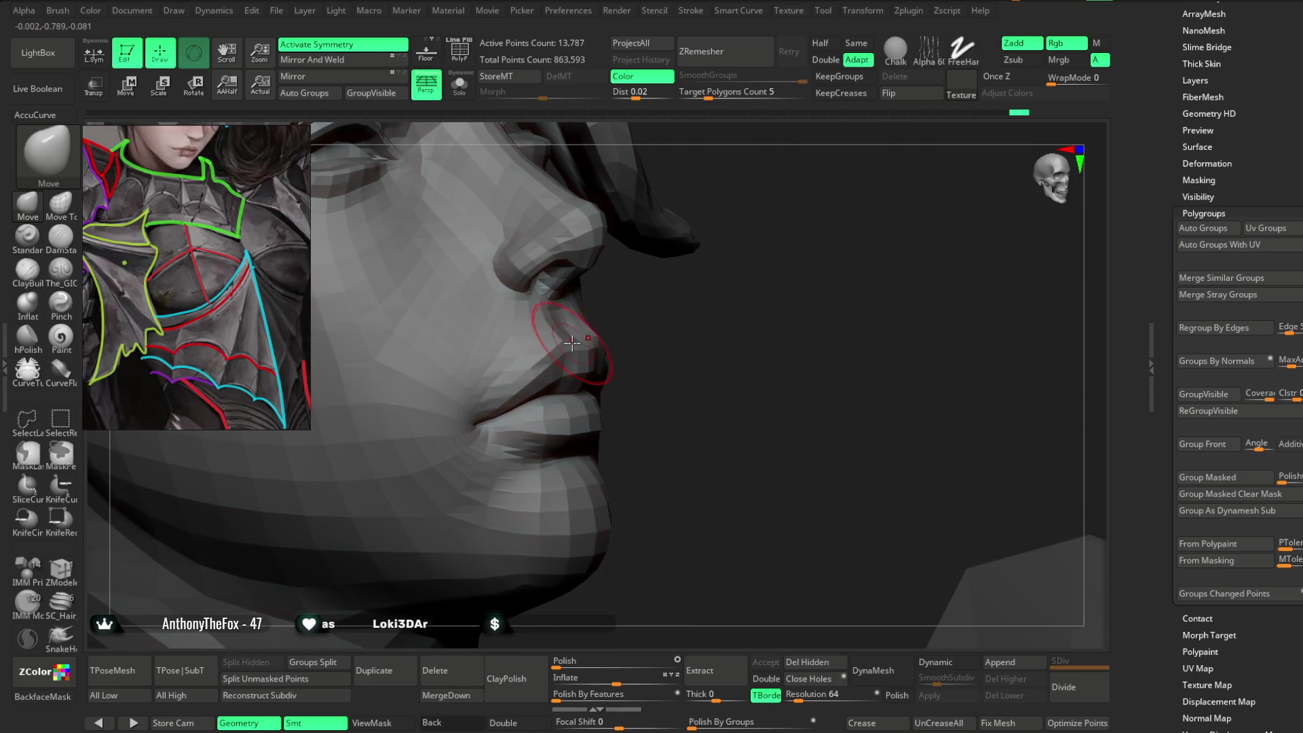
{"action": "right_click_drag", "start_coordinate": [572, 343], "coordinate": [665, 331]}
{"action": "mouse_move", "coordinate": [576, 335]}
{"action": "right_mouse_down"}
{"action": "mouse_move", "coordinate": [547, 351]}
{"action": "mouse_move", "coordinate": [779, 332]}
{"action": "mouse_move", "coordinate": [453, 386]}
{"action": "right_mouse_up"}
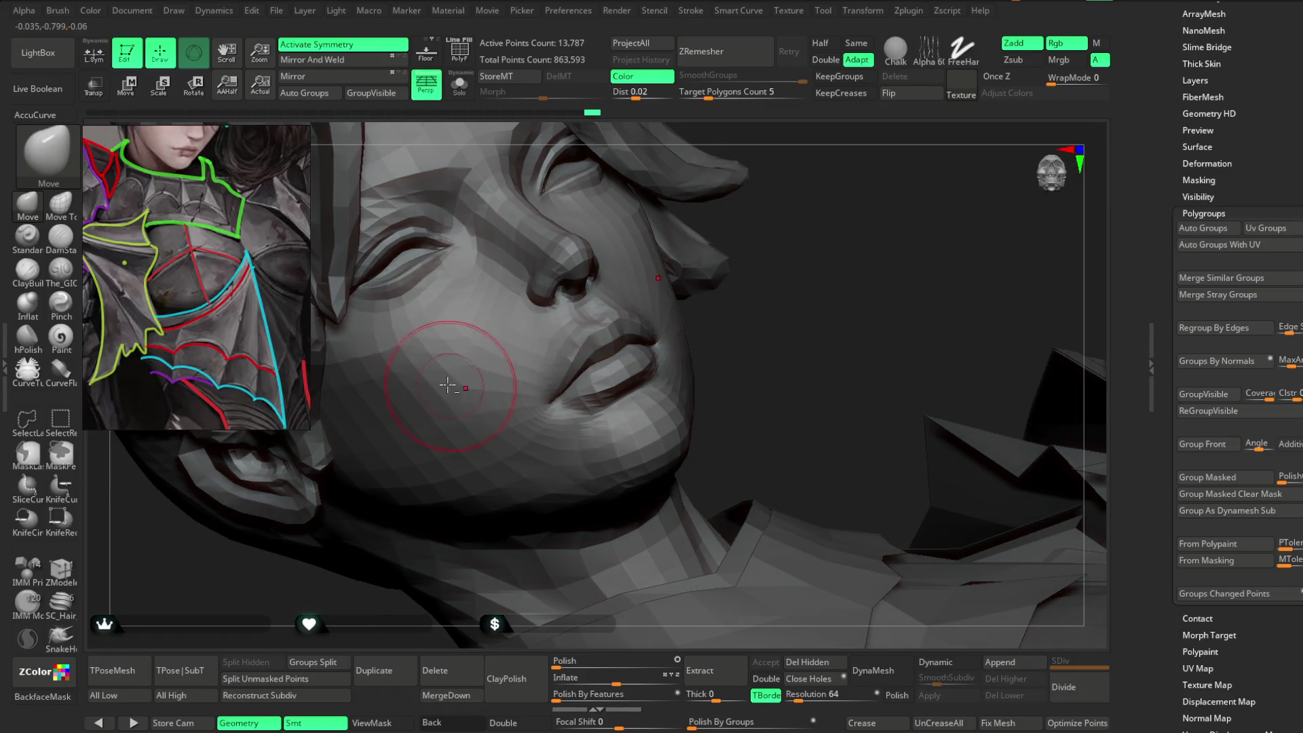
{"action": "mouse_move", "coordinate": [645, 310]}
{"action": "right_mouse_down"}
{"action": "mouse_move", "coordinate": [747, 297]}
{"action": "mouse_move", "coordinate": [587, 381]}
{"action": "right_mouse_up"}
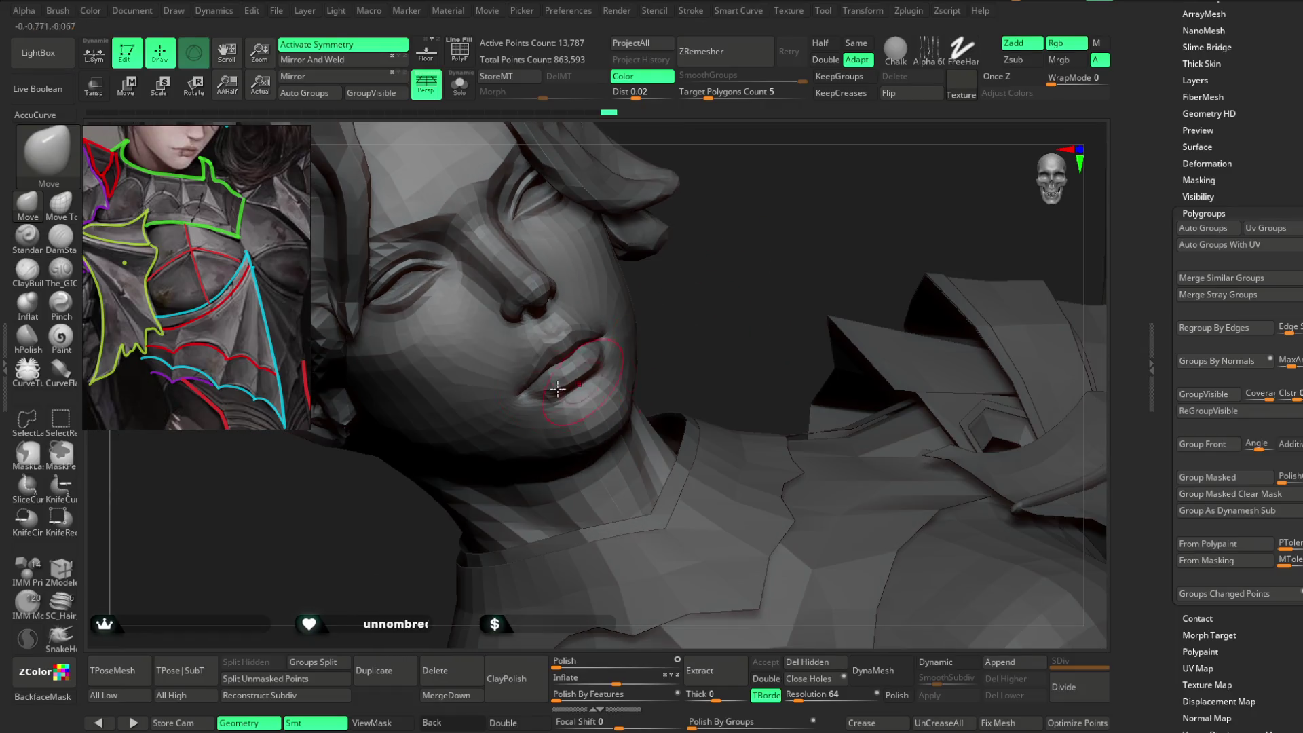
{"action": "mouse_move", "coordinate": [674, 266]}
{"action": "right_mouse_down"}
{"action": "mouse_move", "coordinate": [639, 256]}
{"action": "mouse_move", "coordinate": [745, 232]}
{"action": "mouse_move", "coordinate": [587, 262]}
{"action": "right_mouse_up"}
{"action": "right_click_drag", "start_coordinate": [672, 188], "coordinate": [534, 335]}
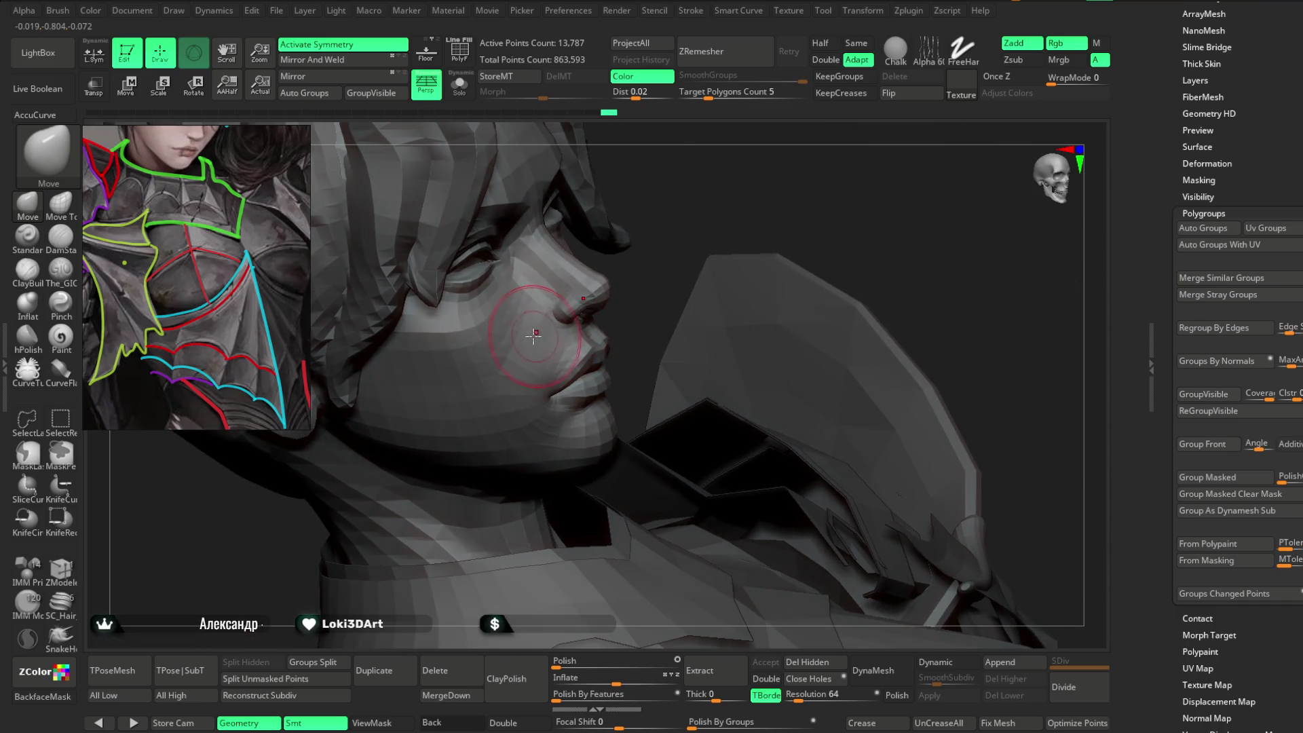
Smooth and reshape the cheek with Shift-Smooth, turning the face toward the front.
{"action": "key", "text": "shift"}
{"action": "key", "text": "space"}
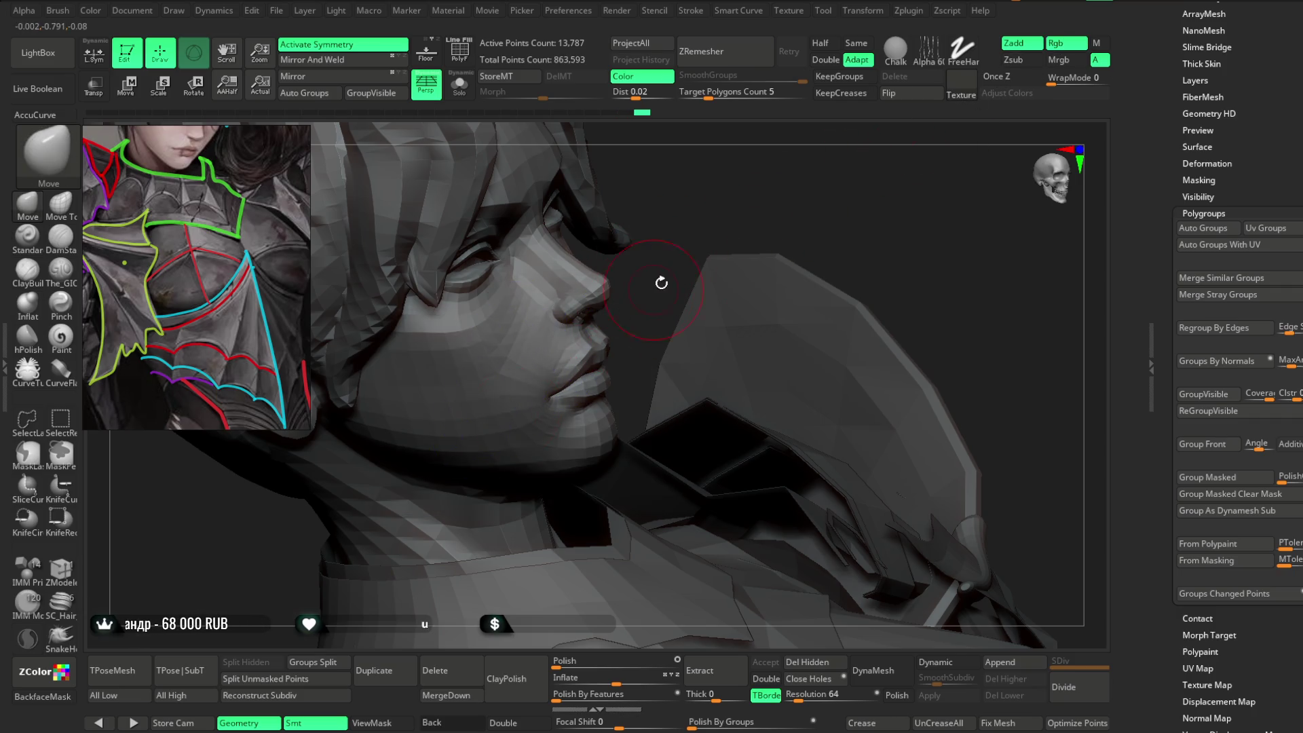
{"action": "right_click_drag", "start_coordinate": [657, 285], "coordinate": [567, 349]}
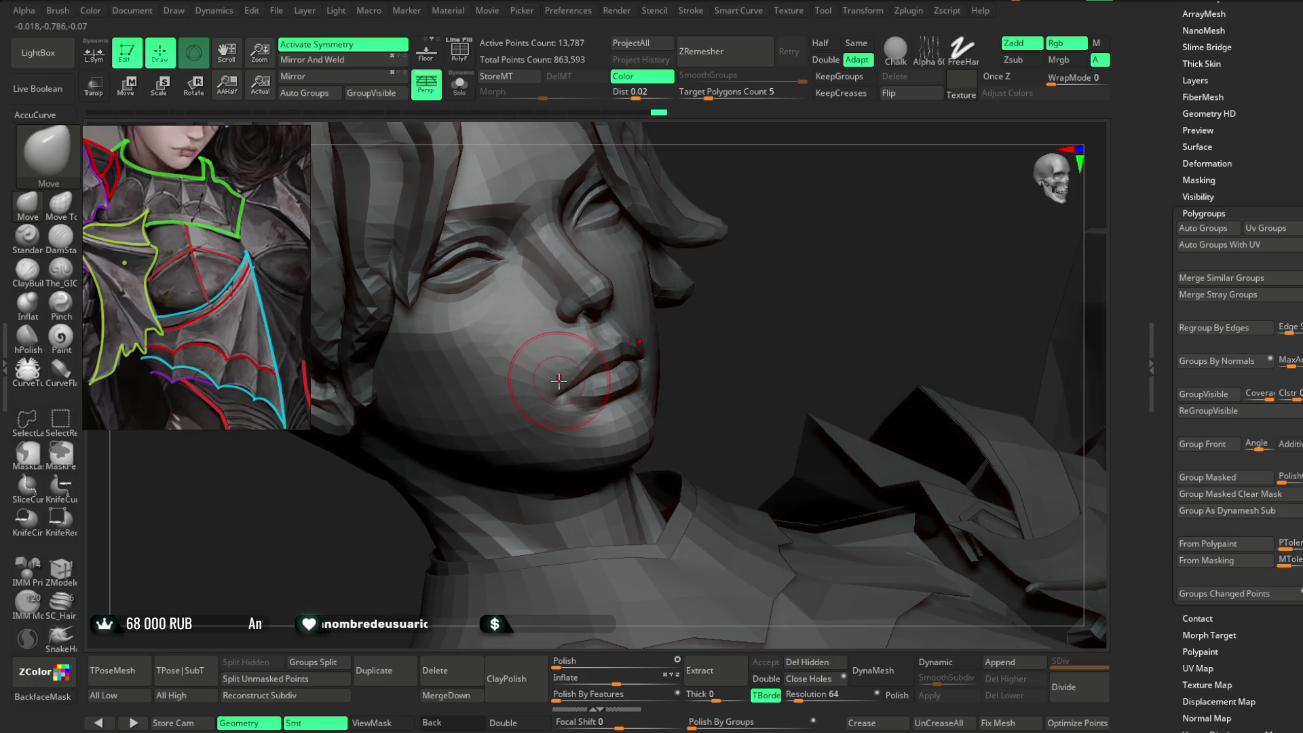
{"action": "left_click_drag", "start_coordinate": [720, 261], "coordinate": [614, 315]}
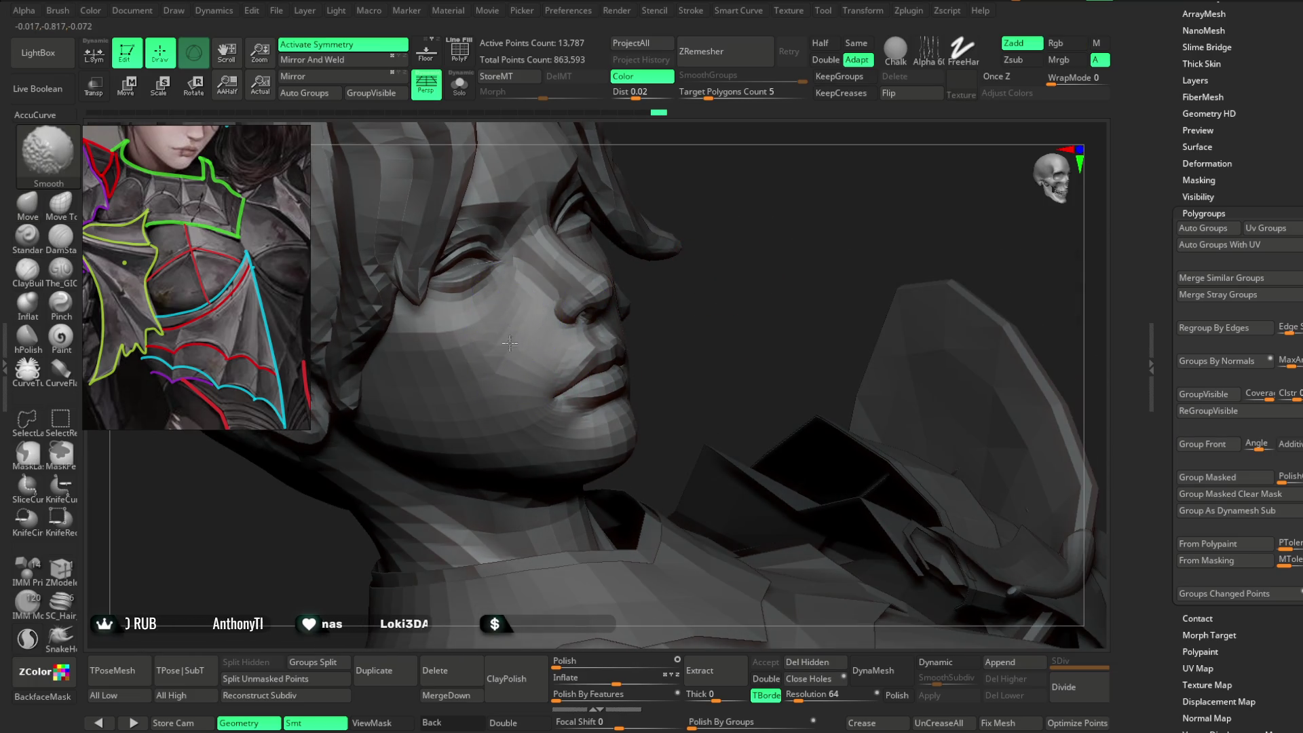
{"action": "left_click_drag", "start_coordinate": [631, 372], "coordinate": [521, 320]}
{"action": "mouse_move", "coordinate": [513, 305]}
{"action": "right_mouse_down"}
{"action": "mouse_move", "coordinate": [698, 355]}
{"action": "mouse_move", "coordinate": [552, 270]}
{"action": "right_mouse_up"}
{"action": "left_click_drag", "start_coordinate": [733, 302], "coordinate": [801, 222]}
{"action": "right_click_drag", "start_coordinate": [801, 222], "coordinate": [609, 285]}
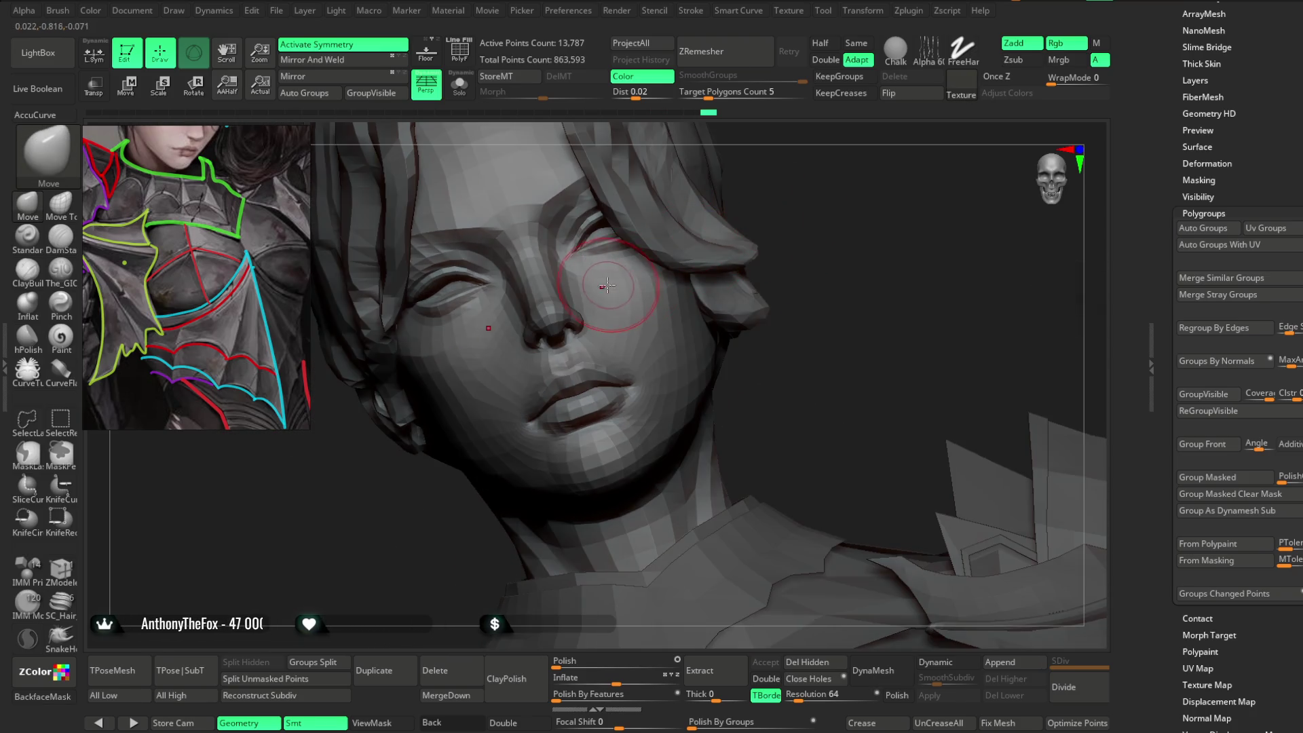
{"action": "left_click_drag", "start_coordinate": [791, 227], "coordinate": [525, 361]}
{"action": "mouse_move", "coordinate": [500, 382]}
{"action": "right_mouse_down"}
{"action": "mouse_move", "coordinate": [771, 233]}
{"action": "mouse_move", "coordinate": [536, 387]}
{"action": "right_mouse_up"}
Resize the brush and refine the jawline and neck contour from several angles.
{"action": "key", "text": "space"}
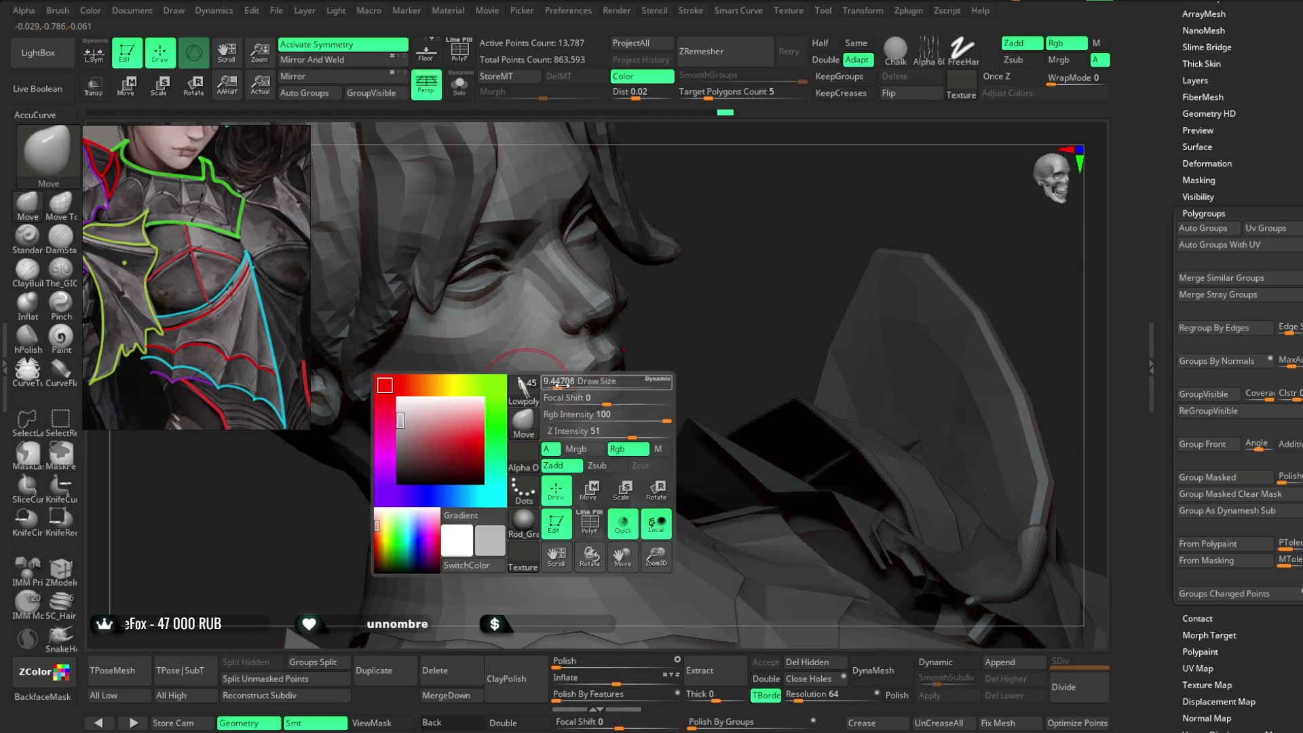
{"action": "right_click_drag", "start_coordinate": [675, 335], "coordinate": [487, 358]}
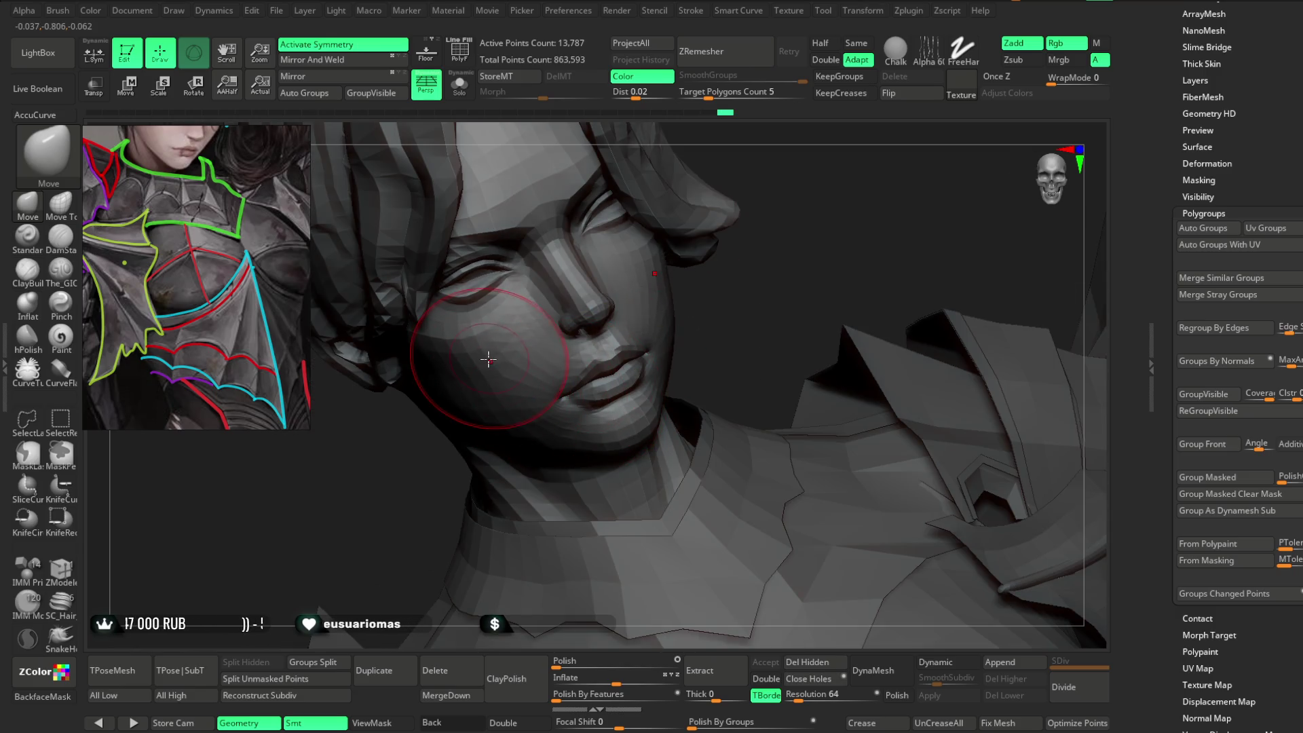
{"action": "right_click_drag", "start_coordinate": [744, 285], "coordinate": [679, 224]}
{"action": "mouse_move", "coordinate": [500, 370]}
{"action": "right_mouse_down"}
{"action": "mouse_move", "coordinate": [738, 288]}
{"action": "mouse_move", "coordinate": [1039, 285]}
{"action": "right_mouse_up"}
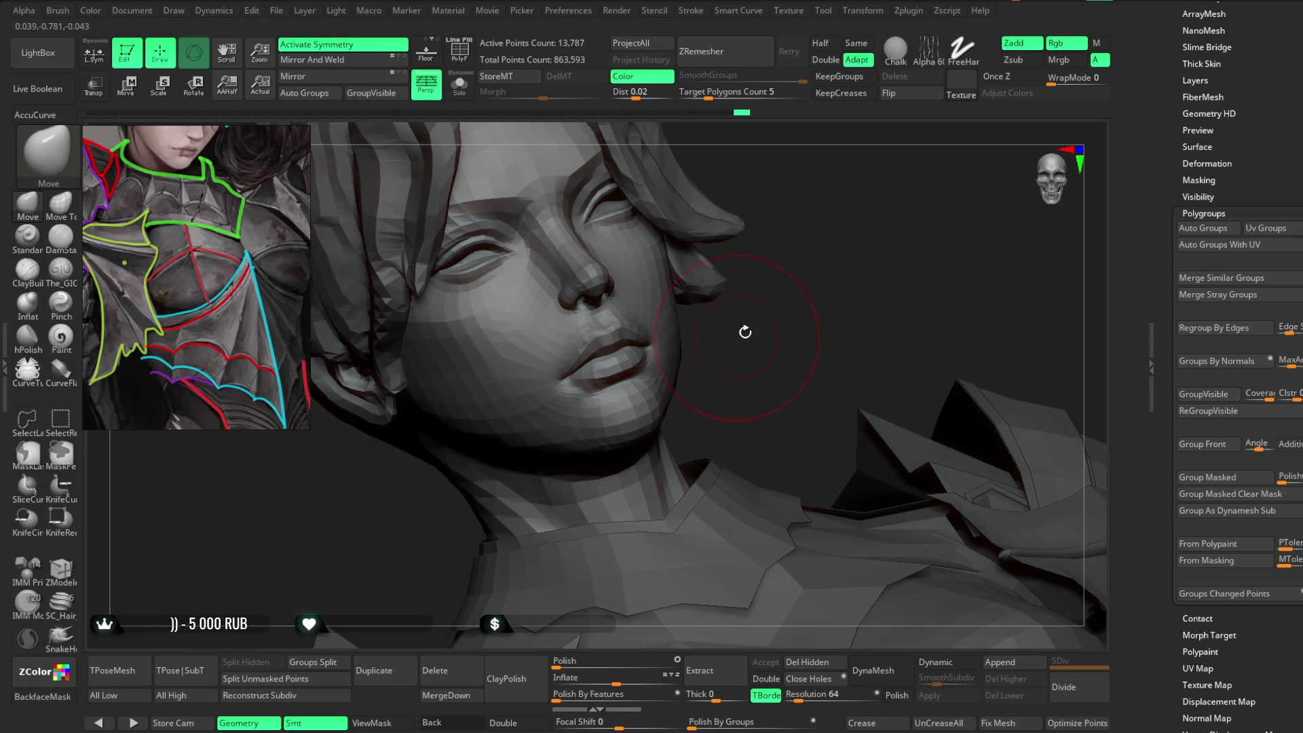
{"action": "right_click_drag", "start_coordinate": [741, 336], "coordinate": [646, 418]}
{"action": "right_click_drag", "start_coordinate": [750, 325], "coordinate": [674, 344]}
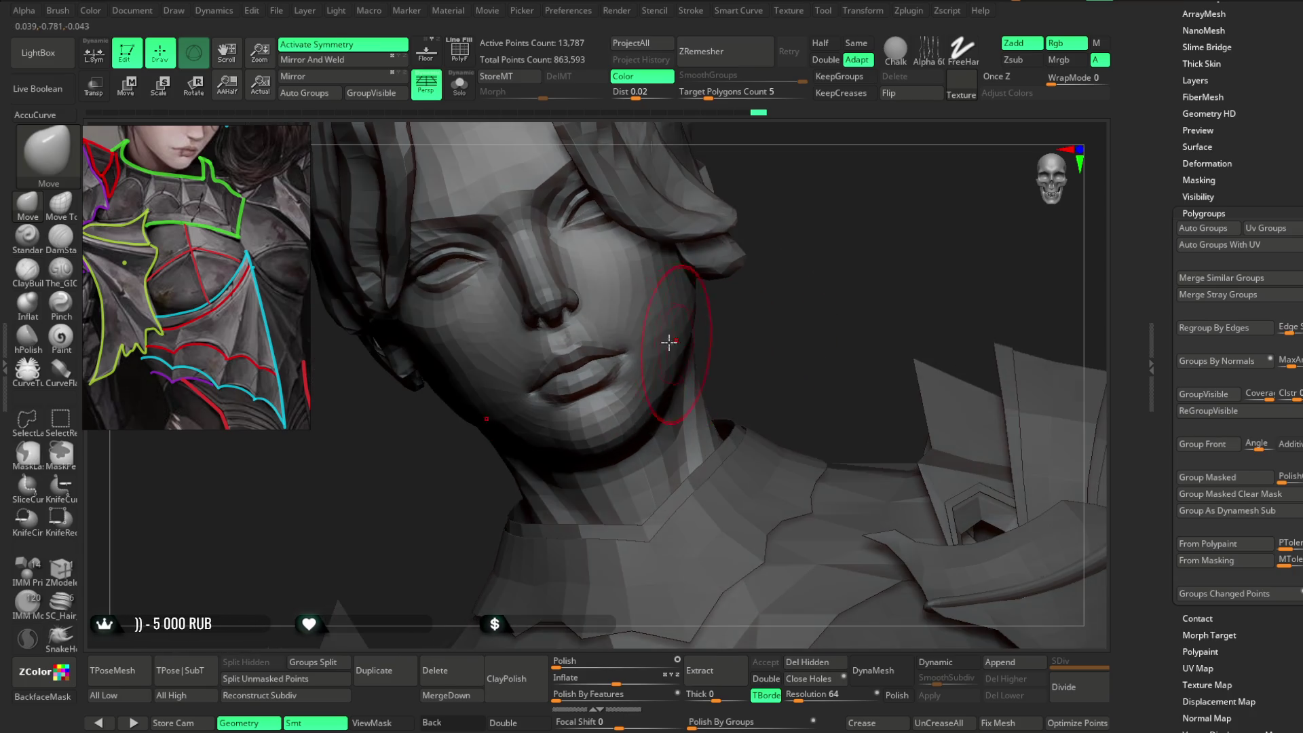
{"action": "mouse_move", "coordinate": [747, 303]}
{"action": "right_mouse_down"}
{"action": "mouse_move", "coordinate": [776, 276]}
{"action": "mouse_move", "coordinate": [742, 282]}
{"action": "mouse_move", "coordinate": [761, 256]}
{"action": "mouse_move", "coordinate": [602, 366]}
{"action": "right_mouse_up"}
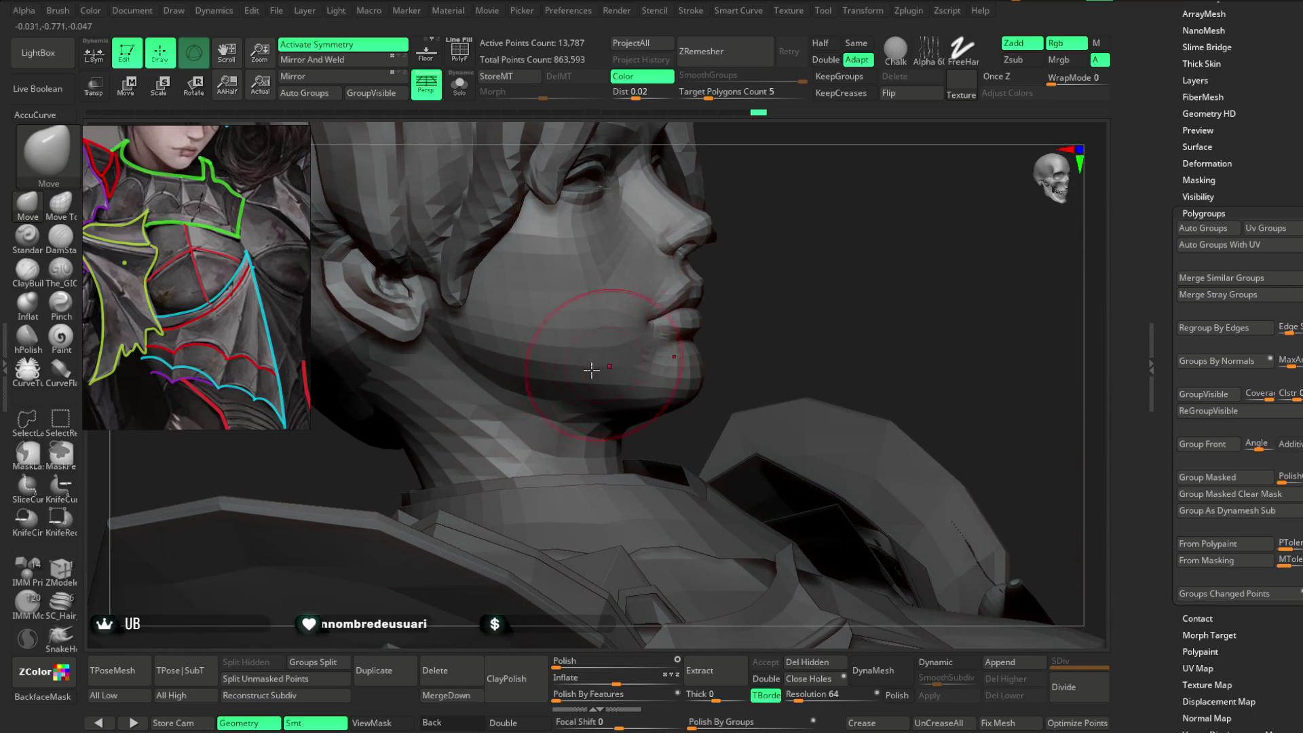
{"action": "right_click", "coordinate": [549, 425]}
Shrink the brush and reshape the neck, working from both front and back views.
{"action": "left_click_drag", "start_coordinate": [693, 414], "coordinate": [669, 414]}
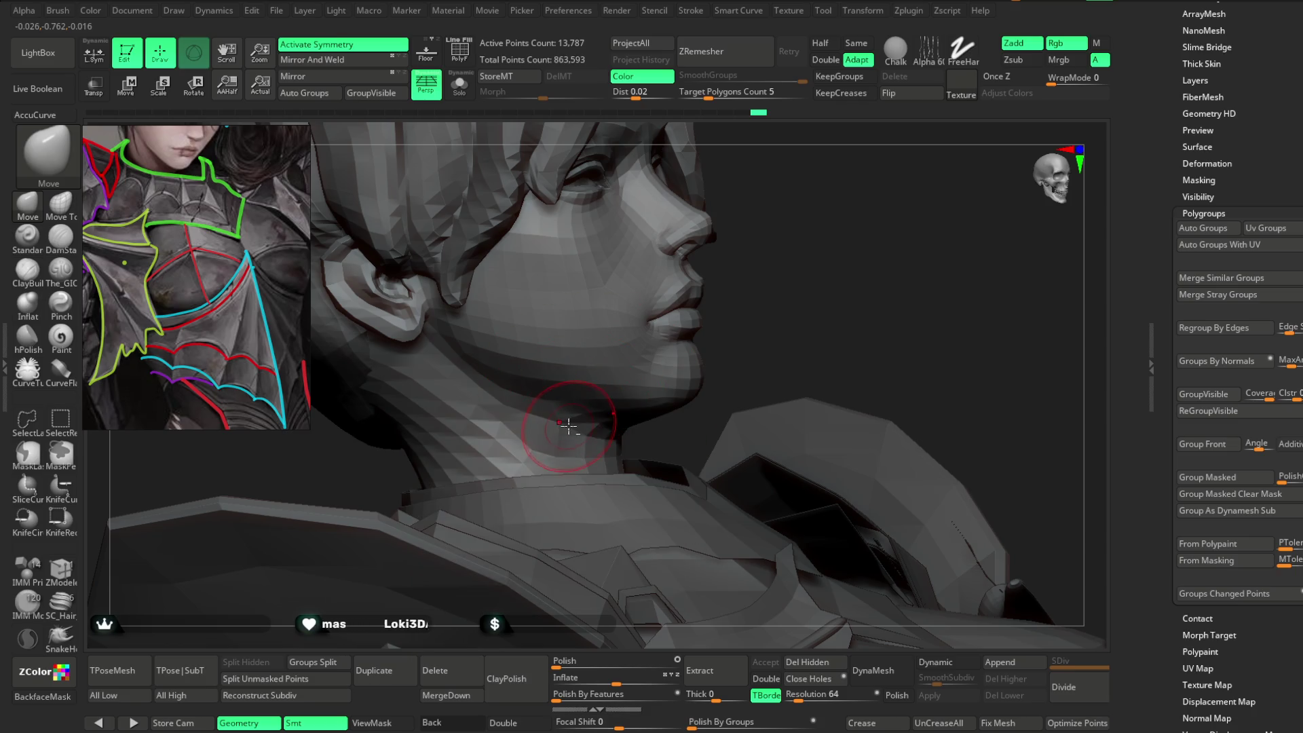
{"action": "right_click_drag", "start_coordinate": [567, 374], "coordinate": [512, 403]}
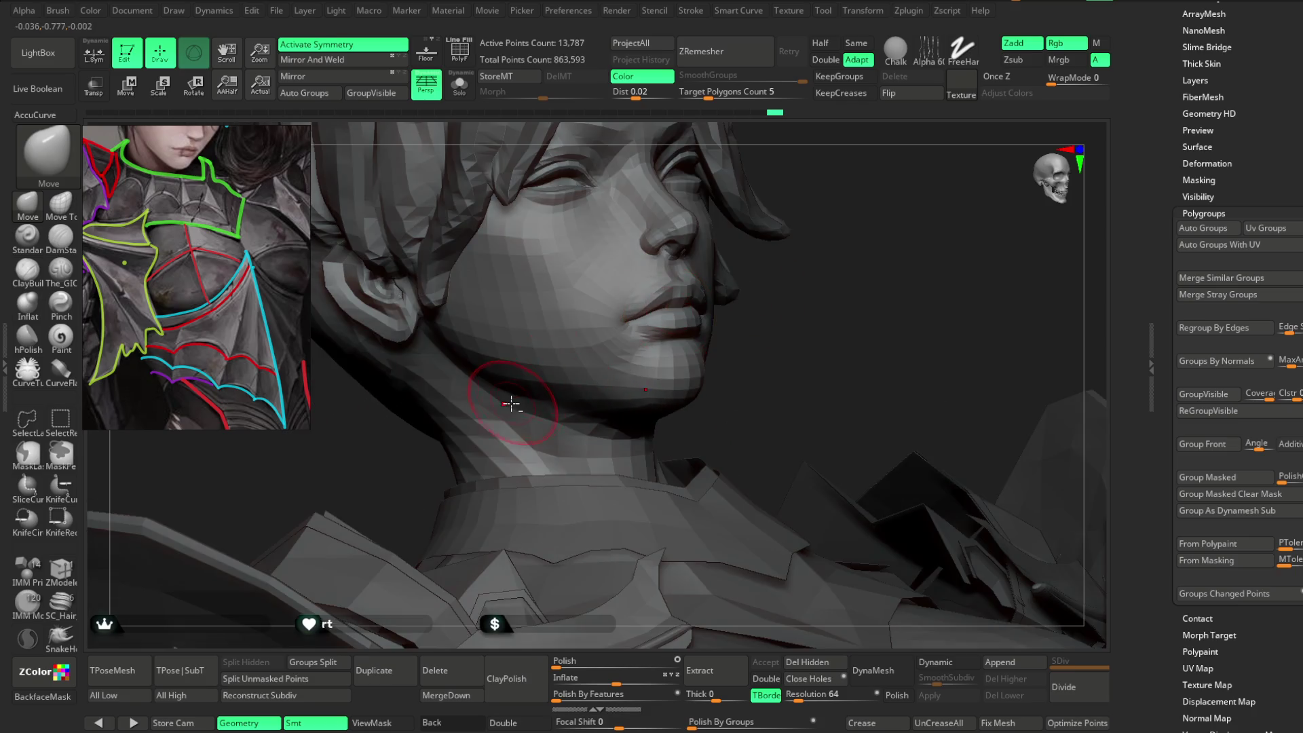
{"action": "right_click_drag", "start_coordinate": [780, 296], "coordinate": [452, 400]}
{"action": "right_click", "coordinate": [748, 312]}
{"action": "mouse_move", "coordinate": [389, 439]}
{"action": "right_mouse_down"}
{"action": "mouse_move", "coordinate": [602, 305]}
{"action": "mouse_move", "coordinate": [561, 287]}
{"action": "mouse_move", "coordinate": [435, 383]}
{"action": "right_mouse_up"}
{"action": "mouse_move", "coordinate": [600, 325]}
{"action": "right_mouse_down"}
{"action": "mouse_move", "coordinate": [721, 305]}
{"action": "mouse_move", "coordinate": [760, 233]}
{"action": "mouse_move", "coordinate": [759, 337]}
{"action": "mouse_move", "coordinate": [458, 396]}
{"action": "right_mouse_up"}
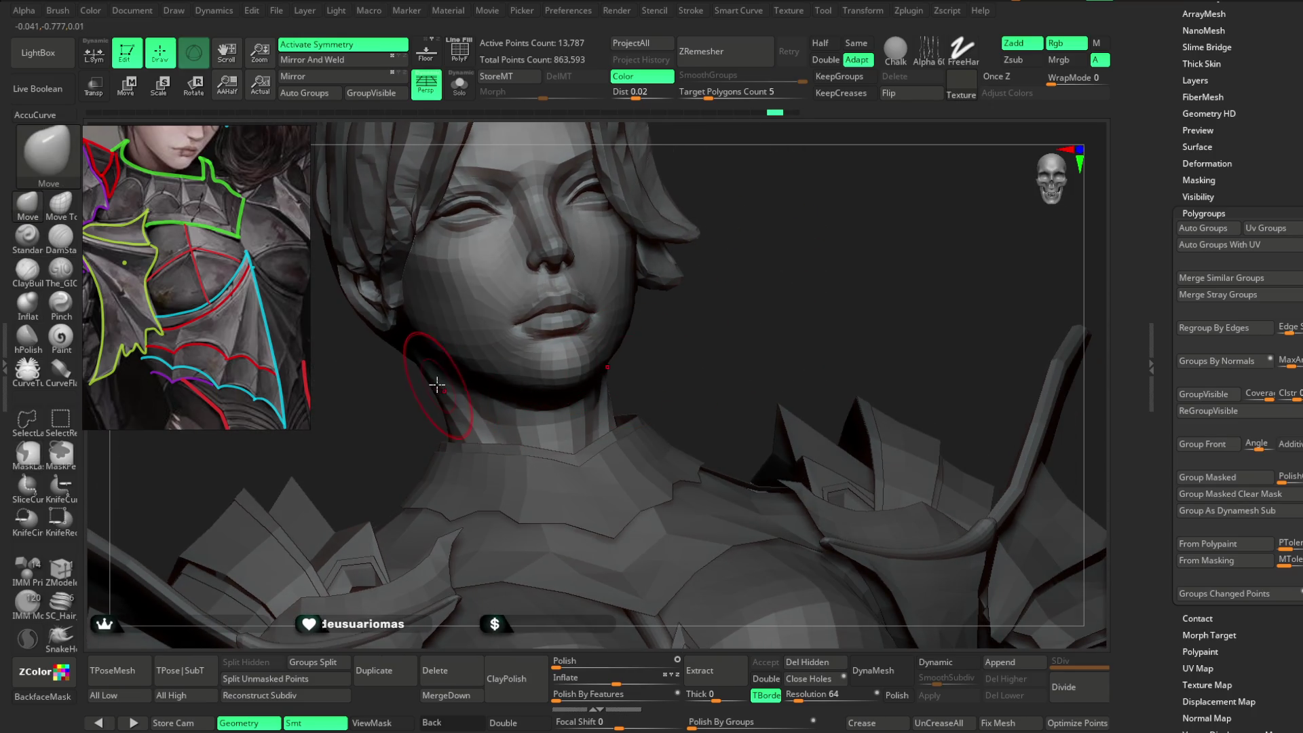
{"action": "mouse_move", "coordinate": [700, 337]}
{"action": "right_mouse_down"}
{"action": "mouse_move", "coordinate": [656, 347]}
{"action": "mouse_move", "coordinate": [599, 389]}
{"action": "mouse_move", "coordinate": [629, 394]}
{"action": "mouse_move", "coordinate": [630, 419]}
{"action": "mouse_move", "coordinate": [617, 393]}
{"action": "mouse_move", "coordinate": [597, 409]}
{"action": "mouse_move", "coordinate": [589, 381]}
{"action": "right_mouse_up"}
{"action": "mouse_move", "coordinate": [798, 293]}
{"action": "right_mouse_down"}
{"action": "mouse_move", "coordinate": [719, 323]}
{"action": "mouse_move", "coordinate": [785, 279]}
{"action": "mouse_move", "coordinate": [733, 285]}
{"action": "mouse_move", "coordinate": [732, 333]}
{"action": "mouse_move", "coordinate": [713, 300]}
{"action": "mouse_move", "coordinate": [736, 314]}
{"action": "mouse_move", "coordinate": [736, 291]}
{"action": "mouse_move", "coordinate": [717, 310]}
{"action": "mouse_move", "coordinate": [762, 245]}
{"action": "mouse_move", "coordinate": [777, 253]}
{"action": "mouse_move", "coordinate": [509, 357]}
{"action": "right_mouse_up"}
Refine the eye area and chin with resized Move strokes, then frame chin and shoulder.
{"action": "right_click", "coordinate": [717, 310]}
{"action": "mouse_move", "coordinate": [404, 344]}
{"action": "right_mouse_down"}
{"action": "mouse_move", "coordinate": [578, 298]}
{"action": "mouse_move", "coordinate": [712, 219]}
{"action": "mouse_move", "coordinate": [698, 219]}
{"action": "right_mouse_up"}
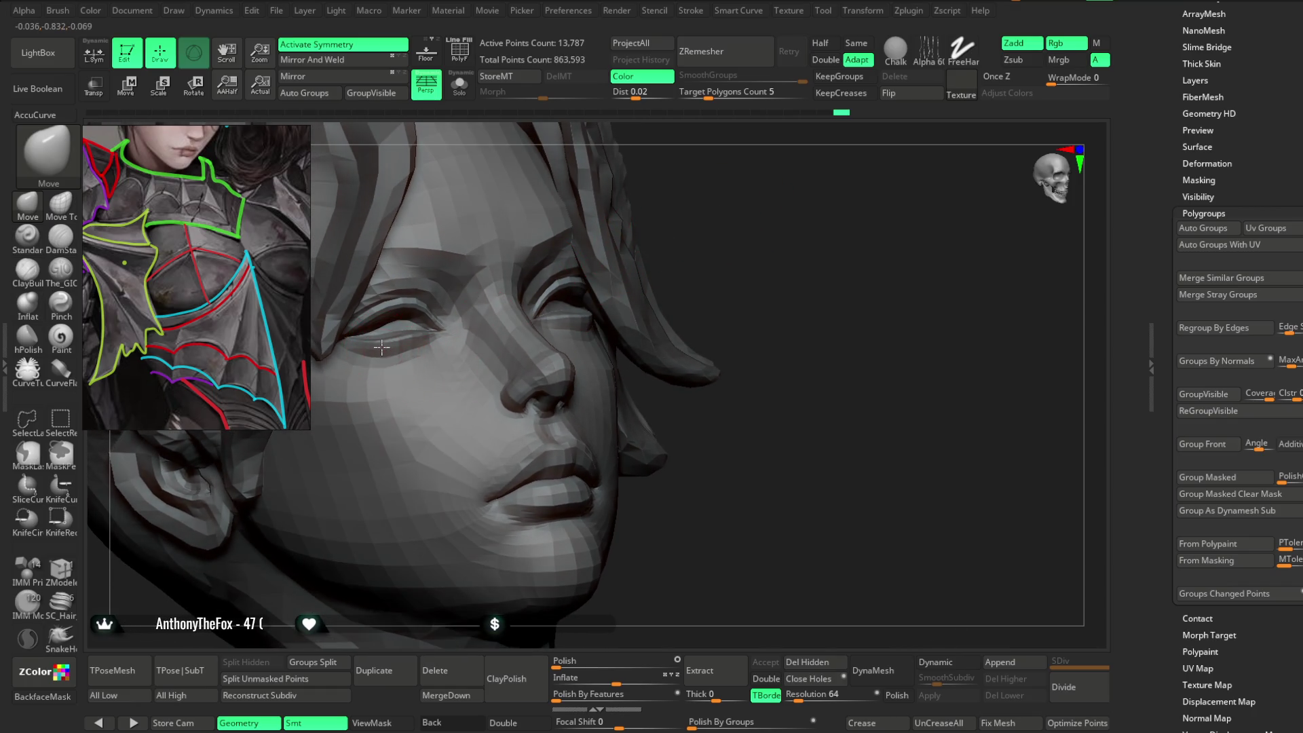
{"action": "right_click_drag", "start_coordinate": [505, 311], "coordinate": [457, 337]}
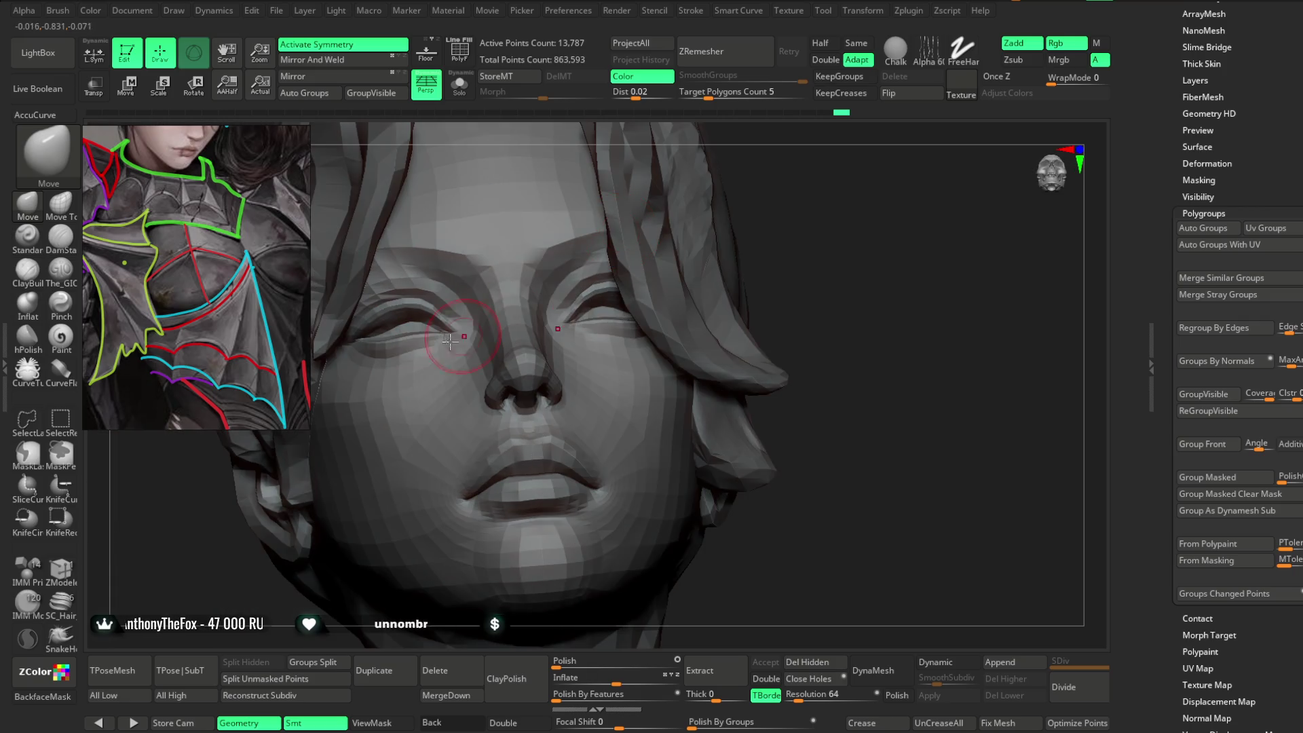
{"action": "mouse_move", "coordinate": [534, 277]}
{"action": "right_mouse_down"}
{"action": "mouse_move", "coordinate": [800, 233]}
{"action": "mouse_move", "coordinate": [796, 210]}
{"action": "mouse_move", "coordinate": [739, 233]}
{"action": "mouse_move", "coordinate": [782, 271]}
{"action": "mouse_move", "coordinate": [796, 259]}
{"action": "mouse_move", "coordinate": [766, 249]}
{"action": "mouse_move", "coordinate": [777, 242]}
{"action": "mouse_move", "coordinate": [645, 319]}
{"action": "mouse_move", "coordinate": [676, 313]}
{"action": "mouse_move", "coordinate": [543, 426]}
{"action": "right_mouse_up"}
{"action": "key", "text": "space"}
{"action": "right_click_drag", "start_coordinate": [652, 328], "coordinate": [600, 410]}
{"action": "key", "text": "space"}
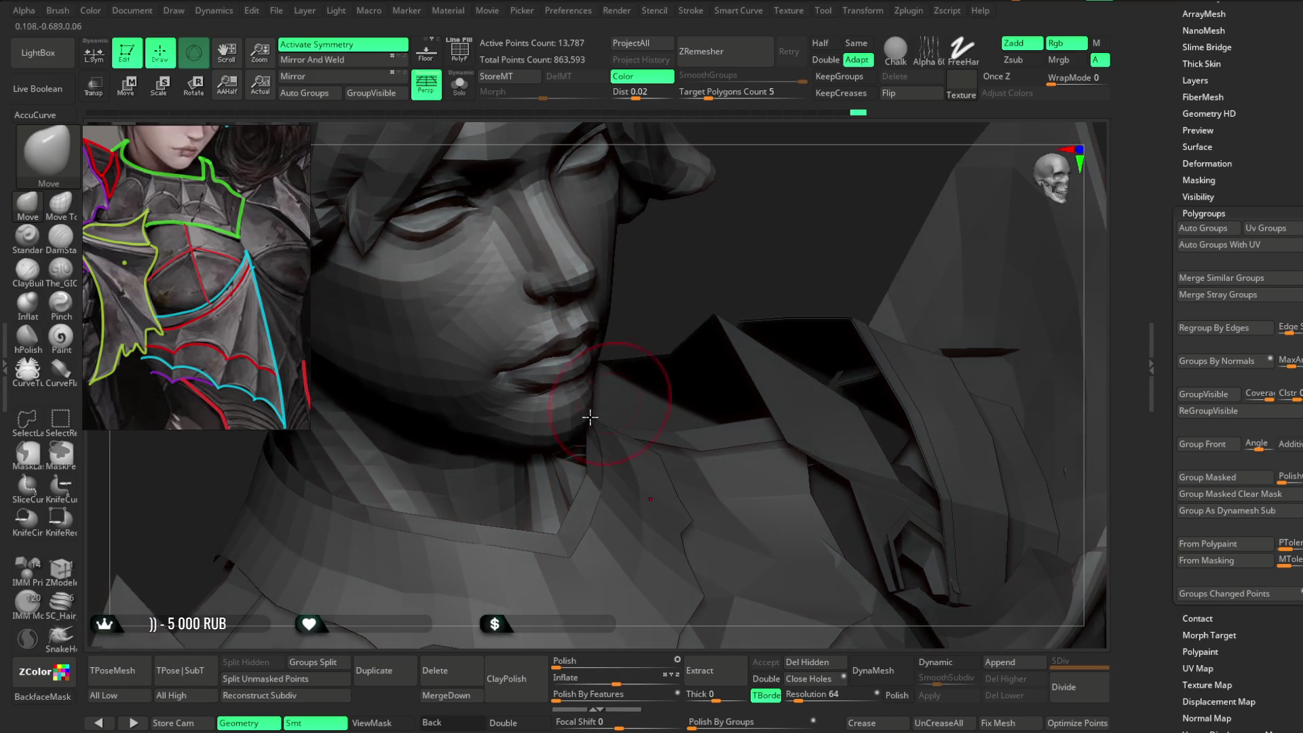
{"action": "mouse_move", "coordinate": [663, 319]}
{"action": "right_mouse_down"}
{"action": "mouse_move", "coordinate": [701, 285]}
{"action": "mouse_move", "coordinate": [674, 343]}
{"action": "mouse_move", "coordinate": [480, 438]}
{"action": "mouse_move", "coordinate": [486, 457]}
{"action": "mouse_move", "coordinate": [552, 432]}
{"action": "right_mouse_up"}
{"action": "mouse_move", "coordinate": [516, 484]}
{"action": "right_mouse_down"}
{"action": "mouse_move", "coordinate": [612, 436]}
{"action": "mouse_move", "coordinate": [686, 337]}
{"action": "mouse_move", "coordinate": [779, 279]}
{"action": "mouse_move", "coordinate": [706, 323]}
{"action": "mouse_move", "coordinate": [715, 288]}
{"action": "mouse_move", "coordinate": [733, 304]}
{"action": "mouse_move", "coordinate": [742, 282]}
{"action": "mouse_move", "coordinate": [701, 294]}
{"action": "mouse_move", "coordinate": [708, 259]}
{"action": "right_mouse_up"}
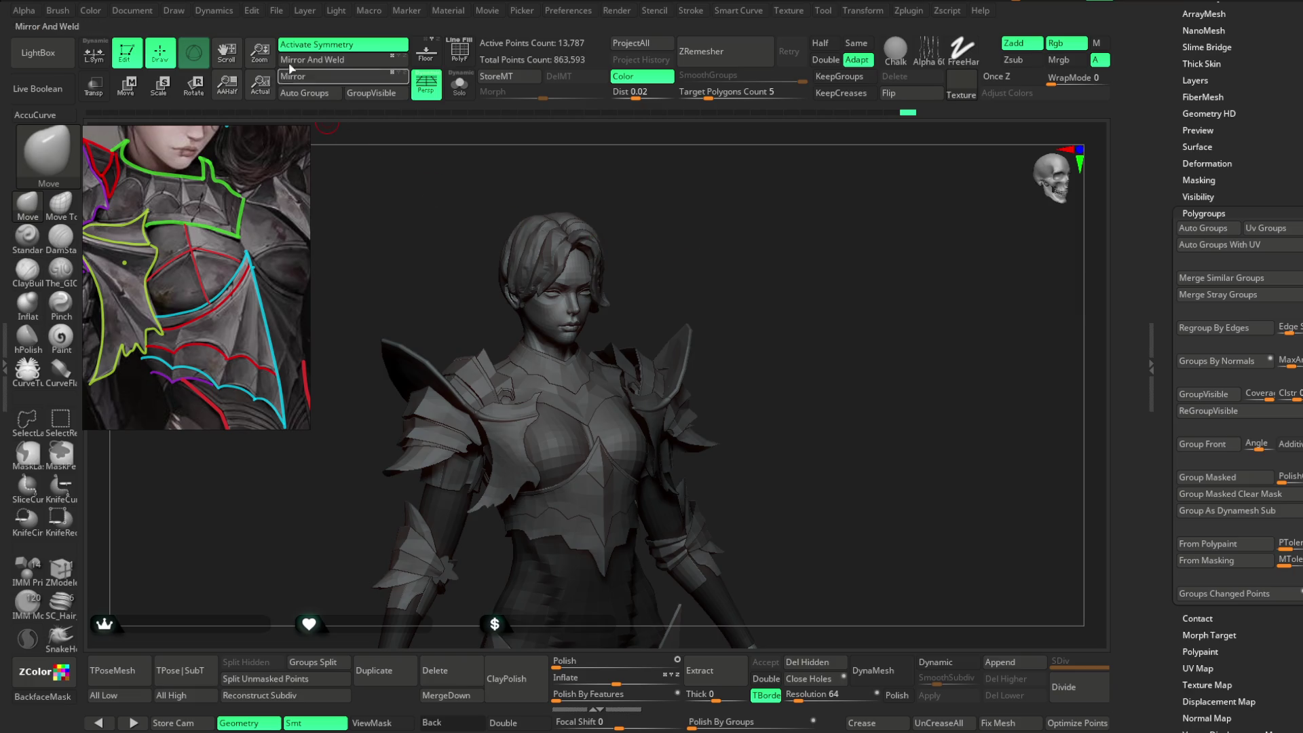
{"action": "left_click", "coordinate": [276, 10]}
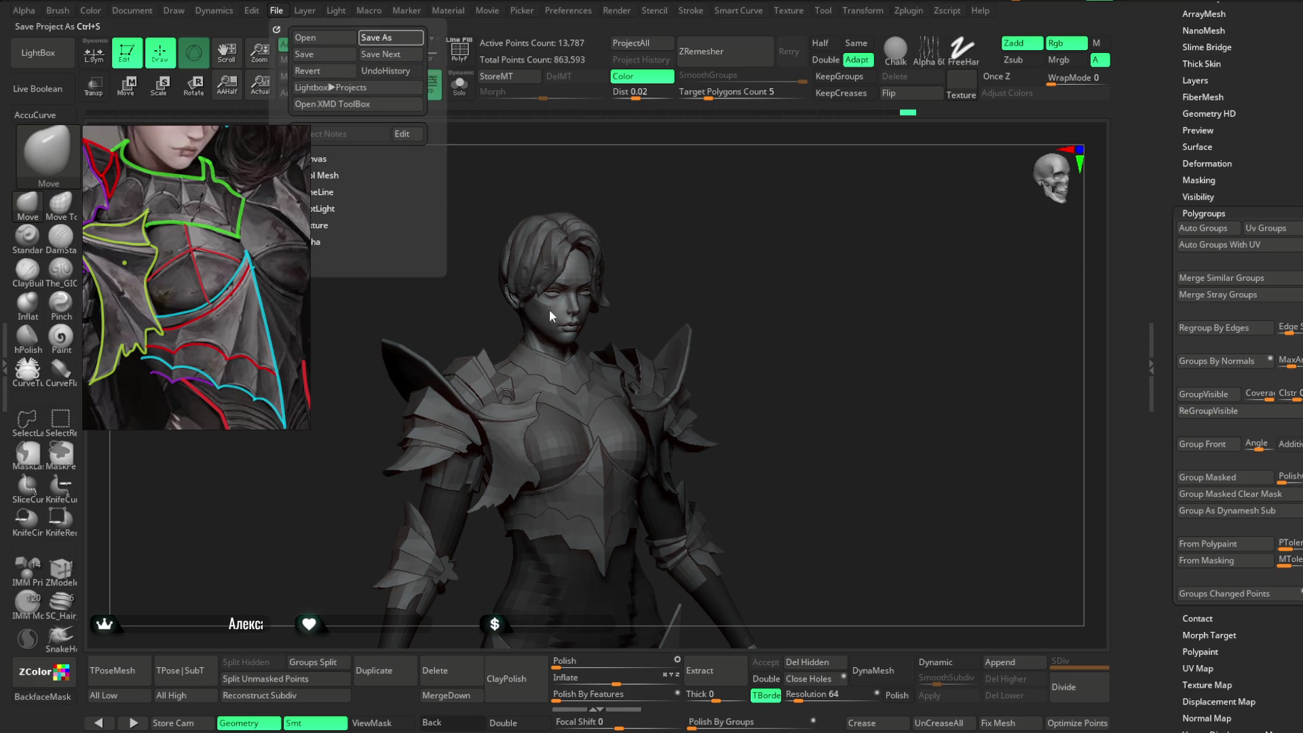
{"action": "key", "text": "ctrl+s"}
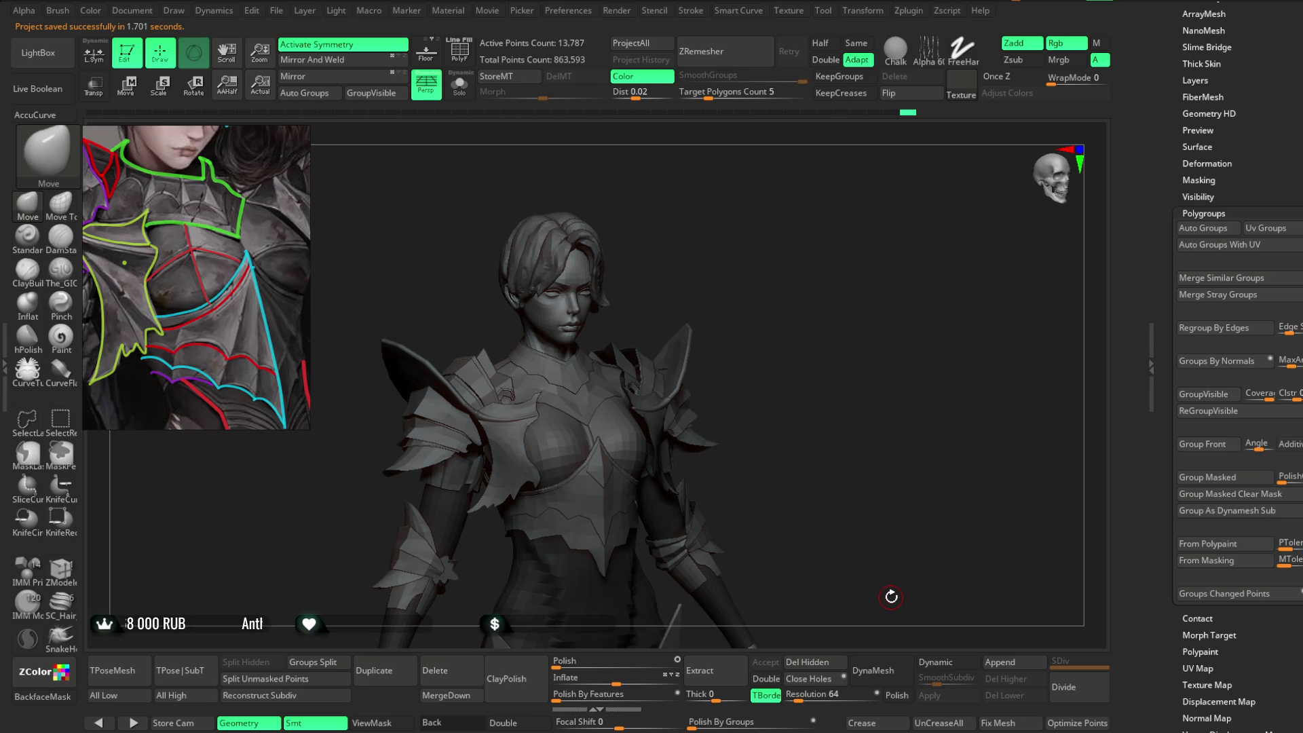
{"action": "mouse_move", "coordinate": [737, 289]}
{"action": "left_mouse_down"}
{"action": "mouse_move", "coordinate": [756, 291]}
{"action": "mouse_move", "coordinate": [735, 284]}
{"action": "mouse_move", "coordinate": [767, 276]}
{"action": "mouse_move", "coordinate": [756, 267]}
{"action": "mouse_move", "coordinate": [780, 267]}
{"action": "mouse_move", "coordinate": [778, 282]}
{"action": "left_mouse_up"}
{"action": "mouse_move", "coordinate": [789, 349]}
{"action": "left_mouse_down"}
{"action": "mouse_move", "coordinate": [812, 244]}
{"action": "mouse_move", "coordinate": [762, 244]}
{"action": "mouse_move", "coordinate": [832, 233]}
{"action": "mouse_move", "coordinate": [797, 246]}
{"action": "left_mouse_up"}
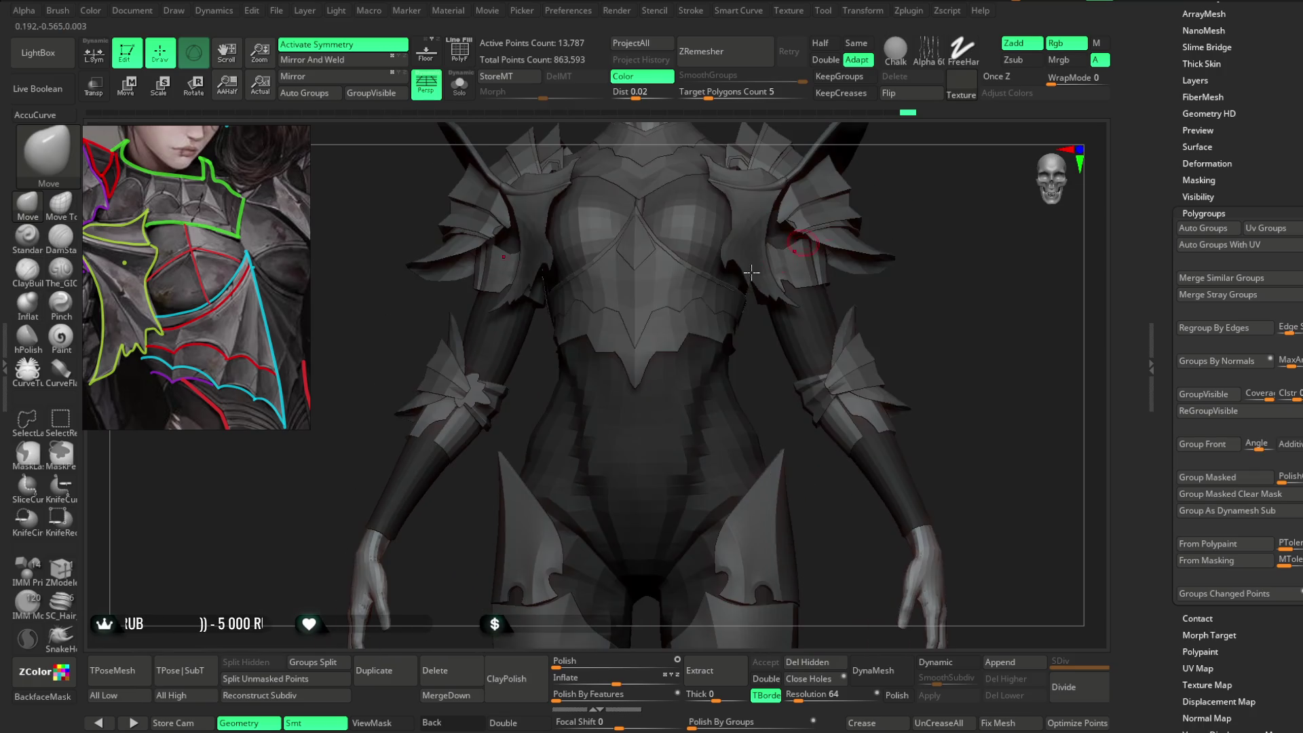
{"action": "left_click", "coordinate": [543, 352], "text": "alt"}
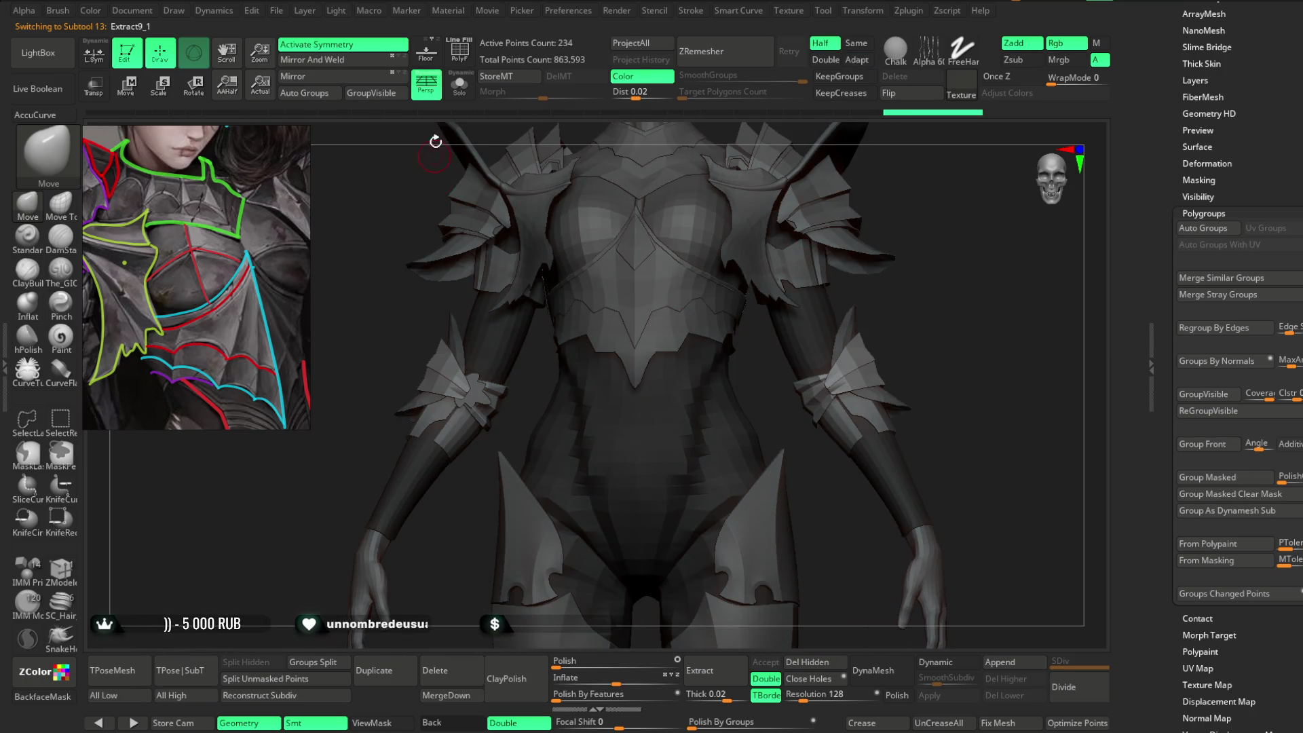
Solo the Extract9_1 forearm band and pick the Move Topological brush.
{"action": "key", "text": "ctrl+shift+s"}
{"action": "mouse_move", "coordinate": [497, 251]}
{"action": "left_mouse_down"}
{"action": "mouse_move", "coordinate": [558, 503]}
{"action": "mouse_move", "coordinate": [575, 325]}
{"action": "left_mouse_up"}
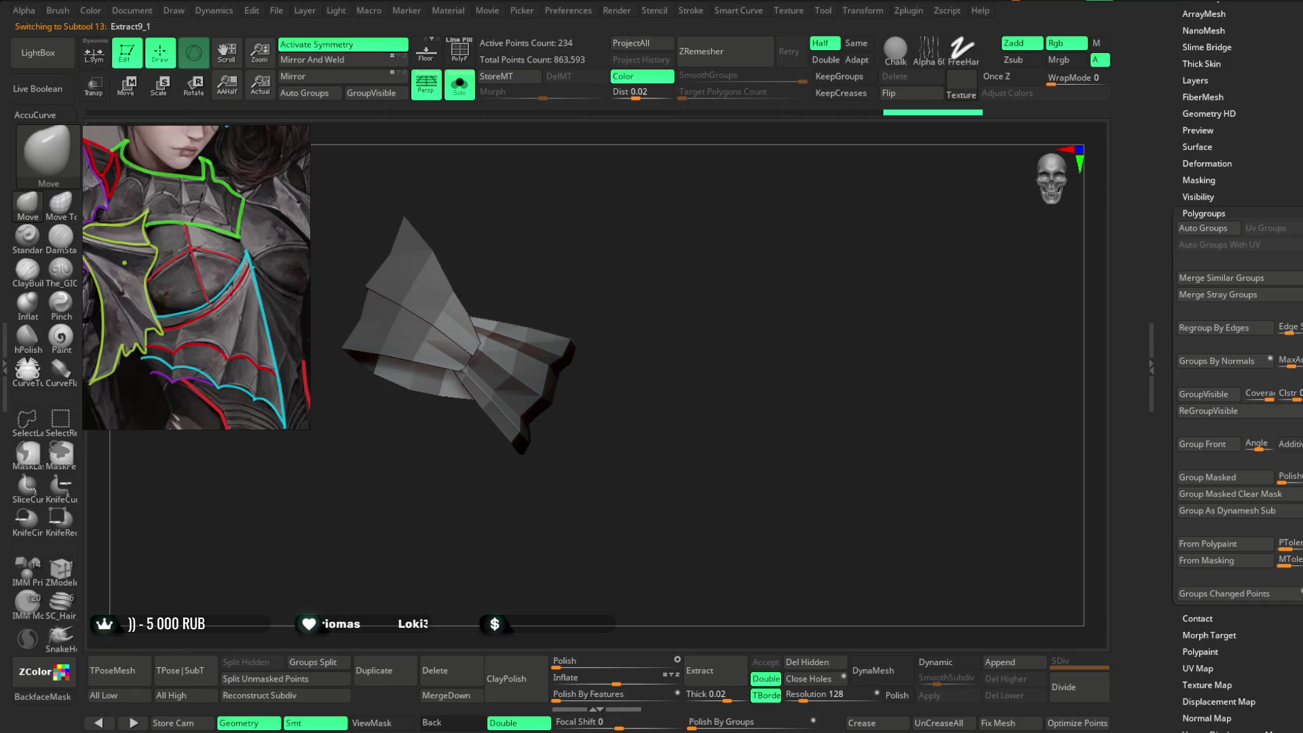
{"action": "left_click", "coordinate": [61, 204]}
{"action": "key", "text": "space"}
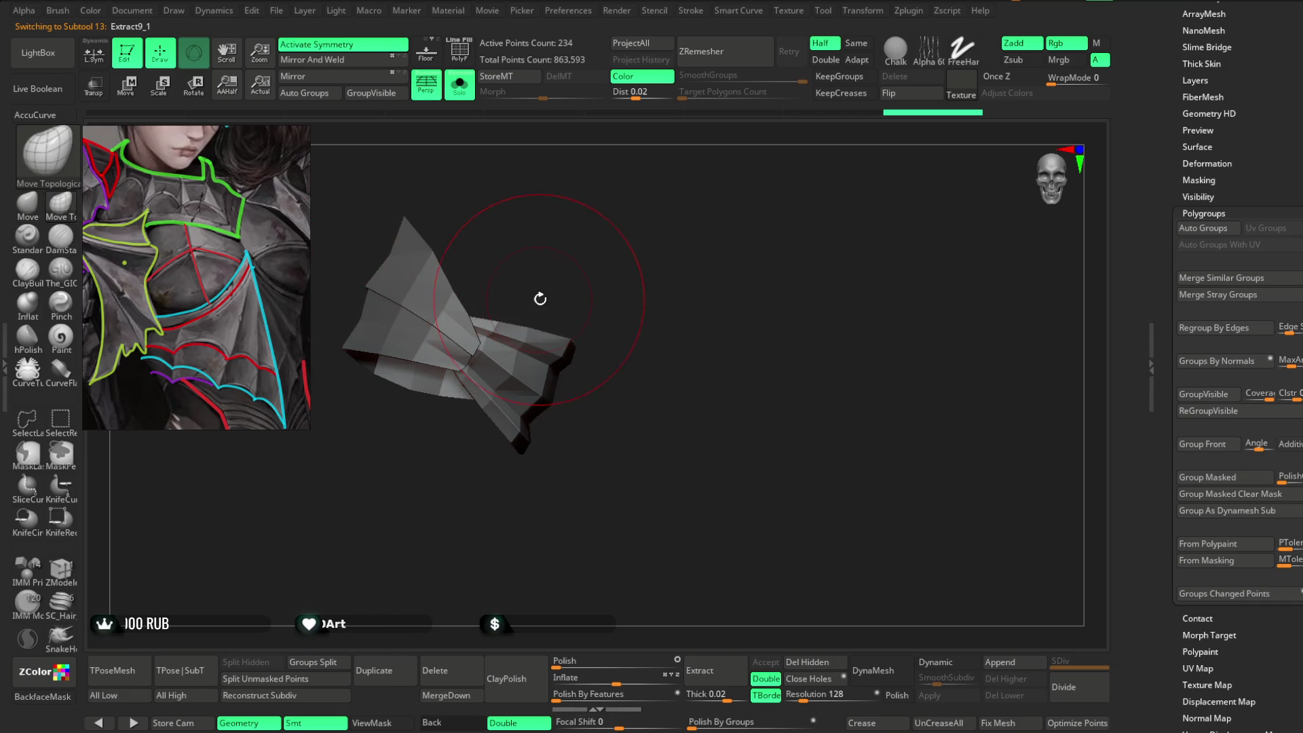
{"action": "mouse_move", "coordinate": [533, 256]}
{"action": "left_mouse_down"}
{"action": "mouse_move", "coordinate": [541, 300]}
{"action": "mouse_move", "coordinate": [494, 399]}
{"action": "left_mouse_up"}
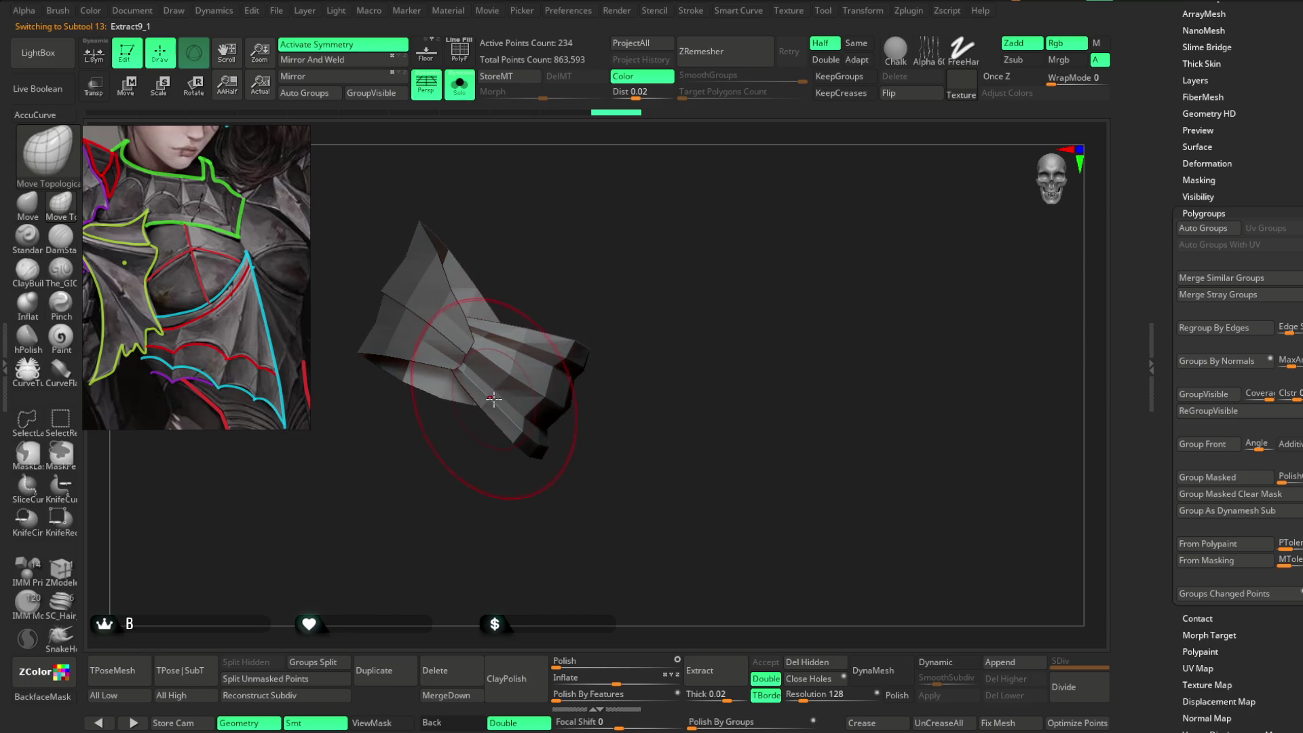
{"action": "mouse_move", "coordinate": [501, 481]}
{"action": "left_mouse_down"}
{"action": "mouse_move", "coordinate": [430, 479]}
{"action": "mouse_move", "coordinate": [480, 469]}
{"action": "mouse_move", "coordinate": [532, 299]}
{"action": "mouse_move", "coordinate": [576, 316]}
{"action": "left_mouse_up"}
Reshape the forearm band with Move Topological strokes, enlarging the brush and redoing one stroke.
{"action": "key", "text": "space"}
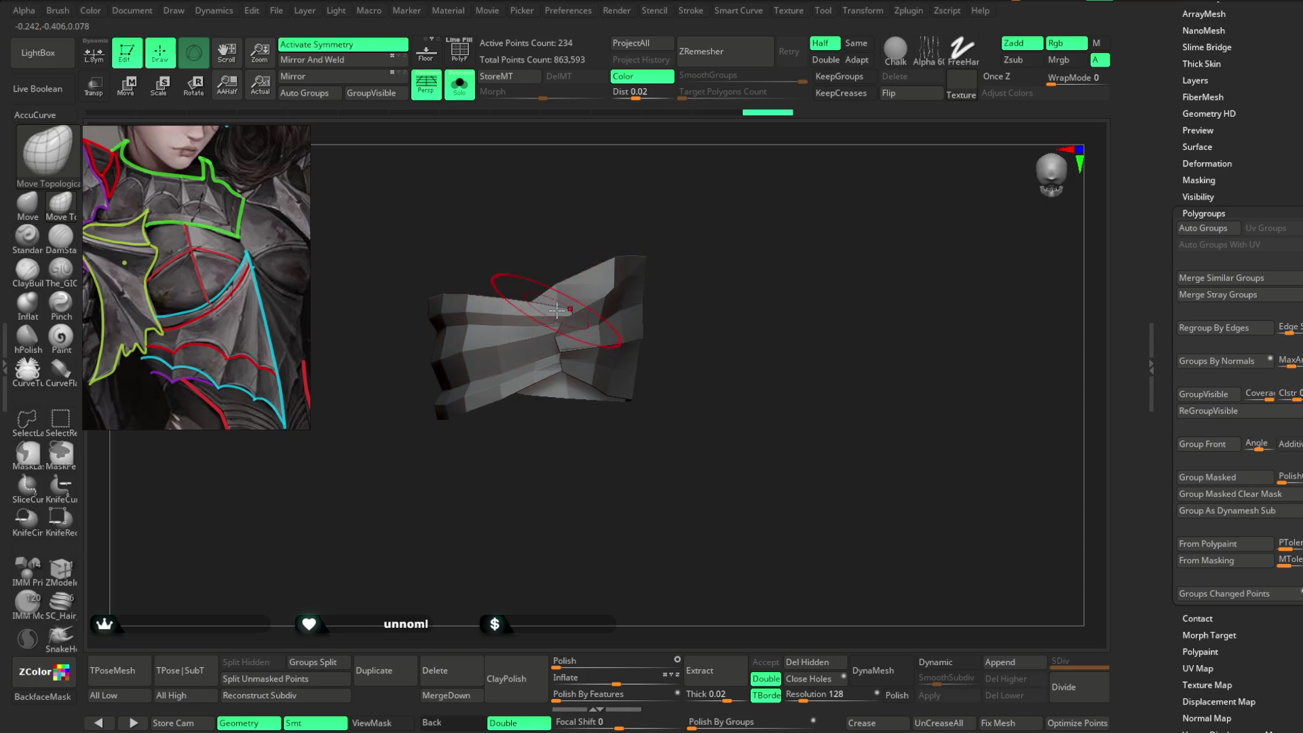
{"action": "left_click_drag", "start_coordinate": [503, 466], "coordinate": [536, 380]}
{"action": "mouse_move", "coordinate": [555, 317]}
{"action": "left_mouse_down"}
{"action": "mouse_move", "coordinate": [620, 206]}
{"action": "mouse_move", "coordinate": [652, 215]}
{"action": "mouse_move", "coordinate": [610, 264]}
{"action": "mouse_move", "coordinate": [663, 175]}
{"action": "mouse_move", "coordinate": [591, 288]}
{"action": "mouse_move", "coordinate": [649, 227]}
{"action": "left_mouse_up"}
{"action": "key", "text": "space"}
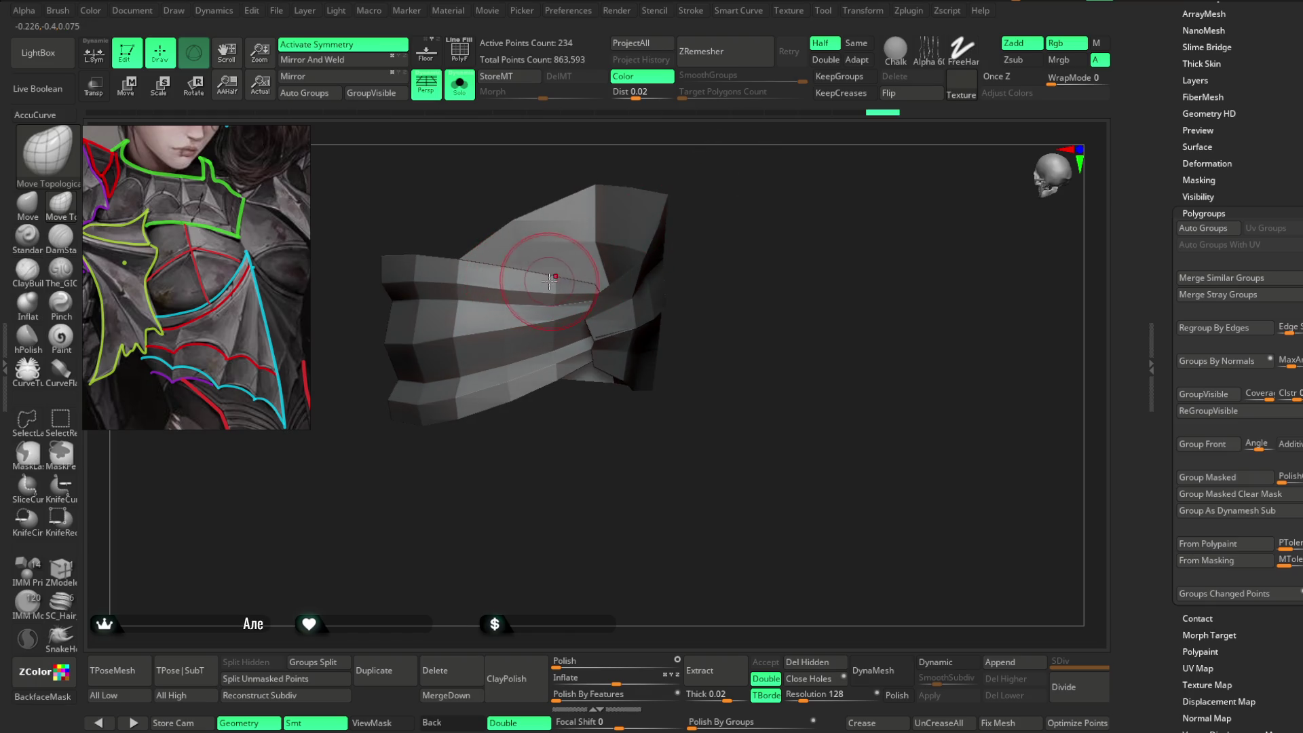
{"action": "mouse_move", "coordinate": [540, 435]}
{"action": "left_mouse_down"}
{"action": "mouse_move", "coordinate": [551, 429]}
{"action": "mouse_move", "coordinate": [522, 397]}
{"action": "mouse_move", "coordinate": [673, 283]}
{"action": "mouse_move", "coordinate": [669, 238]}
{"action": "mouse_move", "coordinate": [646, 246]}
{"action": "left_mouse_up"}
{"action": "mouse_move", "coordinate": [533, 212]}
{"action": "left_mouse_down"}
{"action": "mouse_move", "coordinate": [515, 224]}
{"action": "mouse_move", "coordinate": [577, 226]}
{"action": "left_mouse_up"}
{"action": "key", "text": "space"}
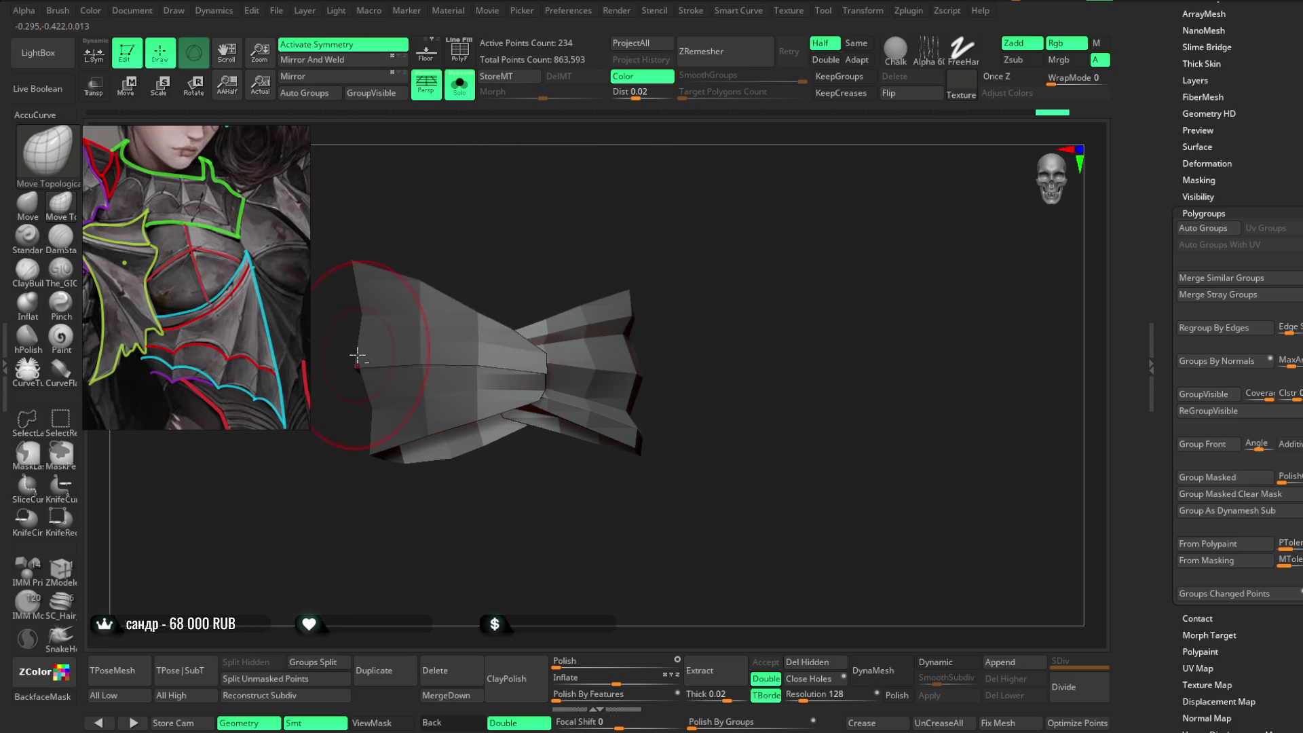
{"action": "key", "text": "ctrl+z"}
{"action": "key", "text": "ctrl+shift+z"}
{"action": "mouse_move", "coordinate": [431, 227]}
{"action": "left_mouse_down"}
{"action": "mouse_move", "coordinate": [466, 195]}
{"action": "mouse_move", "coordinate": [390, 315]}
{"action": "mouse_move", "coordinate": [407, 236]}
{"action": "mouse_move", "coordinate": [376, 289]}
{"action": "mouse_move", "coordinate": [422, 267]}
{"action": "mouse_move", "coordinate": [428, 351]}
{"action": "mouse_move", "coordinate": [475, 294]}
{"action": "mouse_move", "coordinate": [455, 367]}
{"action": "mouse_move", "coordinate": [518, 262]}
{"action": "mouse_move", "coordinate": [517, 209]}
{"action": "mouse_move", "coordinate": [282, 430]}
{"action": "mouse_move", "coordinate": [335, 500]}
{"action": "mouse_move", "coordinate": [263, 511]}
{"action": "mouse_move", "coordinate": [373, 325]}
{"action": "mouse_move", "coordinate": [266, 443]}
{"action": "mouse_move", "coordinate": [335, 364]}
{"action": "mouse_move", "coordinate": [451, 271]}
{"action": "mouse_move", "coordinate": [341, 368]}
{"action": "mouse_move", "coordinate": [387, 303]}
{"action": "mouse_move", "coordinate": [436, 344]}
{"action": "mouse_move", "coordinate": [471, 221]}
{"action": "mouse_move", "coordinate": [483, 270]}
{"action": "mouse_move", "coordinate": [457, 314]}
{"action": "left_mouse_up"}
Rotate the isolated forearm band through several angles, ending on an upright front view.
{"action": "key", "text": "space"}
{"action": "key", "text": "space"}
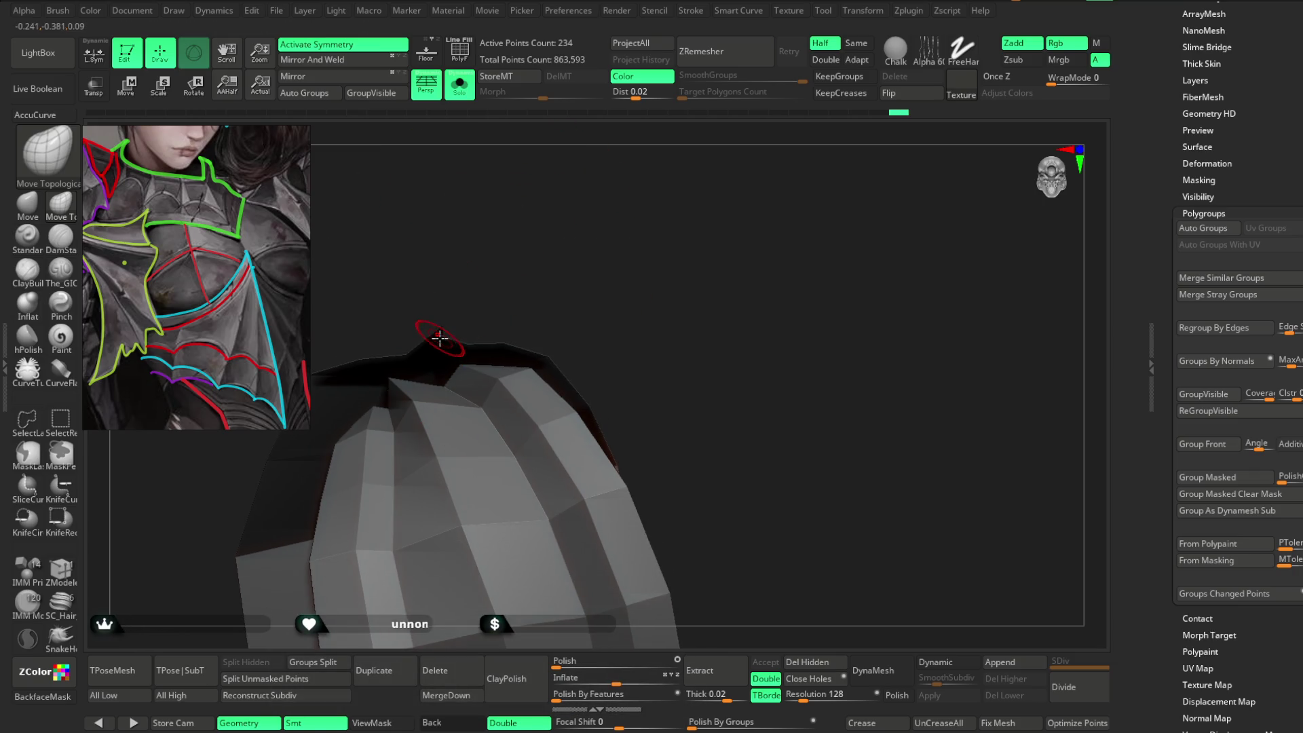
{"action": "mouse_move", "coordinate": [442, 432]}
{"action": "left_mouse_down"}
{"action": "mouse_move", "coordinate": [489, 288]}
{"action": "mouse_move", "coordinate": [538, 251]}
{"action": "mouse_move", "coordinate": [539, 305]}
{"action": "mouse_move", "coordinate": [492, 343]}
{"action": "left_mouse_up"}
{"action": "mouse_move", "coordinate": [567, 305]}
{"action": "left_mouse_down"}
{"action": "mouse_move", "coordinate": [608, 349]}
{"action": "mouse_move", "coordinate": [593, 251]}
{"action": "mouse_move", "coordinate": [460, 364]}
{"action": "left_mouse_up"}
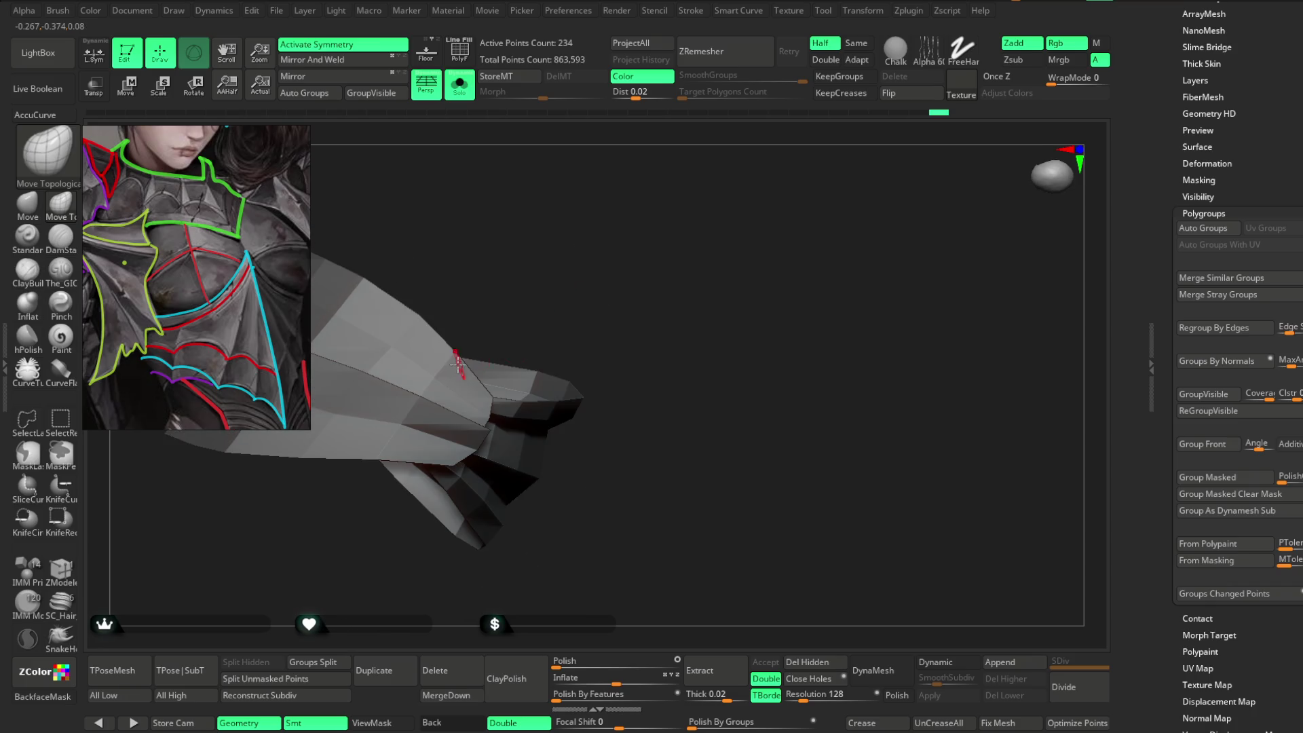
{"action": "key", "text": "space"}
{"action": "mouse_move", "coordinate": [482, 396]}
{"action": "right_mouse_down"}
{"action": "mouse_move", "coordinate": [576, 233]}
{"action": "mouse_move", "coordinate": [640, 186]}
{"action": "mouse_move", "coordinate": [482, 376]}
{"action": "right_mouse_up"}
{"action": "mouse_move", "coordinate": [474, 325]}
{"action": "right_mouse_down"}
{"action": "mouse_move", "coordinate": [620, 206]}
{"action": "mouse_move", "coordinate": [643, 267]}
{"action": "mouse_move", "coordinate": [621, 254]}
{"action": "mouse_move", "coordinate": [620, 317]}
{"action": "mouse_move", "coordinate": [553, 270]}
{"action": "mouse_move", "coordinate": [568, 241]}
{"action": "mouse_move", "coordinate": [534, 245]}
{"action": "mouse_move", "coordinate": [522, 288]}
{"action": "right_mouse_up"}
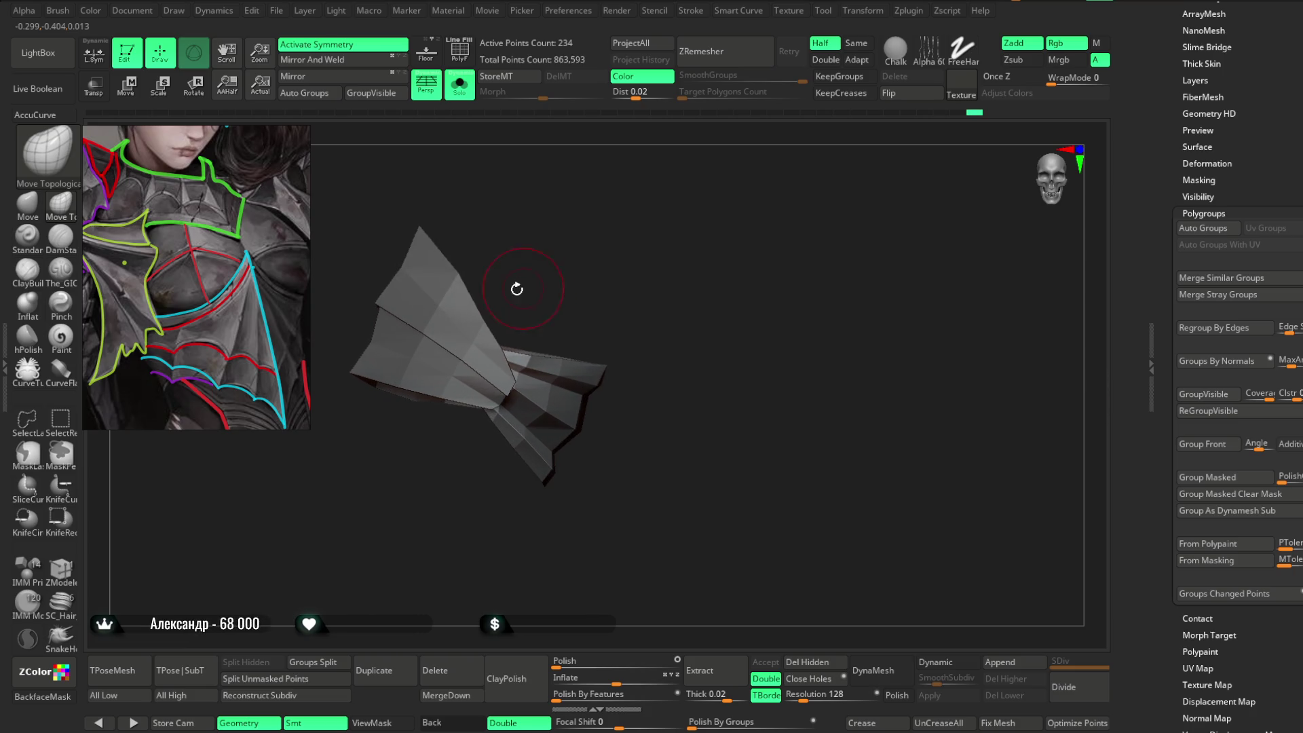
{"action": "mouse_move", "coordinate": [473, 234]}
{"action": "right_mouse_down"}
{"action": "mouse_move", "coordinate": [505, 224]}
{"action": "mouse_move", "coordinate": [472, 300]}
{"action": "mouse_move", "coordinate": [509, 233]}
{"action": "mouse_move", "coordinate": [500, 277]}
{"action": "mouse_move", "coordinate": [532, 233]}
{"action": "mouse_move", "coordinate": [489, 331]}
{"action": "mouse_move", "coordinate": [538, 221]}
{"action": "mouse_move", "coordinate": [511, 425]}
{"action": "mouse_move", "coordinate": [441, 392]}
{"action": "right_mouse_up"}
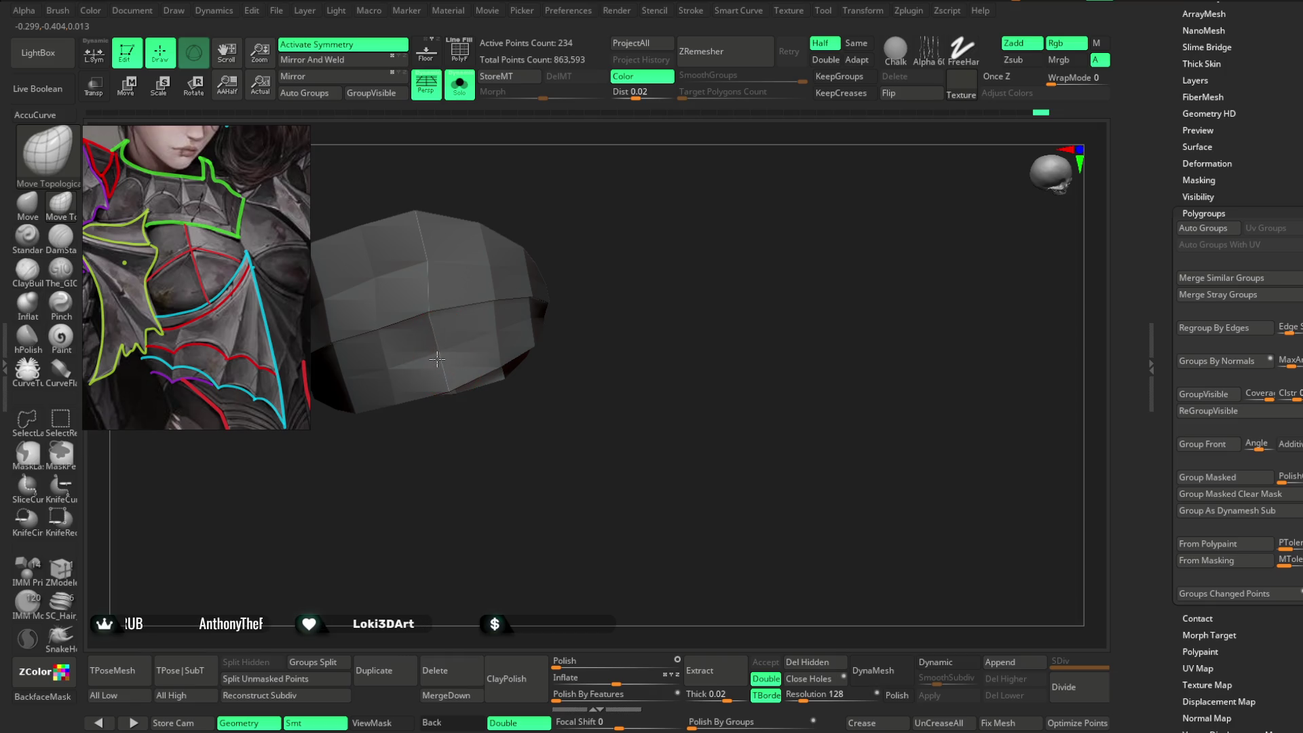
{"action": "mouse_move", "coordinate": [446, 426]}
{"action": "right_mouse_down"}
{"action": "mouse_move", "coordinate": [445, 243]}
{"action": "mouse_move", "coordinate": [424, 258]}
{"action": "right_mouse_up"}
{"action": "right_click_drag", "start_coordinate": [460, 202], "coordinate": [430, 300]}
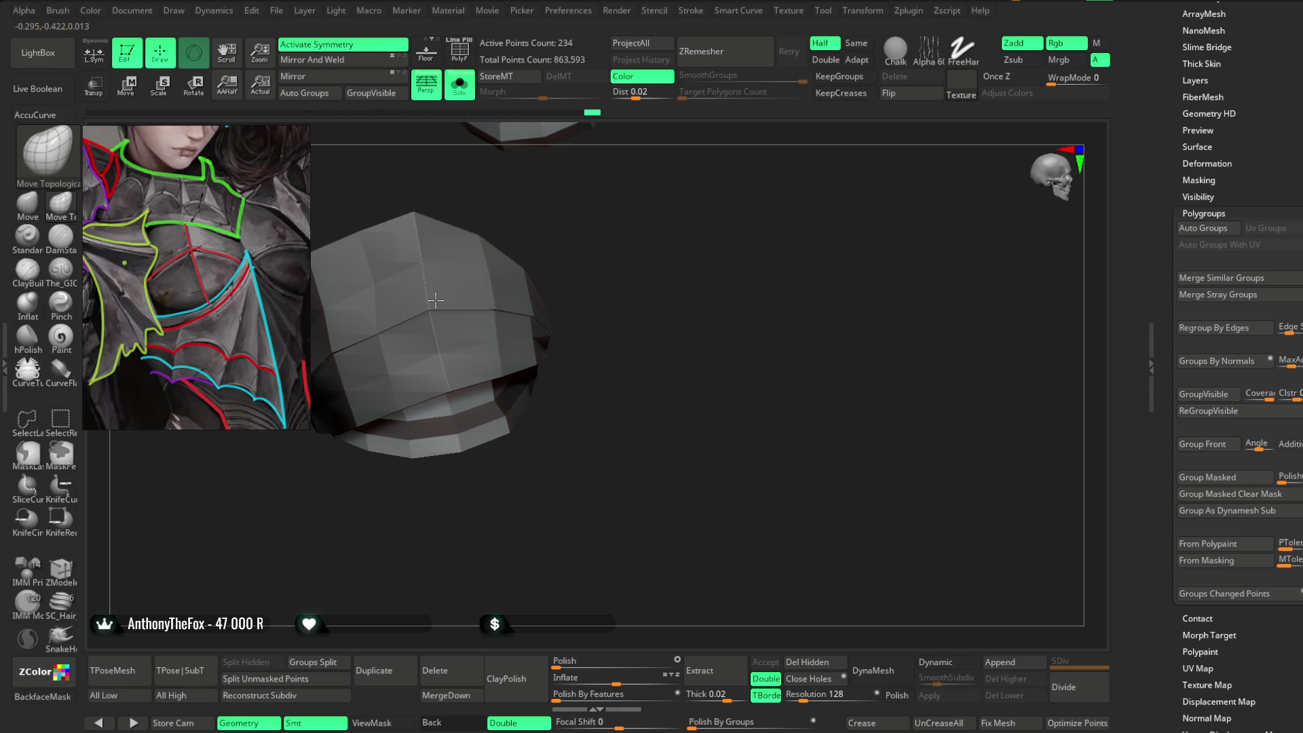
{"action": "mouse_move", "coordinate": [526, 232]}
{"action": "right_mouse_down"}
{"action": "mouse_move", "coordinate": [573, 204]}
{"action": "mouse_move", "coordinate": [549, 233]}
{"action": "mouse_move", "coordinate": [390, 297]}
{"action": "right_mouse_up"}
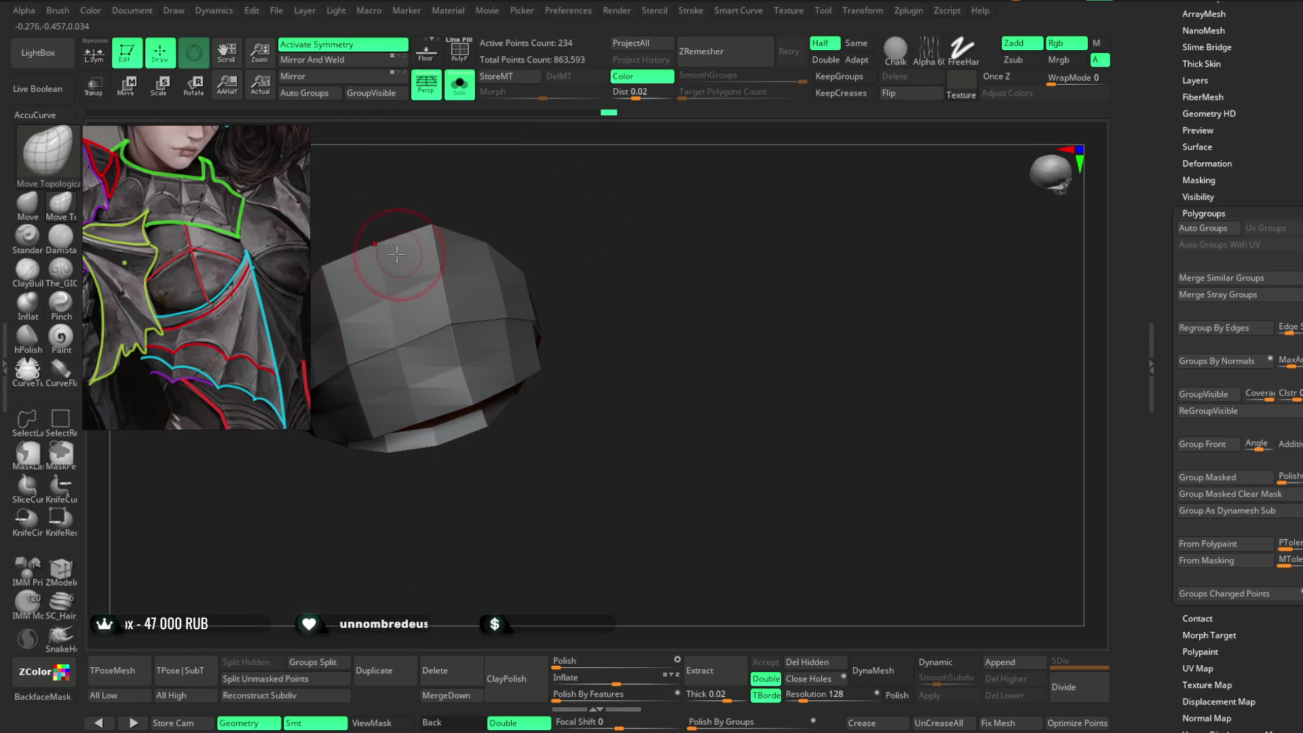
{"action": "mouse_move", "coordinate": [532, 195]}
{"action": "right_mouse_down"}
{"action": "mouse_move", "coordinate": [500, 212]}
{"action": "mouse_move", "coordinate": [527, 183]}
{"action": "mouse_move", "coordinate": [552, 217]}
{"action": "mouse_move", "coordinate": [571, 195]}
{"action": "mouse_move", "coordinate": [439, 253]}
{"action": "mouse_move", "coordinate": [565, 219]}
{"action": "right_mouse_up"}
{"action": "mouse_move", "coordinate": [444, 325]}
{"action": "right_mouse_down"}
{"action": "mouse_move", "coordinate": [594, 192]}
{"action": "mouse_move", "coordinate": [479, 323]}
{"action": "mouse_move", "coordinate": [597, 128]}
{"action": "mouse_move", "coordinate": [470, 310]}
{"action": "mouse_move", "coordinate": [532, 230]}
{"action": "mouse_move", "coordinate": [562, 245]}
{"action": "mouse_move", "coordinate": [549, 198]}
{"action": "mouse_move", "coordinate": [373, 338]}
{"action": "mouse_move", "coordinate": [488, 212]}
{"action": "mouse_move", "coordinate": [564, 233]}
{"action": "mouse_move", "coordinate": [552, 229]}
{"action": "mouse_move", "coordinate": [560, 257]}
{"action": "mouse_move", "coordinate": [547, 233]}
{"action": "mouse_move", "coordinate": [524, 234]}
{"action": "mouse_move", "coordinate": [525, 247]}
{"action": "right_mouse_up"}
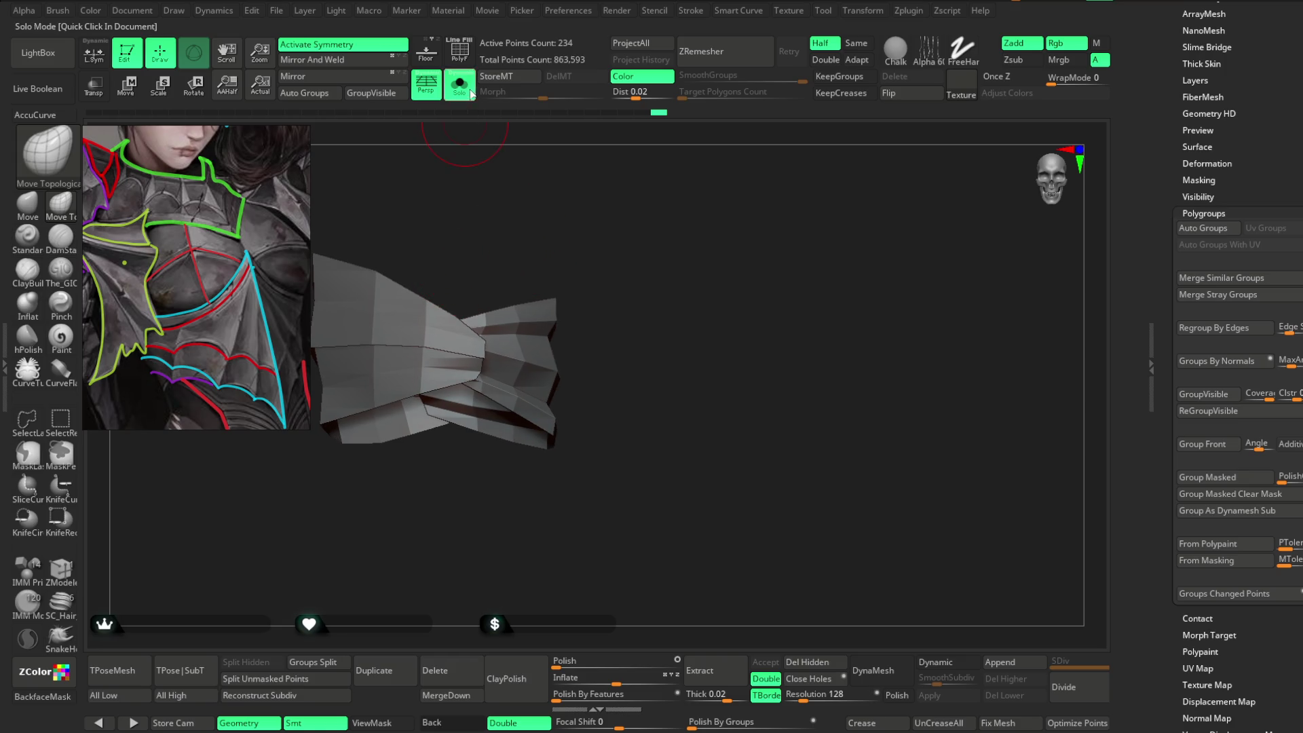
Turn Solo off and zoom out to the torso and arms.
{"action": "left_click", "coordinate": [459, 84]}
{"action": "mouse_move", "coordinate": [597, 343]}
{"action": "right_mouse_down"}
{"action": "mouse_move", "coordinate": [502, 416]}
{"action": "mouse_move", "coordinate": [535, 366]}
{"action": "mouse_move", "coordinate": [530, 417]}
{"action": "mouse_move", "coordinate": [614, 330]}
{"action": "right_mouse_up"}
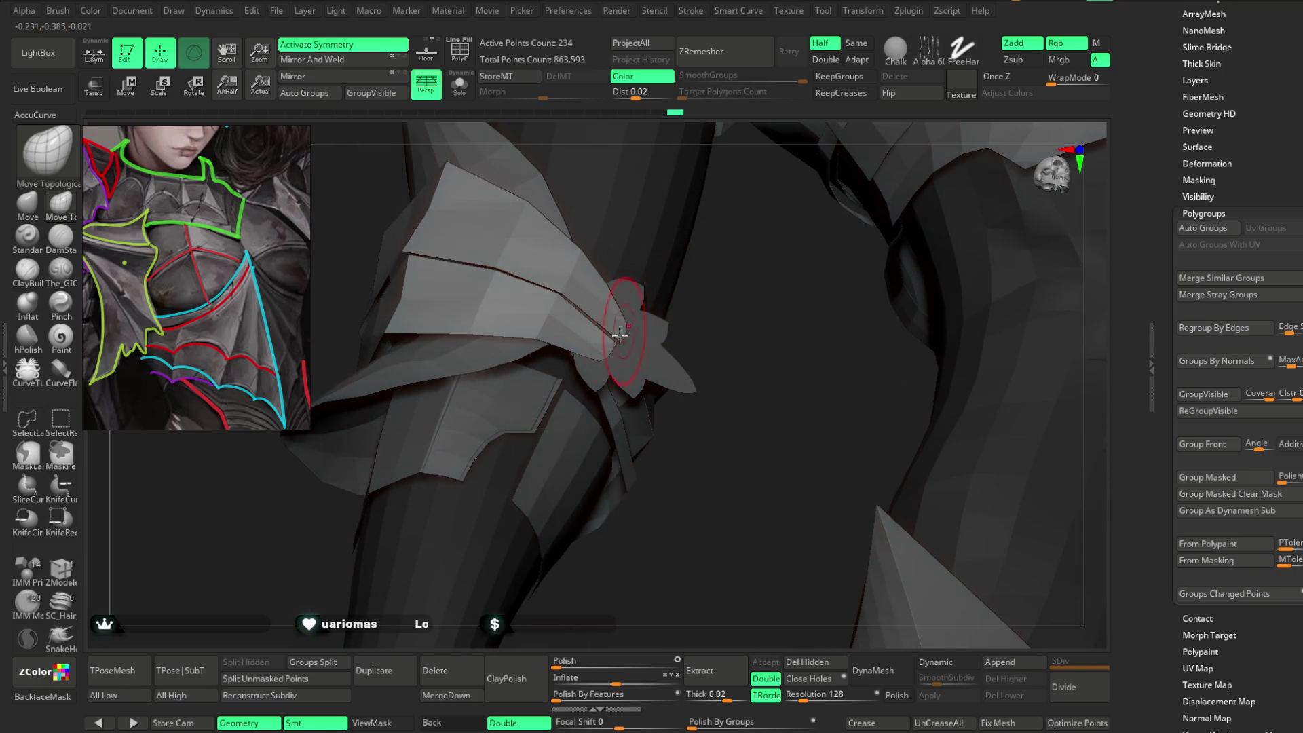
{"action": "mouse_move", "coordinate": [709, 330]}
{"action": "right_mouse_down"}
{"action": "mouse_move", "coordinate": [601, 396]}
{"action": "mouse_move", "coordinate": [604, 377]}
{"action": "mouse_move", "coordinate": [572, 378]}
{"action": "mouse_move", "coordinate": [554, 319]}
{"action": "right_mouse_up"}
Make the upper-arm band Extract4_2 active and orbit around the shoulder armour.
{"action": "left_click", "coordinate": [604, 377], "text": "alt"}
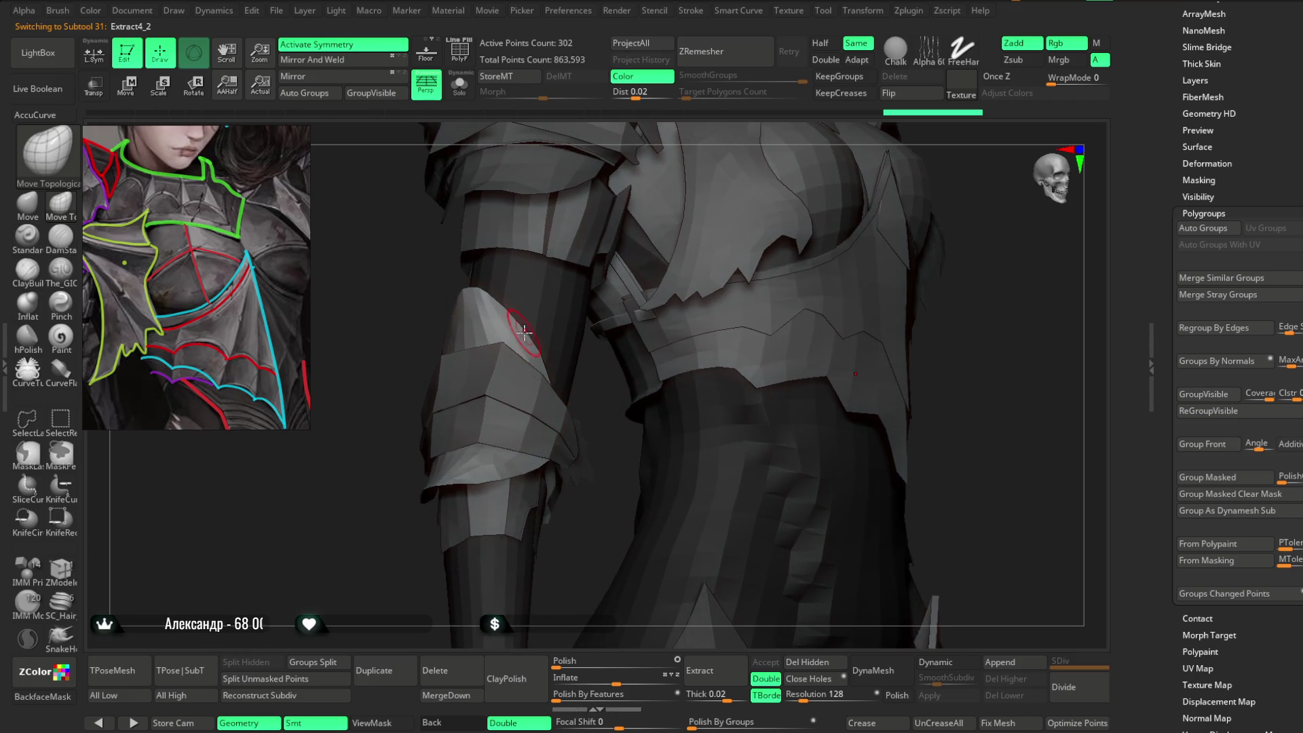
{"action": "key", "text": "space"}
{"action": "mouse_move", "coordinate": [601, 376]}
{"action": "right_mouse_down"}
{"action": "mouse_move", "coordinate": [392, 416]}
{"action": "mouse_move", "coordinate": [401, 469]}
{"action": "mouse_move", "coordinate": [490, 423]}
{"action": "mouse_move", "coordinate": [577, 339]}
{"action": "mouse_move", "coordinate": [548, 353]}
{"action": "right_mouse_up"}
{"action": "right_click_drag", "start_coordinate": [516, 394], "coordinate": [428, 378]}
{"action": "key", "text": "space"}
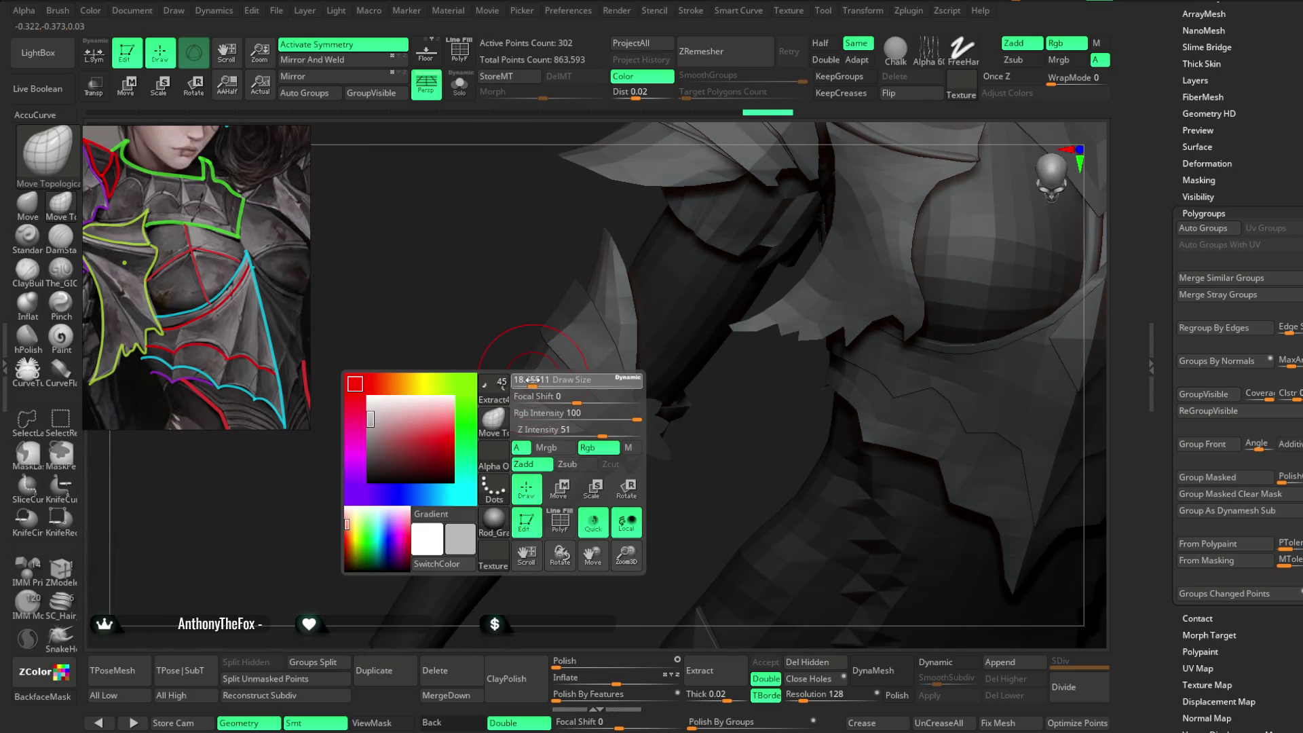
{"action": "right_click_drag", "start_coordinate": [492, 326], "coordinate": [487, 347]}
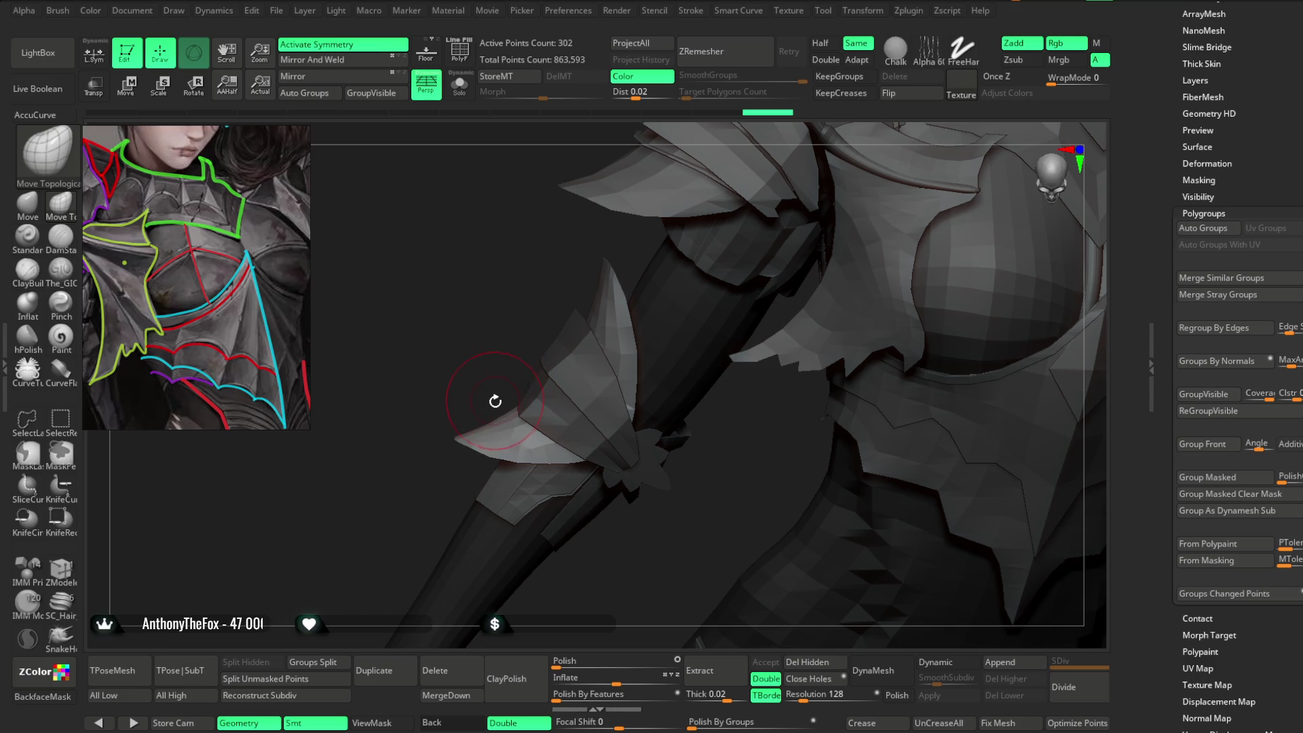
{"action": "mouse_move", "coordinate": [484, 398]}
{"action": "right_mouse_down"}
{"action": "mouse_move", "coordinate": [422, 396]}
{"action": "mouse_move", "coordinate": [582, 354]}
{"action": "mouse_move", "coordinate": [538, 279]}
{"action": "right_mouse_up"}
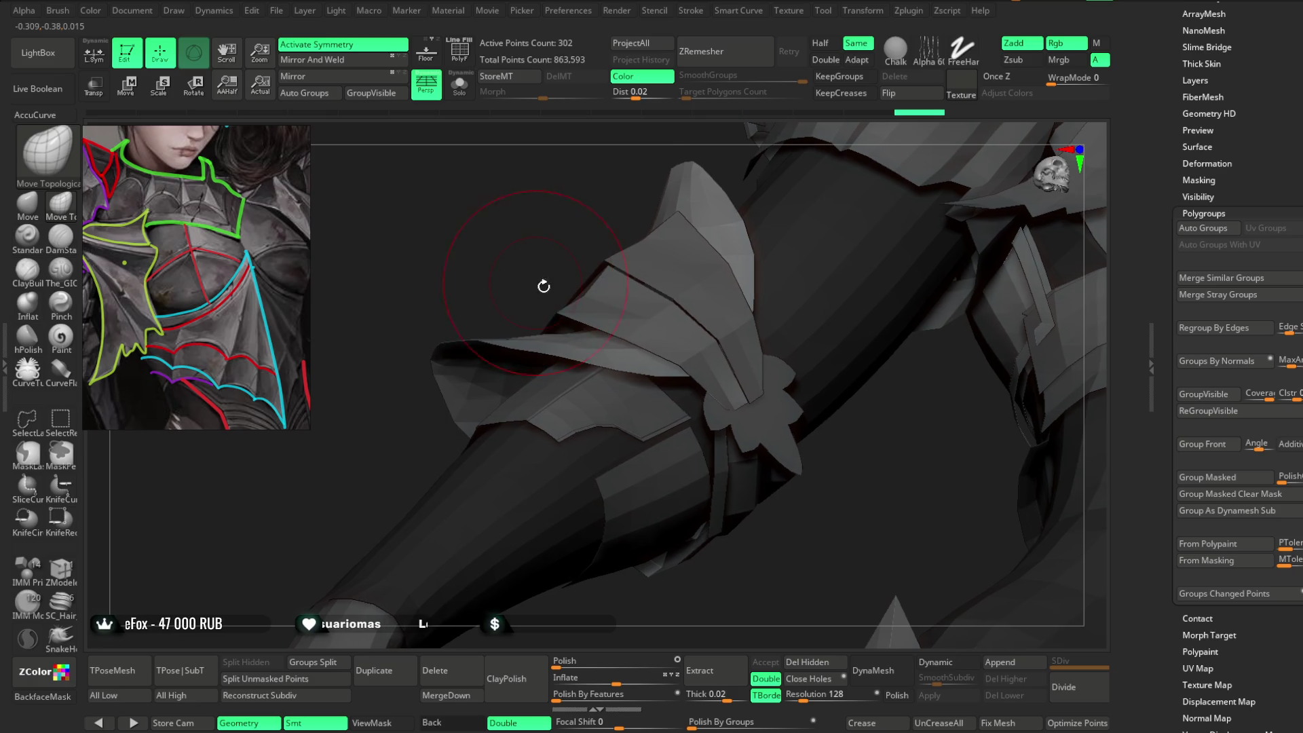
Inspect the arm band closely while adjusting Draw Size, then make Extract1 active.
{"action": "key", "text": "space"}
{"action": "mouse_move", "coordinate": [553, 234]}
{"action": "right_mouse_down"}
{"action": "mouse_move", "coordinate": [527, 277]}
{"action": "mouse_move", "coordinate": [525, 243]}
{"action": "right_mouse_up"}
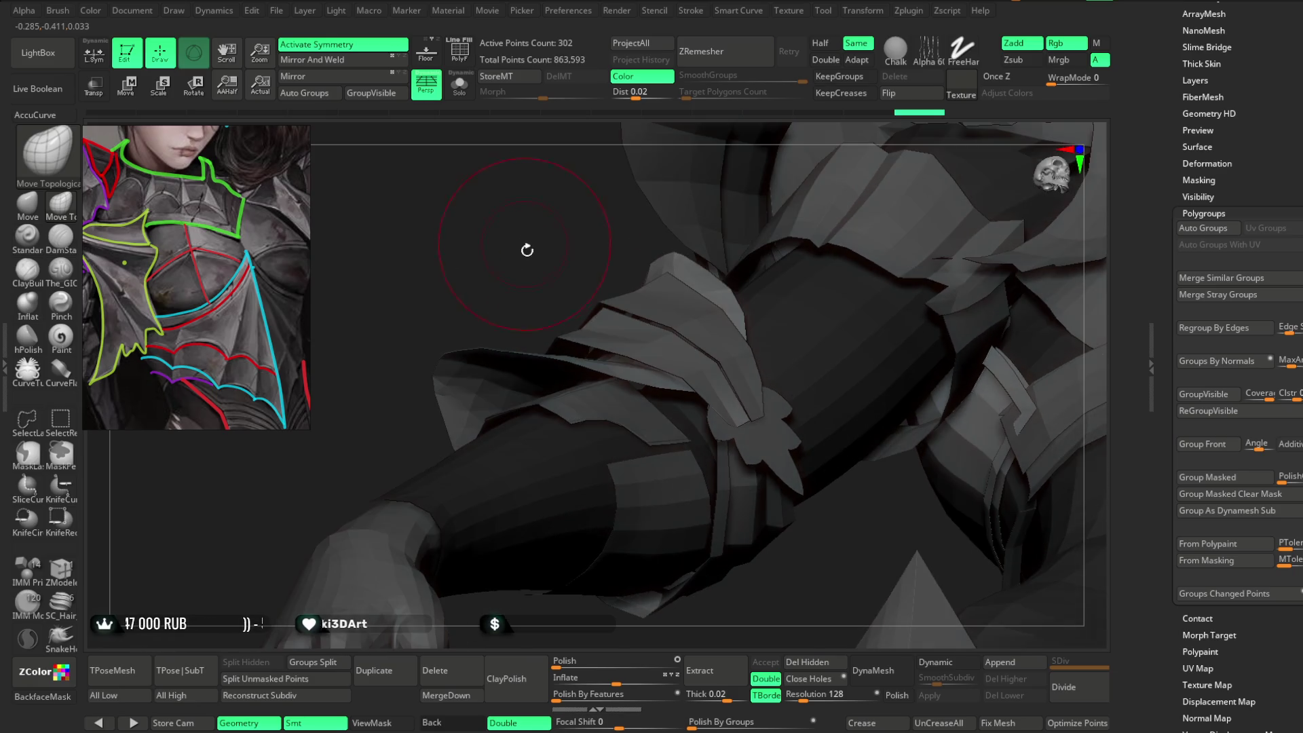
{"action": "mouse_move", "coordinate": [567, 364]}
{"action": "right_mouse_down"}
{"action": "mouse_move", "coordinate": [507, 285]}
{"action": "mouse_move", "coordinate": [602, 378]}
{"action": "mouse_move", "coordinate": [582, 283]}
{"action": "mouse_move", "coordinate": [625, 389]}
{"action": "mouse_move", "coordinate": [576, 283]}
{"action": "mouse_move", "coordinate": [756, 197]}
{"action": "mouse_move", "coordinate": [730, 262]}
{"action": "mouse_move", "coordinate": [666, 226]}
{"action": "right_mouse_up"}
{"action": "key", "text": "space"}
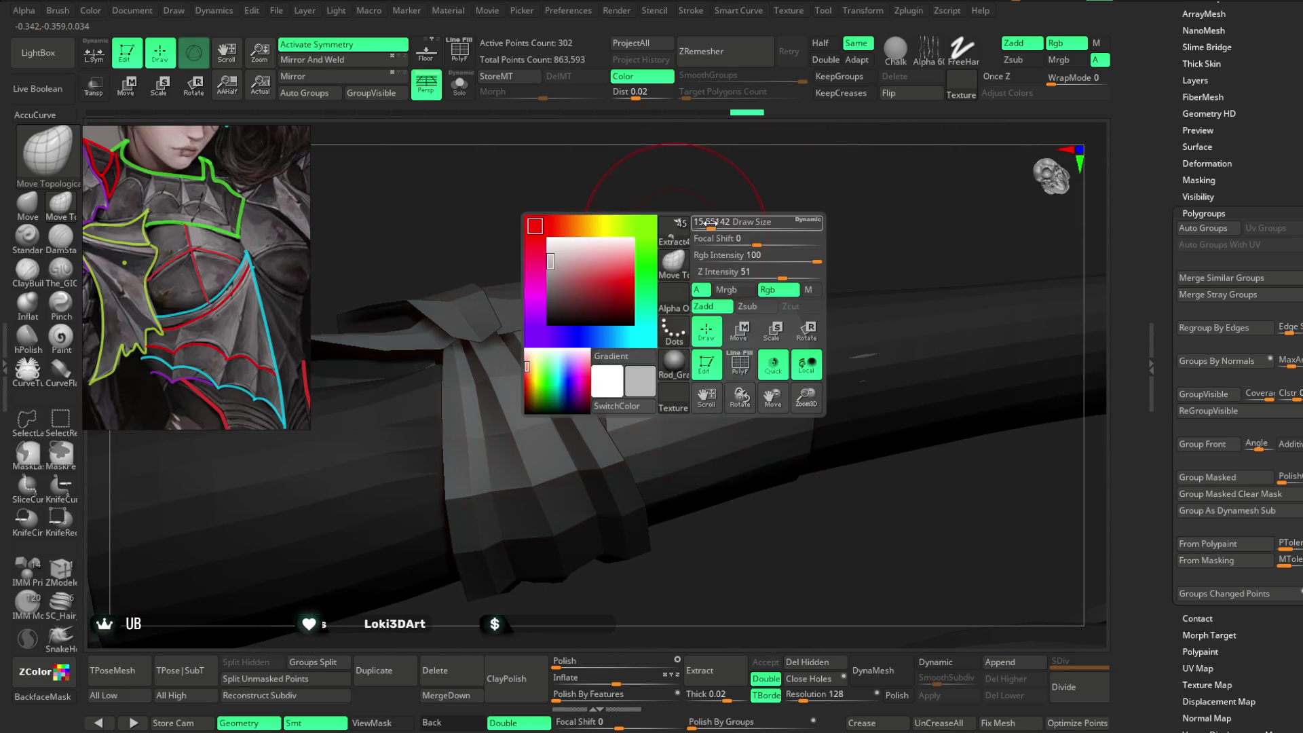
{"action": "mouse_move", "coordinate": [730, 194]}
{"action": "right_mouse_down"}
{"action": "mouse_move", "coordinate": [730, 181]}
{"action": "mouse_move", "coordinate": [637, 256]}
{"action": "right_mouse_up"}
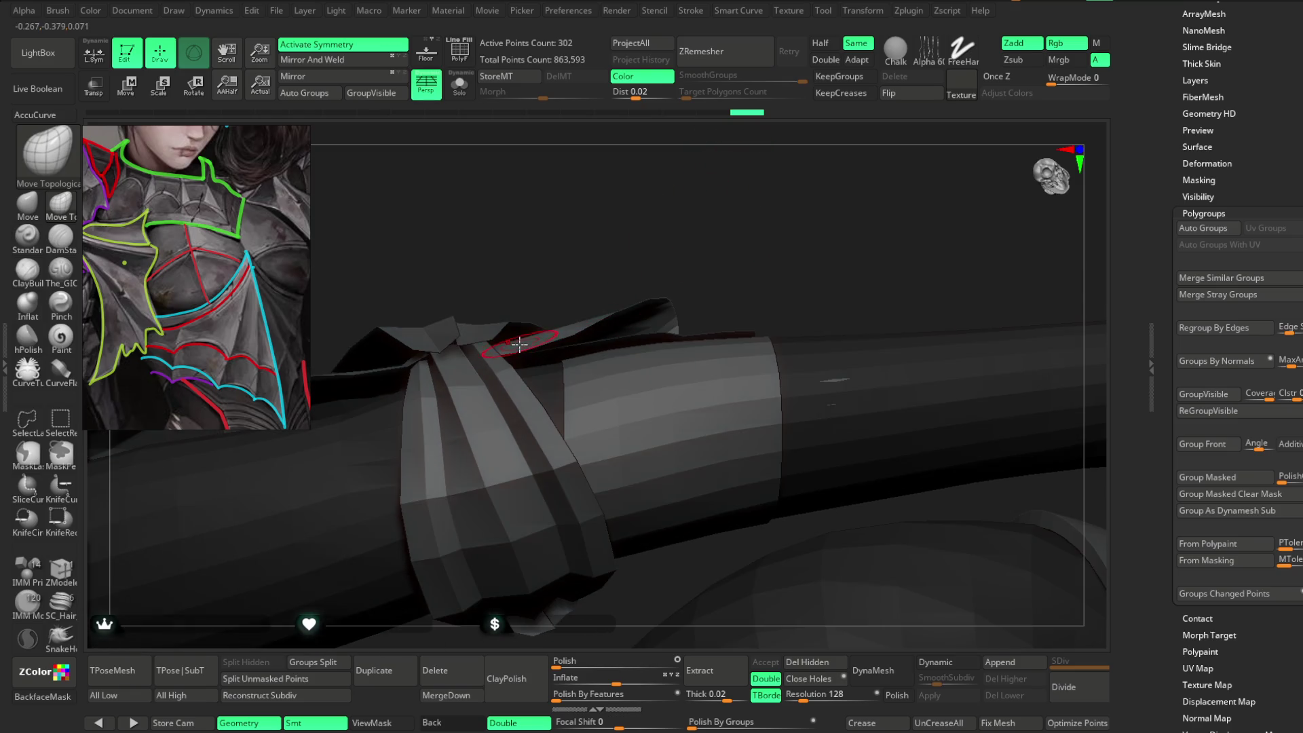
{"action": "key", "text": "space"}
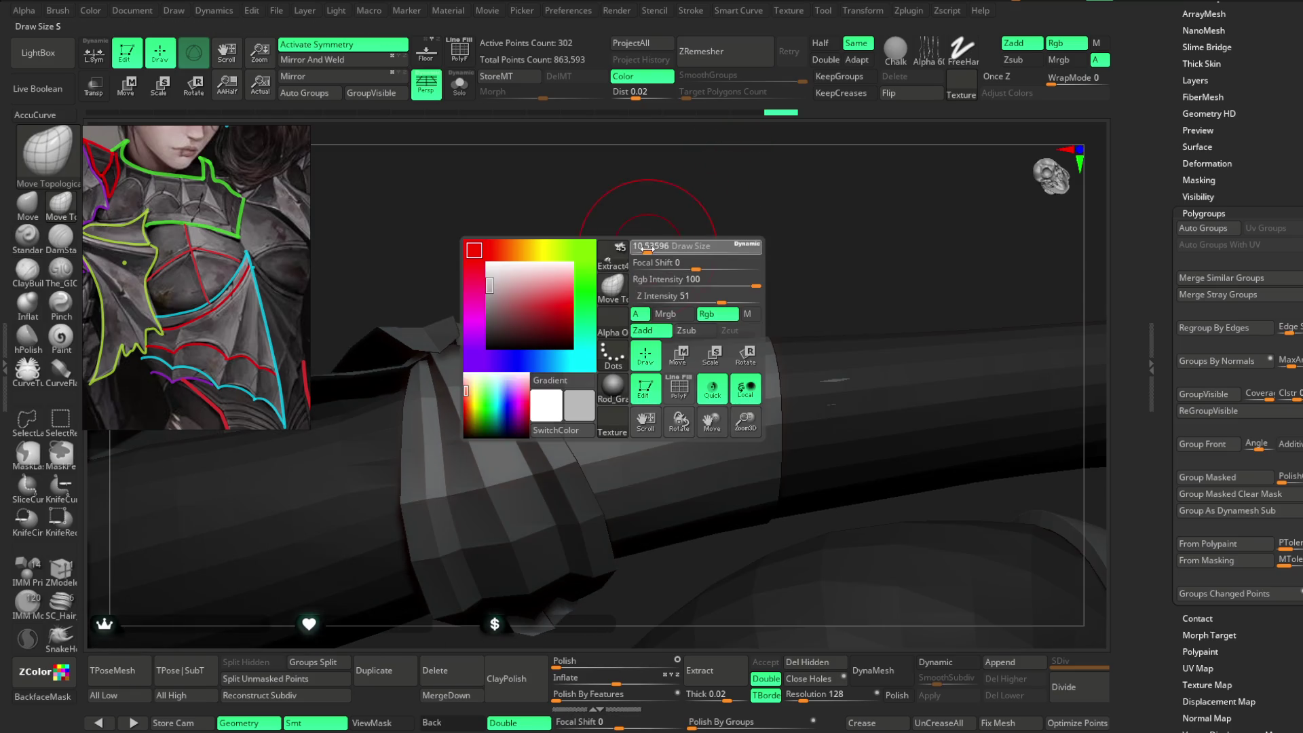
{"action": "mouse_move", "coordinate": [672, 230]}
{"action": "right_mouse_down"}
{"action": "mouse_move", "coordinate": [623, 310]}
{"action": "mouse_move", "coordinate": [713, 221]}
{"action": "mouse_move", "coordinate": [706, 213]}
{"action": "mouse_move", "coordinate": [476, 369]}
{"action": "right_mouse_up"}
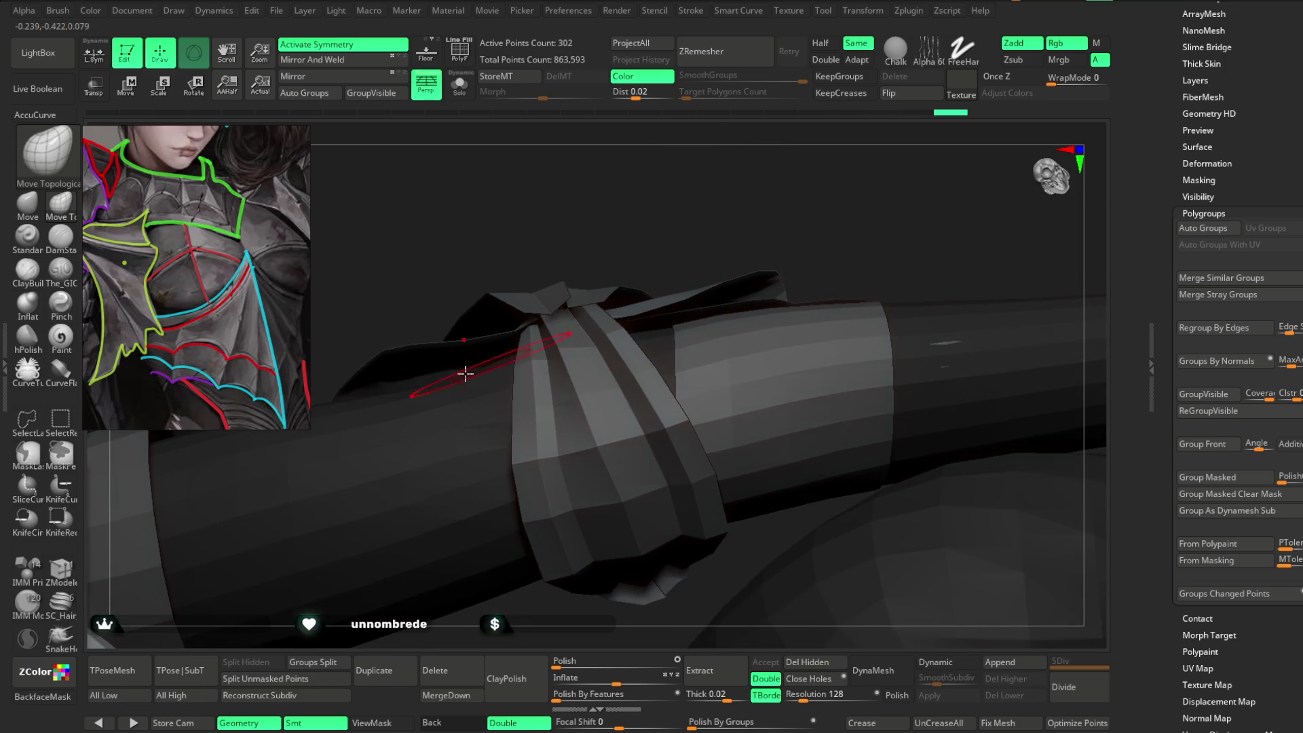
{"action": "mouse_move", "coordinate": [392, 355]}
{"action": "right_mouse_down"}
{"action": "mouse_move", "coordinate": [495, 276]}
{"action": "mouse_move", "coordinate": [429, 347]}
{"action": "mouse_move", "coordinate": [610, 177]}
{"action": "mouse_move", "coordinate": [652, 183]}
{"action": "mouse_move", "coordinate": [582, 261]}
{"action": "mouse_move", "coordinate": [634, 262]}
{"action": "mouse_move", "coordinate": [636, 334]}
{"action": "mouse_move", "coordinate": [780, 192]}
{"action": "mouse_move", "coordinate": [729, 223]}
{"action": "mouse_move", "coordinate": [730, 197]}
{"action": "mouse_move", "coordinate": [724, 238]}
{"action": "mouse_move", "coordinate": [739, 242]}
{"action": "mouse_move", "coordinate": [718, 262]}
{"action": "mouse_move", "coordinate": [739, 224]}
{"action": "mouse_move", "coordinate": [715, 240]}
{"action": "mouse_move", "coordinate": [719, 264]}
{"action": "mouse_move", "coordinate": [682, 337]}
{"action": "right_mouse_up"}
{"action": "left_click", "coordinate": [575, 300], "text": "alt"}
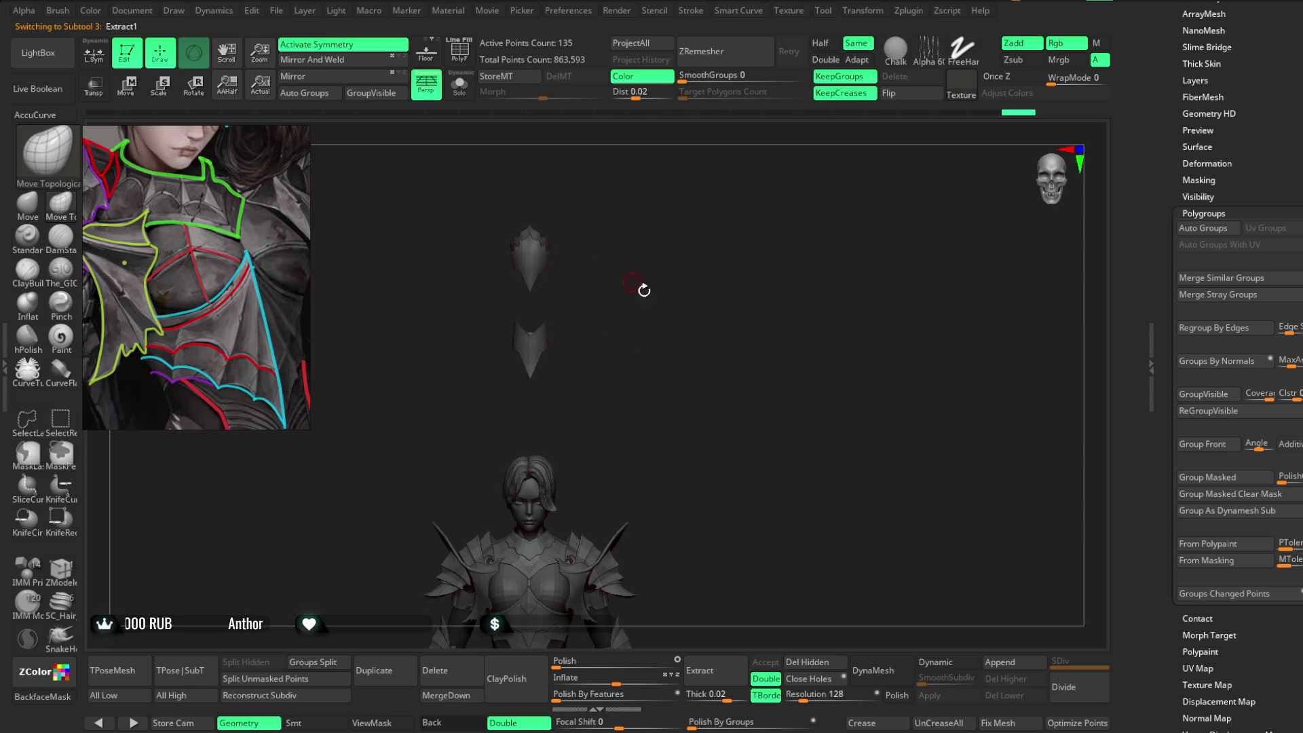
Snap the exploded armour back and enable X symmetry with local symmetry on the knee spike.
{"action": "right_click_drag", "start_coordinate": [625, 271], "coordinate": [704, 190], "text": "alt"}
{"action": "scroll", "coordinate": [1215, 204], "scroll_direction": "up", "scroll_amount": 5}
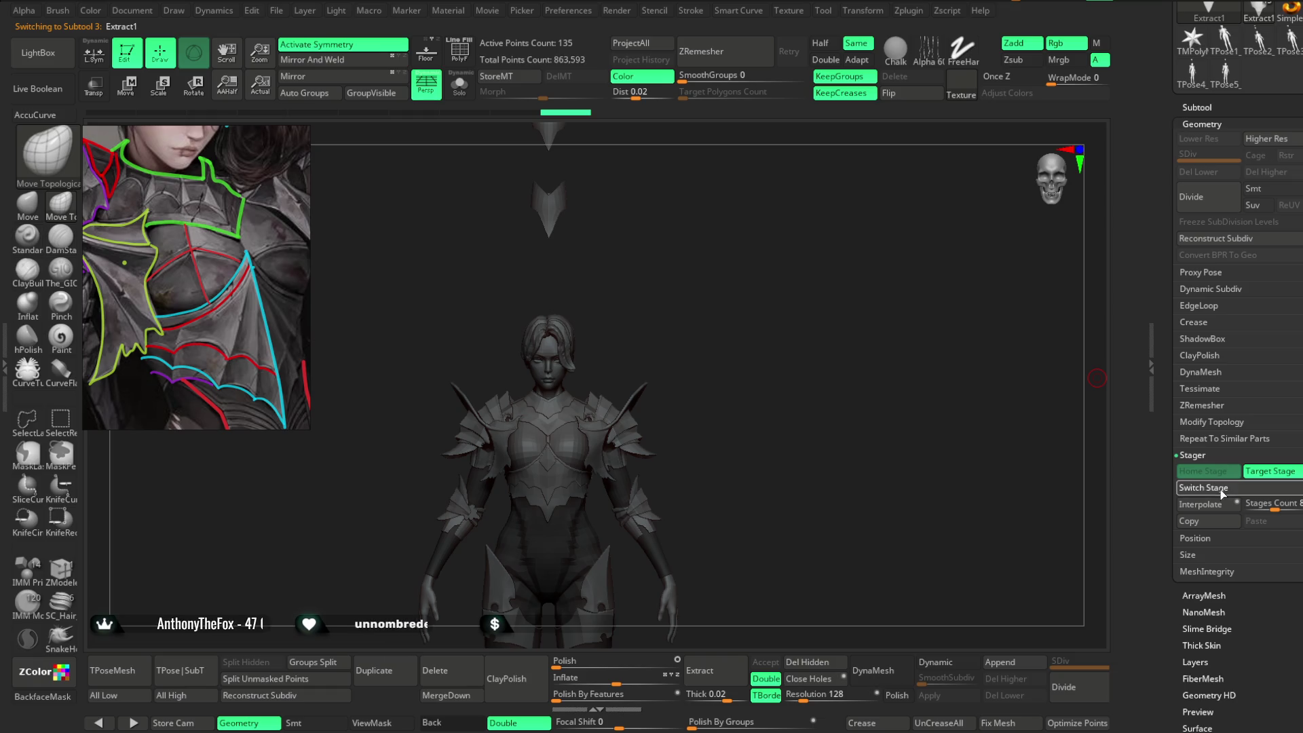
{"action": "left_click_drag", "start_coordinate": [713, 361], "coordinate": [614, 260]}
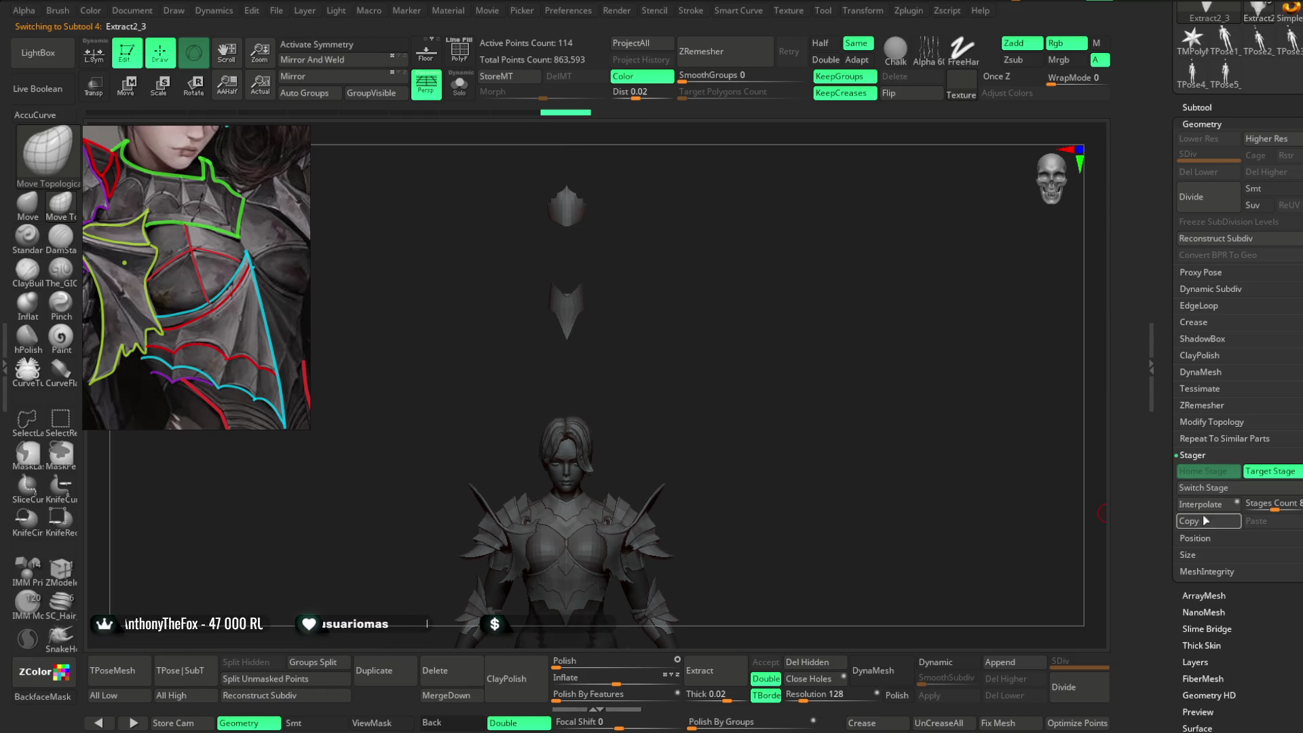
{"action": "left_click", "coordinate": [1204, 488]}
{"action": "mouse_move", "coordinate": [802, 263]}
{"action": "left_mouse_down", "text": "alt"}
{"action": "mouse_move", "coordinate": [779, 398]}
{"action": "mouse_move", "coordinate": [707, 459]}
{"action": "mouse_move", "coordinate": [769, 377]}
{"action": "mouse_move", "coordinate": [747, 360]}
{"action": "left_mouse_up", "text": "alt"}
{"action": "key", "text": "x"}
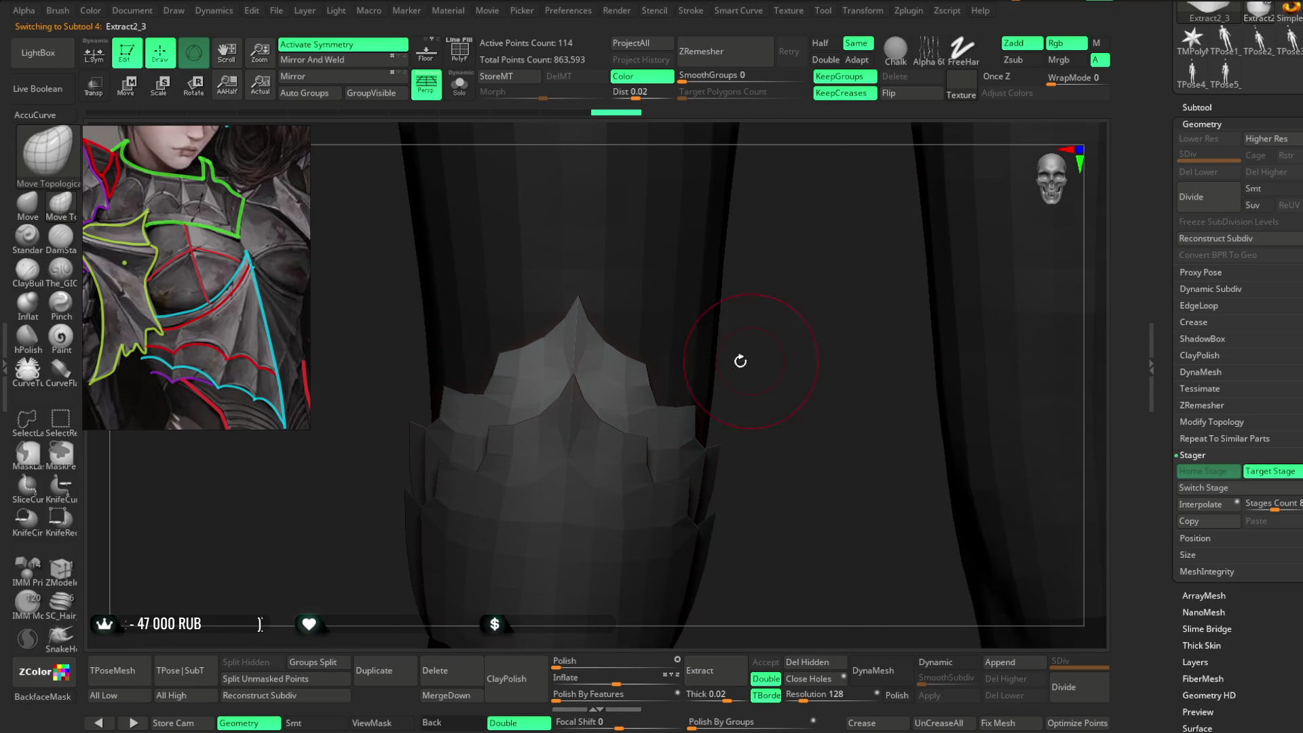
{"action": "left_click", "coordinate": [105, 67]}
{"action": "mouse_move", "coordinate": [632, 368]}
{"action": "right_mouse_down"}
{"action": "mouse_move", "coordinate": [701, 250]}
{"action": "mouse_move", "coordinate": [532, 267]}
{"action": "right_mouse_up"}
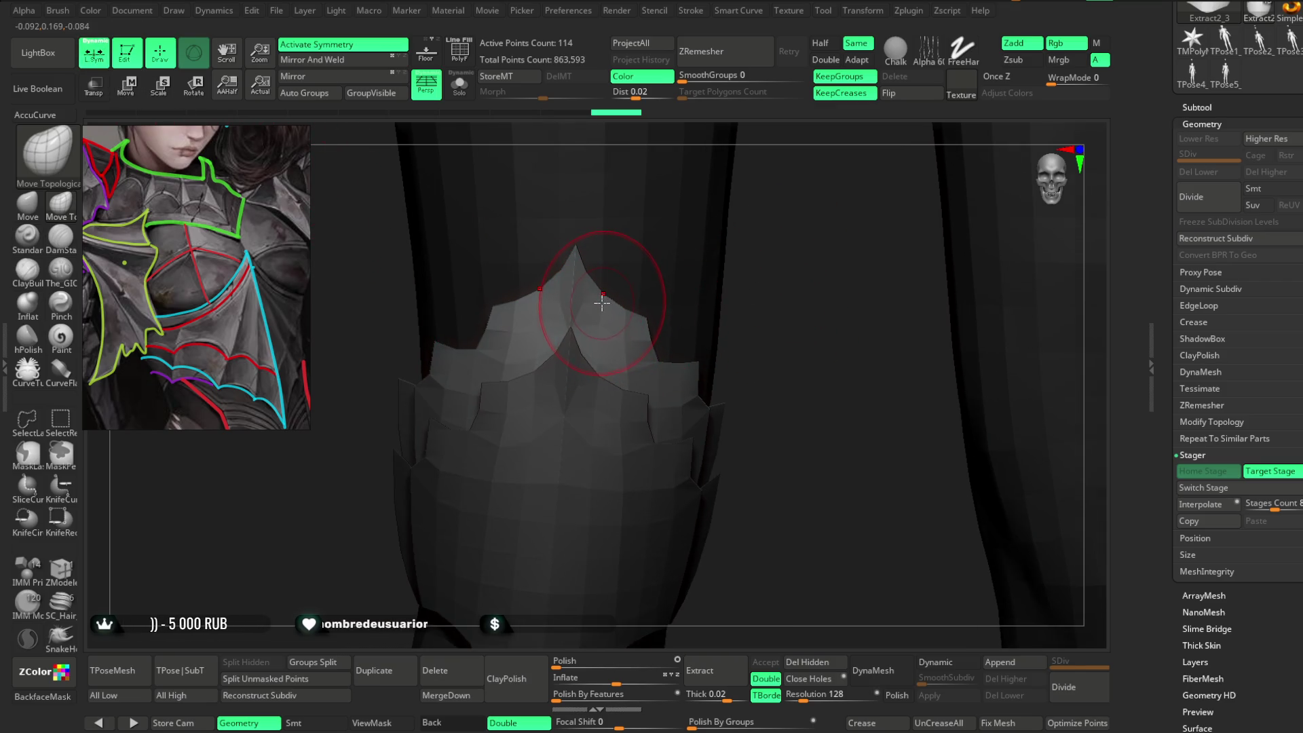
Switch to the Move brush and solo the pointed plate, orbiting around it.
{"action": "key", "text": "b"}
{"action": "key", "text": "m"}
{"action": "key", "text": "v"}
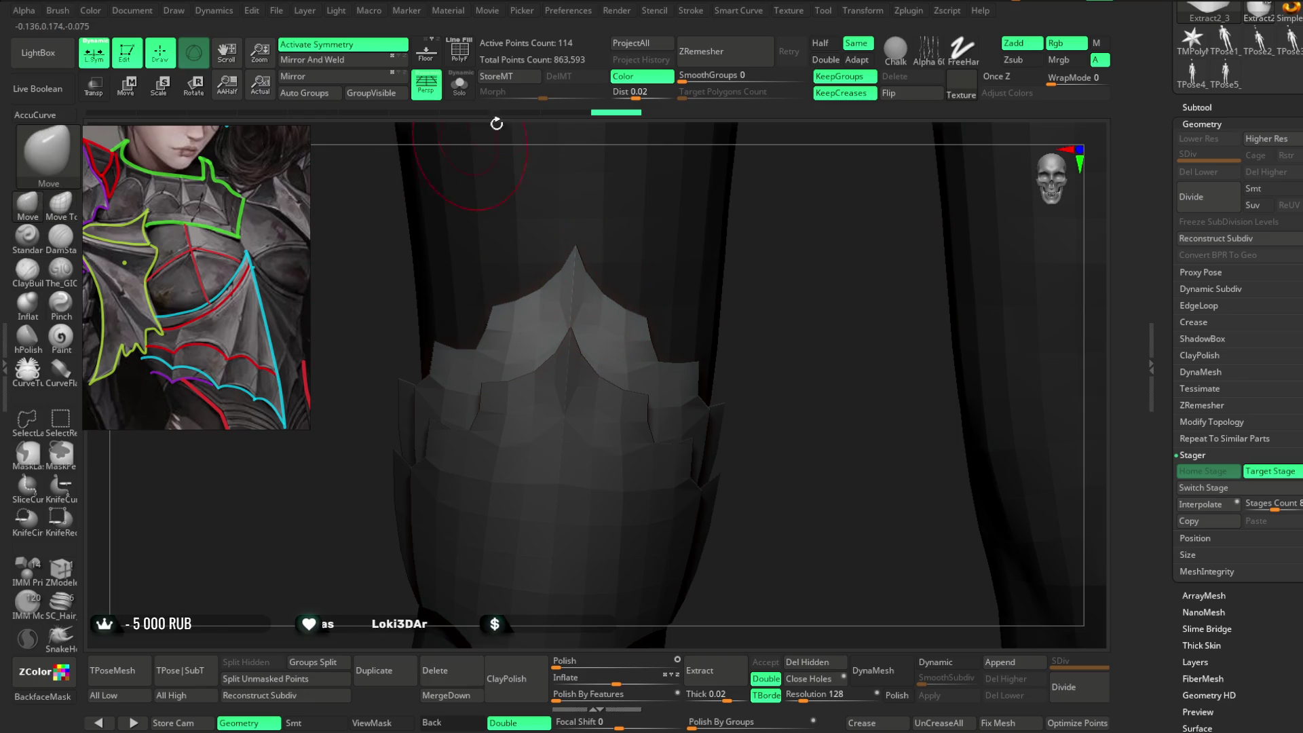
{"action": "key", "text": "ctrl+shift+f"}
{"action": "key", "text": "space"}
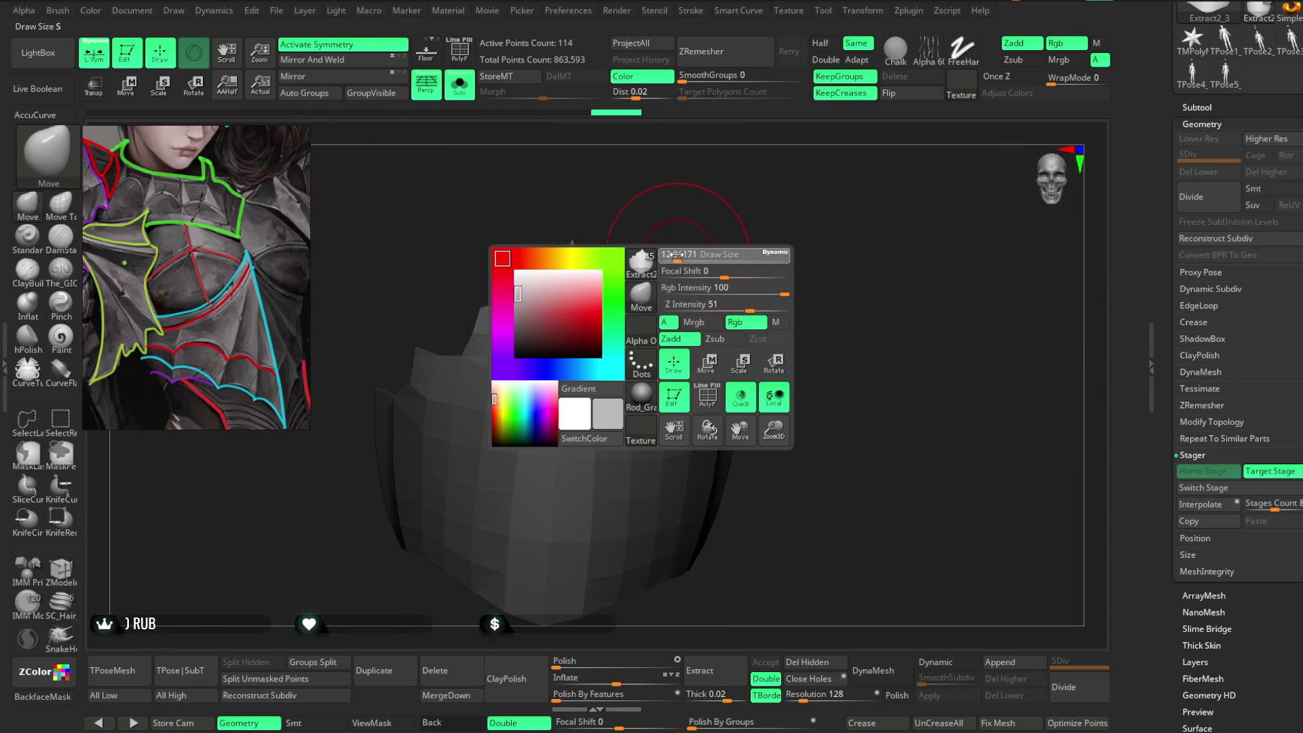
{"action": "right_click_drag", "start_coordinate": [679, 253], "coordinate": [679, 239]}
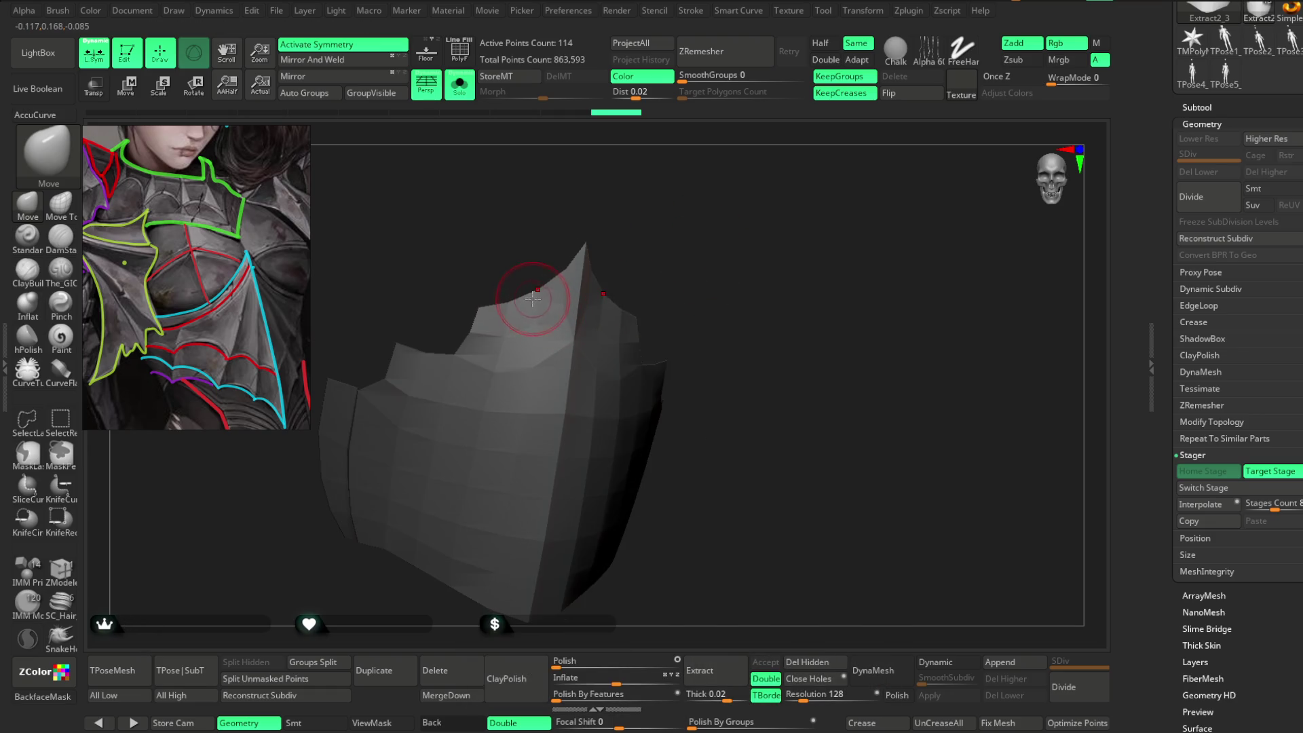
{"action": "mouse_move", "coordinate": [598, 262]}
{"action": "right_mouse_down"}
{"action": "mouse_move", "coordinate": [538, 293]}
{"action": "mouse_move", "coordinate": [712, 265]}
{"action": "right_mouse_up"}
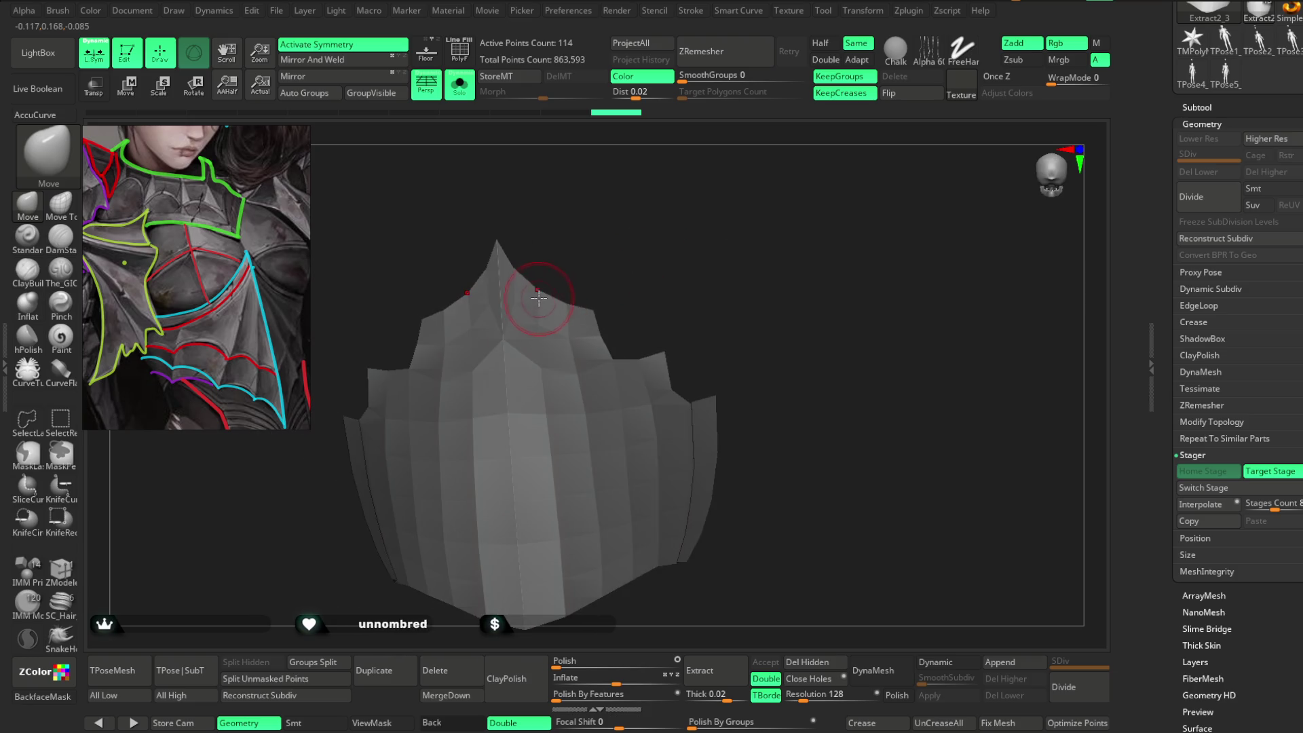
{"action": "mouse_move", "coordinate": [589, 283]}
{"action": "right_mouse_down"}
{"action": "mouse_move", "coordinate": [666, 201]}
{"action": "mouse_move", "coordinate": [628, 271]}
{"action": "mouse_move", "coordinate": [644, 310]}
{"action": "right_mouse_up"}
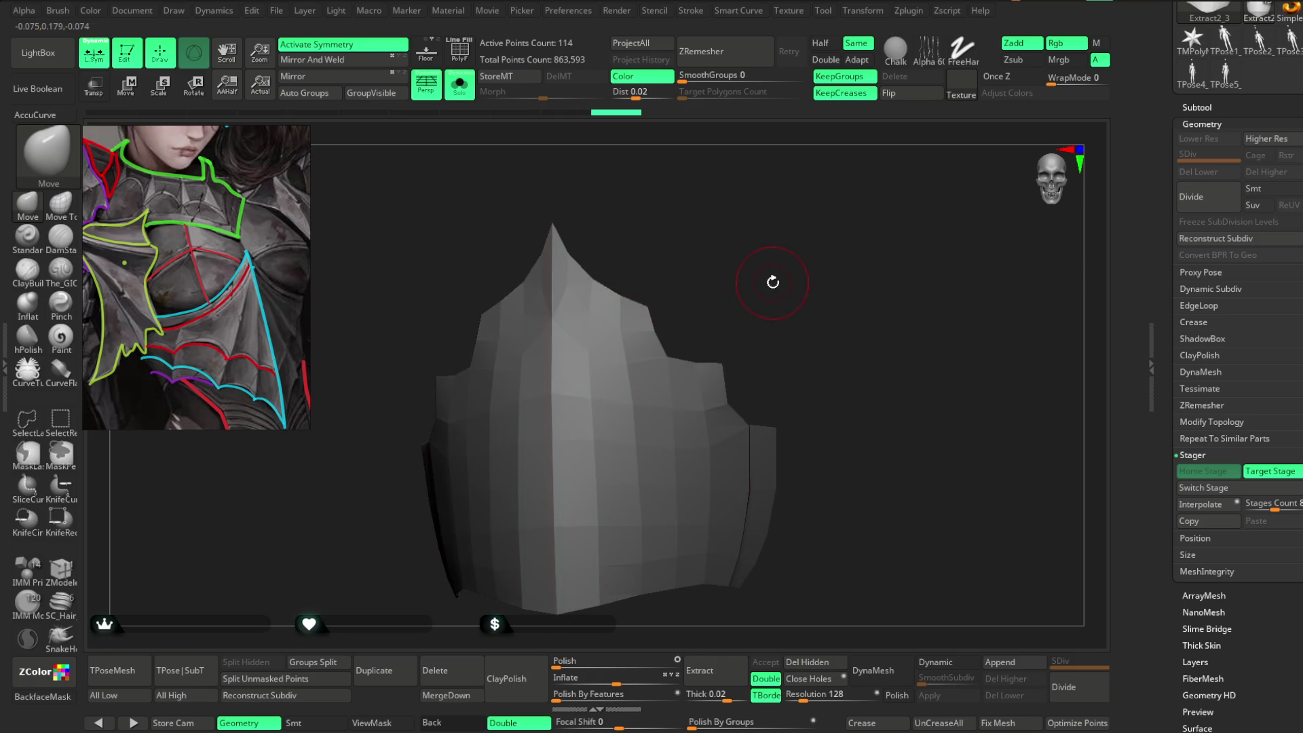
Toggle Switch Stage, undo it, and turn off L.Sym.
{"action": "left_click", "coordinate": [1191, 489]}
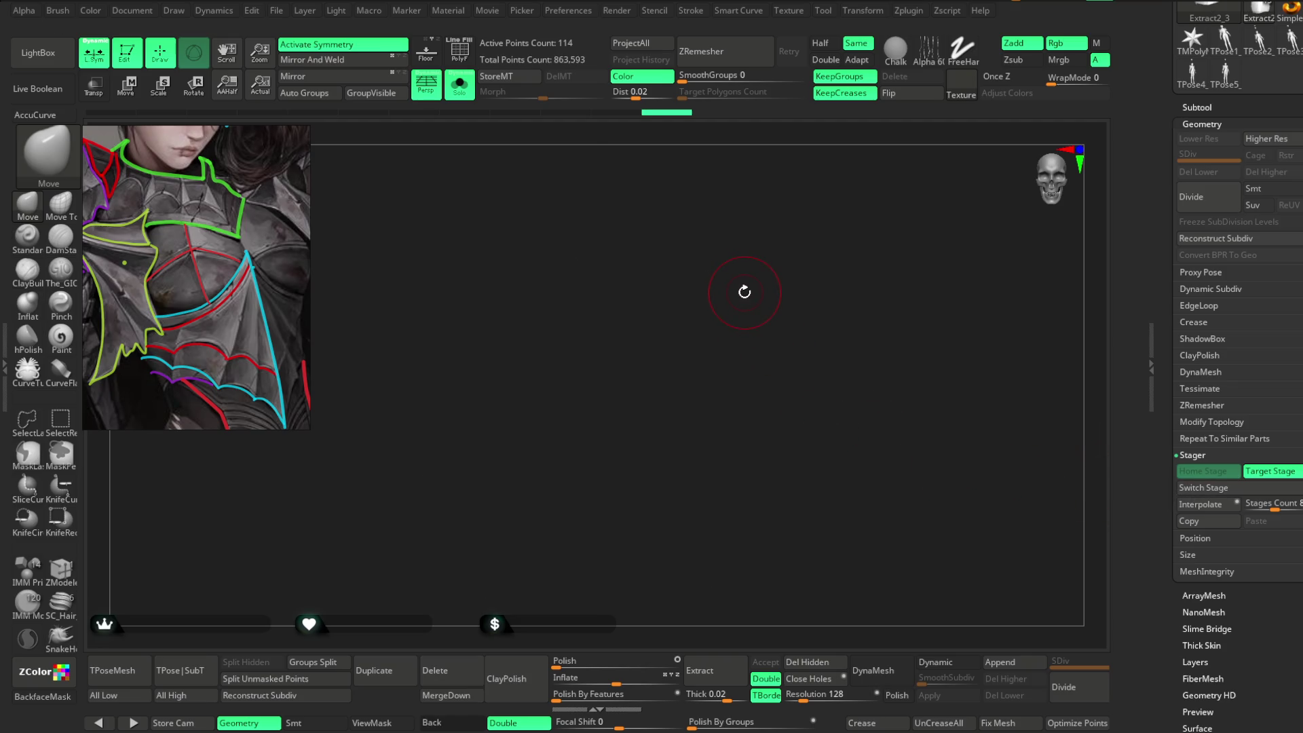
{"action": "key", "text": "ctrl+z"}
{"action": "key", "text": "ctrl+z"}
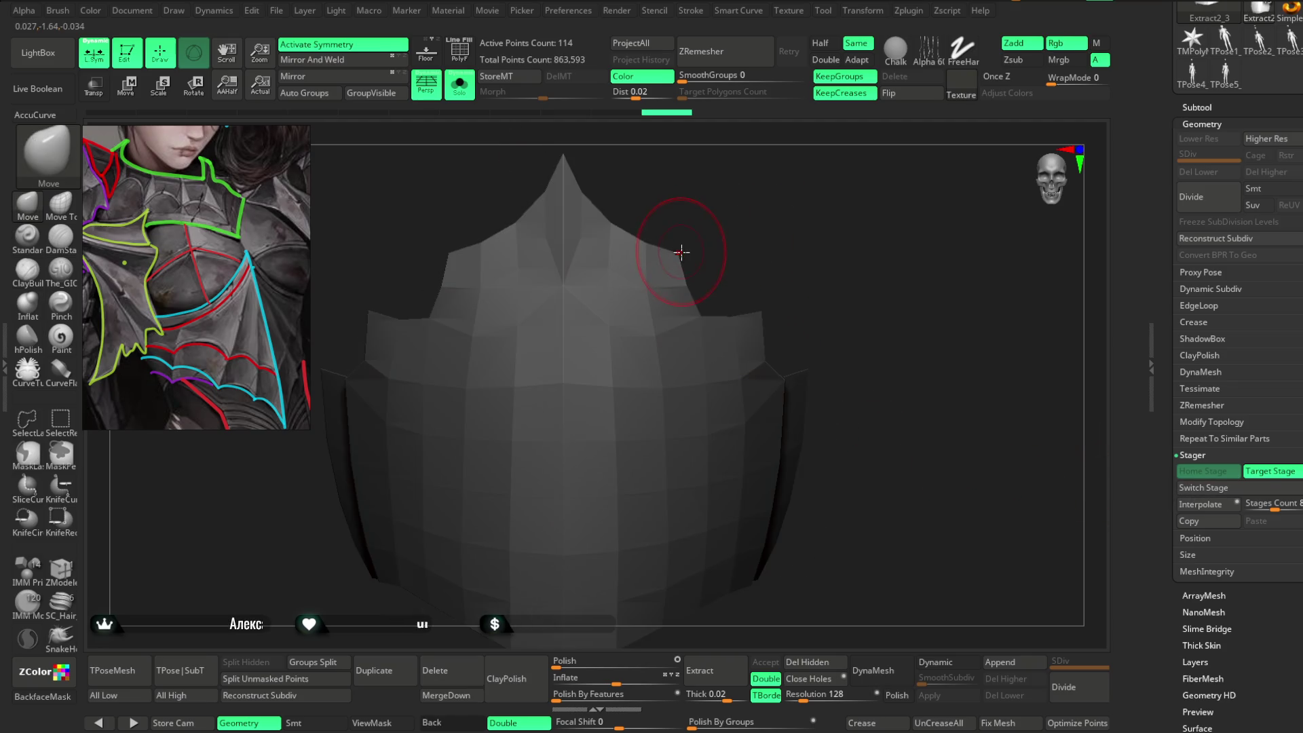
{"action": "left_click", "coordinate": [103, 59]}
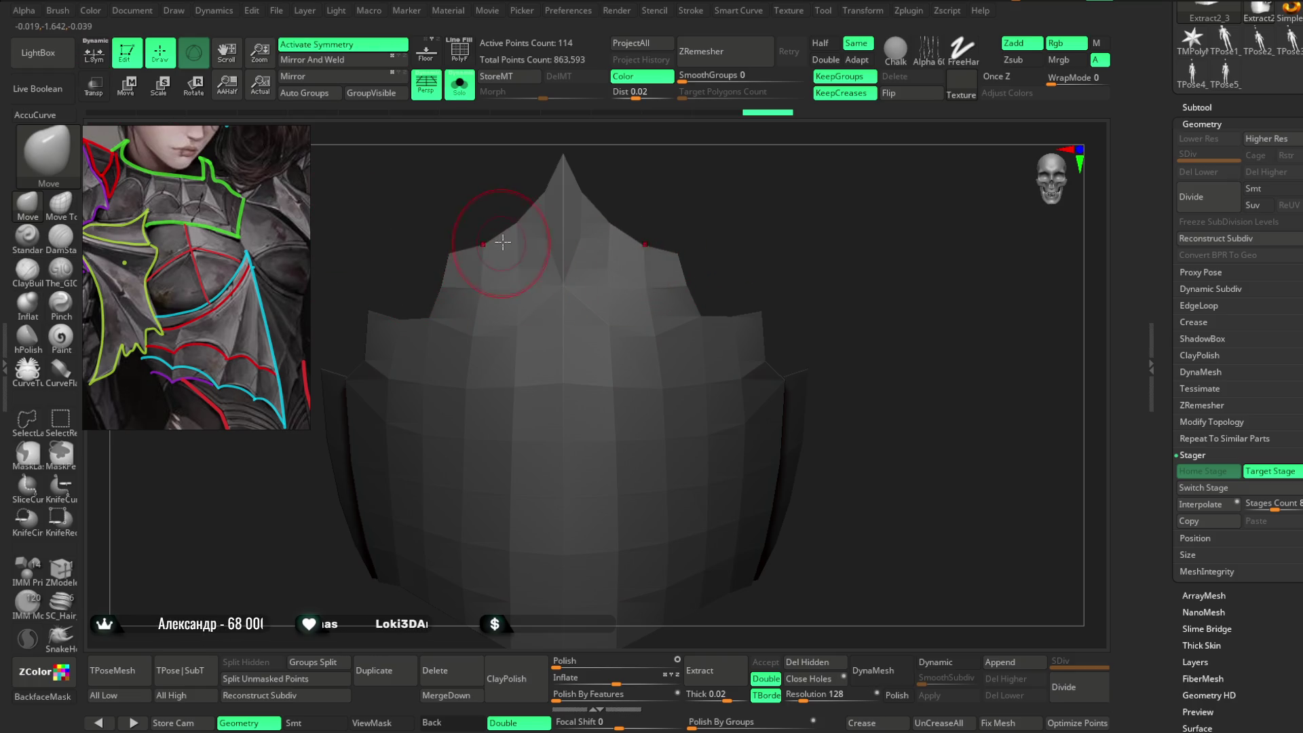
{"action": "mouse_move", "coordinate": [611, 194]}
{"action": "left_mouse_down"}
{"action": "mouse_move", "coordinate": [681, 186]}
{"action": "mouse_move", "coordinate": [662, 221]}
{"action": "mouse_move", "coordinate": [671, 247]}
{"action": "mouse_move", "coordinate": [735, 203]}
{"action": "mouse_move", "coordinate": [675, 267]}
{"action": "mouse_move", "coordinate": [750, 226]}
{"action": "mouse_move", "coordinate": [670, 273]}
{"action": "mouse_move", "coordinate": [756, 215]}
{"action": "mouse_move", "coordinate": [702, 307]}
{"action": "left_mouse_up"}
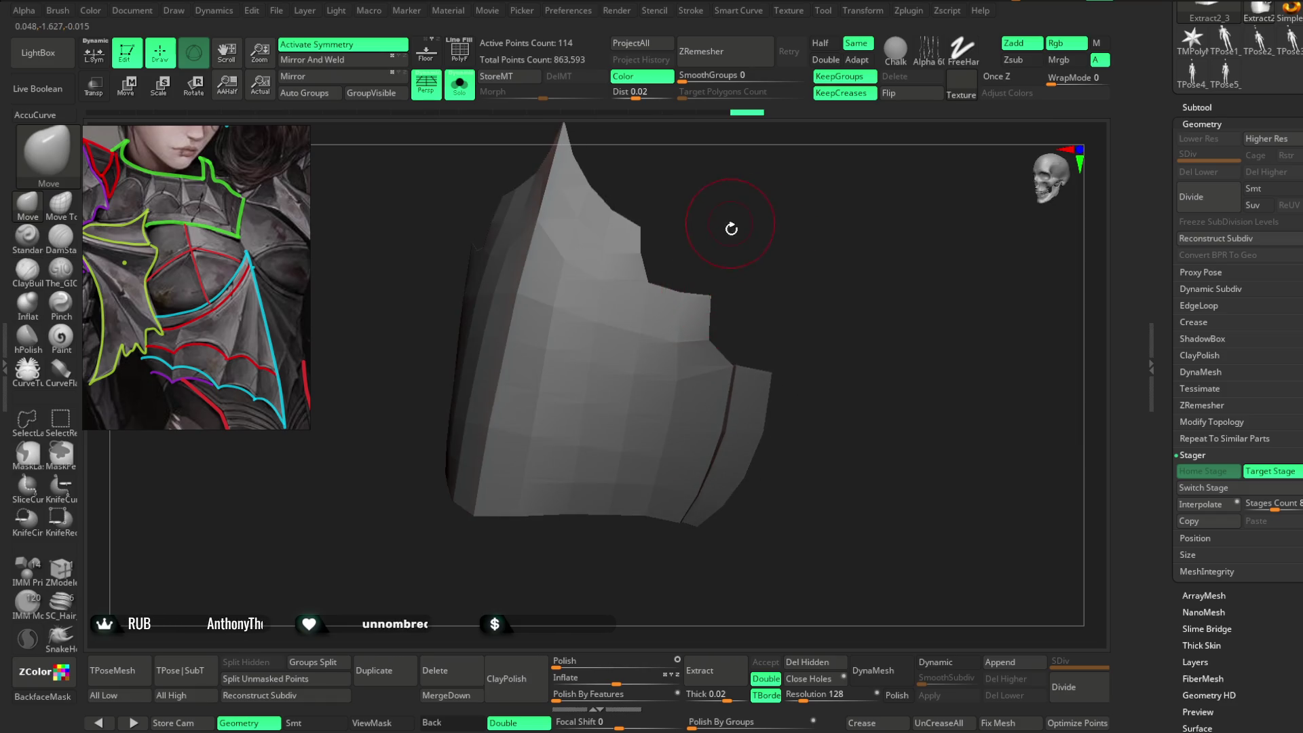
Orbit the isolated plate from side to straight front view, briefly holding Ctrl for MaskLasso.
{"action": "key", "text": "space"}
{"action": "mouse_move", "coordinate": [674, 213]}
{"action": "left_mouse_down"}
{"action": "mouse_move", "coordinate": [674, 292]}
{"action": "mouse_move", "coordinate": [641, 247]}
{"action": "mouse_move", "coordinate": [649, 282]}
{"action": "left_mouse_up"}
{"action": "mouse_move", "coordinate": [706, 251]}
{"action": "left_mouse_down"}
{"action": "mouse_move", "coordinate": [741, 227]}
{"action": "mouse_move", "coordinate": [692, 201]}
{"action": "mouse_move", "coordinate": [509, 262]}
{"action": "mouse_move", "coordinate": [442, 218]}
{"action": "left_mouse_up"}
{"action": "mouse_move", "coordinate": [478, 263]}
{"action": "left_mouse_down"}
{"action": "mouse_move", "coordinate": [698, 224]}
{"action": "mouse_move", "coordinate": [678, 232]}
{"action": "mouse_move", "coordinate": [675, 210]}
{"action": "mouse_move", "coordinate": [676, 221]}
{"action": "mouse_move", "coordinate": [755, 175]}
{"action": "mouse_move", "coordinate": [611, 267]}
{"action": "left_mouse_up"}
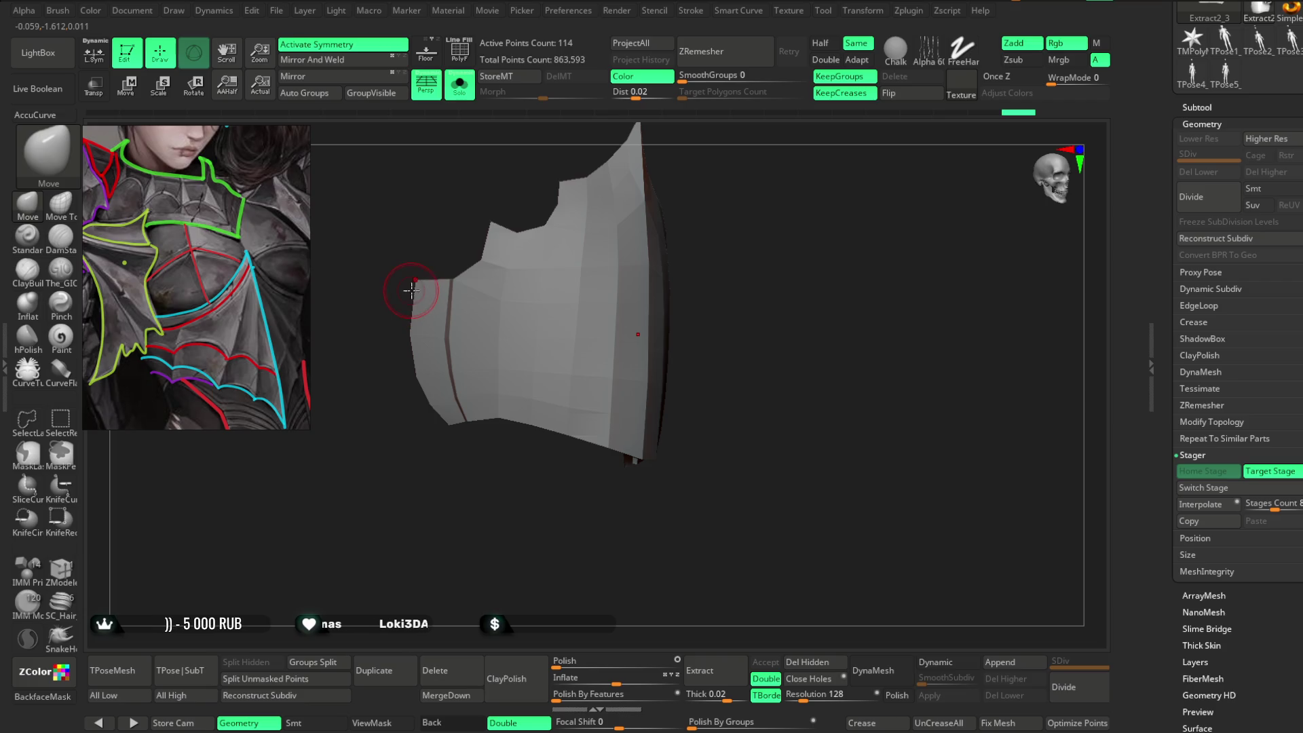
{"action": "key", "text": "ctrl"}
{"action": "left_click_drag", "start_coordinate": [398, 490], "coordinate": [477, 474]}
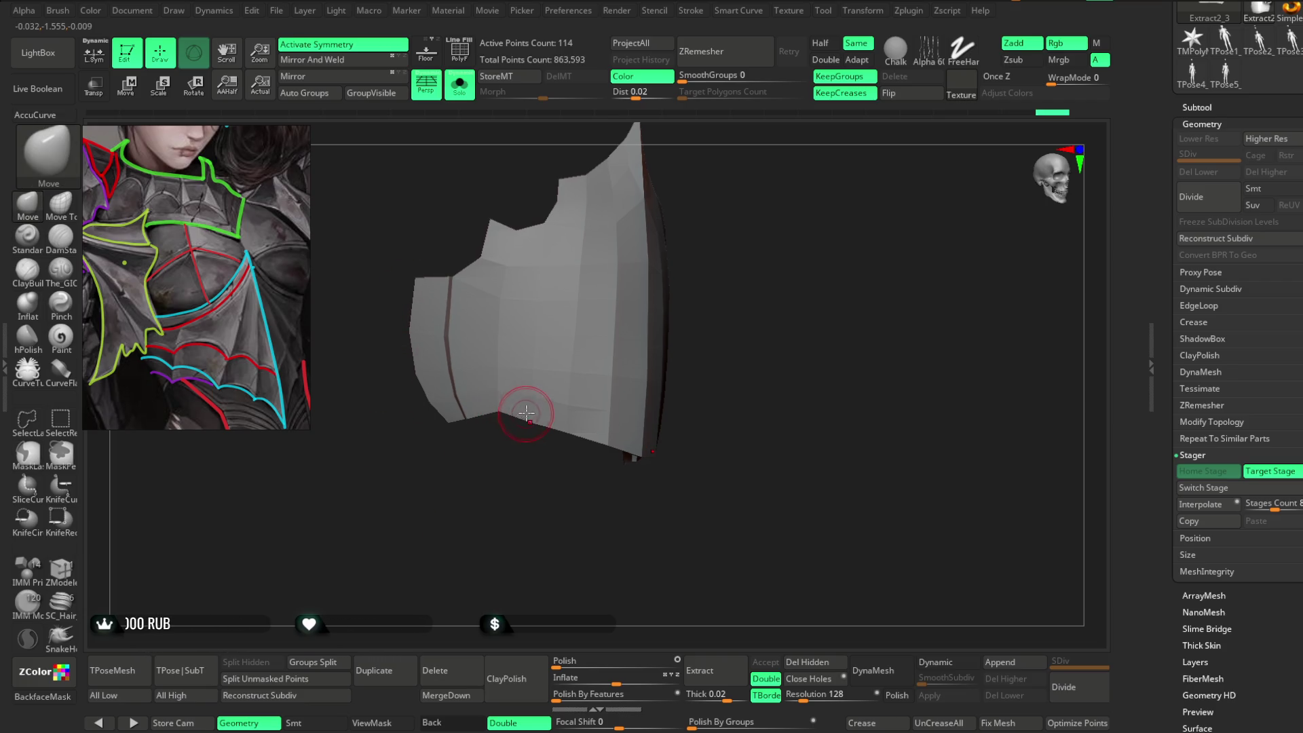
{"action": "mouse_move", "coordinate": [558, 476]}
{"action": "left_mouse_down"}
{"action": "mouse_move", "coordinate": [562, 434]}
{"action": "mouse_move", "coordinate": [517, 482]}
{"action": "mouse_move", "coordinate": [527, 457]}
{"action": "mouse_move", "coordinate": [594, 437]}
{"action": "mouse_move", "coordinate": [581, 442]}
{"action": "mouse_move", "coordinate": [611, 386]}
{"action": "mouse_move", "coordinate": [612, 424]}
{"action": "left_mouse_up"}
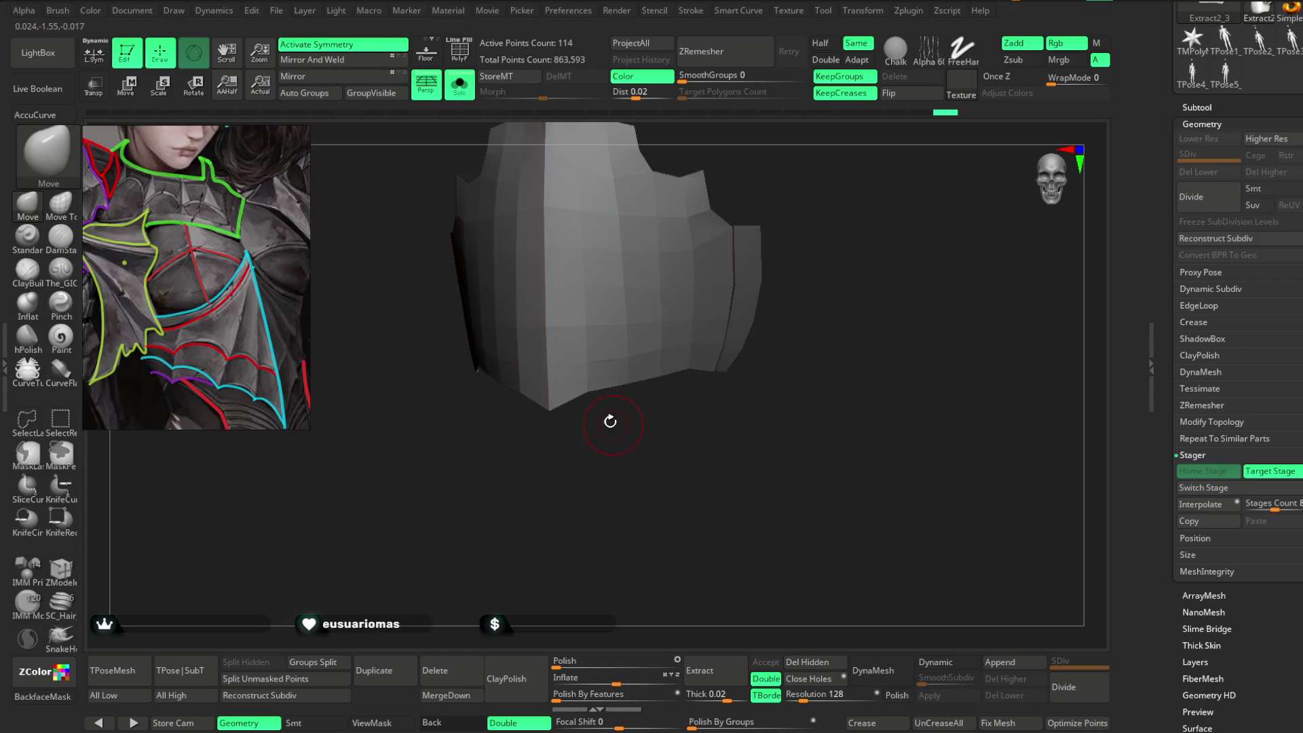
{"action": "mouse_move", "coordinate": [631, 377]}
{"action": "left_mouse_down"}
{"action": "mouse_move", "coordinate": [631, 428]}
{"action": "mouse_move", "coordinate": [645, 394]}
{"action": "mouse_move", "coordinate": [626, 416]}
{"action": "mouse_move", "coordinate": [762, 253]}
{"action": "mouse_move", "coordinate": [500, 116]}
{"action": "left_mouse_up"}
Zoom out to the full armored character and make knee armor Extract1 active.
{"action": "key", "text": "space"}
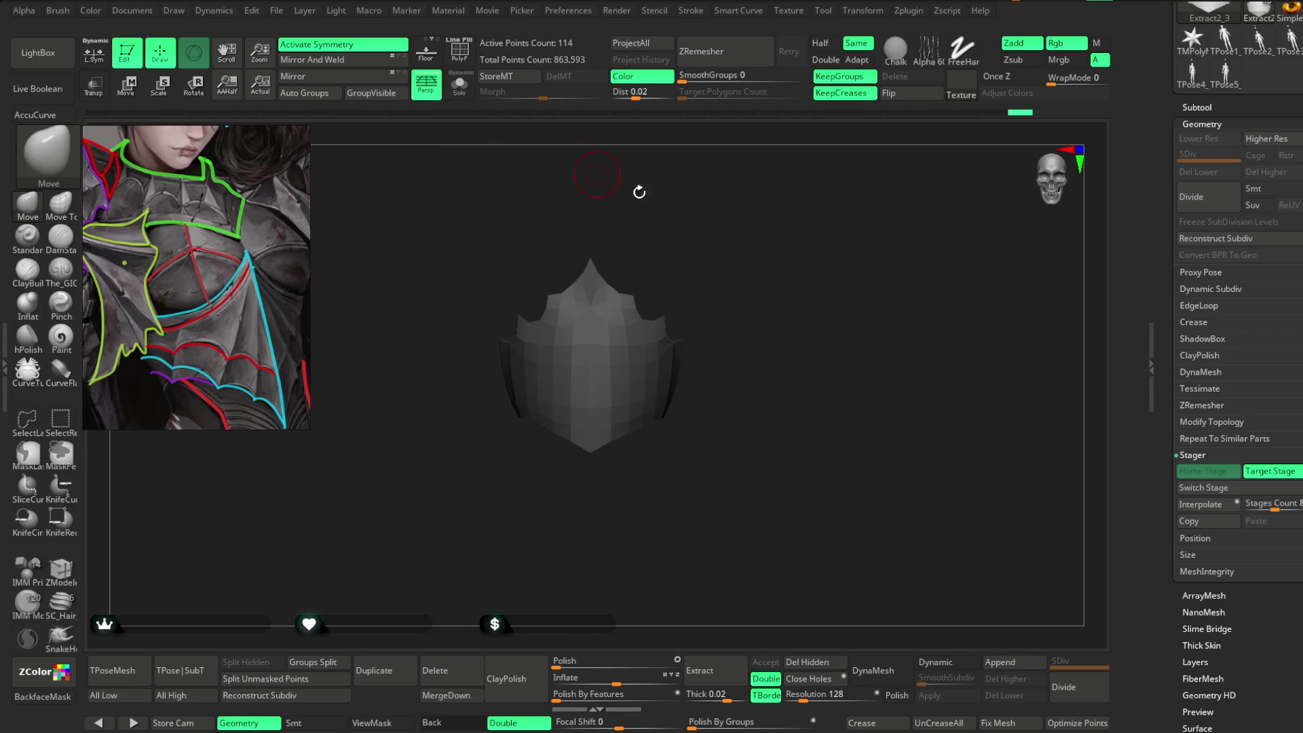
{"action": "mouse_move", "coordinate": [796, 320]}
{"action": "left_mouse_down"}
{"action": "mouse_move", "coordinate": [803, 224]}
{"action": "mouse_move", "coordinate": [786, 203]}
{"action": "mouse_move", "coordinate": [779, 253]}
{"action": "mouse_move", "coordinate": [785, 238]}
{"action": "left_mouse_up"}
{"action": "left_click", "coordinate": [601, 546], "text": "alt"}
Make the knee armor Extract1 the active piece and zoom in close on it.
{"action": "mouse_move", "coordinate": [787, 326]}
{"action": "left_mouse_down"}
{"action": "mouse_move", "coordinate": [817, 283]}
{"action": "mouse_move", "coordinate": [807, 248]}
{"action": "mouse_move", "coordinate": [1006, 369]}
{"action": "left_mouse_up"}
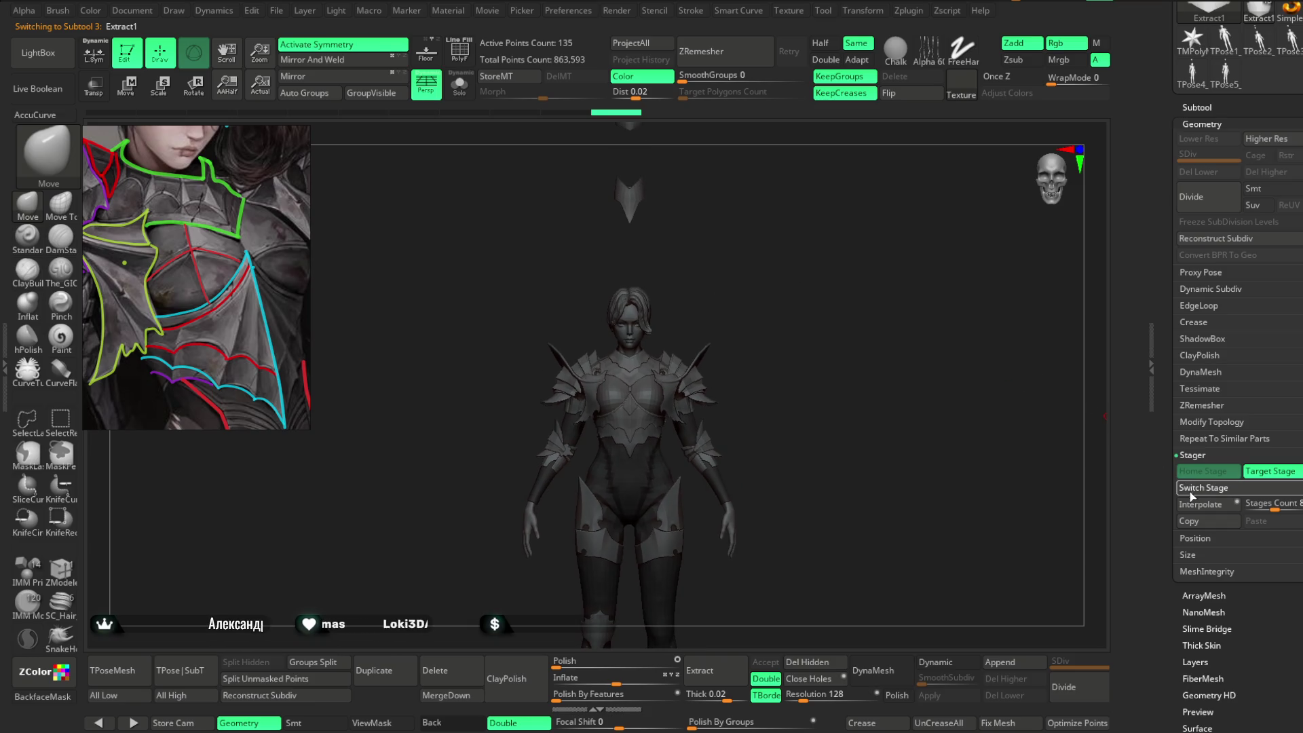
{"action": "mouse_move", "coordinate": [963, 416]}
{"action": "left_mouse_down"}
{"action": "mouse_move", "coordinate": [788, 277]}
{"action": "mouse_move", "coordinate": [780, 340]}
{"action": "mouse_move", "coordinate": [646, 279]}
{"action": "mouse_move", "coordinate": [741, 416]}
{"action": "mouse_move", "coordinate": [823, 308]}
{"action": "left_mouse_up"}
{"action": "key", "text": "space"}
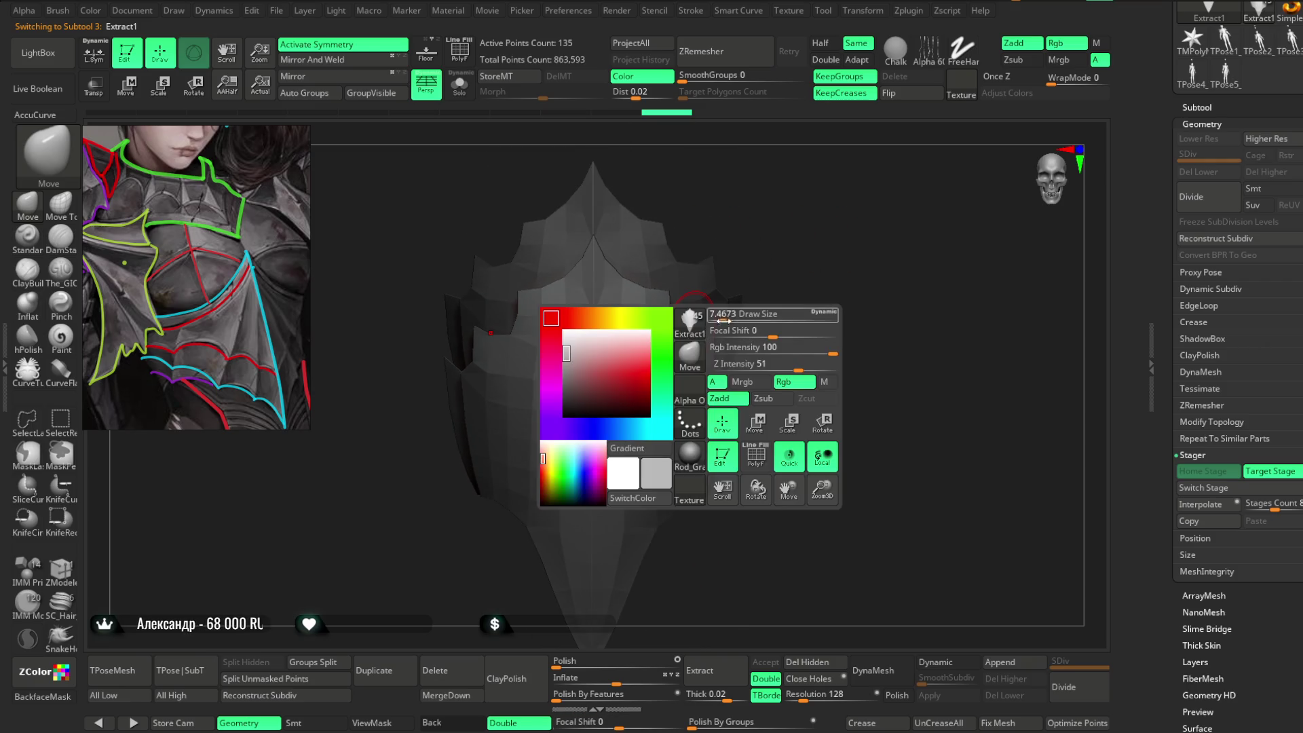
{"action": "mouse_move", "coordinate": [733, 316]}
{"action": "left_mouse_down"}
{"action": "mouse_move", "coordinate": [752, 250]}
{"action": "mouse_move", "coordinate": [679, 343]}
{"action": "left_mouse_up"}
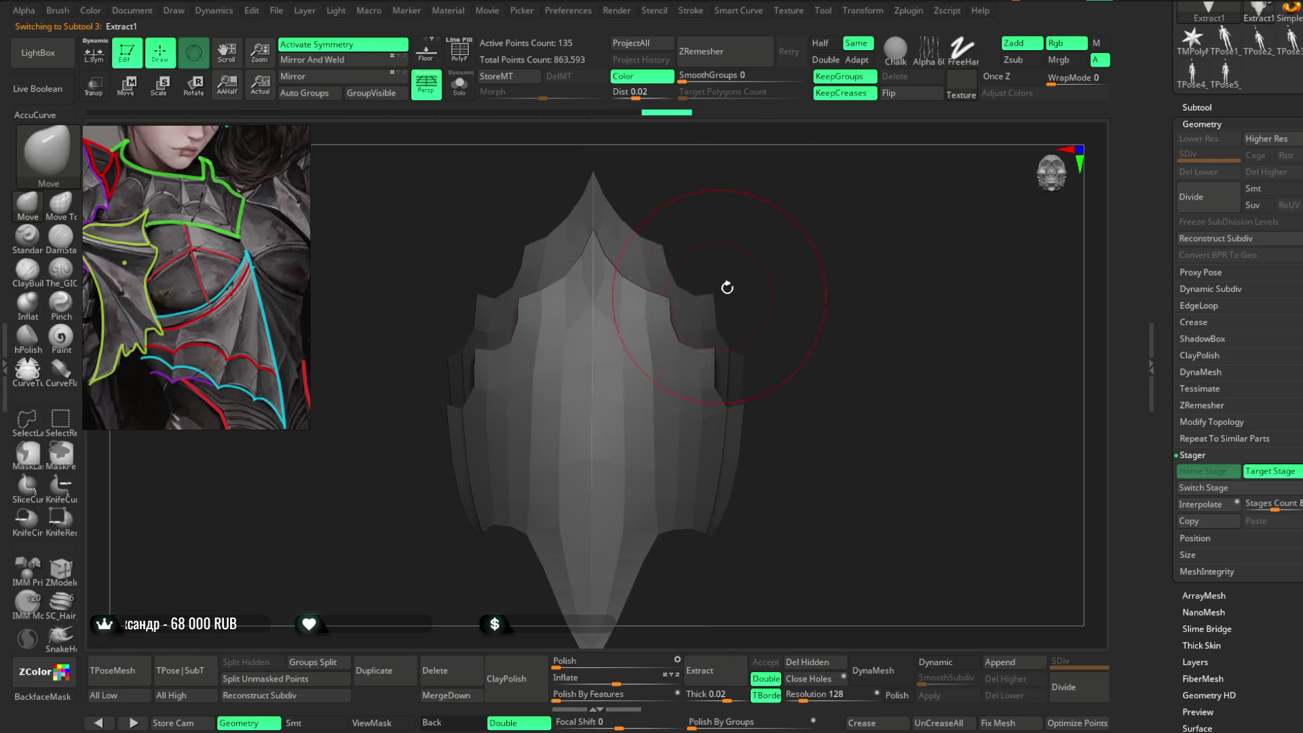
{"action": "left_click_drag", "start_coordinate": [718, 297], "coordinate": [584, 329]}
Enlarge the brush Draw Size from the spacebar palette.
{"action": "key", "text": "space"}
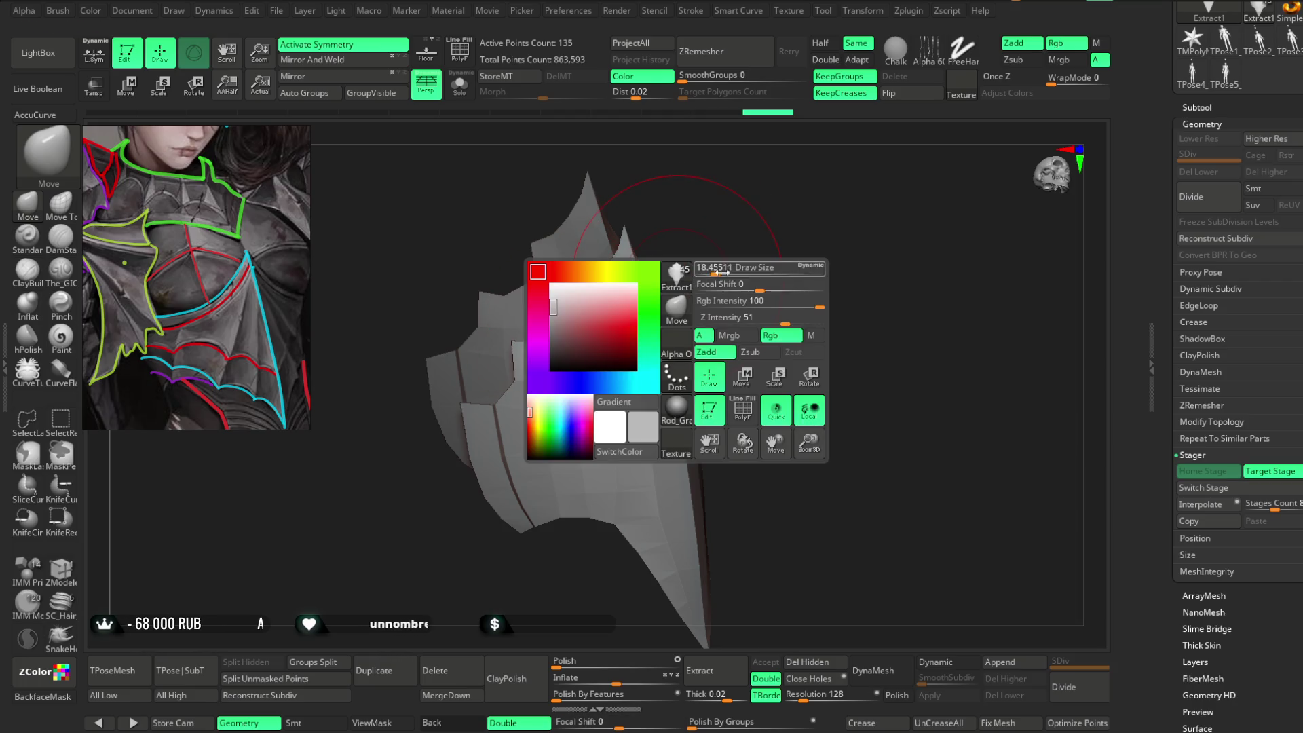
{"action": "left_click_drag", "start_coordinate": [723, 271], "coordinate": [640, 303]}
{"action": "mouse_move", "coordinate": [743, 265]}
{"action": "left_mouse_down"}
{"action": "mouse_move", "coordinate": [733, 238]}
{"action": "mouse_move", "coordinate": [799, 230]}
{"action": "mouse_move", "coordinate": [724, 310]}
{"action": "left_mouse_up"}
{"action": "key", "text": "space"}
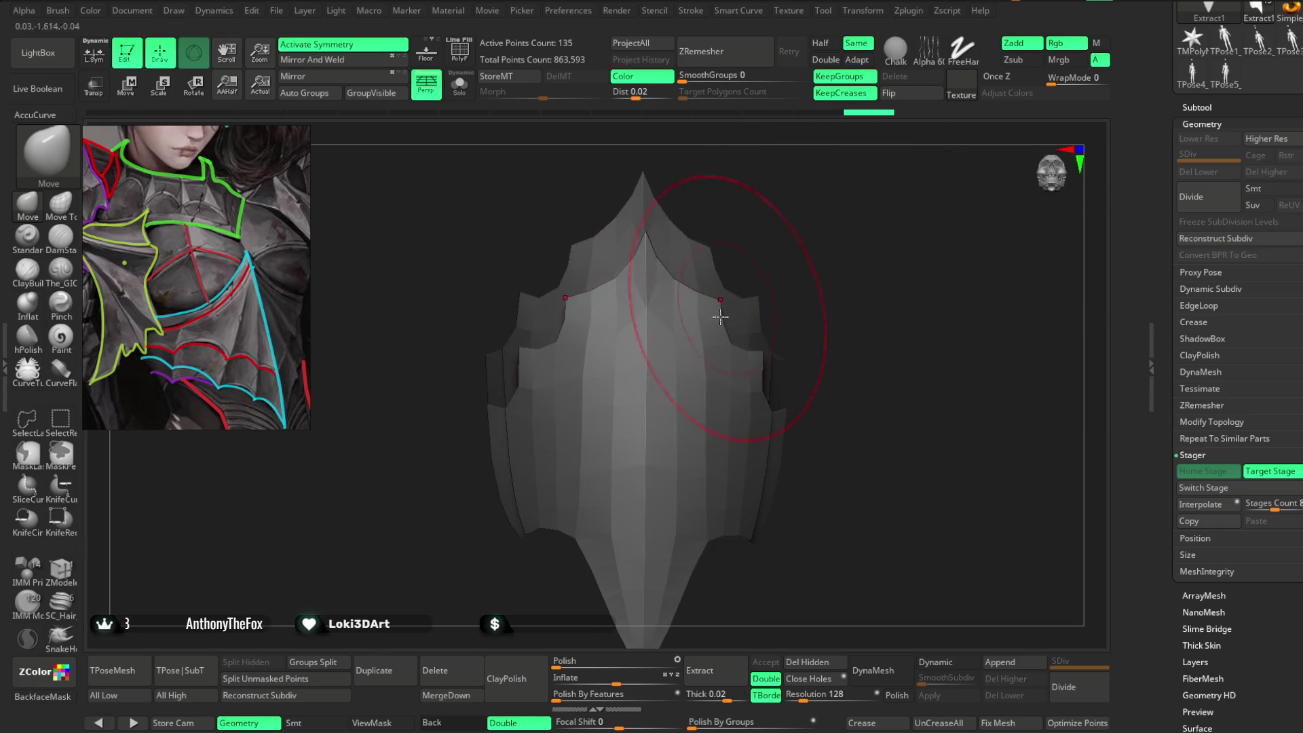
Rotate the knee plate around to a symmetric front view.
{"action": "mouse_move", "coordinate": [751, 255]}
{"action": "left_mouse_down"}
{"action": "mouse_move", "coordinate": [802, 248]}
{"action": "mouse_move", "coordinate": [846, 169]}
{"action": "mouse_move", "coordinate": [678, 285]}
{"action": "mouse_move", "coordinate": [565, 330]}
{"action": "left_mouse_up"}
{"action": "key", "text": "space"}
{"action": "left_click_drag", "start_coordinate": [631, 292], "coordinate": [681, 271]}
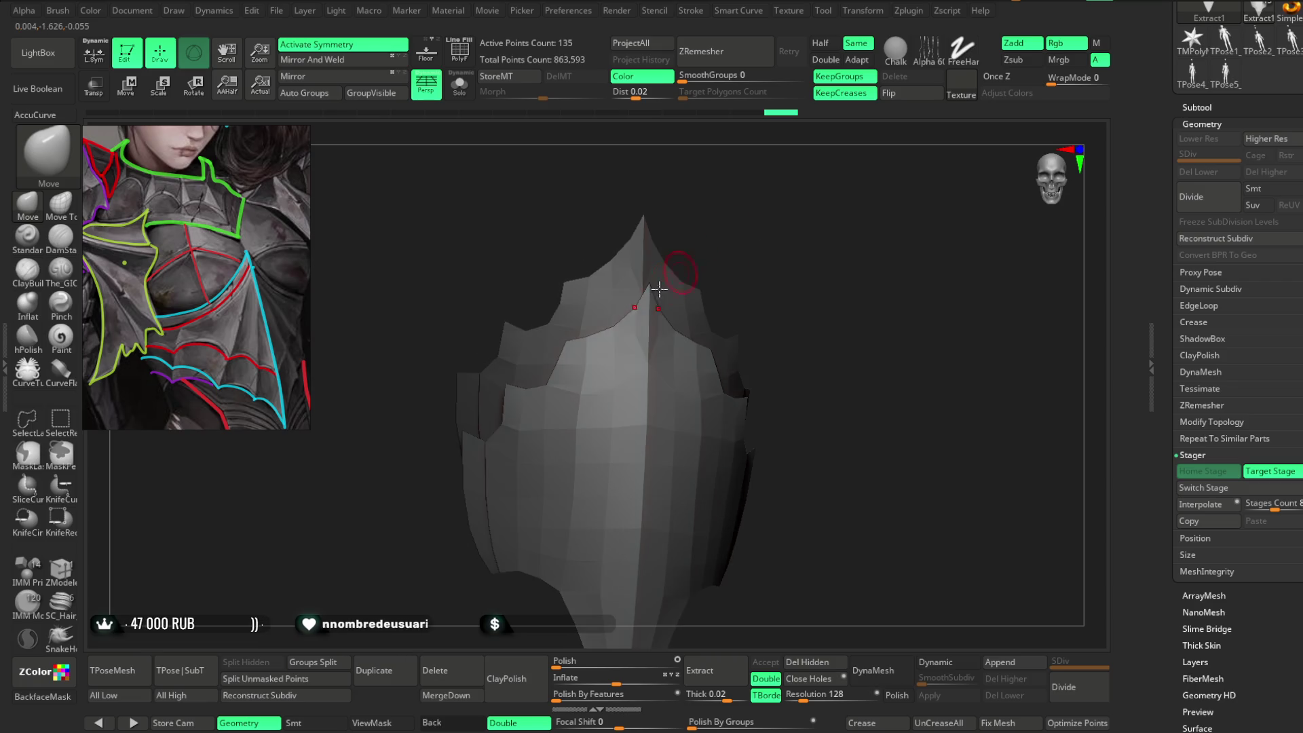
{"action": "left_click_drag", "start_coordinate": [610, 336], "coordinate": [597, 339]}
{"action": "mouse_move", "coordinate": [751, 259]}
{"action": "left_mouse_down"}
{"action": "mouse_move", "coordinate": [768, 232]}
{"action": "mouse_move", "coordinate": [791, 244]}
{"action": "mouse_move", "coordinate": [794, 203]}
{"action": "mouse_move", "coordinate": [791, 265]}
{"action": "mouse_move", "coordinate": [799, 191]}
{"action": "mouse_move", "coordinate": [836, 199]}
{"action": "left_mouse_up"}
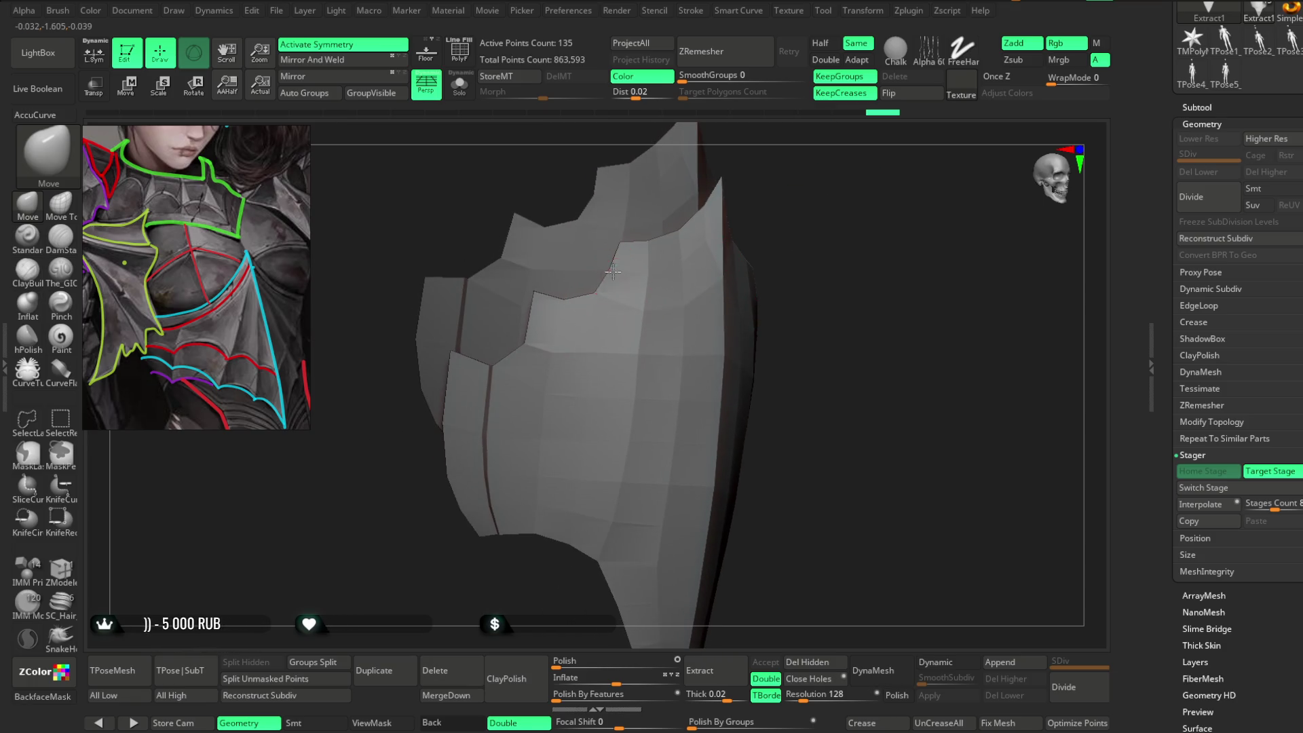
Inspect the plate from the side, then reframe it from the front and a new angle.
{"action": "mouse_move", "coordinate": [733, 221]}
{"action": "left_mouse_down"}
{"action": "mouse_move", "coordinate": [474, 183]}
{"action": "mouse_move", "coordinate": [553, 294]}
{"action": "left_mouse_up"}
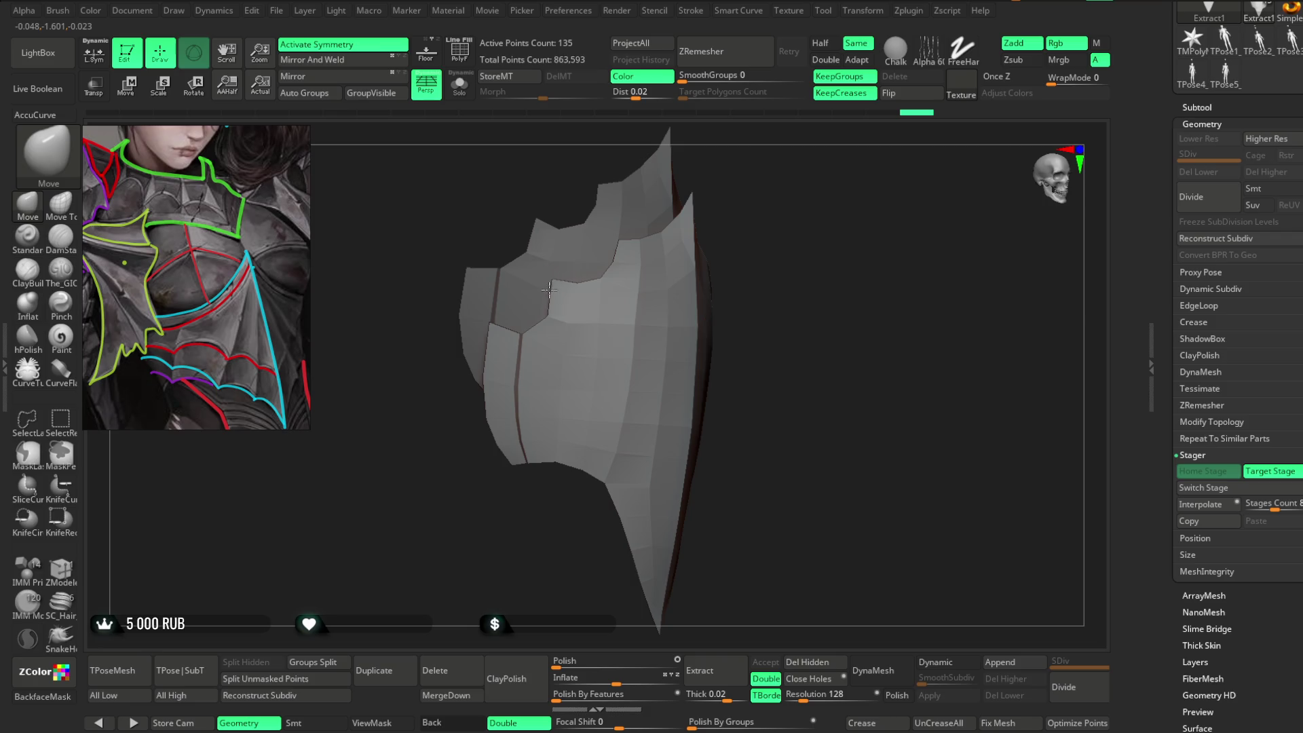
{"action": "mouse_move", "coordinate": [749, 256]}
{"action": "left_mouse_down"}
{"action": "mouse_move", "coordinate": [727, 192]}
{"action": "mouse_move", "coordinate": [773, 204]}
{"action": "mouse_move", "coordinate": [775, 175]}
{"action": "mouse_move", "coordinate": [674, 311]}
{"action": "left_mouse_up"}
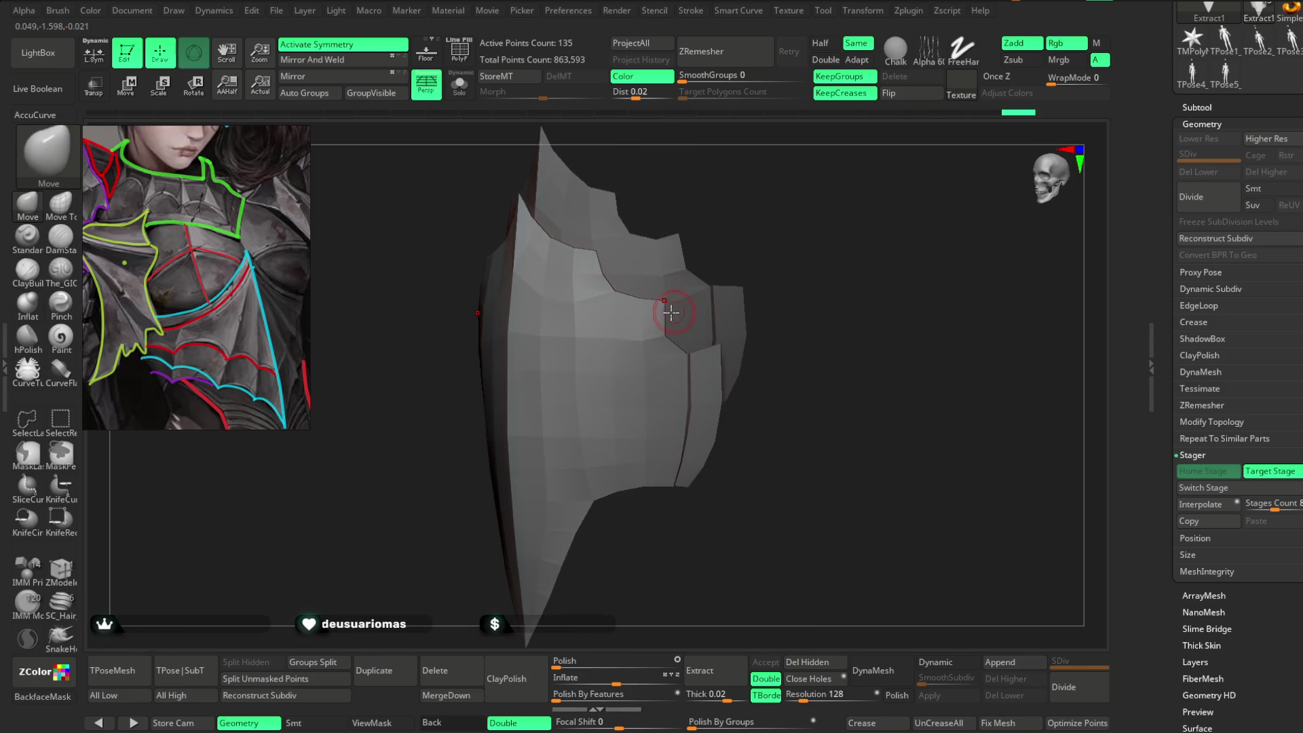
{"action": "mouse_move", "coordinate": [740, 258]}
{"action": "left_mouse_down"}
{"action": "mouse_move", "coordinate": [759, 198]}
{"action": "mouse_move", "coordinate": [770, 238]}
{"action": "mouse_move", "coordinate": [806, 247]}
{"action": "mouse_move", "coordinate": [792, 233]}
{"action": "mouse_move", "coordinate": [769, 248]}
{"action": "mouse_move", "coordinate": [765, 282]}
{"action": "mouse_move", "coordinate": [799, 276]}
{"action": "mouse_move", "coordinate": [715, 285]}
{"action": "mouse_move", "coordinate": [643, 338]}
{"action": "left_mouse_up"}
{"action": "key", "text": "space"}
{"action": "key", "text": "space"}
{"action": "key", "text": "space"}
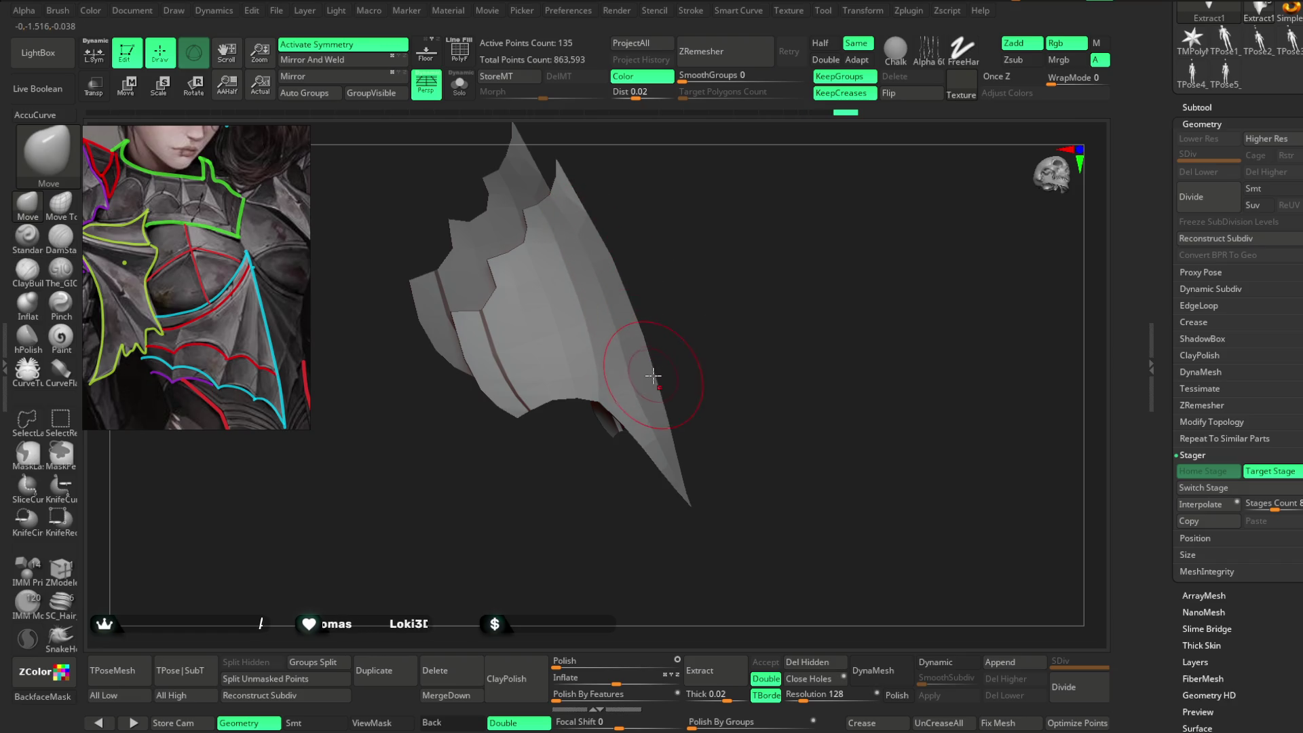
{"action": "left_click_drag", "start_coordinate": [655, 377], "coordinate": [617, 362], "text": "alt"}
{"action": "key", "text": "space"}
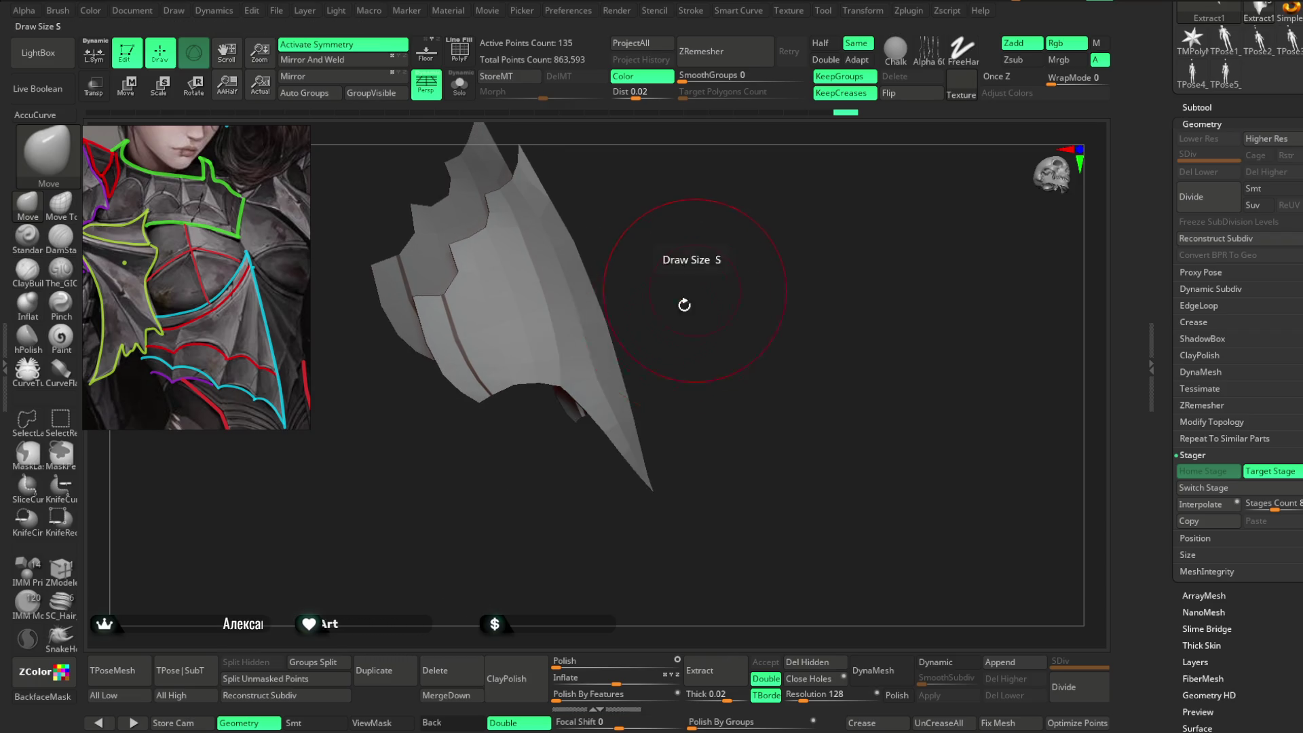
{"action": "left_click_drag", "start_coordinate": [628, 300], "coordinate": [635, 335], "text": "alt"}
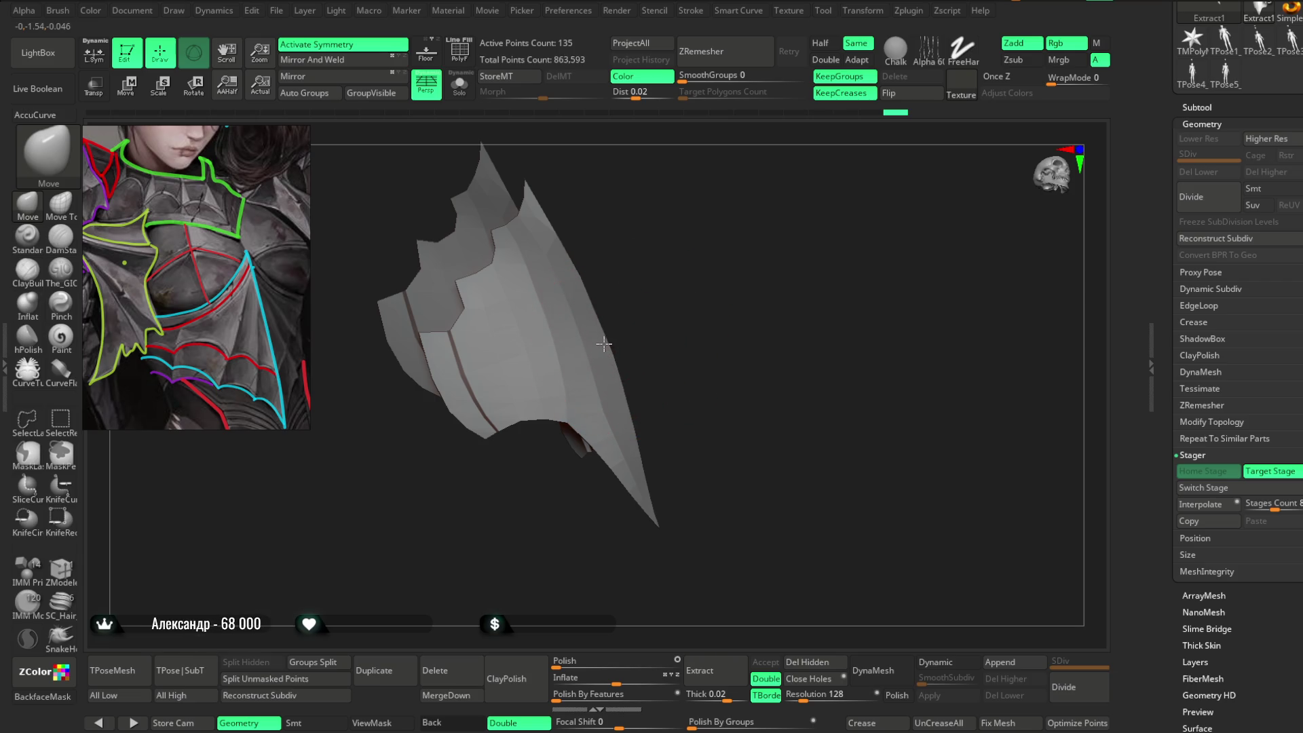
{"action": "left_click_drag", "start_coordinate": [671, 328], "coordinate": [649, 364]}
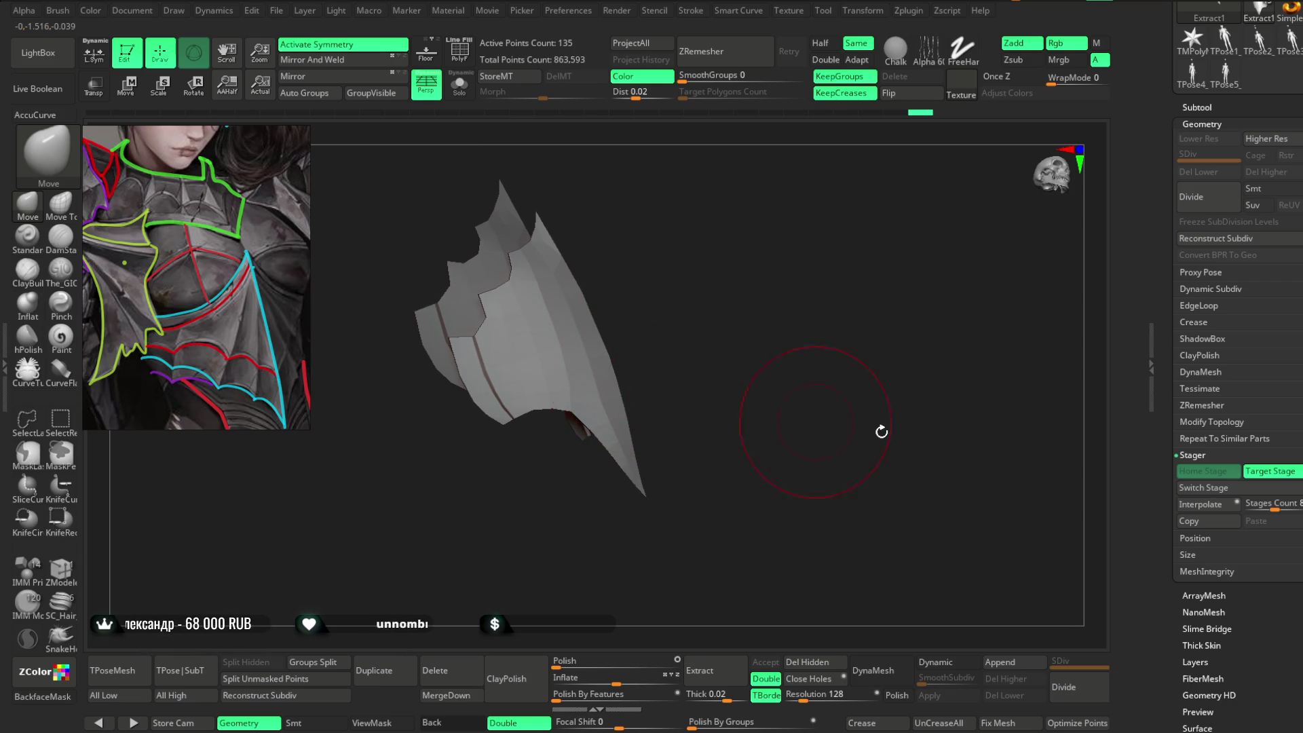
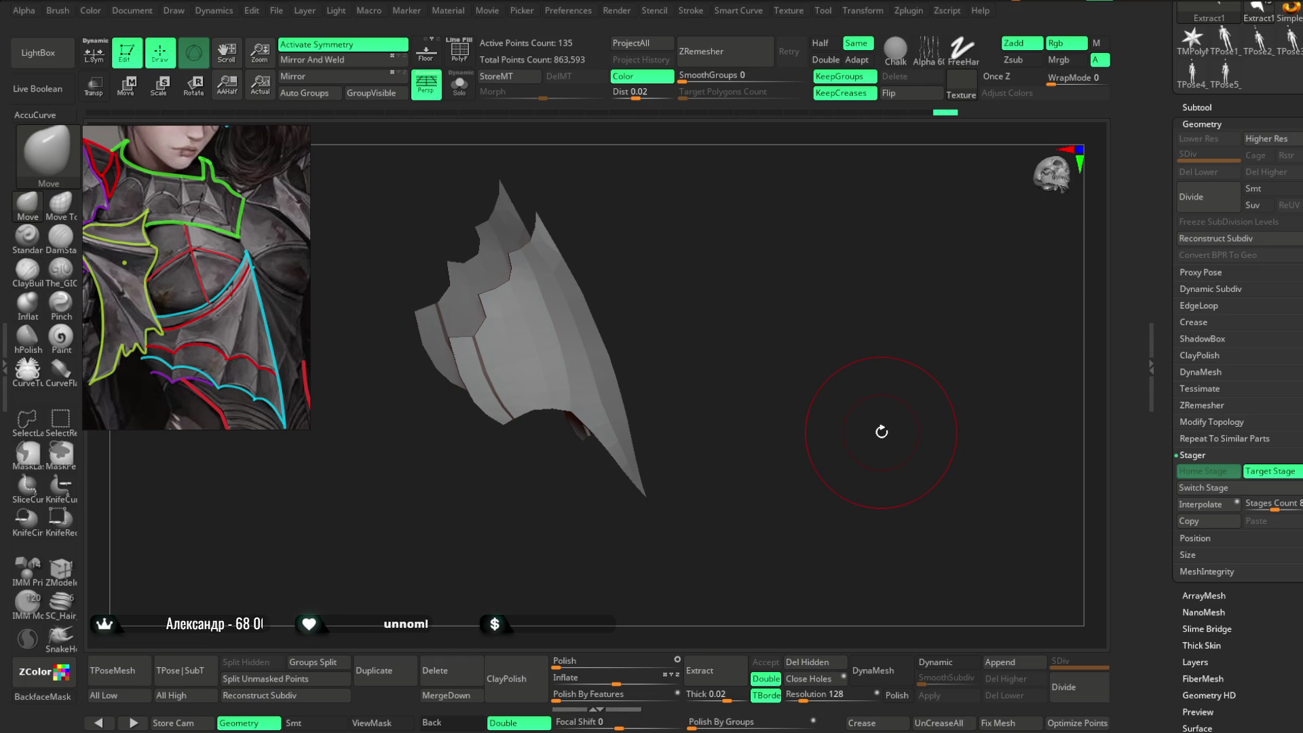
Switch the blade piece to its shorter stage and make Extract2_3 the active subtool.
{"action": "left_click_drag", "start_coordinate": [625, 335], "coordinate": [659, 292]}
{"action": "mouse_move", "coordinate": [693, 342]}
{"action": "left_mouse_down"}
{"action": "mouse_move", "coordinate": [677, 325]}
{"action": "mouse_move", "coordinate": [643, 343]}
{"action": "mouse_move", "coordinate": [614, 388]}
{"action": "mouse_move", "coordinate": [670, 346]}
{"action": "mouse_move", "coordinate": [739, 244]}
{"action": "mouse_move", "coordinate": [755, 177]}
{"action": "mouse_move", "coordinate": [736, 262]}
{"action": "mouse_move", "coordinate": [453, 366]}
{"action": "left_mouse_up"}
{"action": "mouse_move", "coordinate": [549, 312]}
{"action": "left_mouse_down"}
{"action": "mouse_move", "coordinate": [482, 346]}
{"action": "mouse_move", "coordinate": [473, 370]}
{"action": "mouse_move", "coordinate": [663, 282]}
{"action": "mouse_move", "coordinate": [695, 381]}
{"action": "mouse_move", "coordinate": [722, 369]}
{"action": "left_mouse_up"}
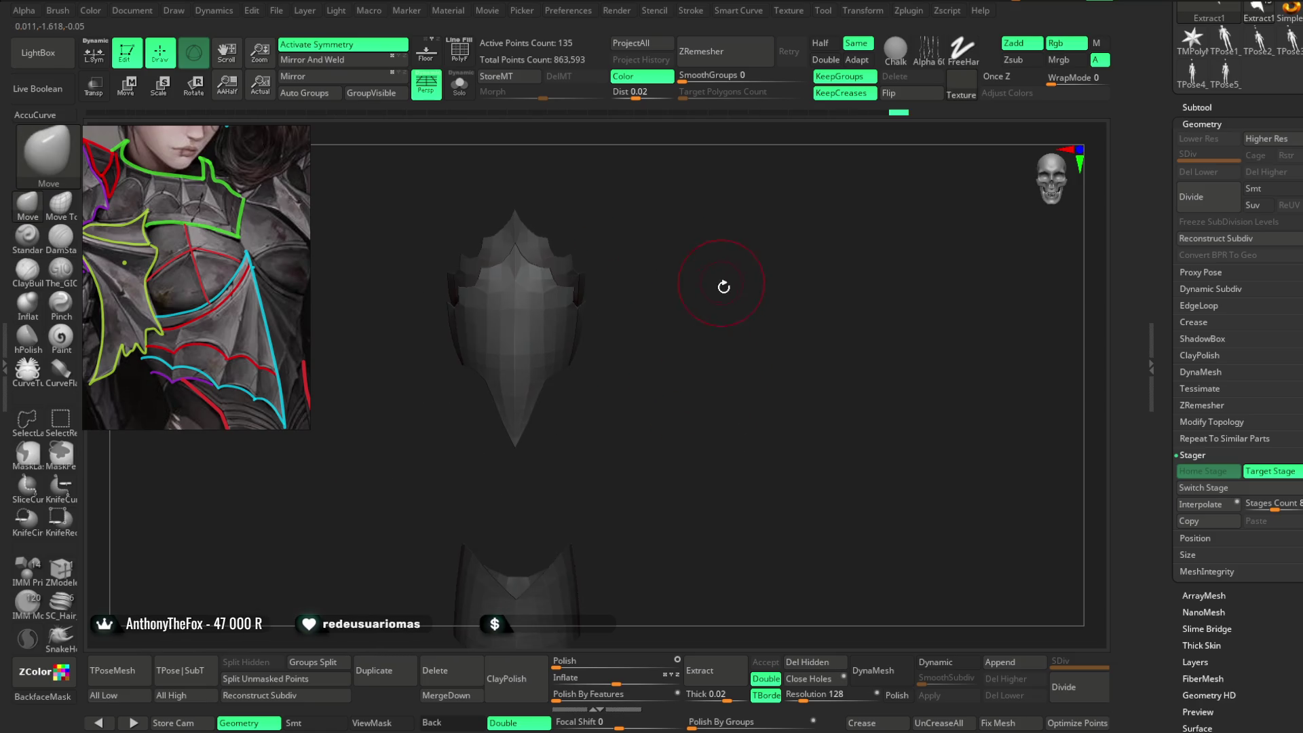
{"action": "left_click", "coordinate": [1201, 487]}
{"action": "left_click", "coordinate": [539, 311], "text": "alt"}
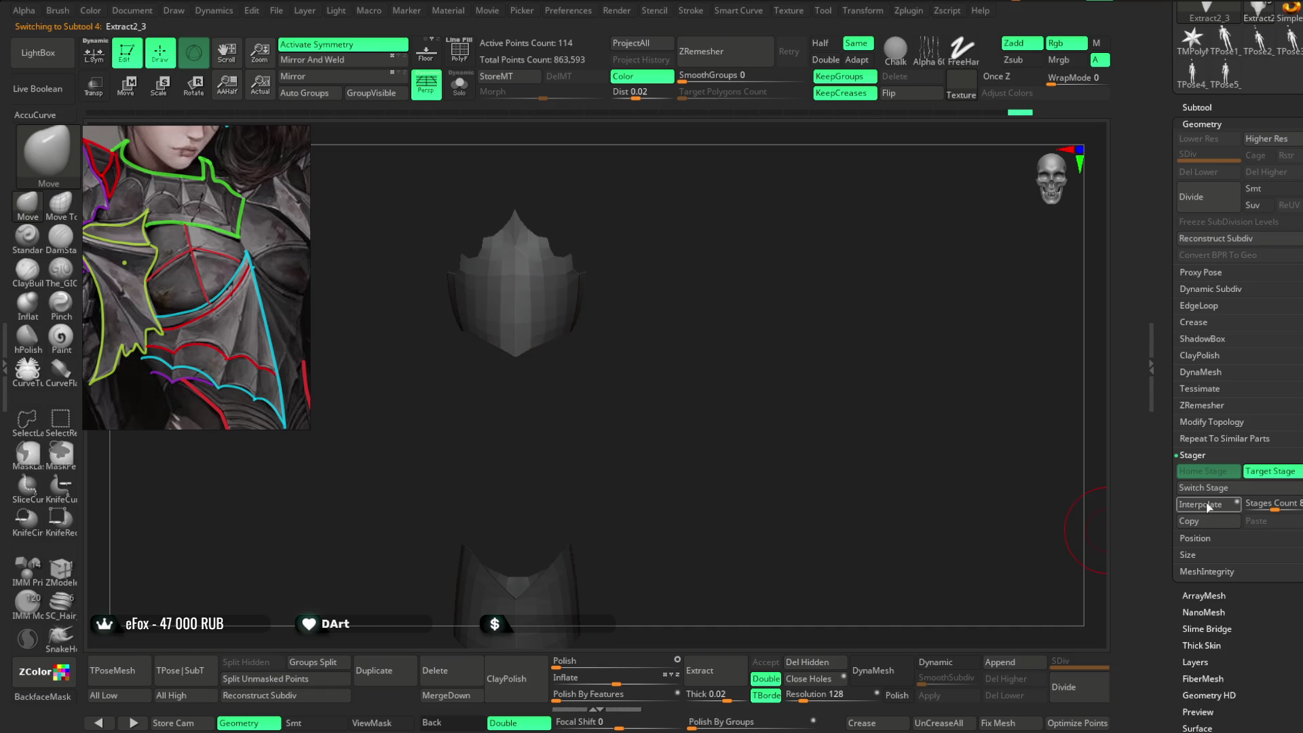
Select the Extract2 plate and show it alone in Solo mode.
{"action": "mouse_move", "coordinate": [753, 410]}
{"action": "left_mouse_down", "text": "alt"}
{"action": "mouse_move", "coordinate": [780, 267]}
{"action": "mouse_move", "coordinate": [798, 315]}
{"action": "mouse_move", "coordinate": [808, 262]}
{"action": "mouse_move", "coordinate": [820, 333]}
{"action": "mouse_move", "coordinate": [817, 271]}
{"action": "mouse_move", "coordinate": [814, 314]}
{"action": "mouse_move", "coordinate": [812, 292]}
{"action": "mouse_move", "coordinate": [849, 294]}
{"action": "mouse_move", "coordinate": [823, 294]}
{"action": "mouse_move", "coordinate": [812, 345]}
{"action": "mouse_move", "coordinate": [803, 323]}
{"action": "mouse_move", "coordinate": [795, 471]}
{"action": "left_mouse_up", "text": "alt"}
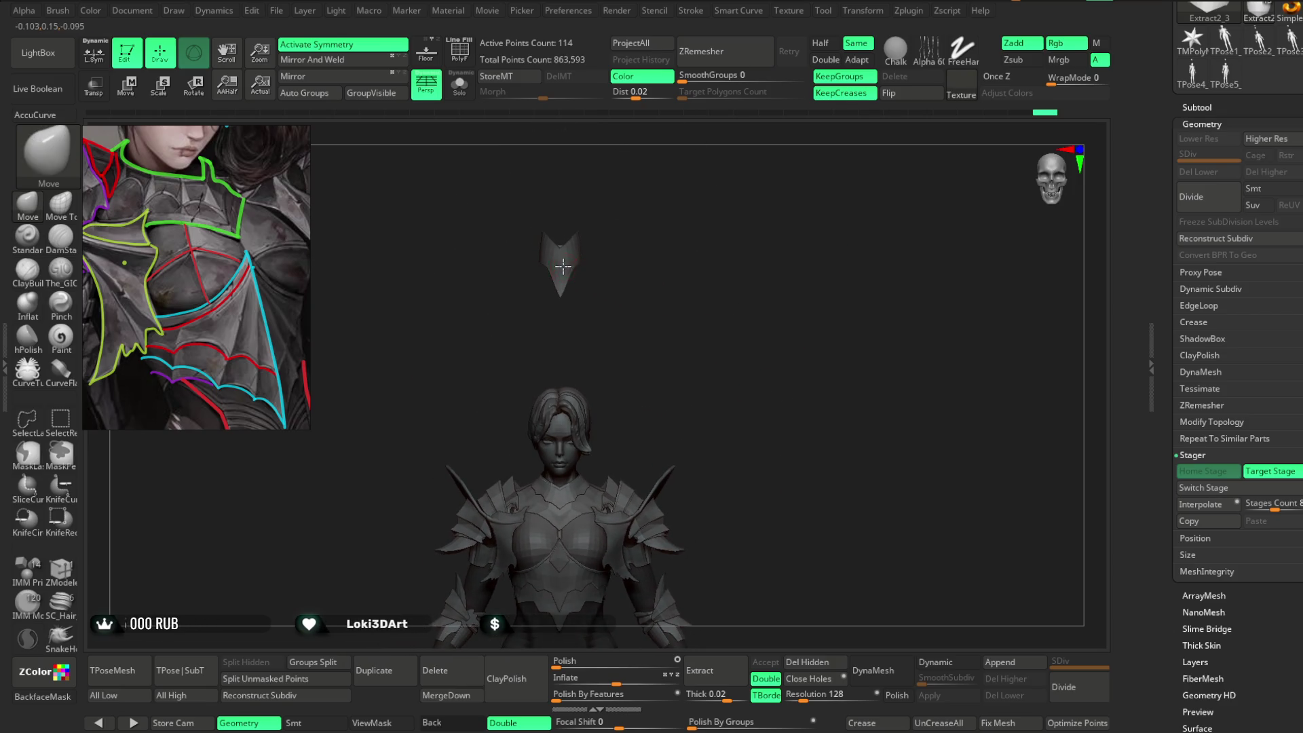
{"action": "key", "text": "alt+Down"}
{"action": "mouse_move", "coordinate": [746, 258]}
{"action": "right_mouse_down", "text": "alt"}
{"action": "mouse_move", "coordinate": [940, 178]}
{"action": "mouse_move", "coordinate": [910, 199]}
{"action": "right_mouse_up", "text": "alt"}
{"action": "key", "text": "shift+alt+s"}
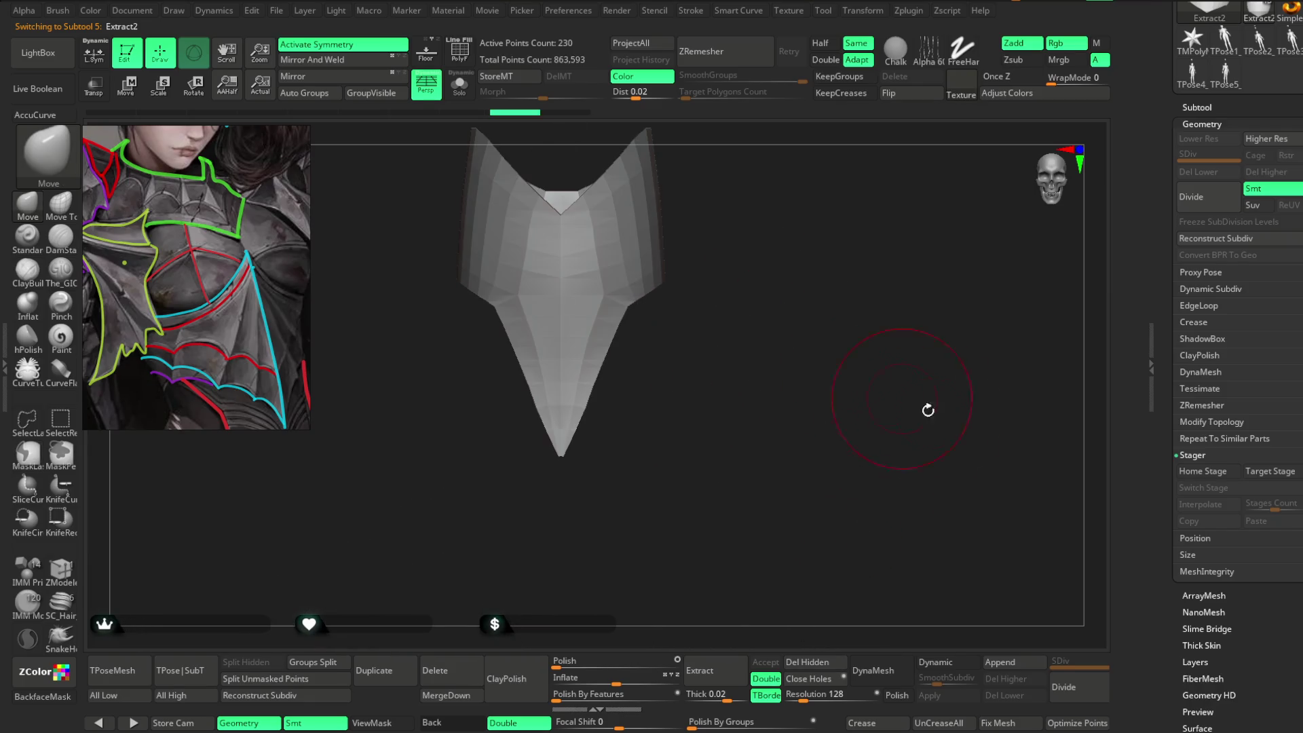
Restore the Extract2 plate to its Home Stage and turn it to a frontal view.
{"action": "left_click", "coordinate": [1168, 471]}
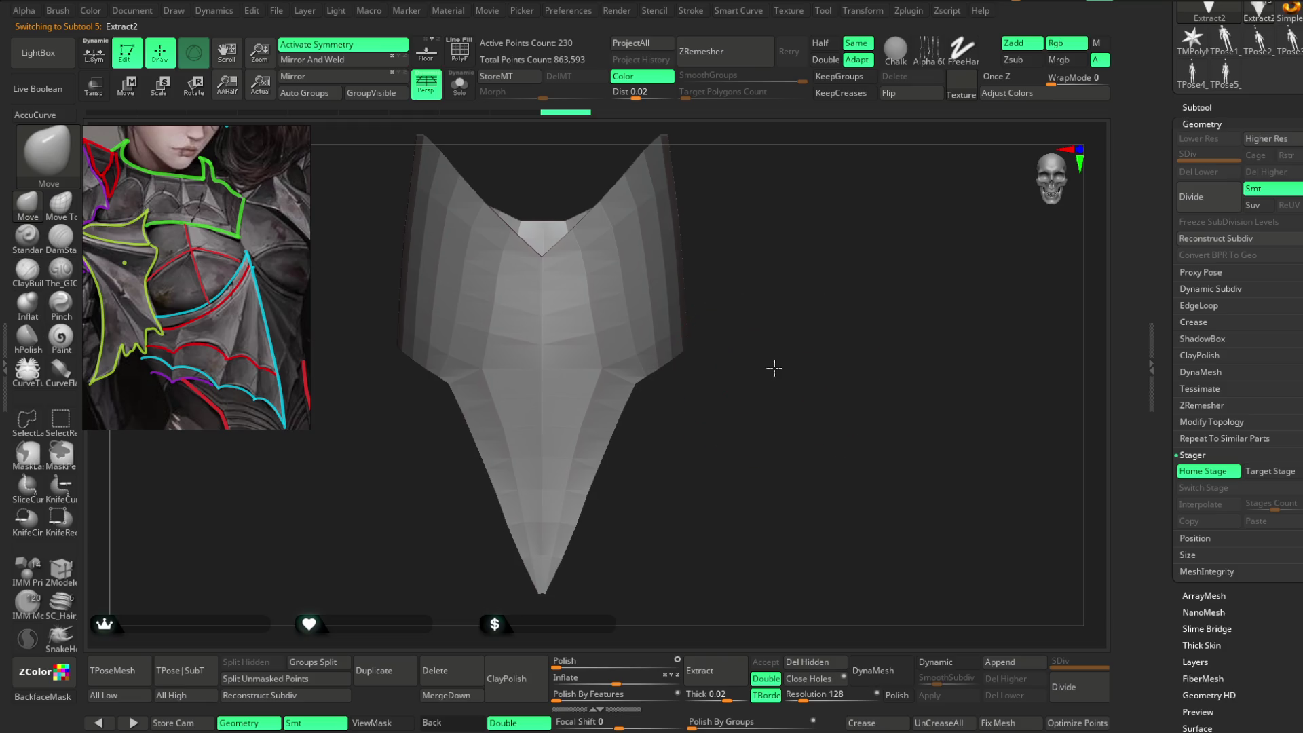
{"action": "right_click_drag", "start_coordinate": [596, 436], "coordinate": [652, 427]}
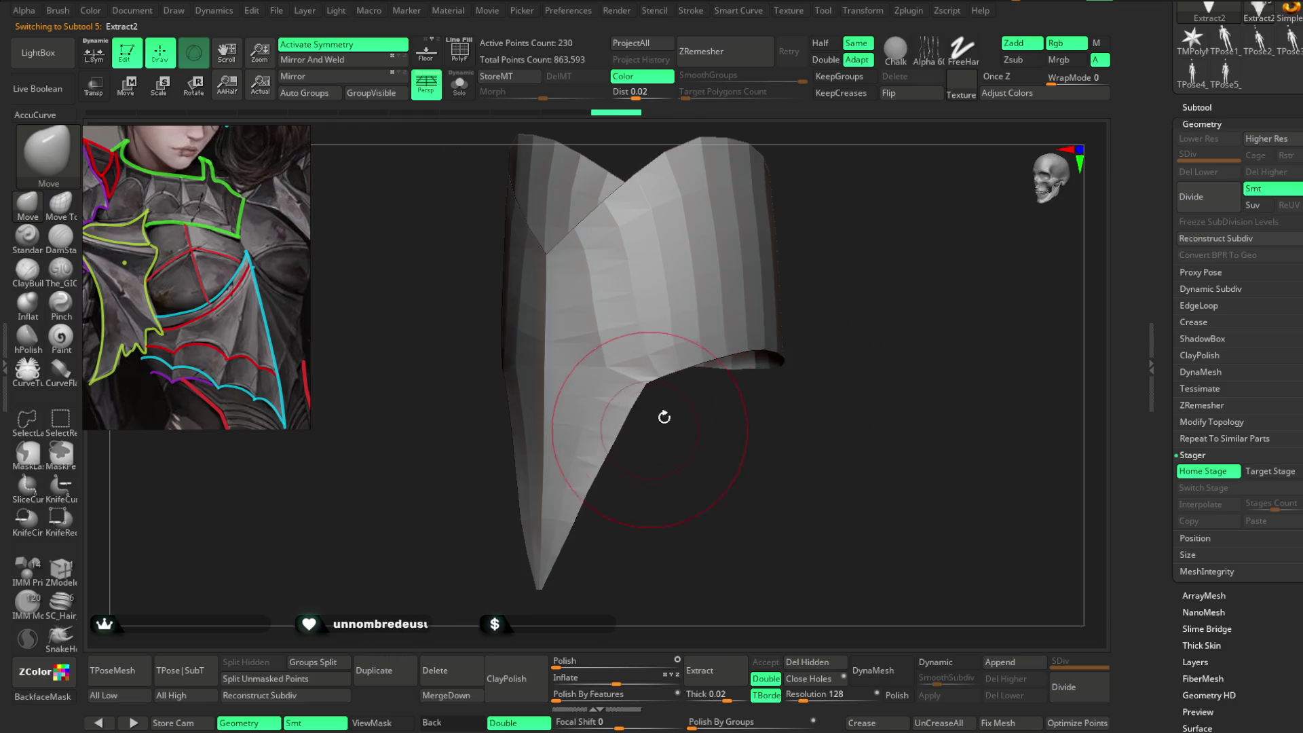
{"action": "key", "text": "space"}
{"action": "mouse_move", "coordinate": [765, 385]}
{"action": "right_mouse_down"}
{"action": "mouse_move", "coordinate": [756, 416]}
{"action": "mouse_move", "coordinate": [692, 372]}
{"action": "mouse_move", "coordinate": [725, 410]}
{"action": "right_mouse_up"}
{"action": "right_click_drag", "start_coordinate": [881, 398], "coordinate": [779, 346]}
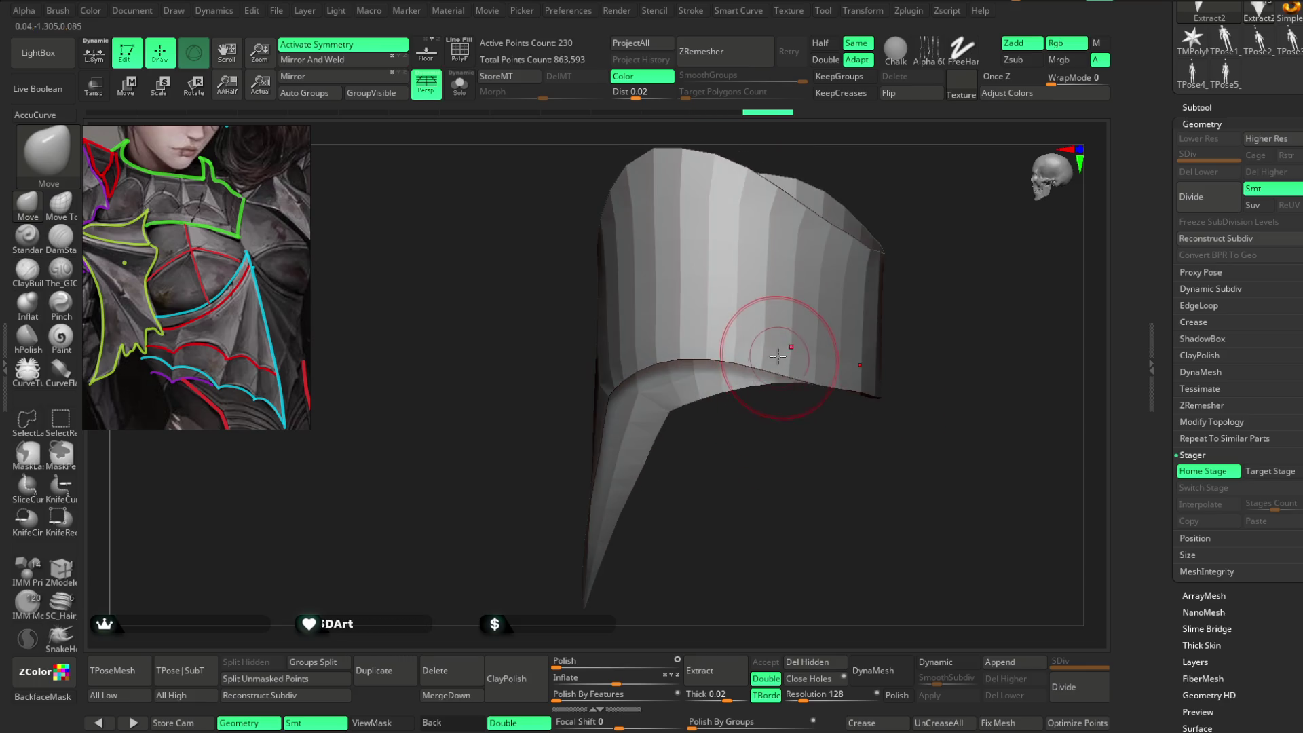
{"action": "mouse_move", "coordinate": [807, 392]}
{"action": "right_mouse_down"}
{"action": "mouse_move", "coordinate": [823, 392]}
{"action": "mouse_move", "coordinate": [841, 480]}
{"action": "mouse_move", "coordinate": [715, 399]}
{"action": "right_mouse_up"}
{"action": "mouse_move", "coordinate": [791, 369]}
{"action": "right_mouse_down"}
{"action": "mouse_move", "coordinate": [771, 363]}
{"action": "mouse_move", "coordinate": [872, 319]}
{"action": "mouse_move", "coordinate": [694, 397]}
{"action": "right_mouse_up"}
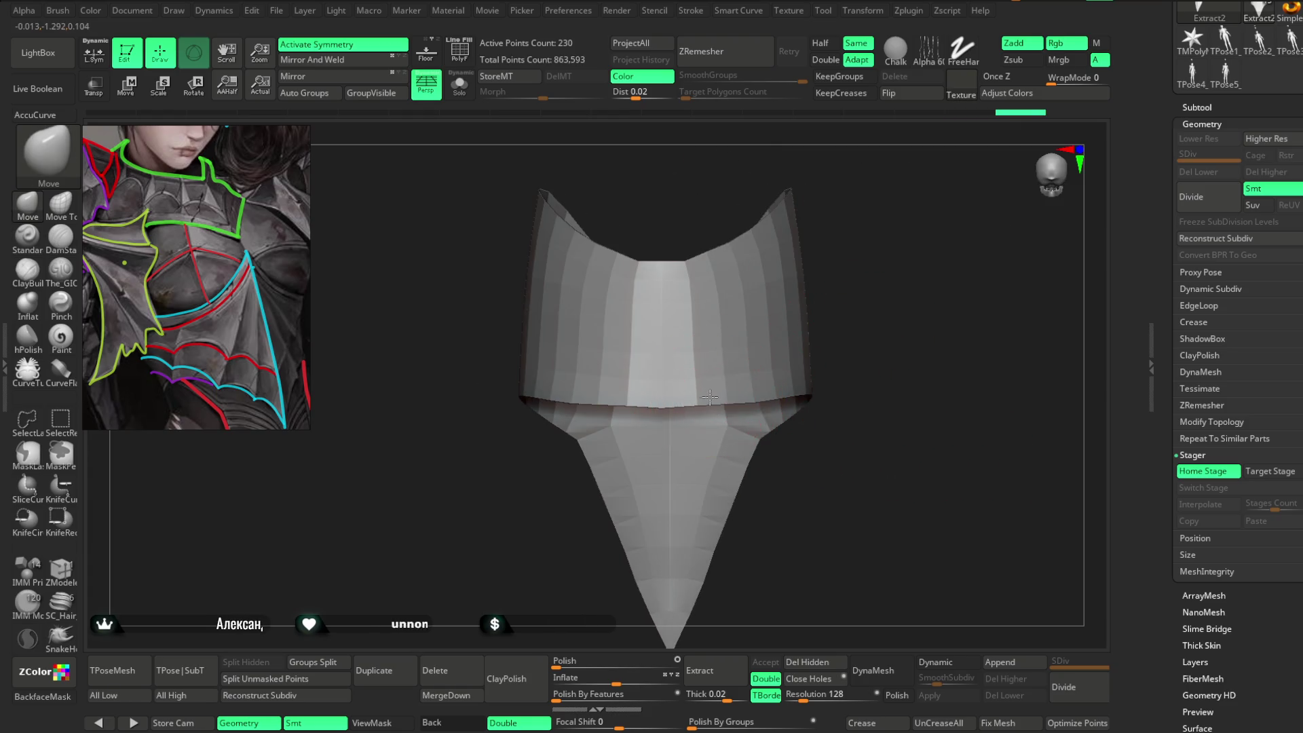
{"action": "mouse_move", "coordinate": [852, 250]}
{"action": "right_mouse_down", "text": "alt"}
{"action": "mouse_move", "coordinate": [875, 280]}
{"action": "mouse_move", "coordinate": [674, 255]}
{"action": "mouse_move", "coordinate": [756, 269]}
{"action": "mouse_move", "coordinate": [754, 226]}
{"action": "mouse_move", "coordinate": [855, 186]}
{"action": "mouse_move", "coordinate": [751, 203]}
{"action": "right_mouse_up", "text": "alt"}
Orbit and reframe to inspect the plate's flared top and long pointed tip.
{"action": "key", "text": "space"}
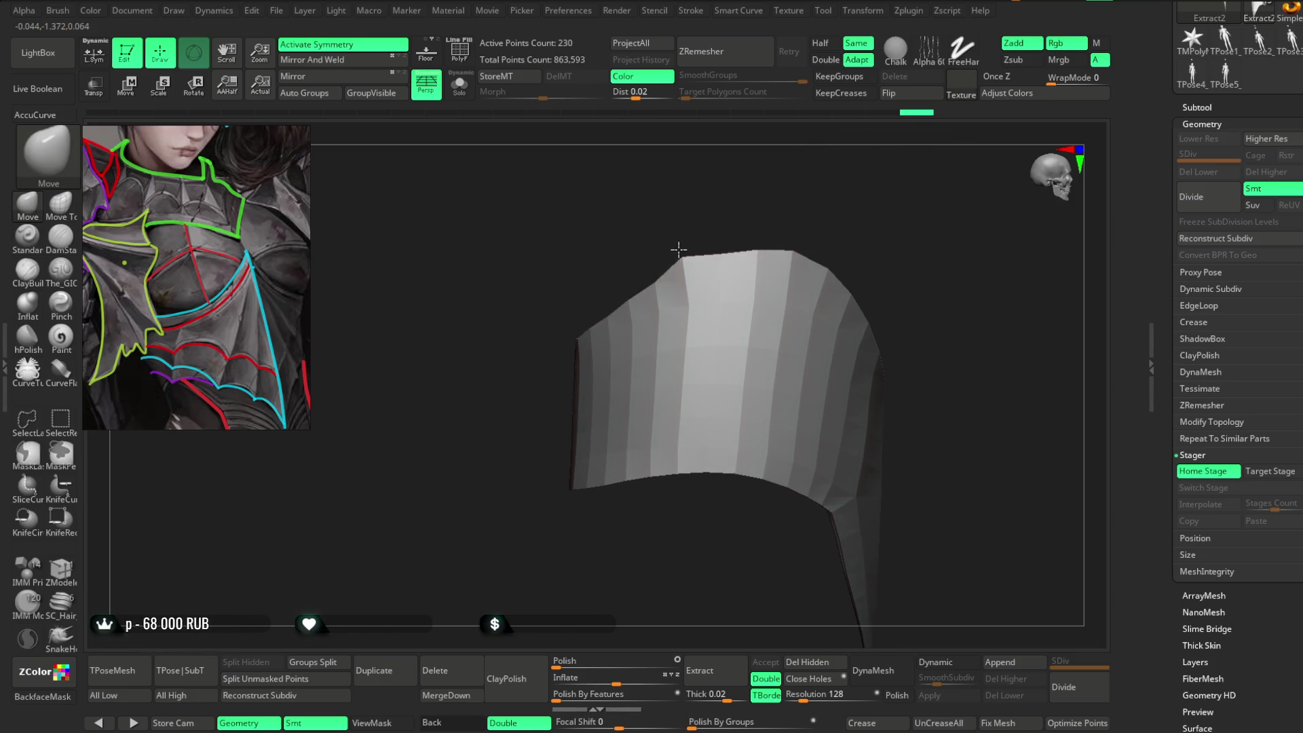
{"action": "mouse_move", "coordinate": [735, 230]}
{"action": "right_mouse_down"}
{"action": "mouse_move", "coordinate": [678, 140]}
{"action": "mouse_move", "coordinate": [733, 232]}
{"action": "mouse_move", "coordinate": [663, 282]}
{"action": "mouse_move", "coordinate": [695, 215]}
{"action": "mouse_move", "coordinate": [619, 291]}
{"action": "mouse_move", "coordinate": [718, 122]}
{"action": "mouse_move", "coordinate": [719, 206]}
{"action": "mouse_move", "coordinate": [742, 212]}
{"action": "mouse_move", "coordinate": [585, 331]}
{"action": "mouse_move", "coordinate": [672, 227]}
{"action": "mouse_move", "coordinate": [724, 244]}
{"action": "mouse_move", "coordinate": [732, 210]}
{"action": "mouse_move", "coordinate": [538, 369]}
{"action": "mouse_move", "coordinate": [600, 250]}
{"action": "right_mouse_up"}
{"action": "mouse_move", "coordinate": [640, 291]}
{"action": "right_mouse_down"}
{"action": "mouse_move", "coordinate": [678, 247]}
{"action": "mouse_move", "coordinate": [733, 264]}
{"action": "mouse_move", "coordinate": [796, 262]}
{"action": "mouse_move", "coordinate": [697, 247]}
{"action": "mouse_move", "coordinate": [672, 272]}
{"action": "right_mouse_up"}
{"action": "right_click", "coordinate": [672, 272]}
{"action": "mouse_move", "coordinate": [587, 304]}
{"action": "right_mouse_down"}
{"action": "mouse_move", "coordinate": [638, 274]}
{"action": "mouse_move", "coordinate": [622, 299]}
{"action": "mouse_move", "coordinate": [730, 233]}
{"action": "mouse_move", "coordinate": [680, 231]}
{"action": "mouse_move", "coordinate": [722, 195]}
{"action": "mouse_move", "coordinate": [798, 215]}
{"action": "mouse_move", "coordinate": [792, 308]}
{"action": "mouse_move", "coordinate": [762, 291]}
{"action": "mouse_move", "coordinate": [756, 364]}
{"action": "mouse_move", "coordinate": [796, 278]}
{"action": "mouse_move", "coordinate": [735, 328]}
{"action": "right_mouse_up"}
{"action": "key", "text": "space"}
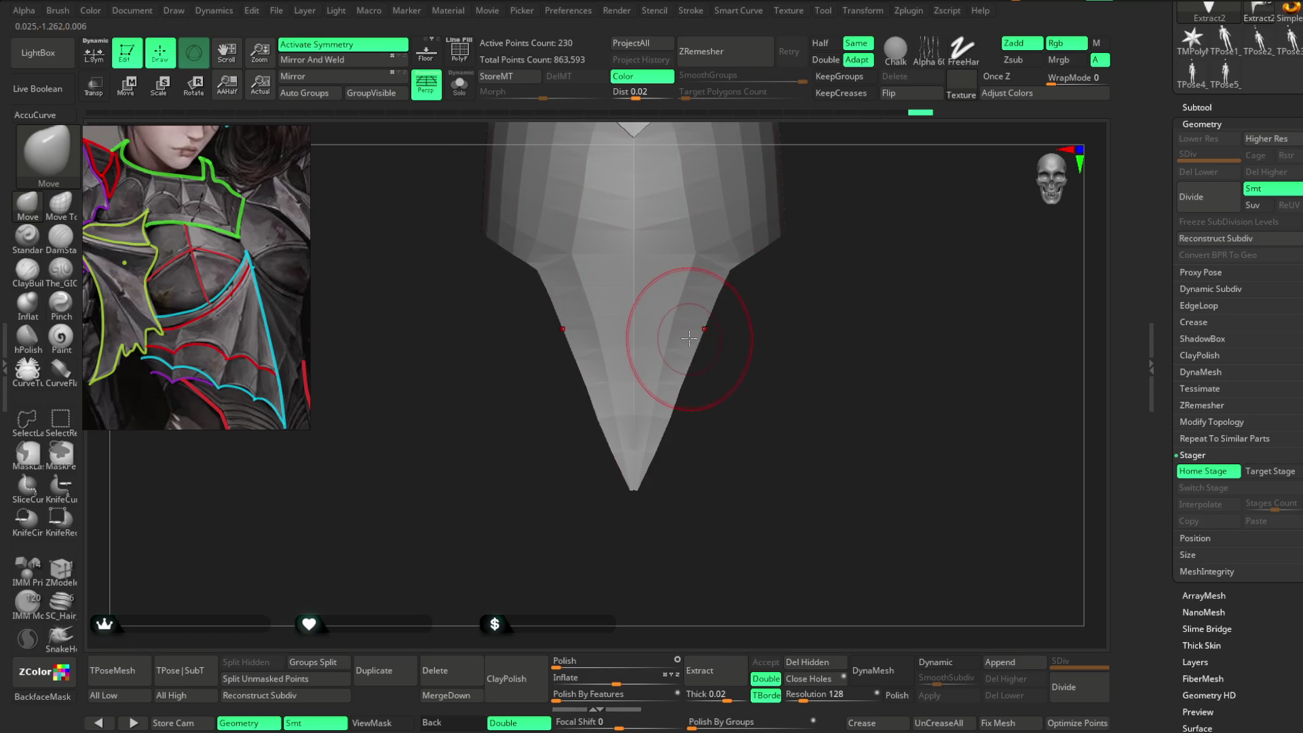
{"action": "right_click_drag", "start_coordinate": [684, 378], "coordinate": [640, 233], "text": "alt"}
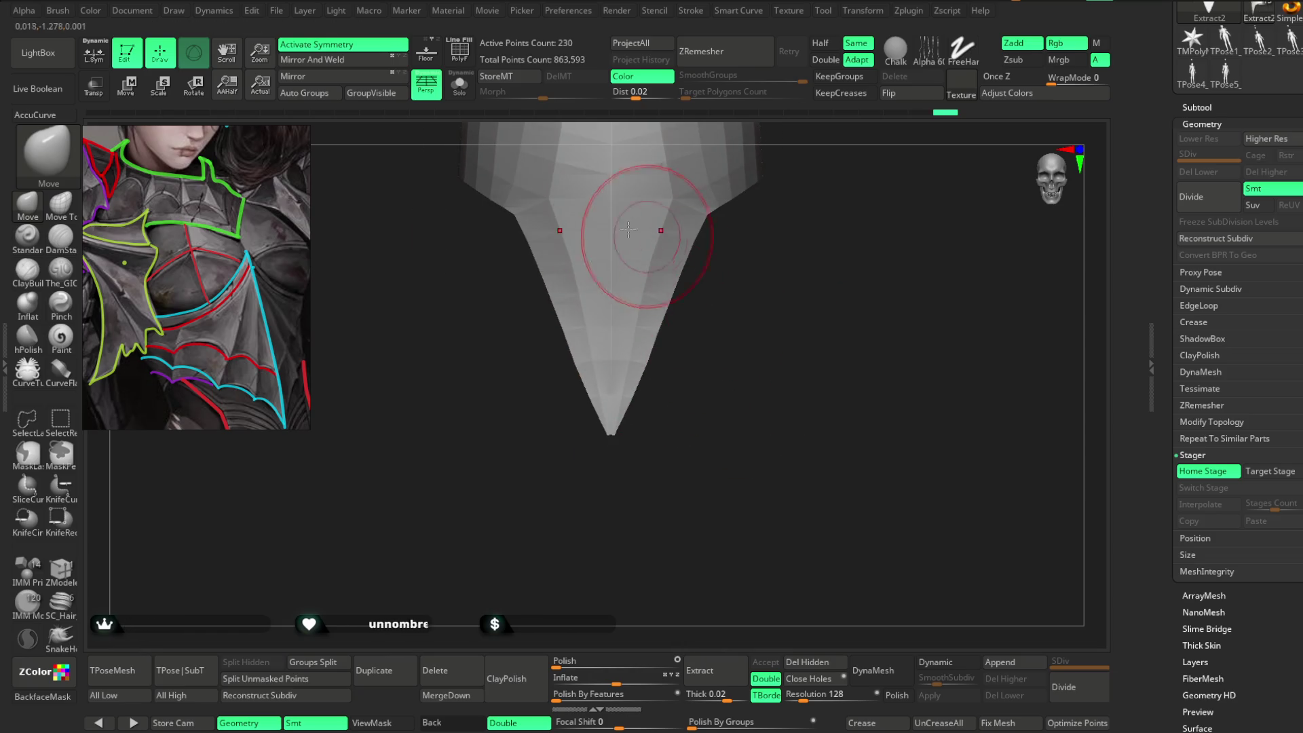
Turn on PolyF, enlarge the Move brush Draw Size, and pull the plate's tip into a sharper point.
{"action": "left_click", "coordinate": [460, 59]}
{"action": "mouse_move", "coordinate": [652, 399]}
{"action": "right_mouse_down"}
{"action": "mouse_move", "coordinate": [708, 465]}
{"action": "mouse_move", "coordinate": [707, 437]}
{"action": "right_mouse_up"}
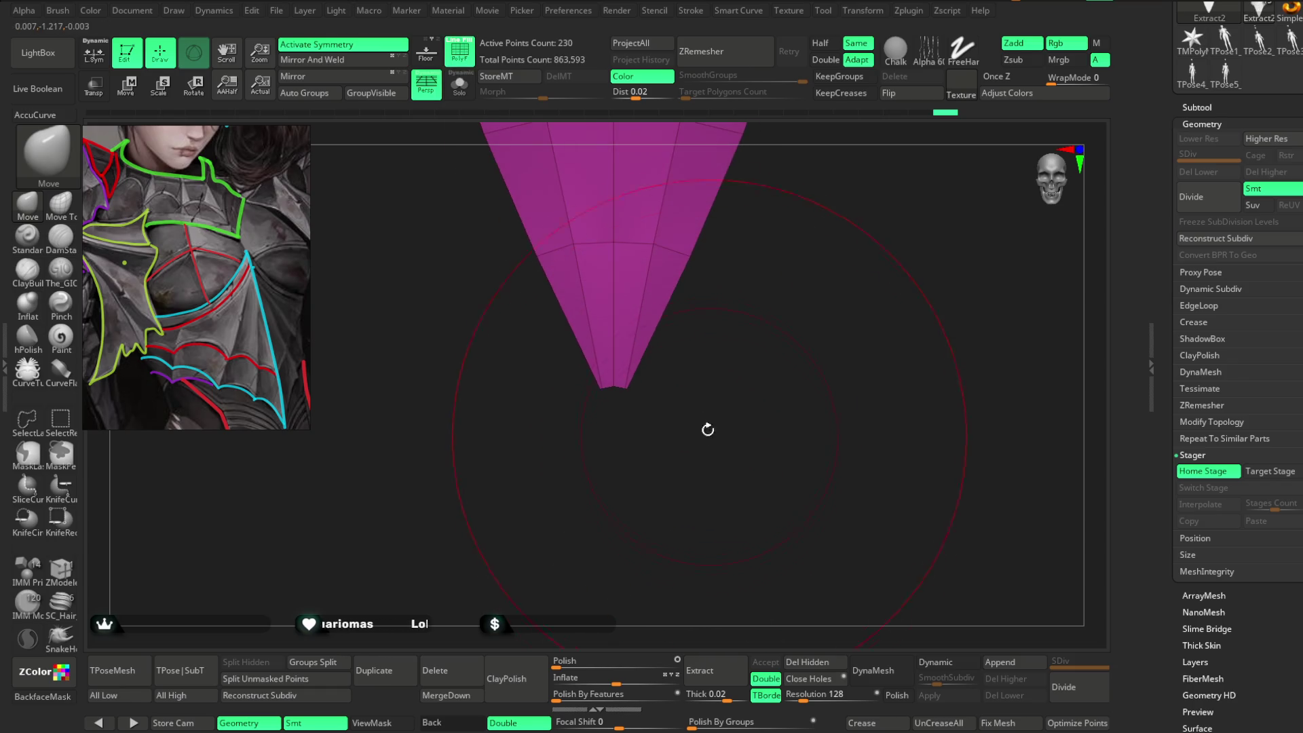
{"action": "key", "text": "space"}
{"action": "mouse_move", "coordinate": [686, 390]}
{"action": "right_mouse_down"}
{"action": "mouse_move", "coordinate": [628, 407]}
{"action": "mouse_move", "coordinate": [672, 416]}
{"action": "right_mouse_up"}
{"action": "key", "text": "space"}
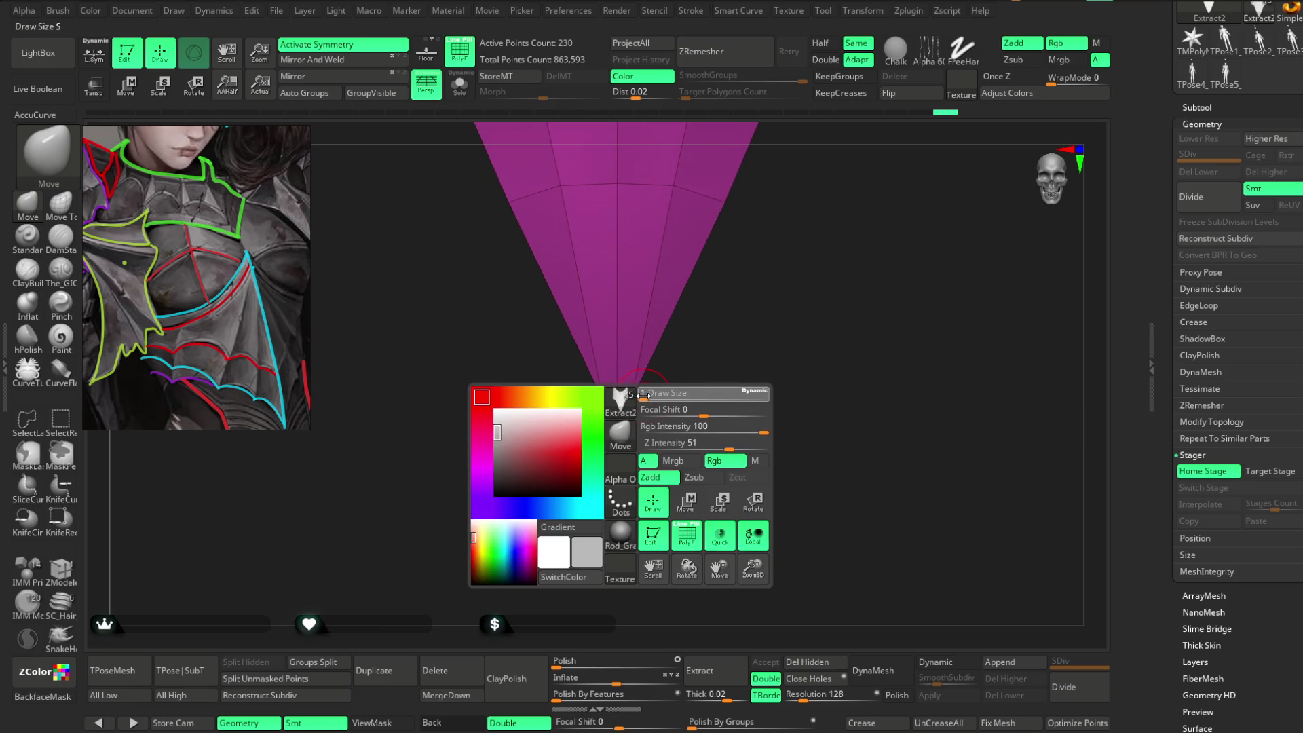
{"action": "key", "text": "space"}
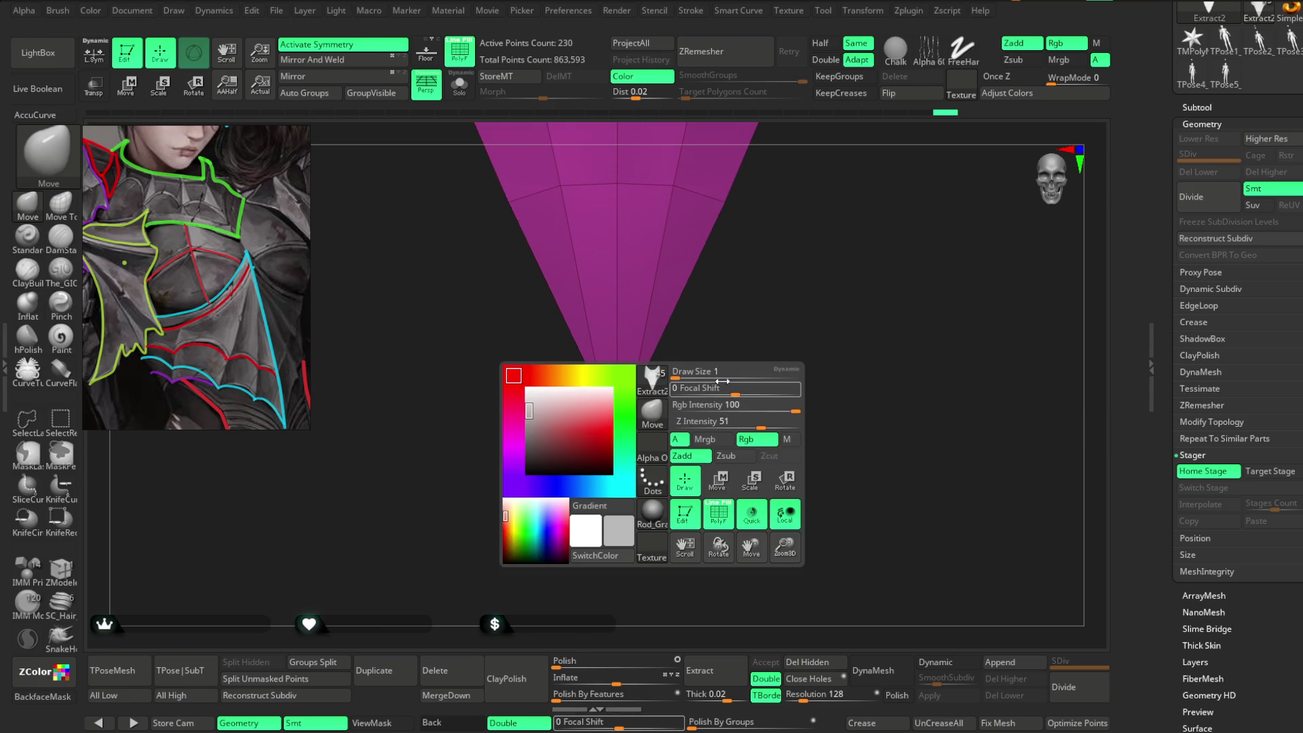
{"action": "left_click_drag", "start_coordinate": [678, 376], "coordinate": [702, 375]}
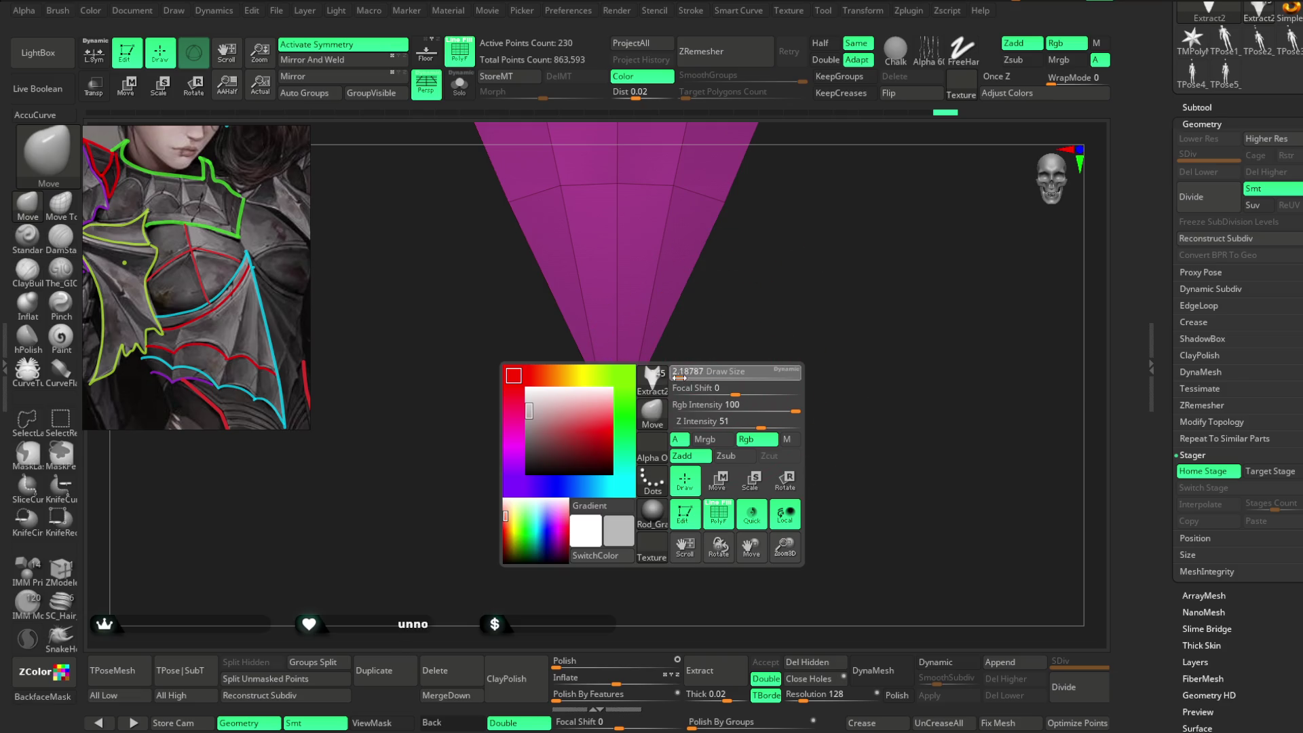
{"action": "mouse_move", "coordinate": [695, 377]}
{"action": "left_mouse_down"}
{"action": "mouse_move", "coordinate": [641, 431]}
{"action": "mouse_move", "coordinate": [665, 404]}
{"action": "left_mouse_up"}
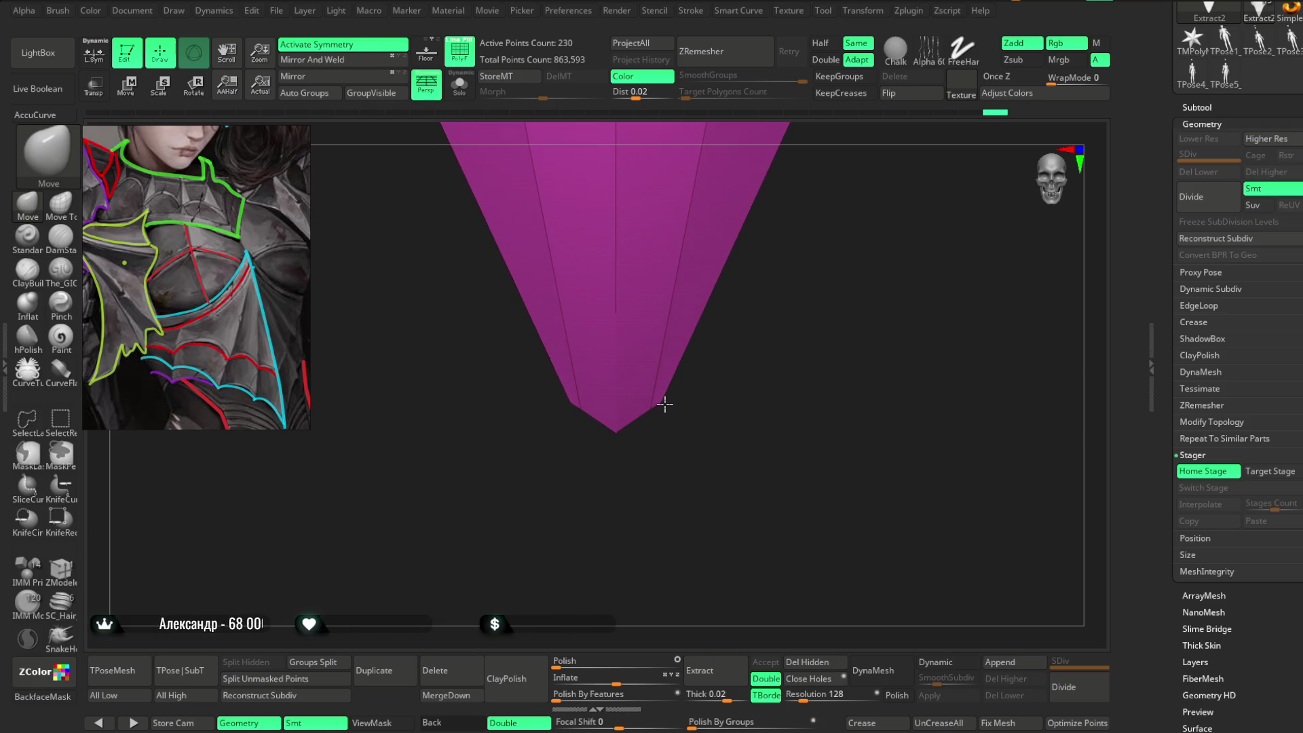
{"action": "left_click_drag", "start_coordinate": [618, 441], "coordinate": [615, 448]}
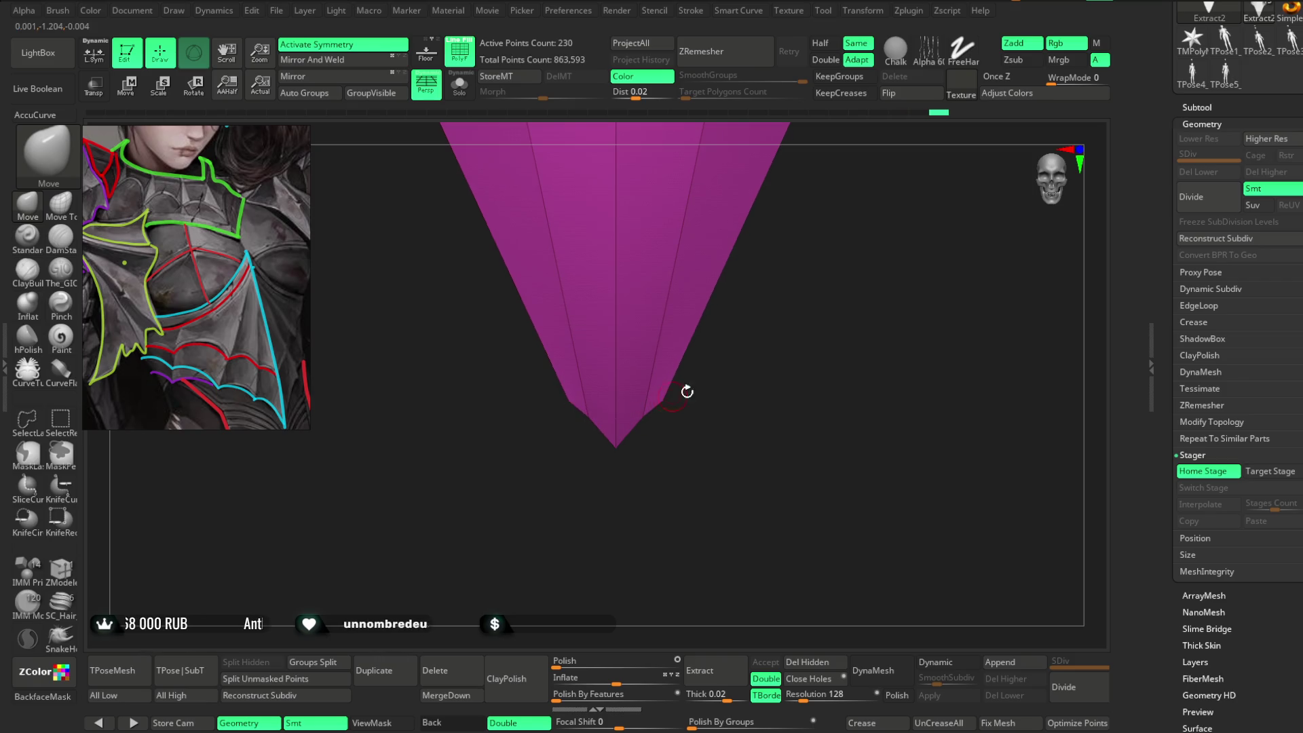
{"action": "mouse_move", "coordinate": [739, 312]}
{"action": "left_mouse_down"}
{"action": "mouse_move", "coordinate": [710, 334]}
{"action": "mouse_move", "coordinate": [713, 445]}
{"action": "mouse_move", "coordinate": [746, 292]}
{"action": "mouse_move", "coordinate": [742, 386]}
{"action": "mouse_move", "coordinate": [753, 328]}
{"action": "mouse_move", "coordinate": [726, 329]}
{"action": "mouse_move", "coordinate": [749, 274]}
{"action": "mouse_move", "coordinate": [753, 343]}
{"action": "mouse_move", "coordinate": [763, 260]}
{"action": "mouse_move", "coordinate": [723, 258]}
{"action": "left_mouse_up"}
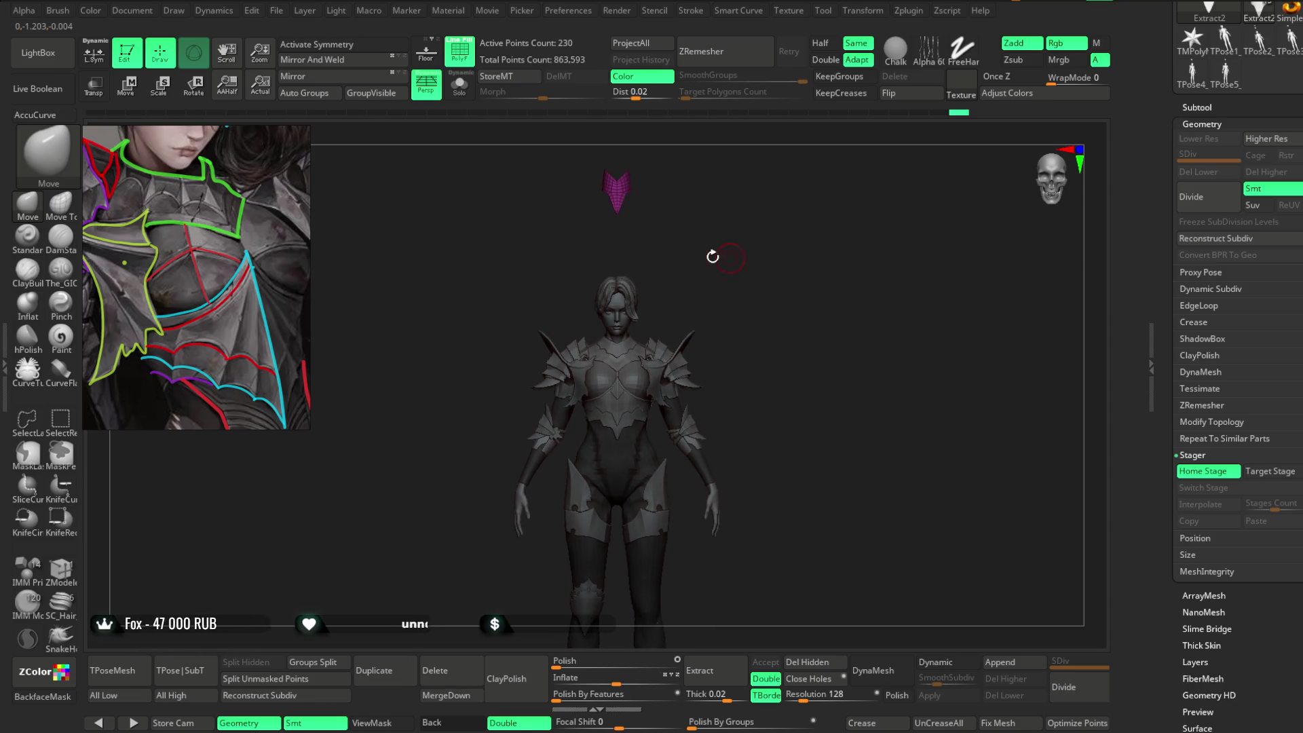
Use Transpose Move to position the magenta plate on the shin below the knee.
{"action": "key", "text": "w"}
{"action": "left_click_drag", "start_coordinate": [735, 177], "coordinate": [725, 227], "text": "alt"}
{"action": "mouse_move", "coordinate": [616, 195]}
{"action": "left_mouse_down"}
{"action": "mouse_move", "coordinate": [742, 265]}
{"action": "mouse_move", "coordinate": [682, 198]}
{"action": "mouse_move", "coordinate": [751, 515]}
{"action": "mouse_move", "coordinate": [776, 380]}
{"action": "mouse_move", "coordinate": [812, 347]}
{"action": "mouse_move", "coordinate": [776, 387]}
{"action": "left_mouse_up"}
{"action": "mouse_move", "coordinate": [610, 388]}
{"action": "left_mouse_down"}
{"action": "mouse_move", "coordinate": [572, 382]}
{"action": "mouse_move", "coordinate": [516, 336]}
{"action": "left_mouse_up"}
{"action": "mouse_move", "coordinate": [643, 305]}
{"action": "left_mouse_down"}
{"action": "mouse_move", "coordinate": [747, 325]}
{"action": "mouse_move", "coordinate": [817, 297]}
{"action": "mouse_move", "coordinate": [824, 395]}
{"action": "mouse_move", "coordinate": [760, 407]}
{"action": "left_mouse_up"}
{"action": "mouse_move", "coordinate": [580, 449]}
{"action": "left_mouse_down"}
{"action": "mouse_move", "coordinate": [628, 459]}
{"action": "mouse_move", "coordinate": [675, 364]}
{"action": "mouse_move", "coordinate": [645, 380]}
{"action": "left_mouse_up"}
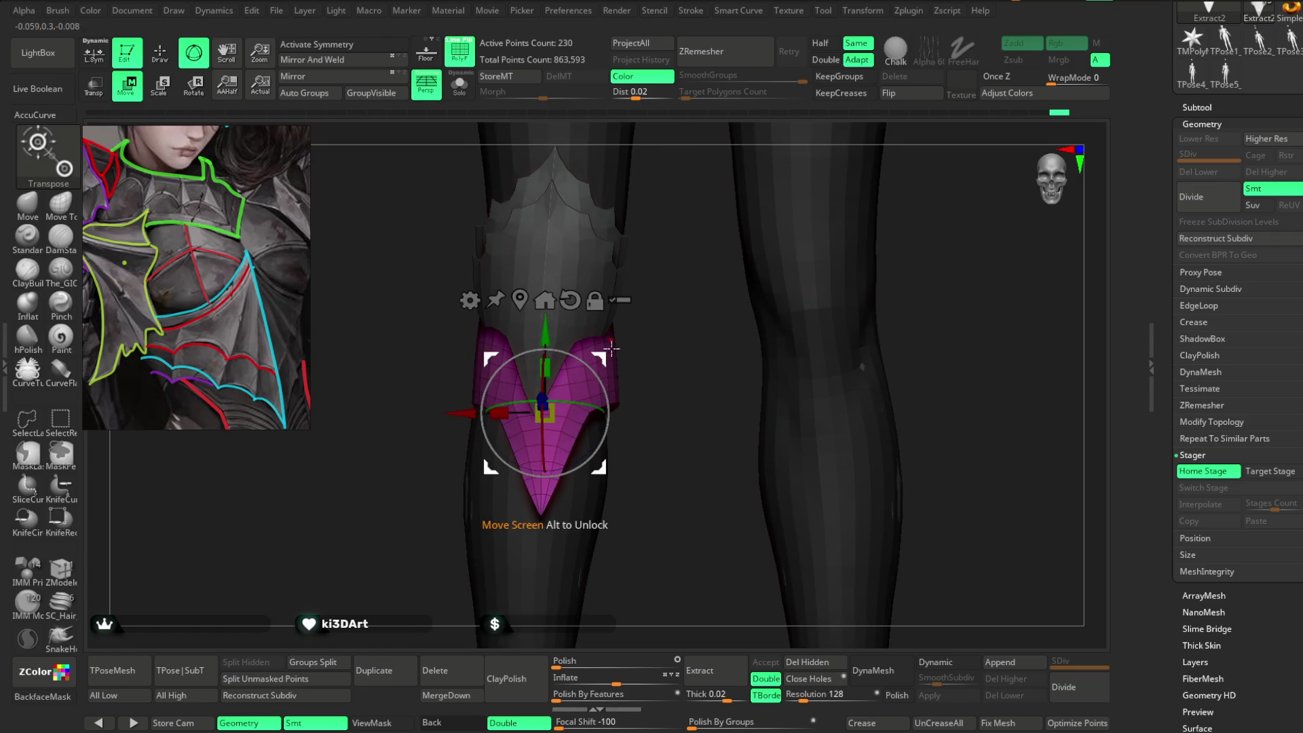
{"action": "mouse_move", "coordinate": [596, 398]}
{"action": "left_mouse_down"}
{"action": "mouse_move", "coordinate": [760, 296]}
{"action": "mouse_move", "coordinate": [760, 279]}
{"action": "mouse_move", "coordinate": [746, 292]}
{"action": "left_mouse_up"}
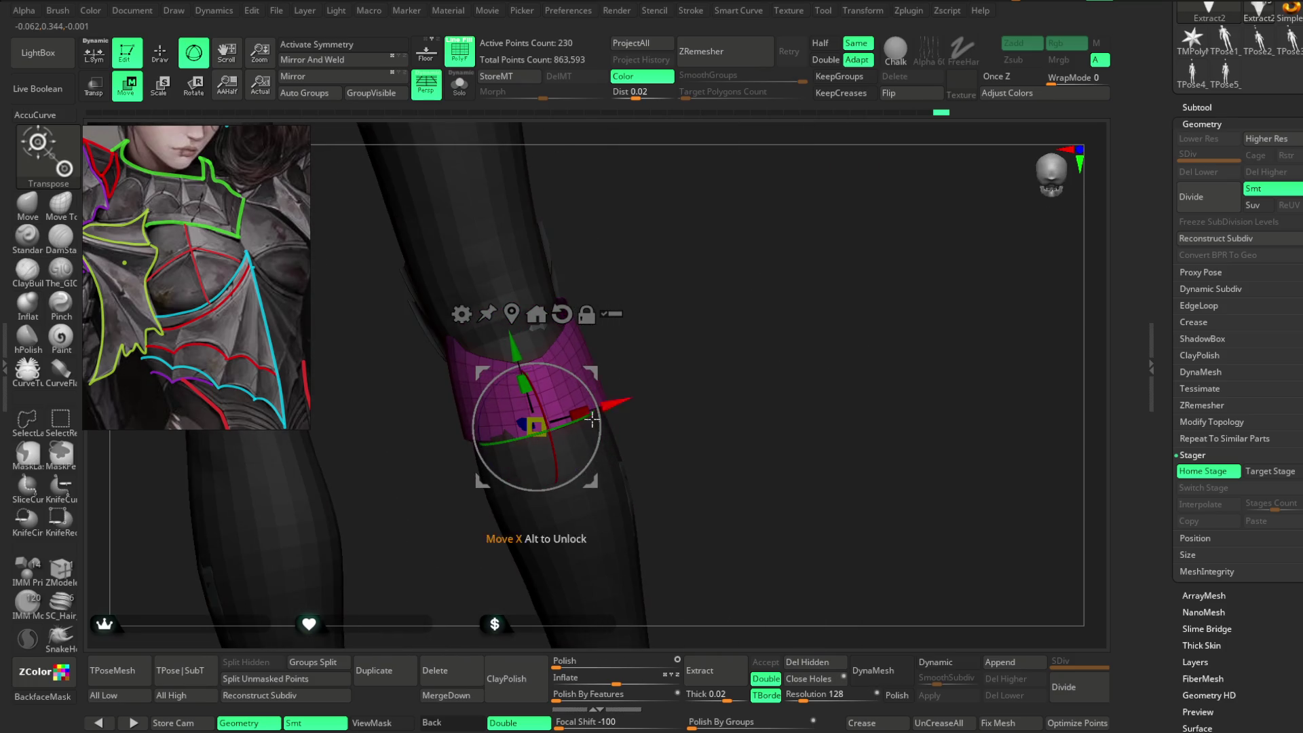
{"action": "left_click_drag", "start_coordinate": [548, 459], "coordinate": [710, 263]}
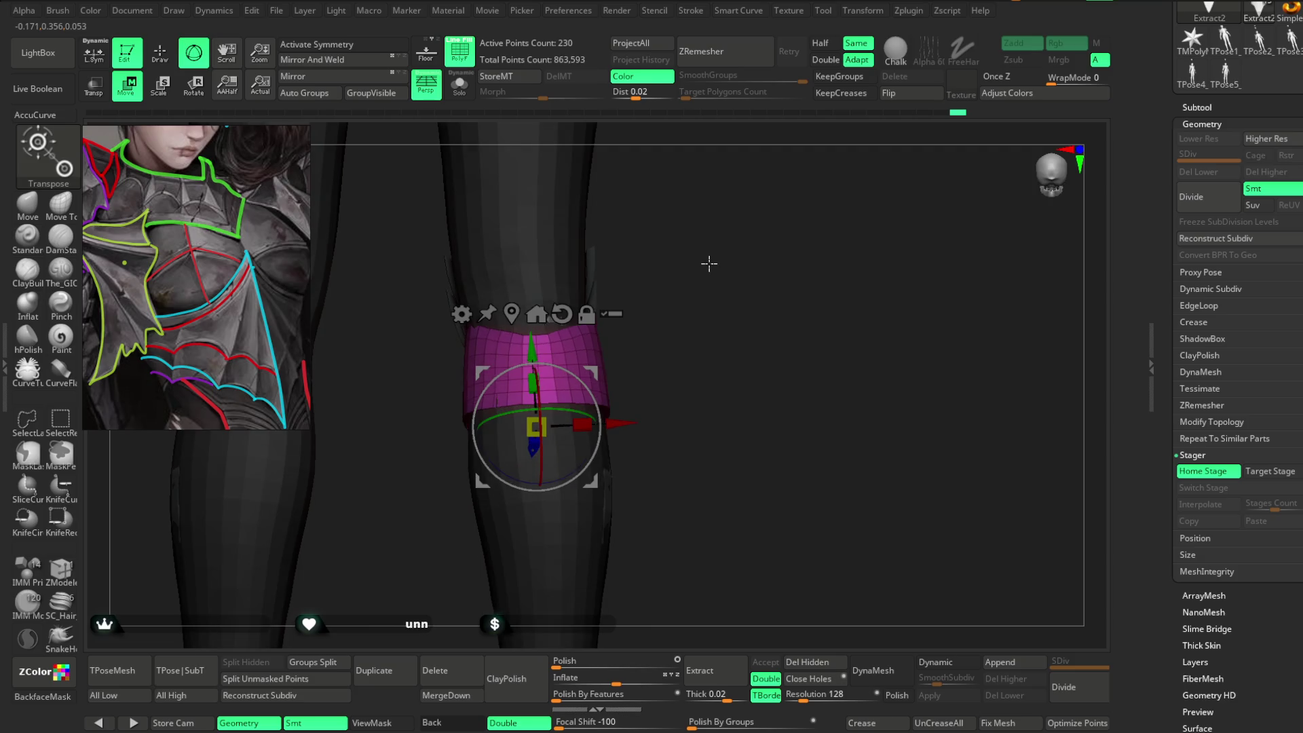
{"action": "left_click_drag", "start_coordinate": [660, 316], "coordinate": [668, 314]}
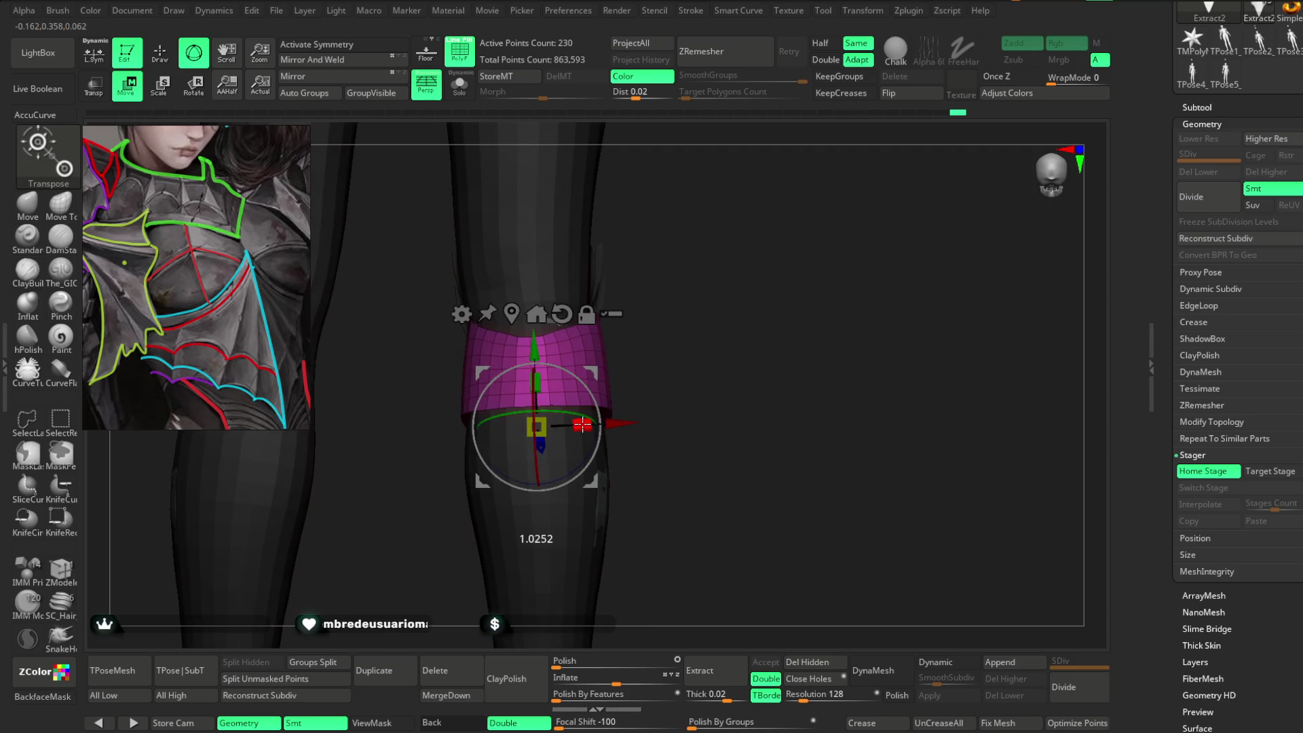
{"action": "mouse_move", "coordinate": [614, 413]}
{"action": "left_mouse_down"}
{"action": "mouse_move", "coordinate": [699, 325]}
{"action": "mouse_move", "coordinate": [677, 352]}
{"action": "mouse_move", "coordinate": [677, 335]}
{"action": "mouse_move", "coordinate": [583, 352]}
{"action": "mouse_move", "coordinate": [678, 319]}
{"action": "mouse_move", "coordinate": [678, 330]}
{"action": "mouse_move", "coordinate": [843, 335]}
{"action": "left_mouse_up"}
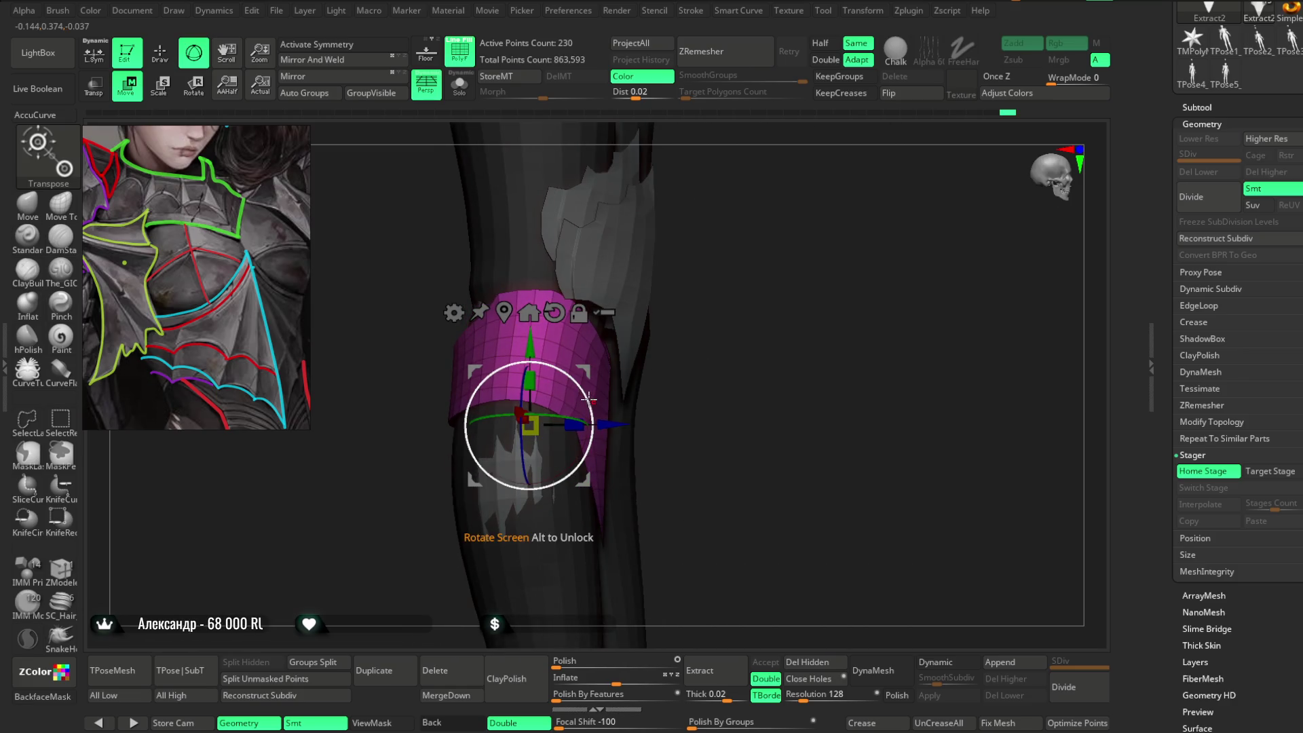
{"action": "mouse_move", "coordinate": [590, 393]}
{"action": "left_mouse_down"}
{"action": "mouse_move", "coordinate": [645, 315]}
{"action": "mouse_move", "coordinate": [663, 344]}
{"action": "left_mouse_up"}
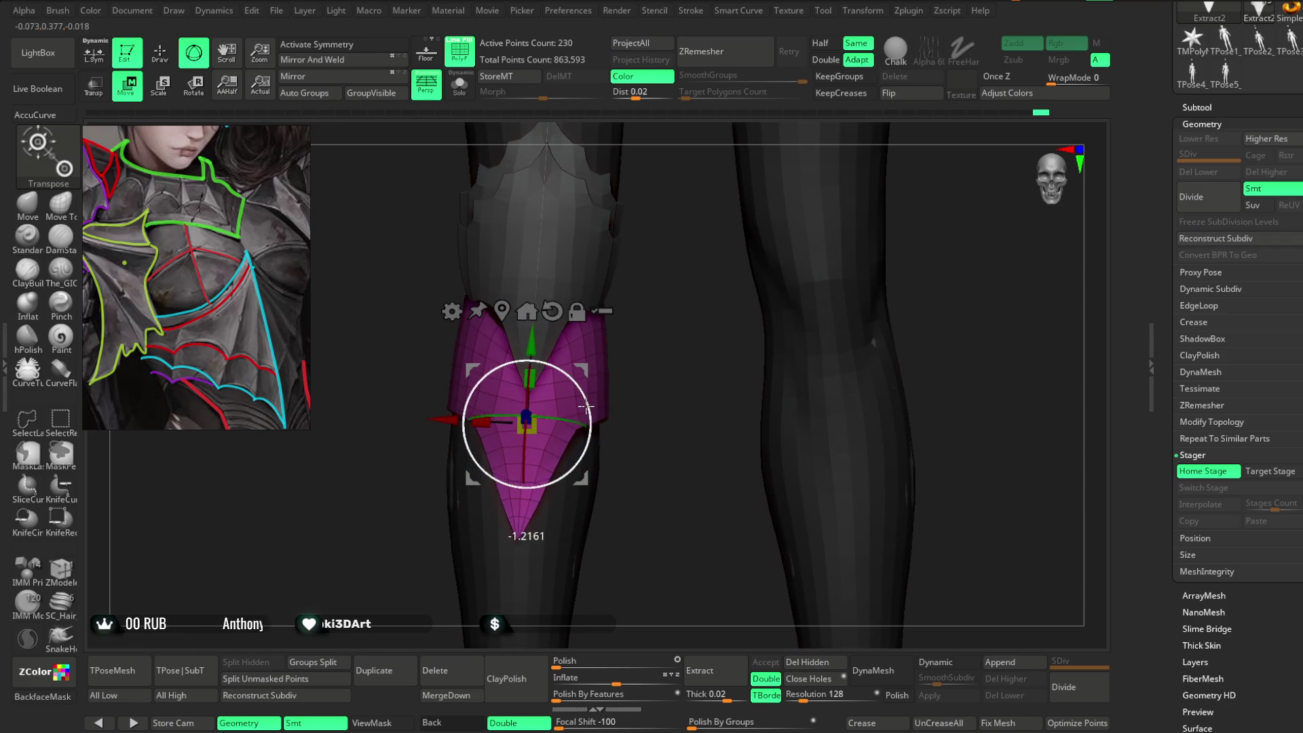
{"action": "left_click_drag", "start_coordinate": [674, 330], "coordinate": [681, 332]}
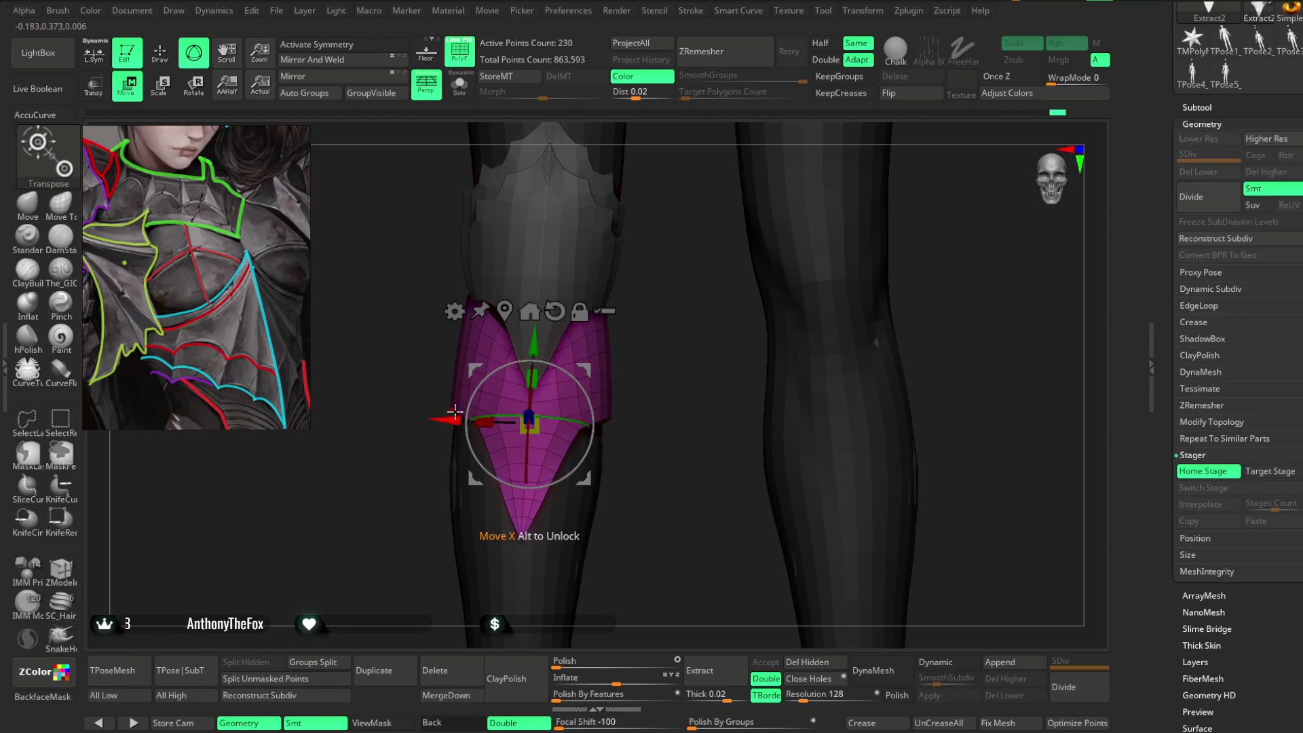
{"action": "left_click_drag", "start_coordinate": [535, 339], "coordinate": [534, 344]}
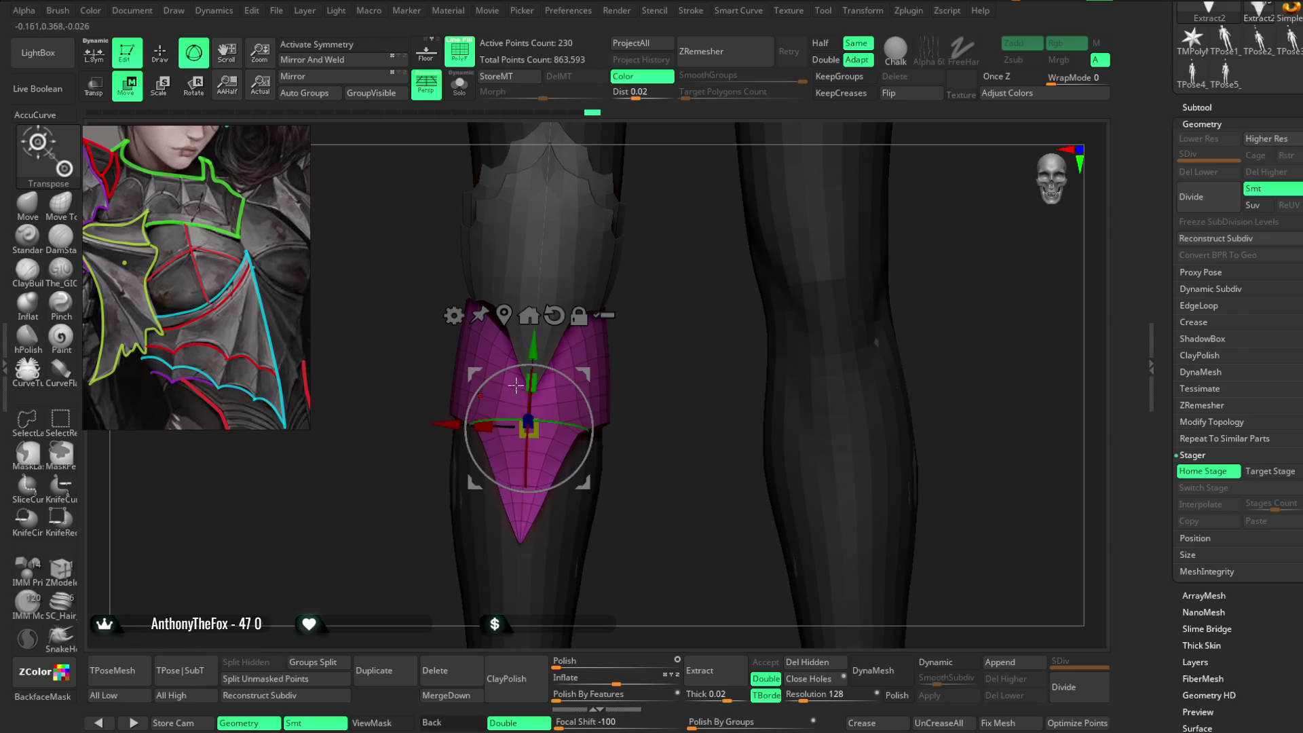
Return to Draw mode and store the plate's placement as its Target Stage.
{"action": "scroll", "coordinate": [500, 393], "scroll_direction": "down", "scroll_amount": 5}
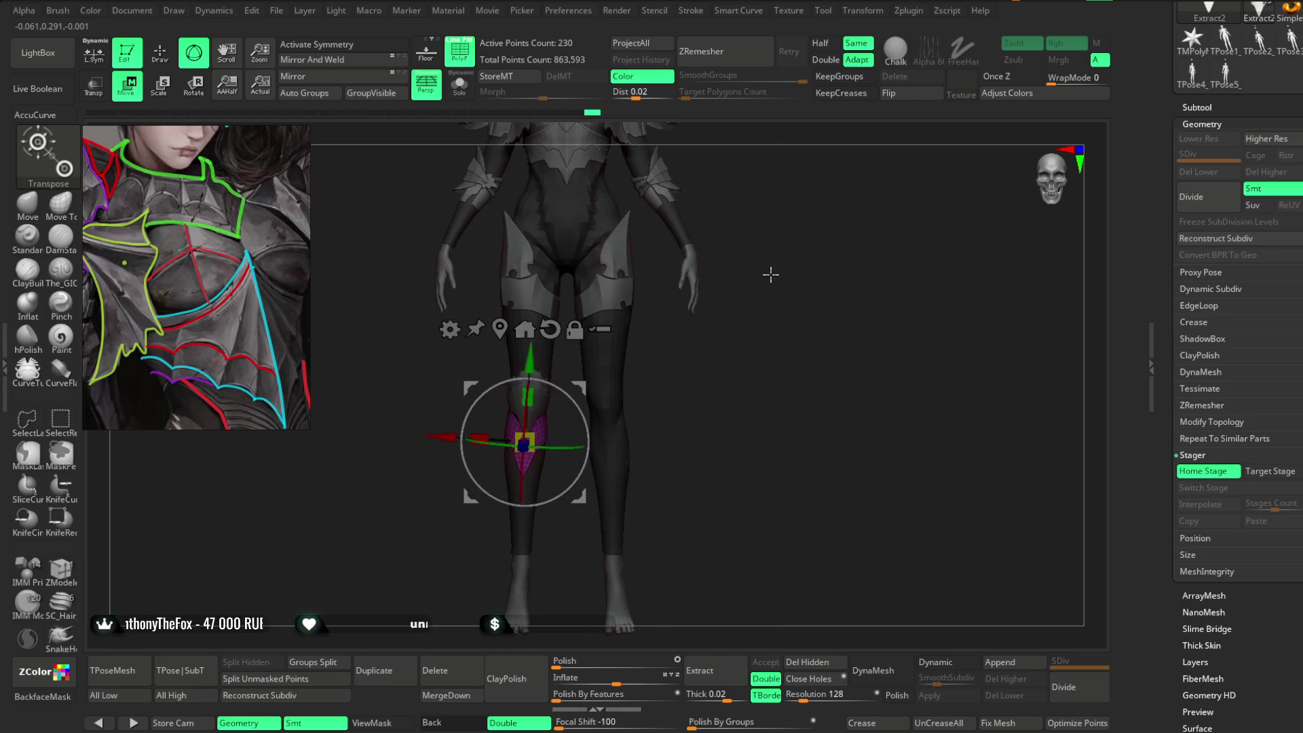
{"action": "left_click", "coordinate": [148, 54]}
{"action": "left_click", "coordinate": [1269, 471]}
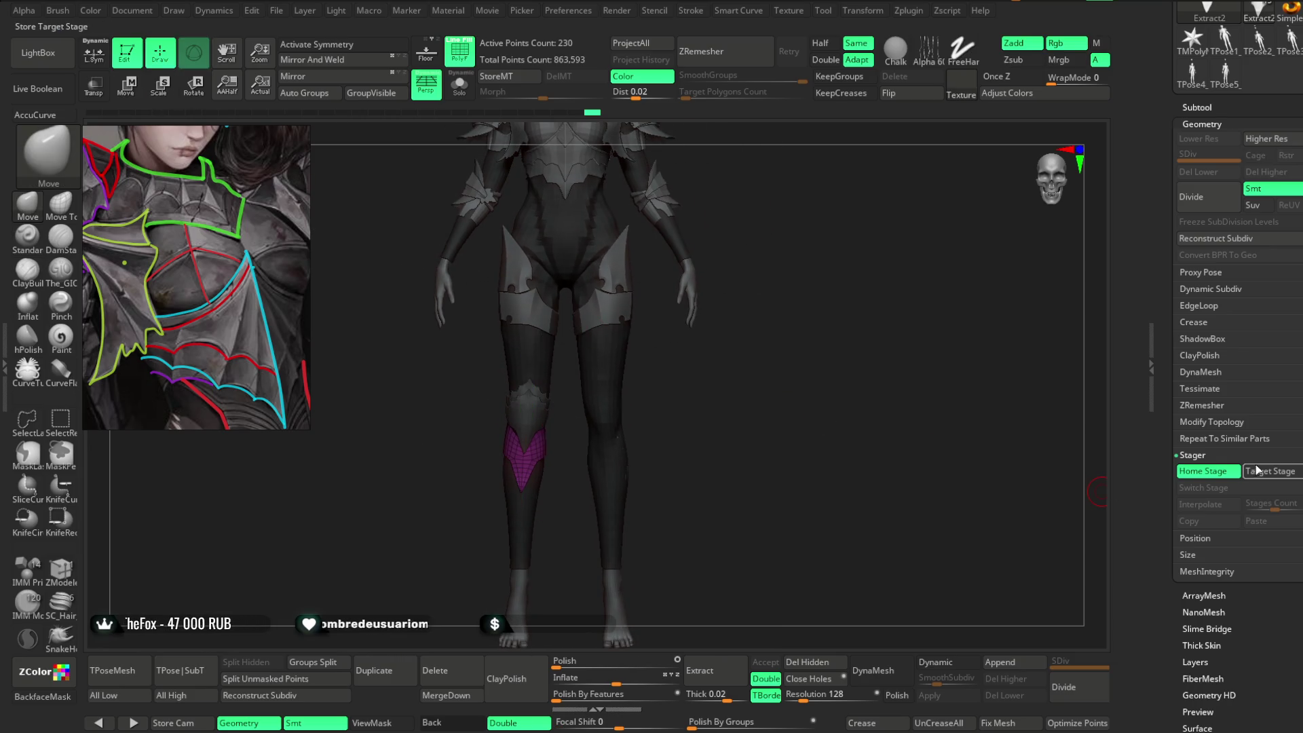
Reframe the view on the magenta bracer plate with symmetry enabled.
{"action": "key", "text": "f"}
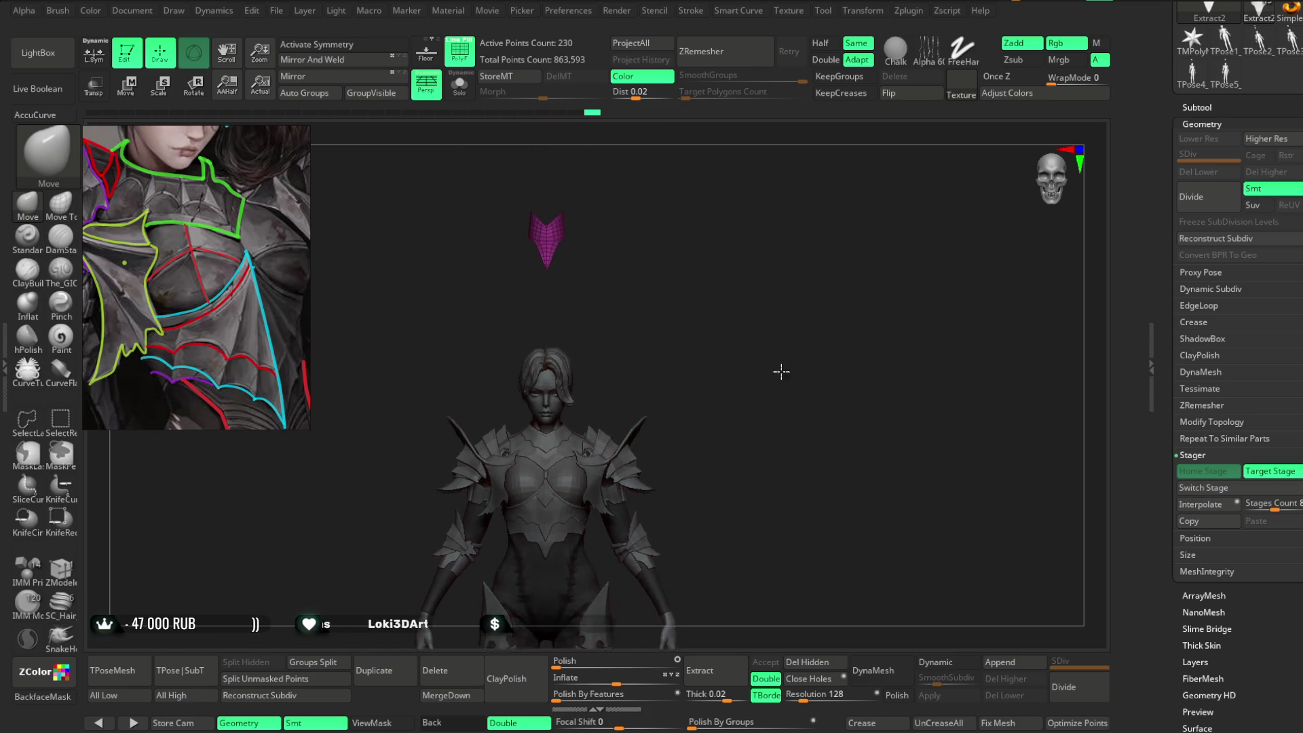
{"action": "key", "text": "x"}
{"action": "scroll", "coordinate": [651, 294], "scroll_direction": "up", "scroll_amount": 5}
{"action": "mouse_move", "coordinate": [732, 260]}
{"action": "left_mouse_down"}
{"action": "mouse_move", "coordinate": [704, 335]}
{"action": "mouse_move", "coordinate": [635, 310]}
{"action": "left_mouse_up"}
{"action": "scroll", "coordinate": [692, 276], "scroll_direction": "up", "scroll_amount": 5}
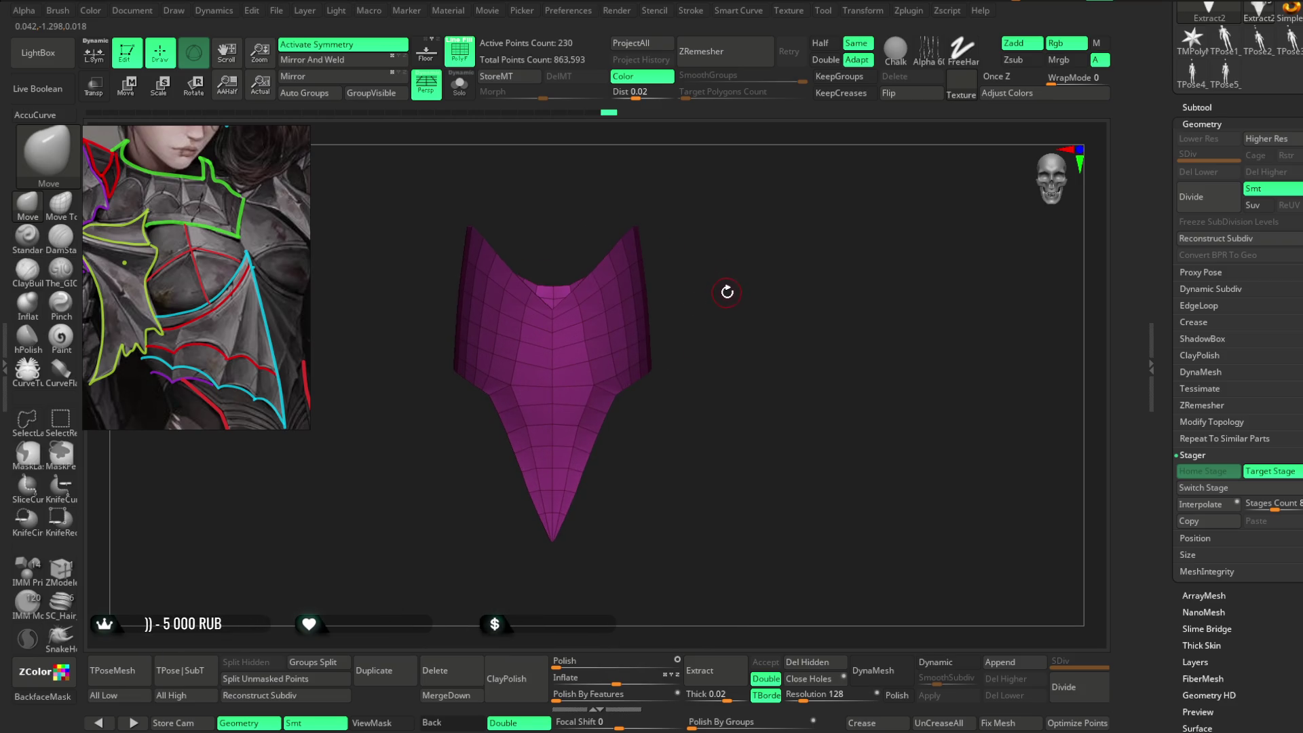
{"action": "mouse_move", "coordinate": [729, 286]}
{"action": "left_mouse_down"}
{"action": "mouse_move", "coordinate": [745, 282]}
{"action": "mouse_move", "coordinate": [718, 276]}
{"action": "mouse_move", "coordinate": [798, 284]}
{"action": "mouse_move", "coordinate": [712, 251]}
{"action": "mouse_move", "coordinate": [739, 265]}
{"action": "mouse_move", "coordinate": [756, 224]}
{"action": "mouse_move", "coordinate": [739, 246]}
{"action": "left_mouse_up"}
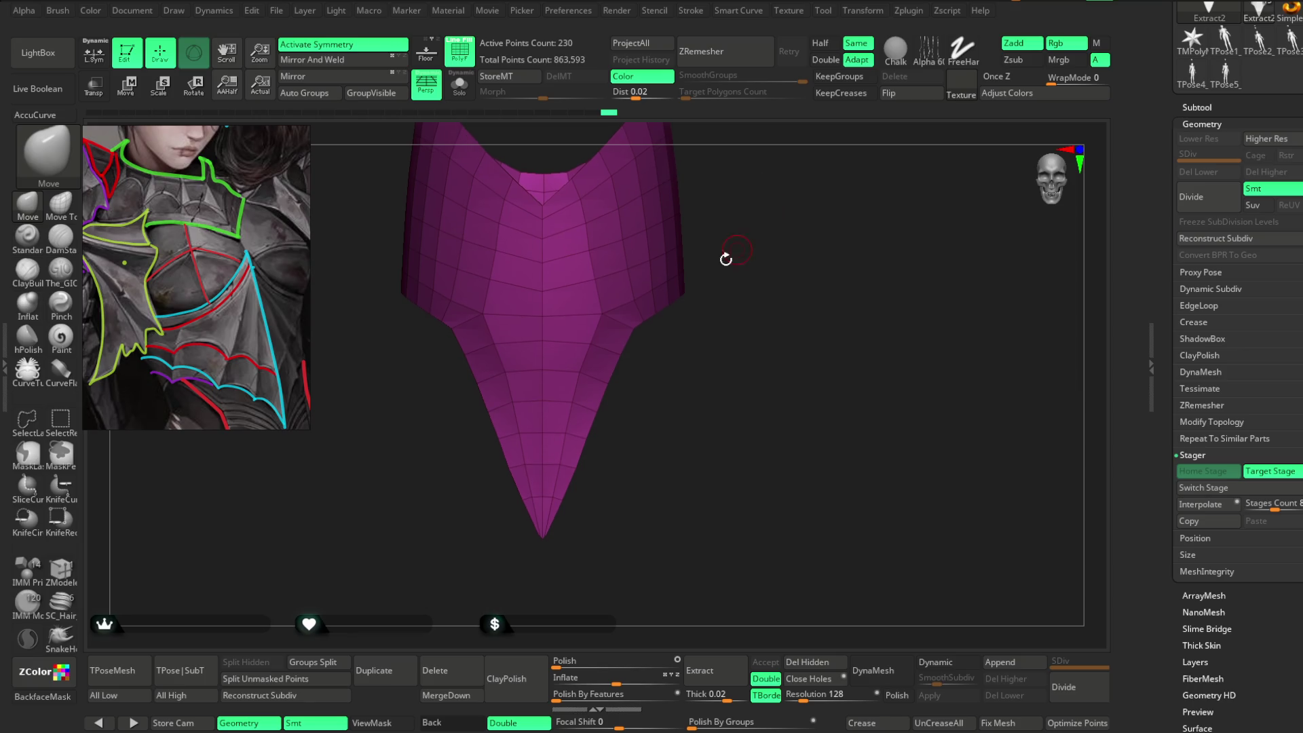
Orbit the pointed plate to inspect it from the side, front and rim.
{"action": "key", "text": "space"}
{"action": "mouse_move", "coordinate": [686, 349]}
{"action": "left_mouse_down"}
{"action": "mouse_move", "coordinate": [636, 329]}
{"action": "mouse_move", "coordinate": [651, 395]}
{"action": "mouse_move", "coordinate": [667, 328]}
{"action": "left_mouse_up"}
{"action": "key", "text": "space"}
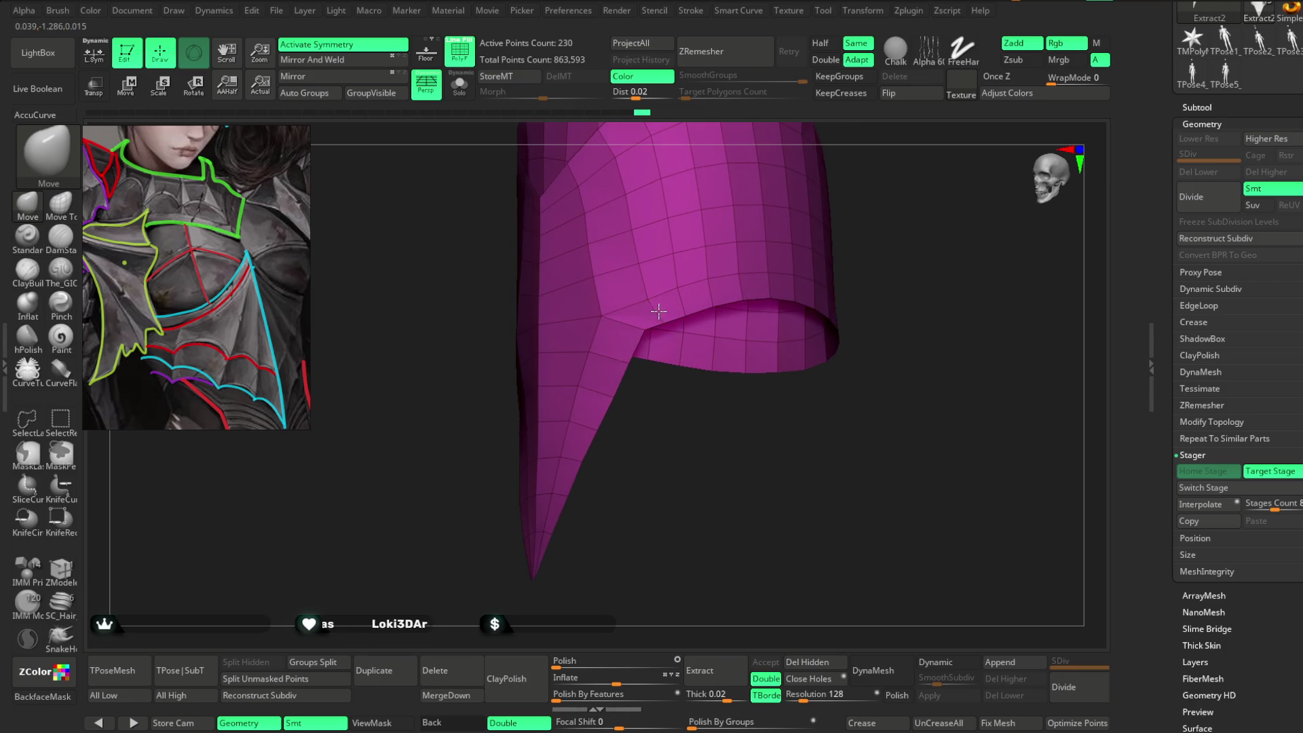
{"action": "mouse_move", "coordinate": [670, 426]}
{"action": "left_mouse_down"}
{"action": "mouse_move", "coordinate": [806, 256]}
{"action": "mouse_move", "coordinate": [797, 225]}
{"action": "mouse_move", "coordinate": [823, 131]}
{"action": "mouse_move", "coordinate": [939, 166]}
{"action": "mouse_move", "coordinate": [730, 267]}
{"action": "mouse_move", "coordinate": [794, 222]}
{"action": "mouse_move", "coordinate": [767, 298]}
{"action": "mouse_move", "coordinate": [727, 350]}
{"action": "mouse_move", "coordinate": [682, 371]}
{"action": "left_mouse_up"}
{"action": "key", "text": "space"}
{"action": "left_click_drag", "start_coordinate": [760, 319], "coordinate": [774, 262]}
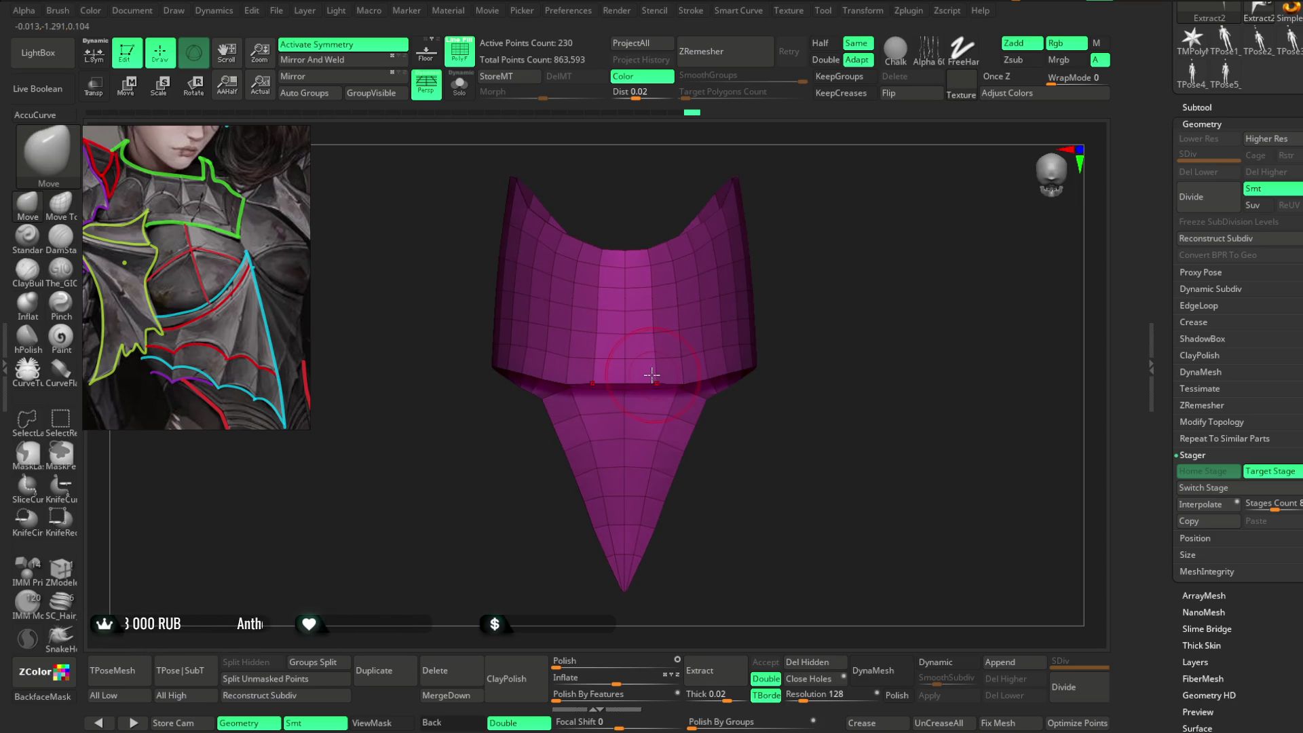
{"action": "mouse_move", "coordinate": [753, 261]}
{"action": "left_mouse_down"}
{"action": "mouse_move", "coordinate": [763, 183]}
{"action": "mouse_move", "coordinate": [782, 177]}
{"action": "mouse_move", "coordinate": [765, 194]}
{"action": "mouse_move", "coordinate": [790, 209]}
{"action": "left_mouse_up"}
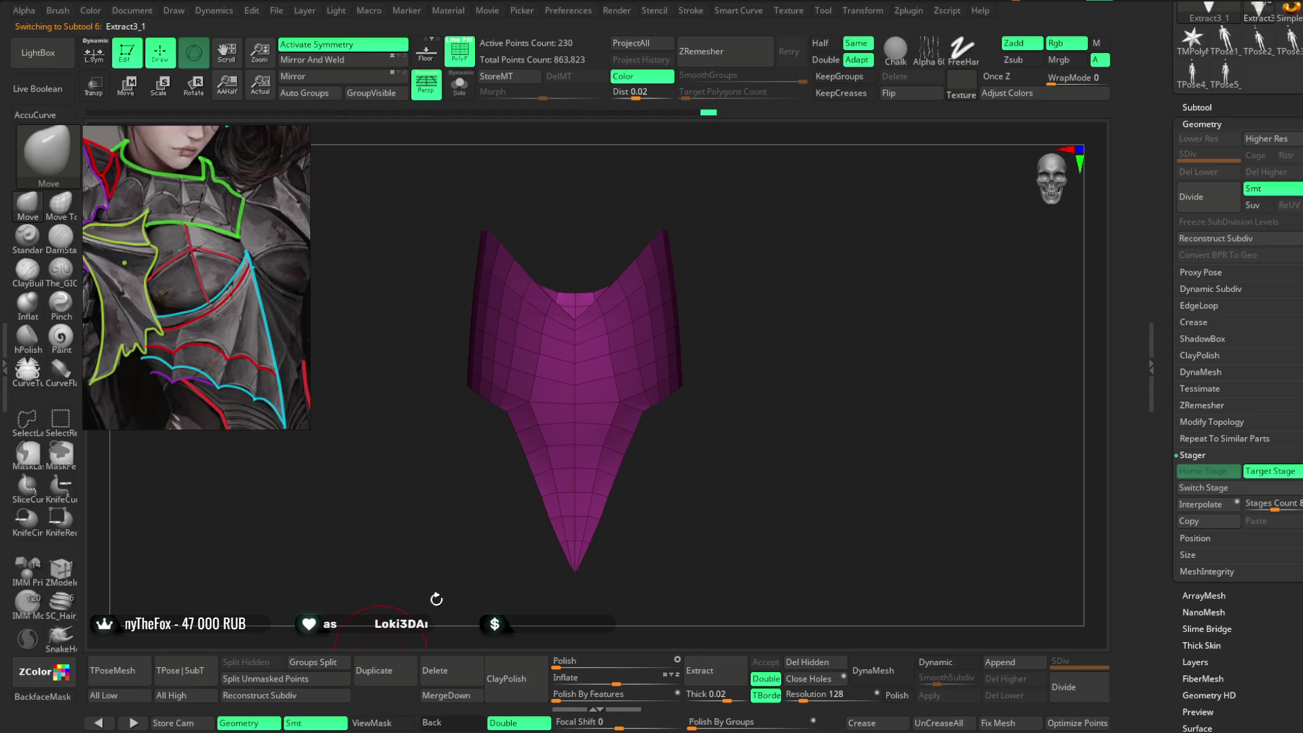
Solo the copy, hide its lower pointed part with SelectLasso, and delete the hidden geometry.
{"action": "left_click_drag", "start_coordinate": [780, 245], "coordinate": [596, 216]}
{"action": "left_click", "coordinate": [461, 93]}
{"action": "mouse_move", "coordinate": [769, 207]}
{"action": "left_mouse_down"}
{"action": "mouse_move", "coordinate": [799, 226]}
{"action": "mouse_move", "coordinate": [778, 245]}
{"action": "left_mouse_up"}
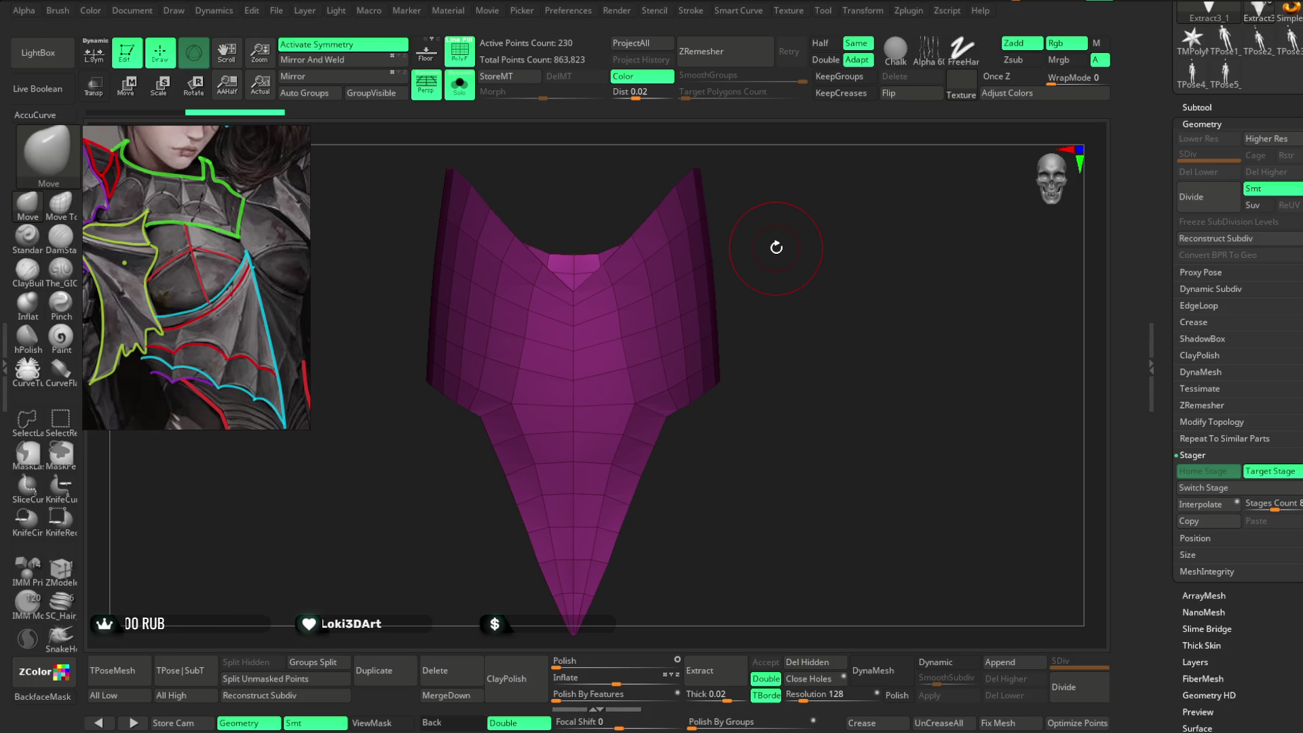
{"action": "left_click", "coordinate": [31, 420]}
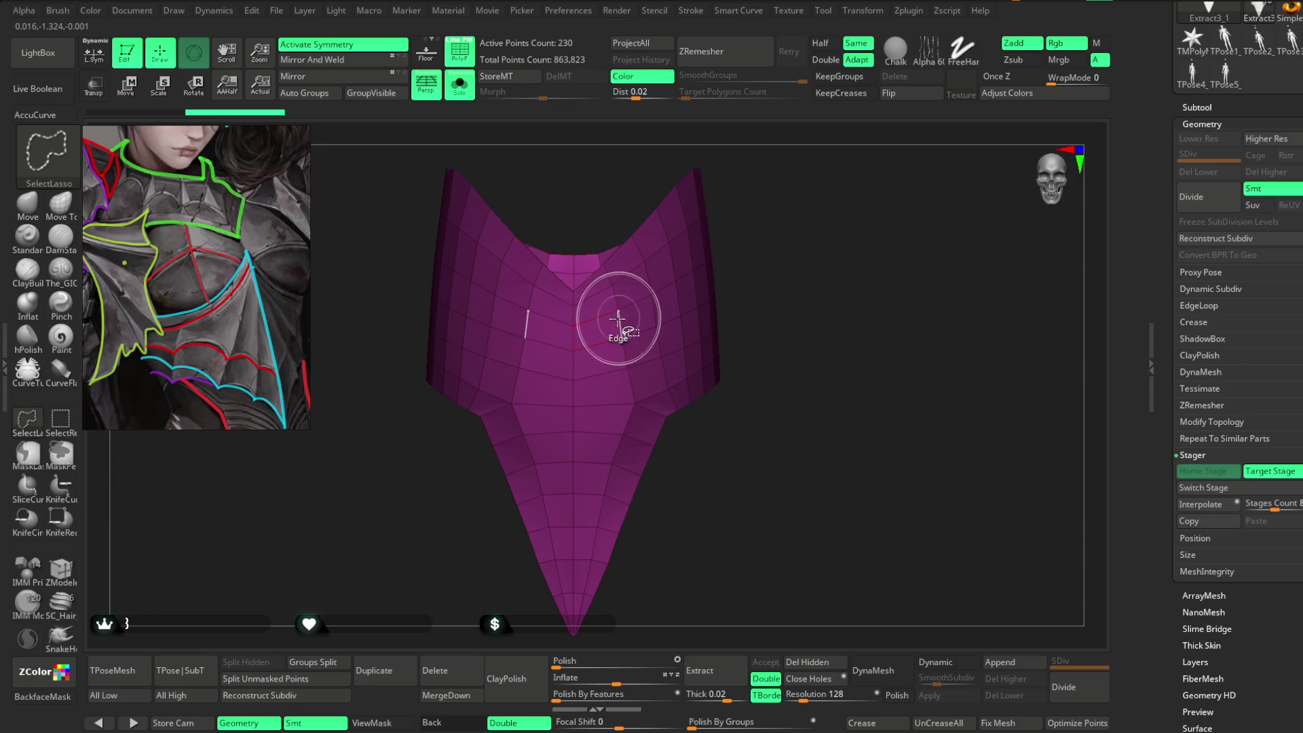
{"action": "left_click", "coordinate": [631, 316]}
{"action": "mouse_move", "coordinate": [616, 293]}
{"action": "left_mouse_down", "text": "ctrl+shift"}
{"action": "mouse_move", "coordinate": [597, 256]}
{"action": "mouse_move", "coordinate": [780, 238]}
{"action": "mouse_move", "coordinate": [686, 323]}
{"action": "left_mouse_up", "text": "ctrl+shift"}
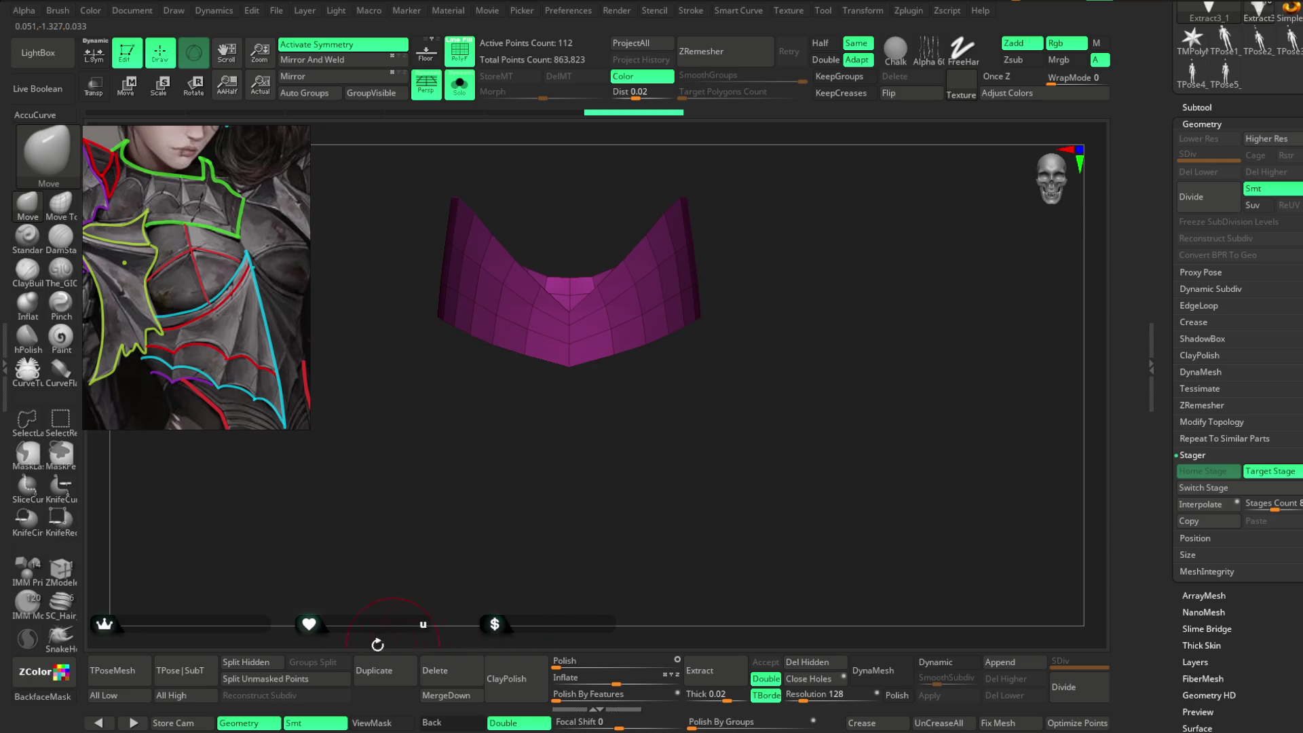
{"action": "left_click", "coordinate": [808, 662]}
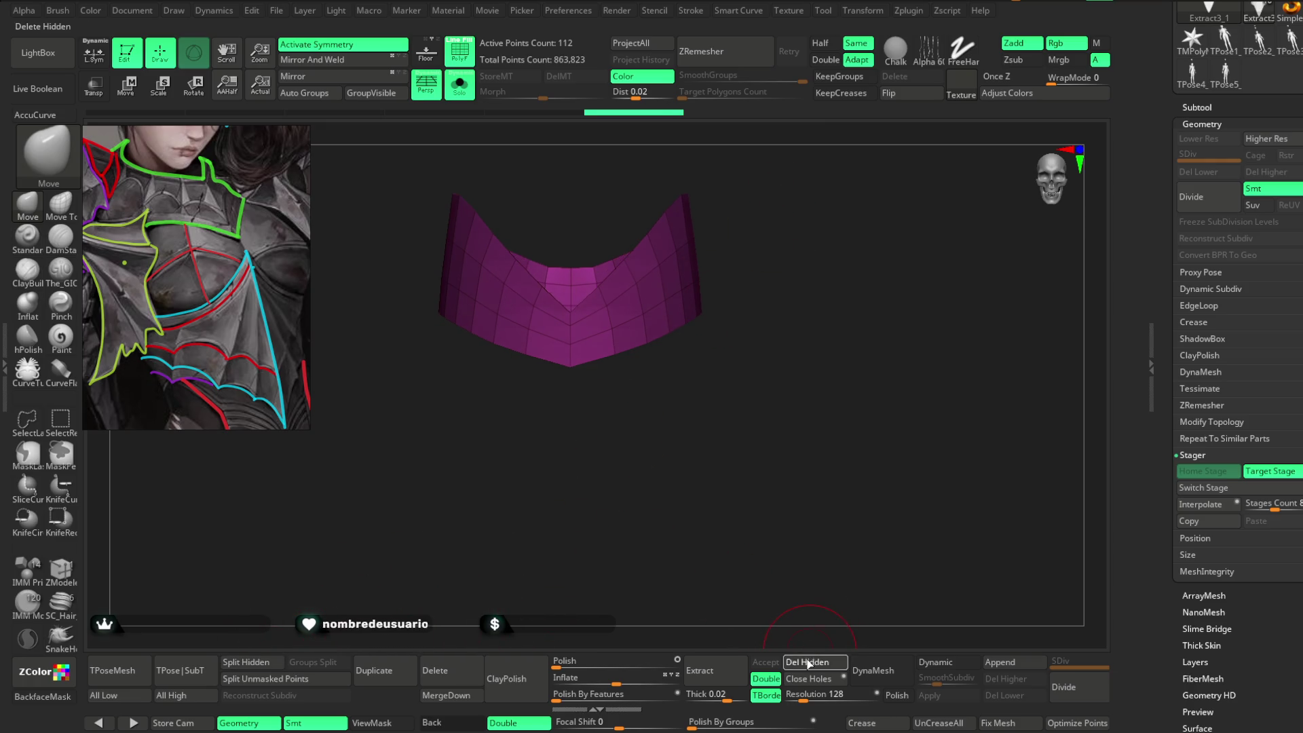
Hide and delete the band's middle polygons, leaving a narrow V-shaped band.
{"action": "key", "text": "f"}
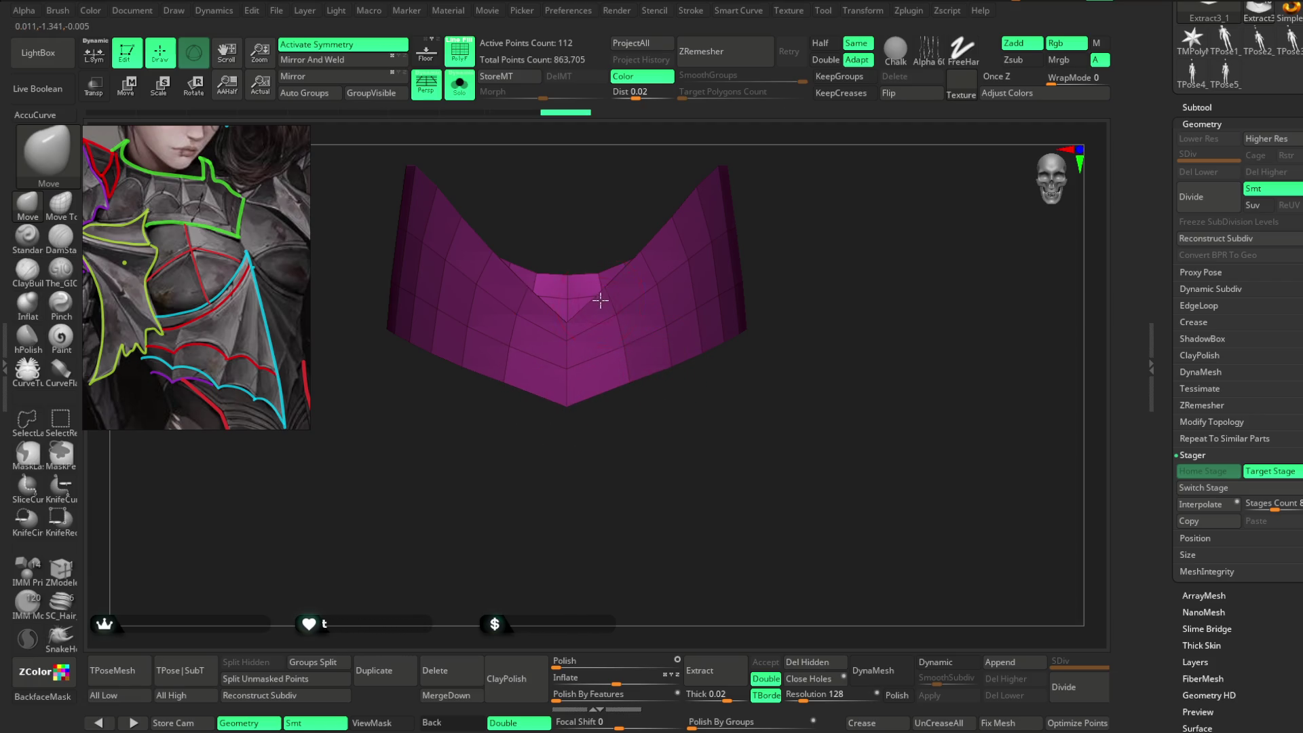
{"action": "mouse_move", "coordinate": [802, 224]}
{"action": "left_mouse_down"}
{"action": "mouse_move", "coordinate": [651, 378]}
{"action": "mouse_move", "coordinate": [663, 483]}
{"action": "left_mouse_up"}
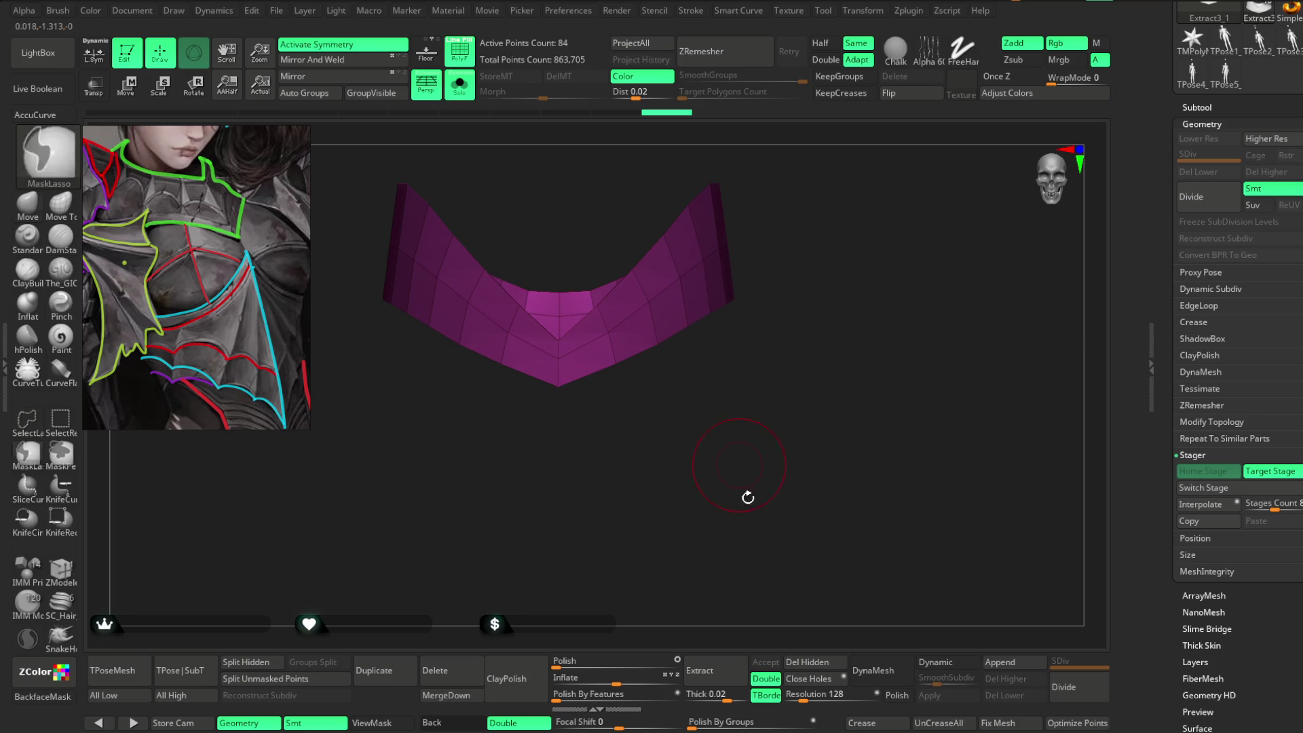
{"action": "left_click", "coordinate": [791, 668]}
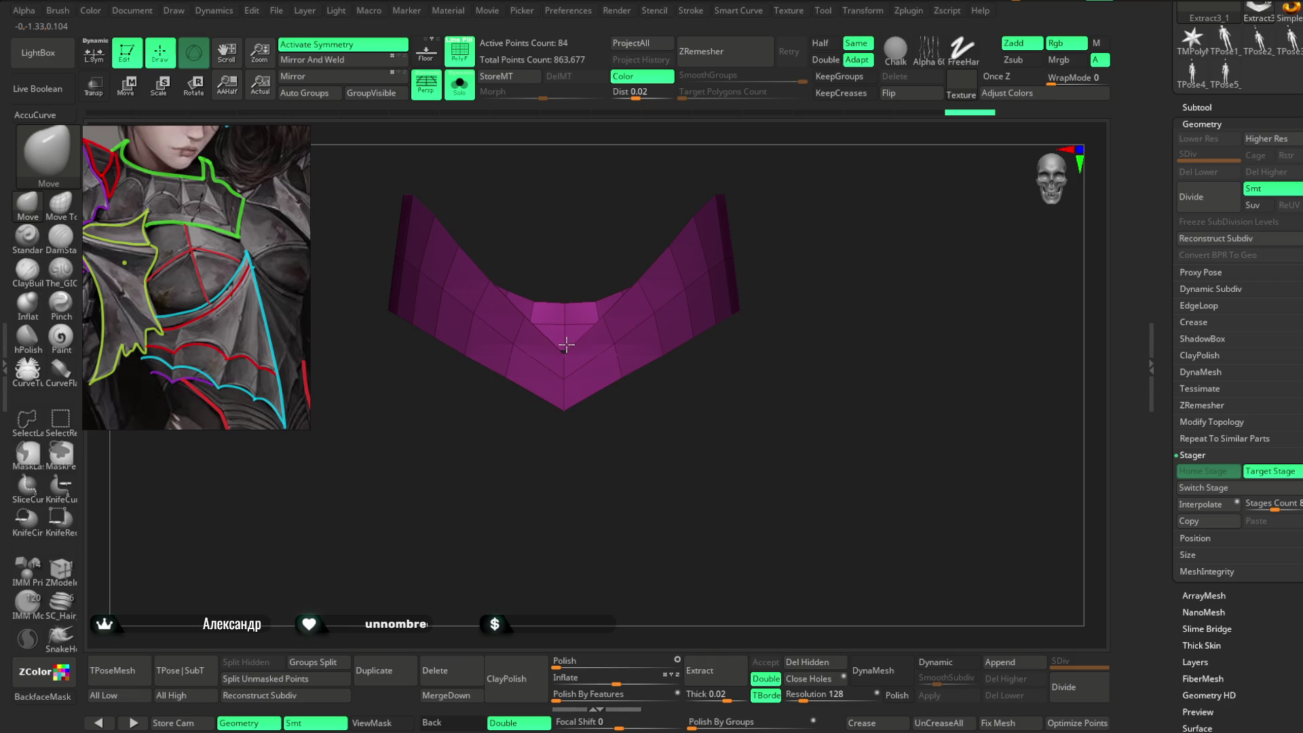
Turn off Solo to show all pieces again and interpolate between the stored stages.
{"action": "mouse_move", "coordinate": [567, 424]}
{"action": "left_mouse_down"}
{"action": "mouse_move", "coordinate": [555, 442]}
{"action": "mouse_move", "coordinate": [620, 445]}
{"action": "mouse_move", "coordinate": [640, 428]}
{"action": "mouse_move", "coordinate": [658, 439]}
{"action": "mouse_move", "coordinate": [643, 434]}
{"action": "mouse_move", "coordinate": [651, 416]}
{"action": "mouse_move", "coordinate": [670, 414]}
{"action": "mouse_move", "coordinate": [706, 347]}
{"action": "left_mouse_up"}
{"action": "right_click", "coordinate": [634, 403]}
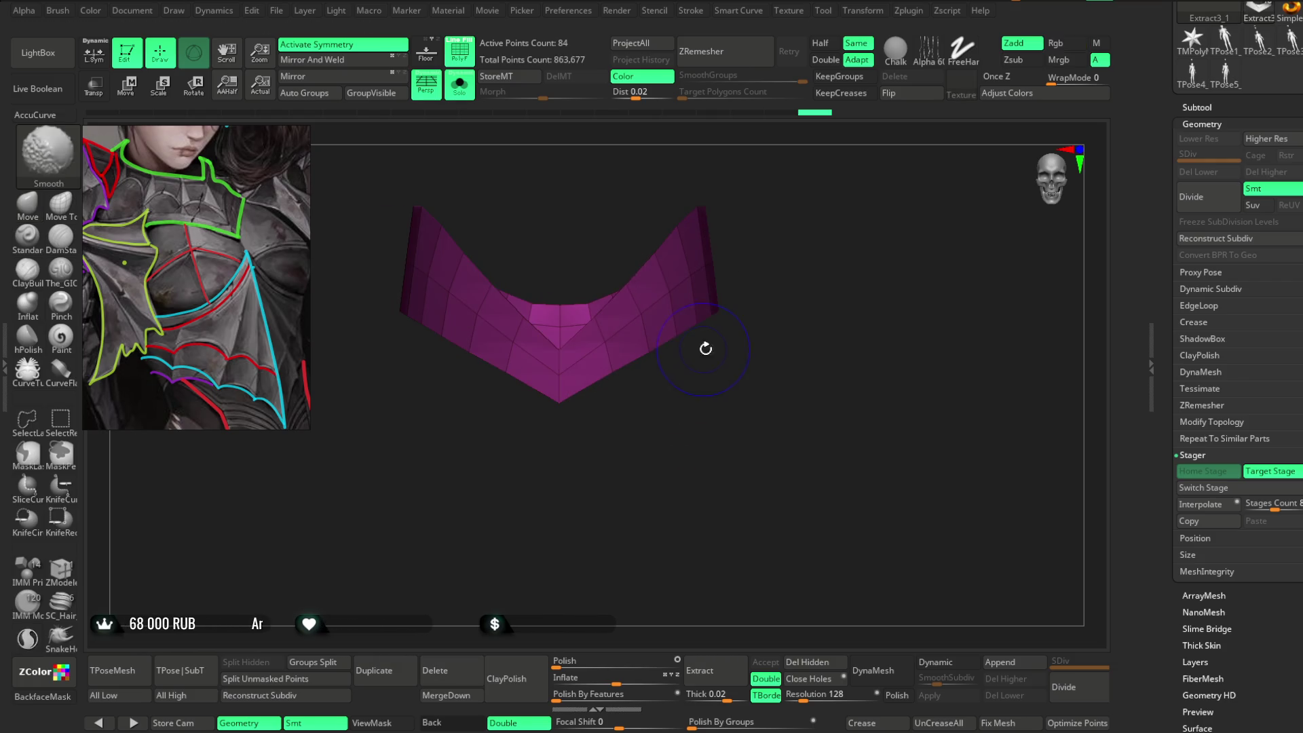
{"action": "left_click_drag", "start_coordinate": [597, 611], "coordinate": [534, 366]}
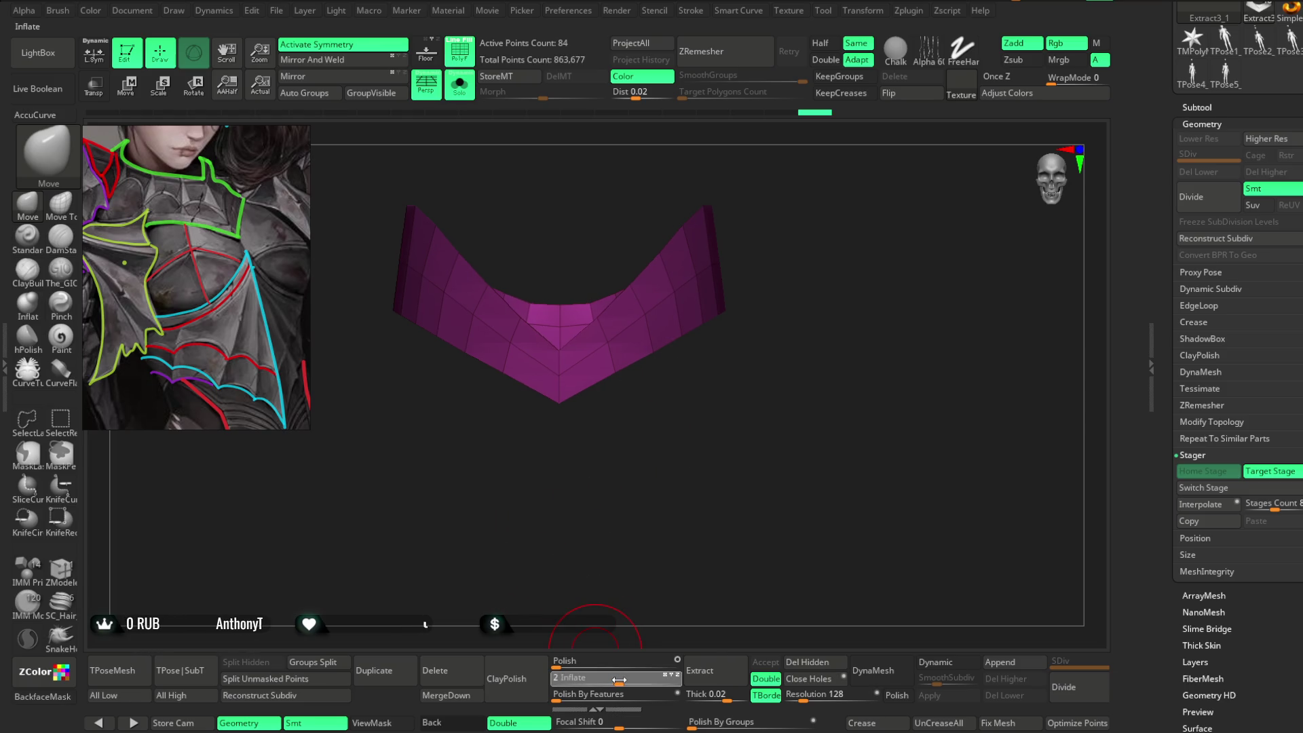
{"action": "left_click", "coordinate": [465, 88]}
{"action": "mouse_move", "coordinate": [814, 270]}
{"action": "left_mouse_down"}
{"action": "mouse_move", "coordinate": [820, 204]}
{"action": "mouse_move", "coordinate": [803, 151]}
{"action": "mouse_move", "coordinate": [792, 296]}
{"action": "mouse_move", "coordinate": [794, 282]}
{"action": "mouse_move", "coordinate": [805, 291]}
{"action": "mouse_move", "coordinate": [783, 343]}
{"action": "mouse_move", "coordinate": [816, 251]}
{"action": "left_mouse_up"}
{"action": "left_click", "coordinate": [1191, 504]}
Inspect the V band over the pointed plate and turn off PolyF.
{"action": "mouse_move", "coordinate": [871, 314]}
{"action": "left_mouse_down"}
{"action": "mouse_move", "coordinate": [867, 282]}
{"action": "mouse_move", "coordinate": [861, 360]}
{"action": "mouse_move", "coordinate": [852, 337]}
{"action": "mouse_move", "coordinate": [871, 360]}
{"action": "left_mouse_up"}
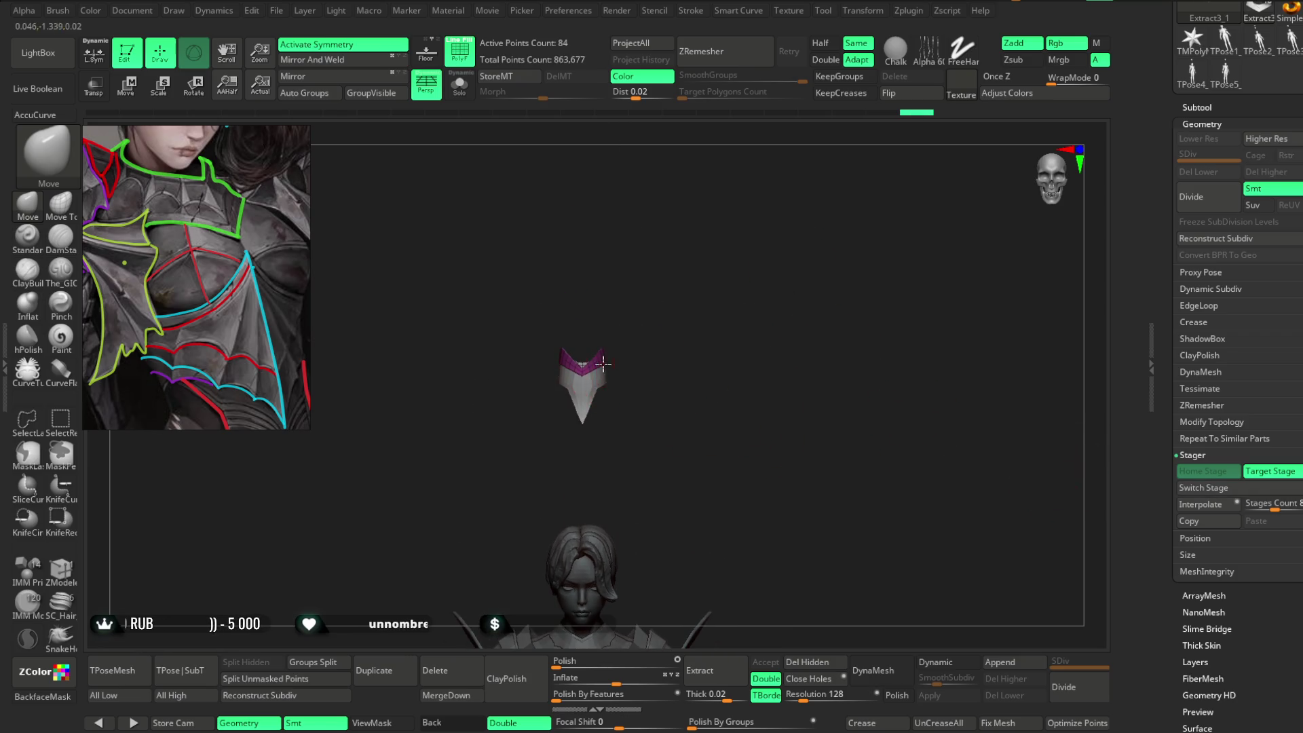
{"action": "key", "text": "space"}
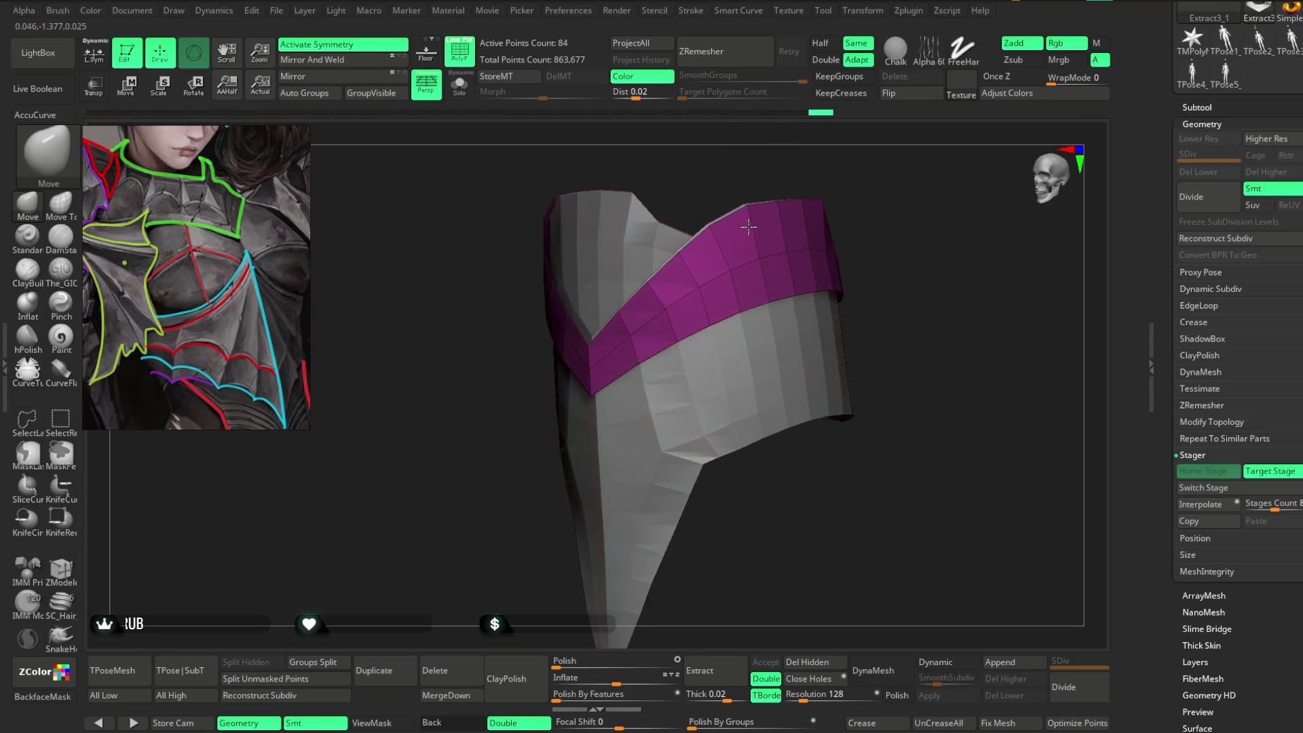
{"action": "mouse_move", "coordinate": [847, 172]}
{"action": "left_mouse_down"}
{"action": "mouse_move", "coordinate": [697, 249]}
{"action": "mouse_move", "coordinate": [806, 180]}
{"action": "mouse_move", "coordinate": [705, 268]}
{"action": "left_mouse_up"}
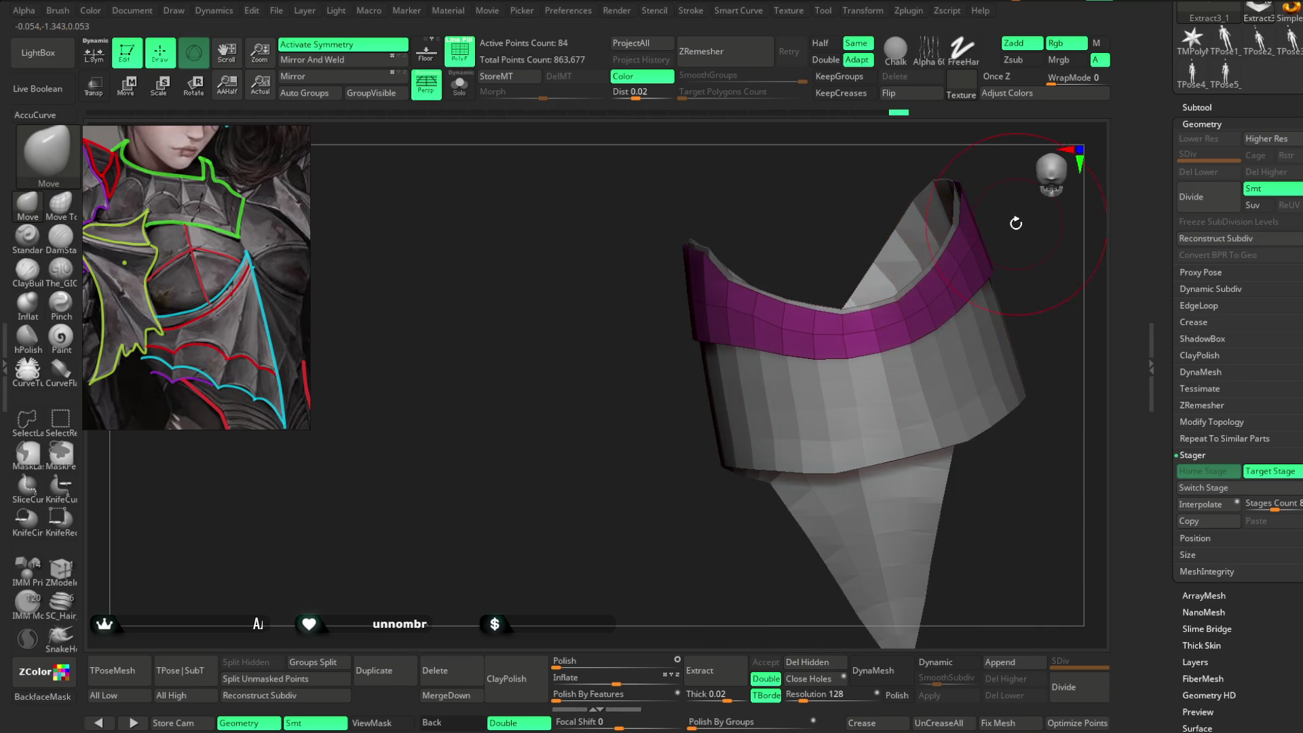
{"action": "left_click_drag", "start_coordinate": [741, 241], "coordinate": [813, 198]}
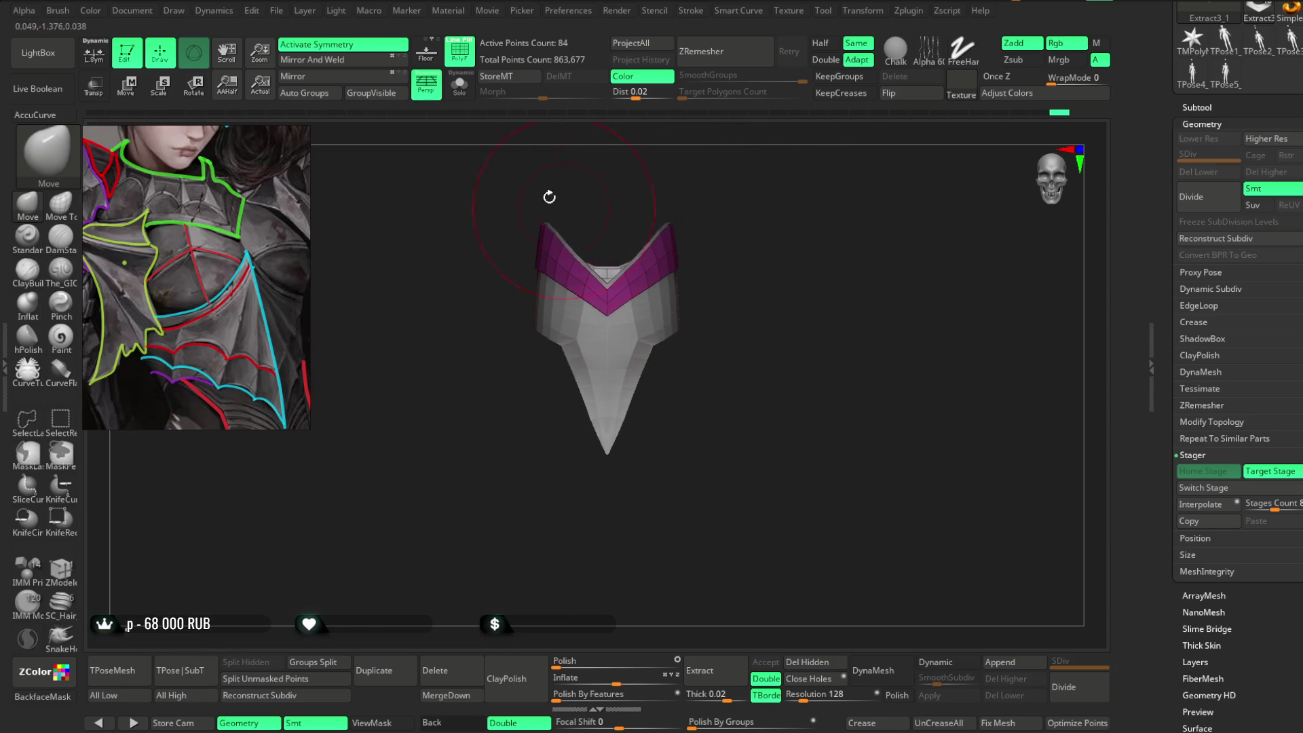
{"action": "left_click", "coordinate": [469, 63]}
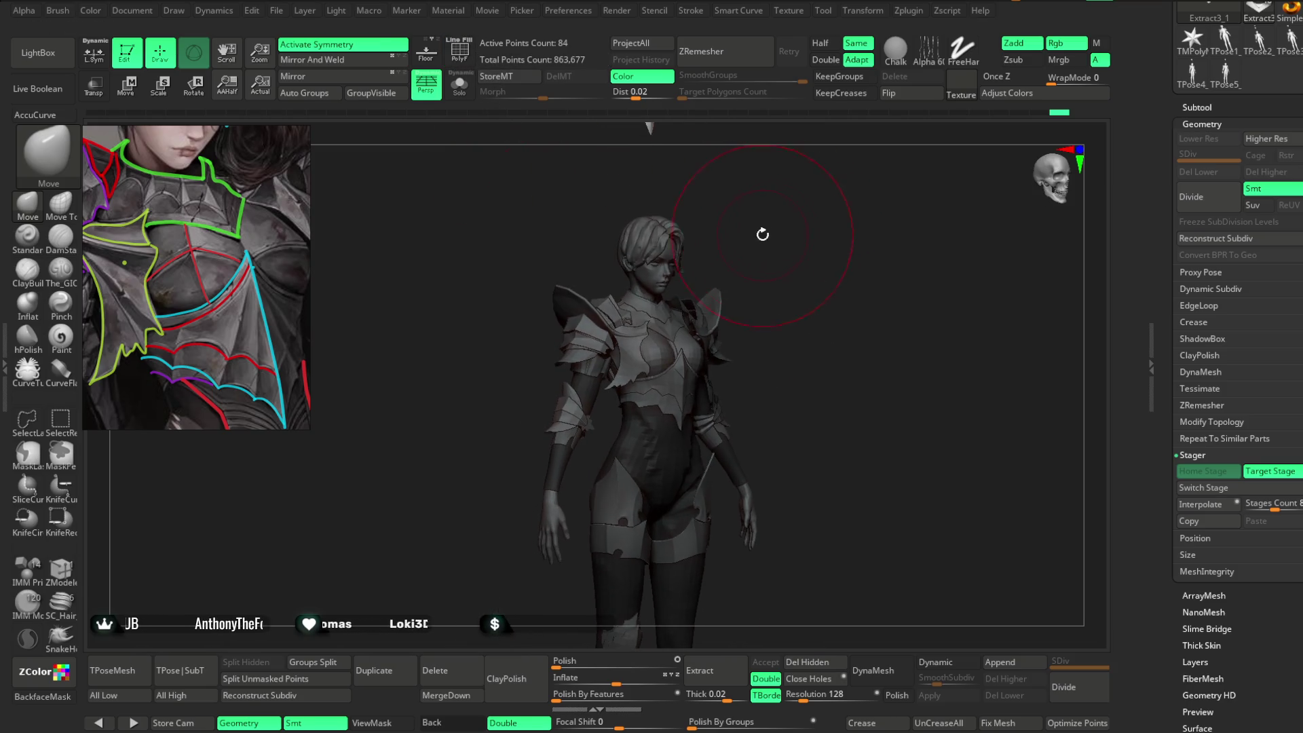
Review the Render BPR shadow, render properties and pass settings.
{"action": "key", "text": "space"}
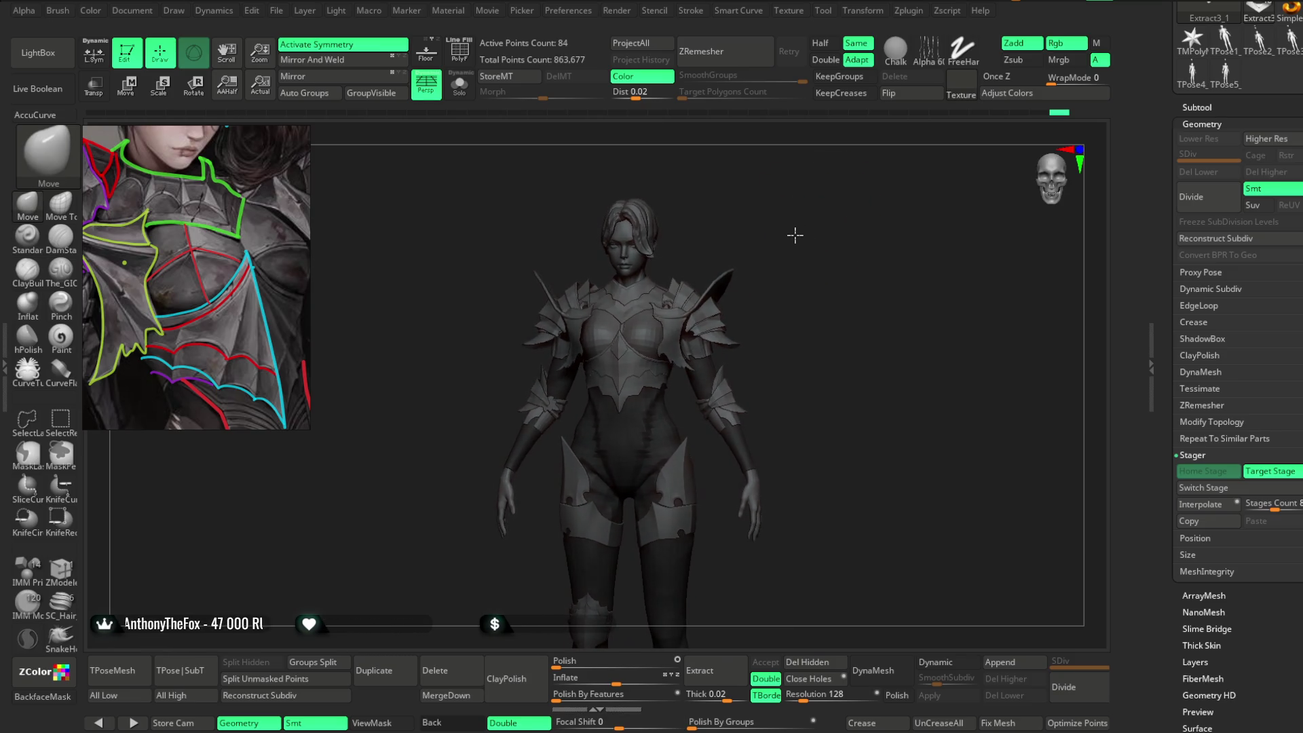
{"action": "mouse_move", "coordinate": [816, 236]}
{"action": "left_mouse_down"}
{"action": "mouse_move", "coordinate": [837, 227]}
{"action": "mouse_move", "coordinate": [812, 258]}
{"action": "mouse_move", "coordinate": [800, 217]}
{"action": "mouse_move", "coordinate": [808, 269]}
{"action": "mouse_move", "coordinate": [803, 233]}
{"action": "mouse_move", "coordinate": [803, 247]}
{"action": "mouse_move", "coordinate": [778, 235]}
{"action": "left_mouse_up"}
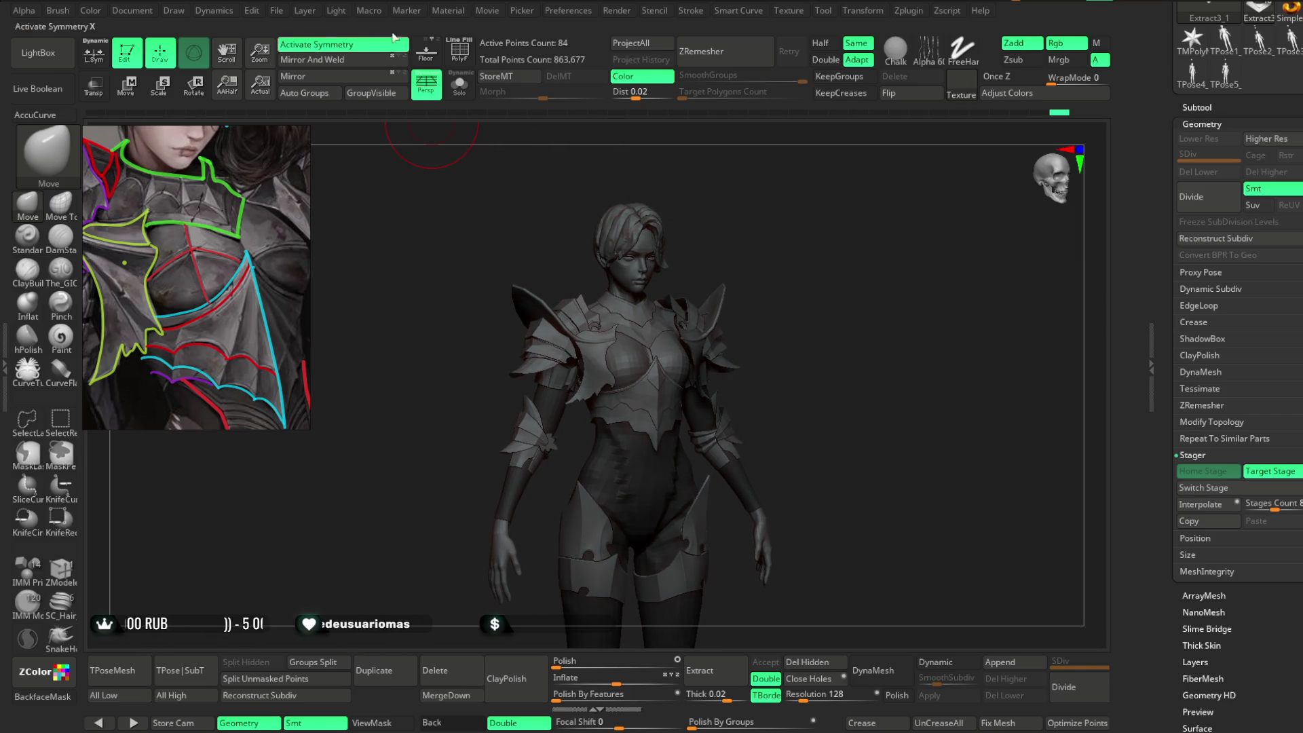
{"action": "left_click", "coordinate": [618, 11]}
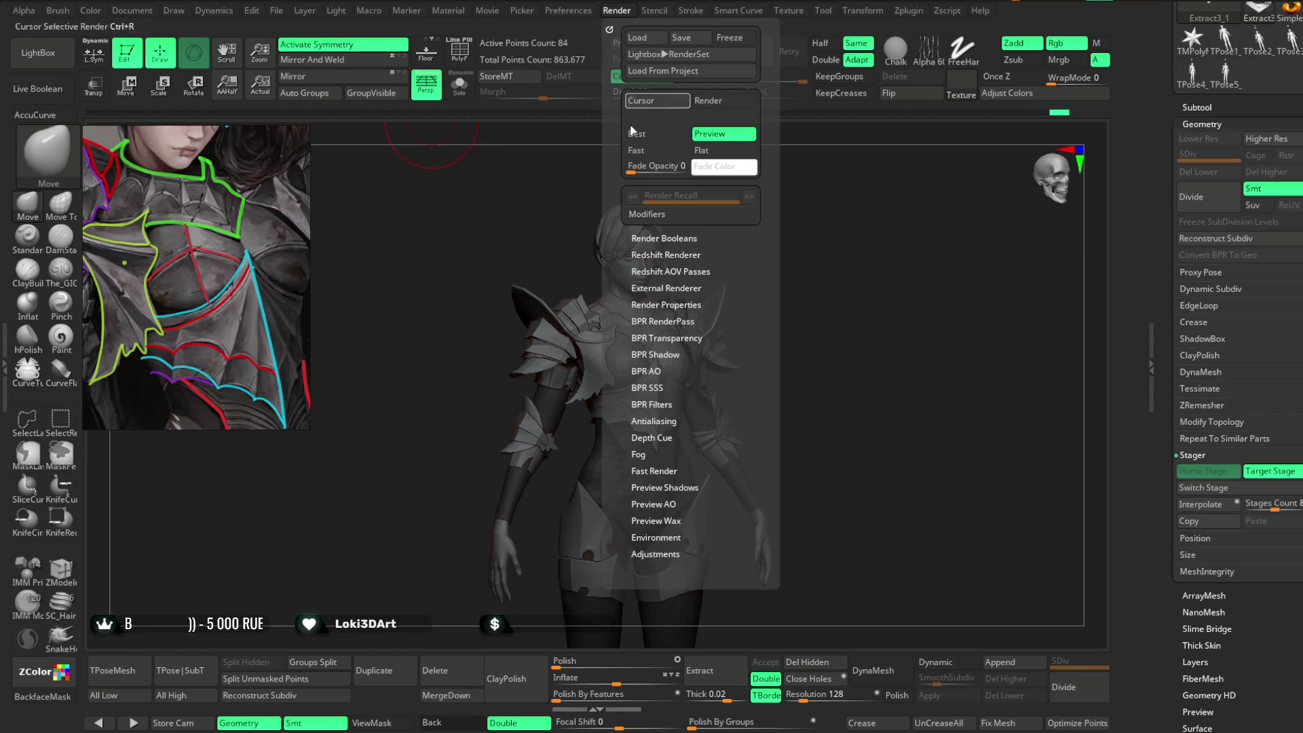
{"action": "left_click", "coordinate": [668, 354]}
{"action": "left_click", "coordinate": [666, 353]}
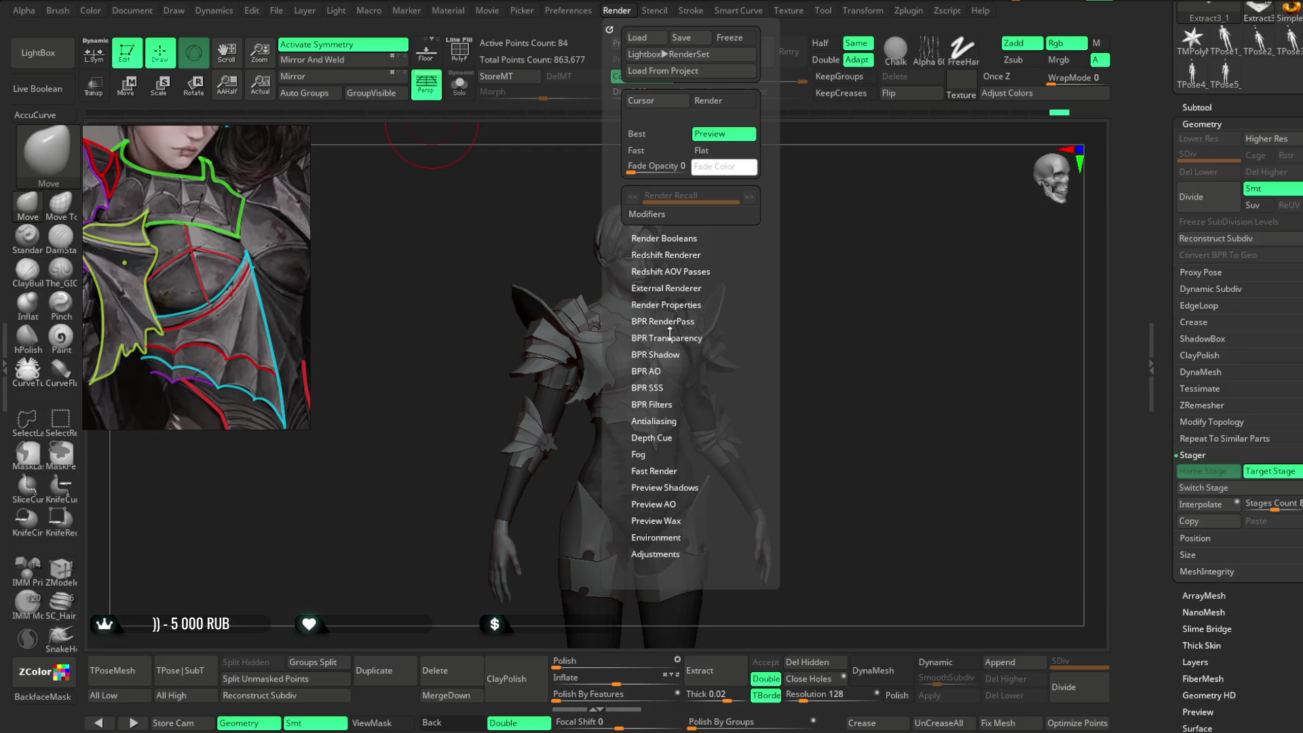
{"action": "left_click", "coordinate": [673, 321]}
{"action": "left_click", "coordinate": [676, 300]}
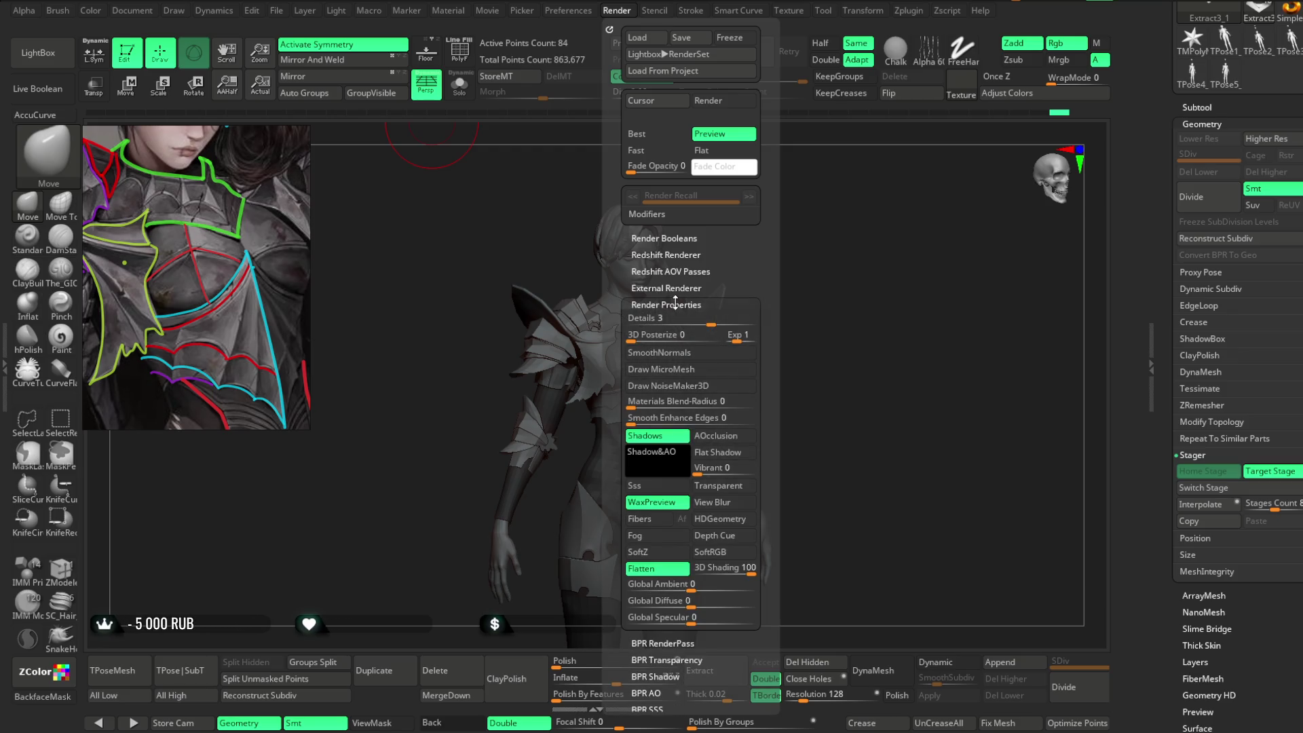
Raise the Rod_Gray_Mat material's Specular to about 0.218 under Modifiers.
{"action": "left_click", "coordinate": [448, 11]}
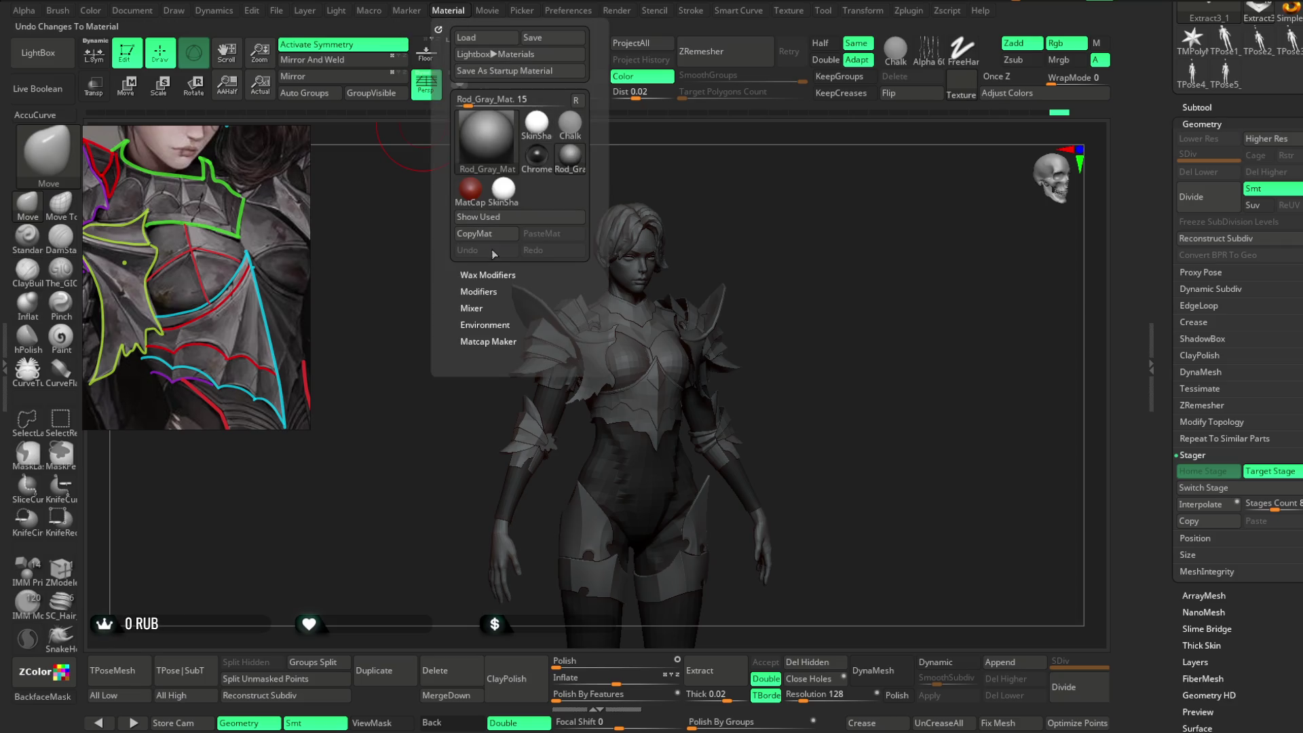
{"action": "left_click", "coordinate": [487, 274]}
{"action": "left_click", "coordinate": [480, 346]}
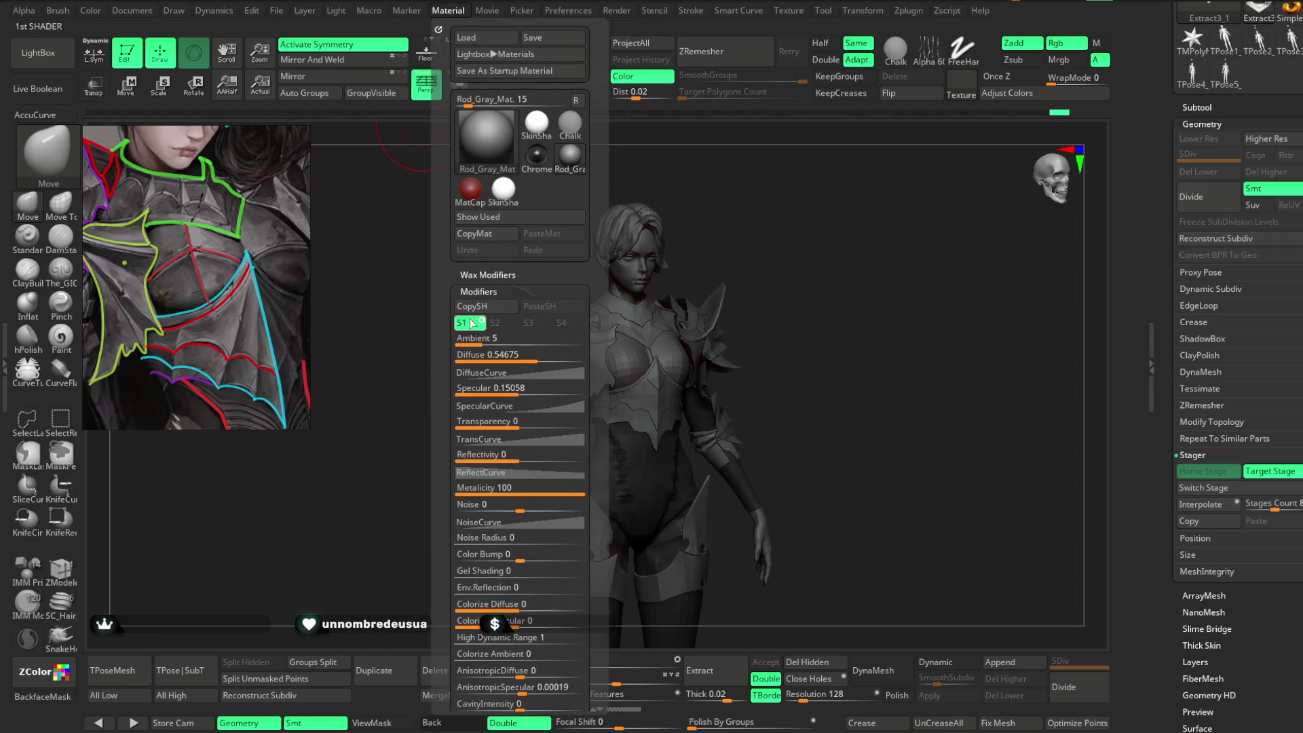
{"action": "left_click_drag", "start_coordinate": [499, 389], "coordinate": [524, 391]}
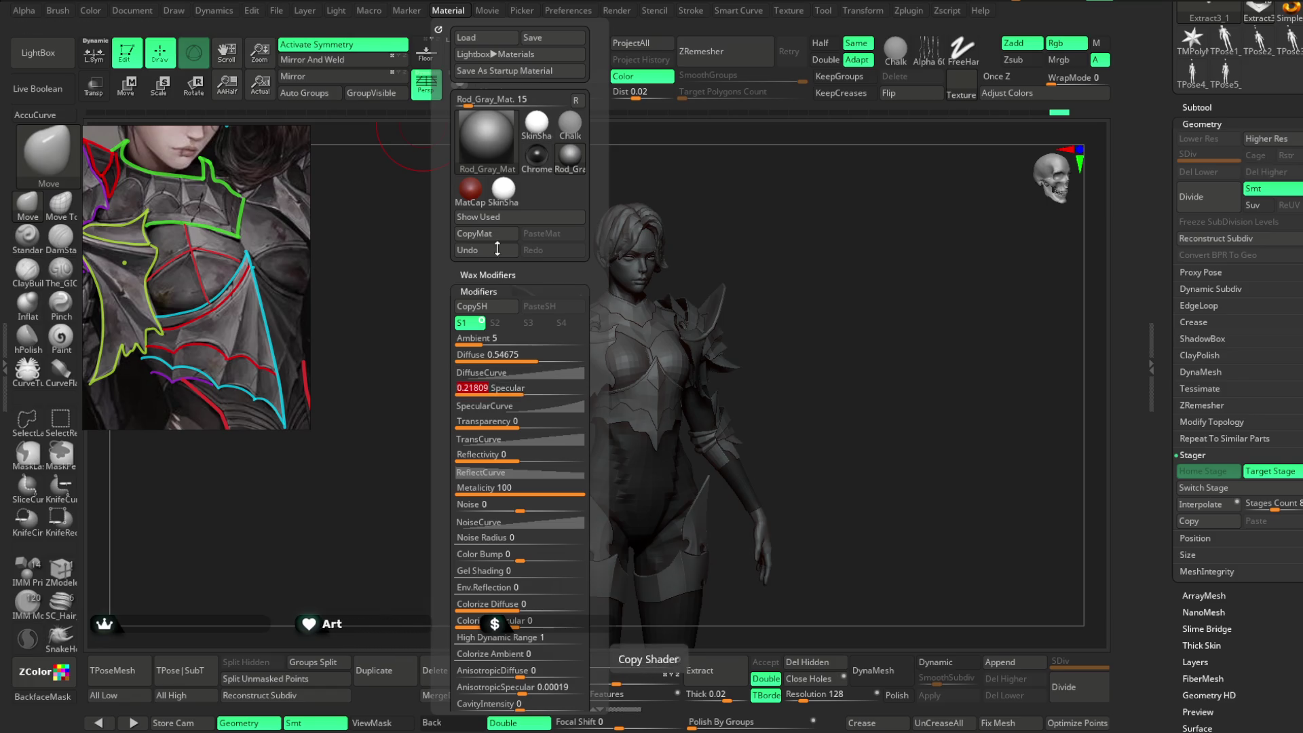
{"action": "scroll", "coordinate": [1286, 317], "scroll_direction": "up", "scroll_amount": 5}
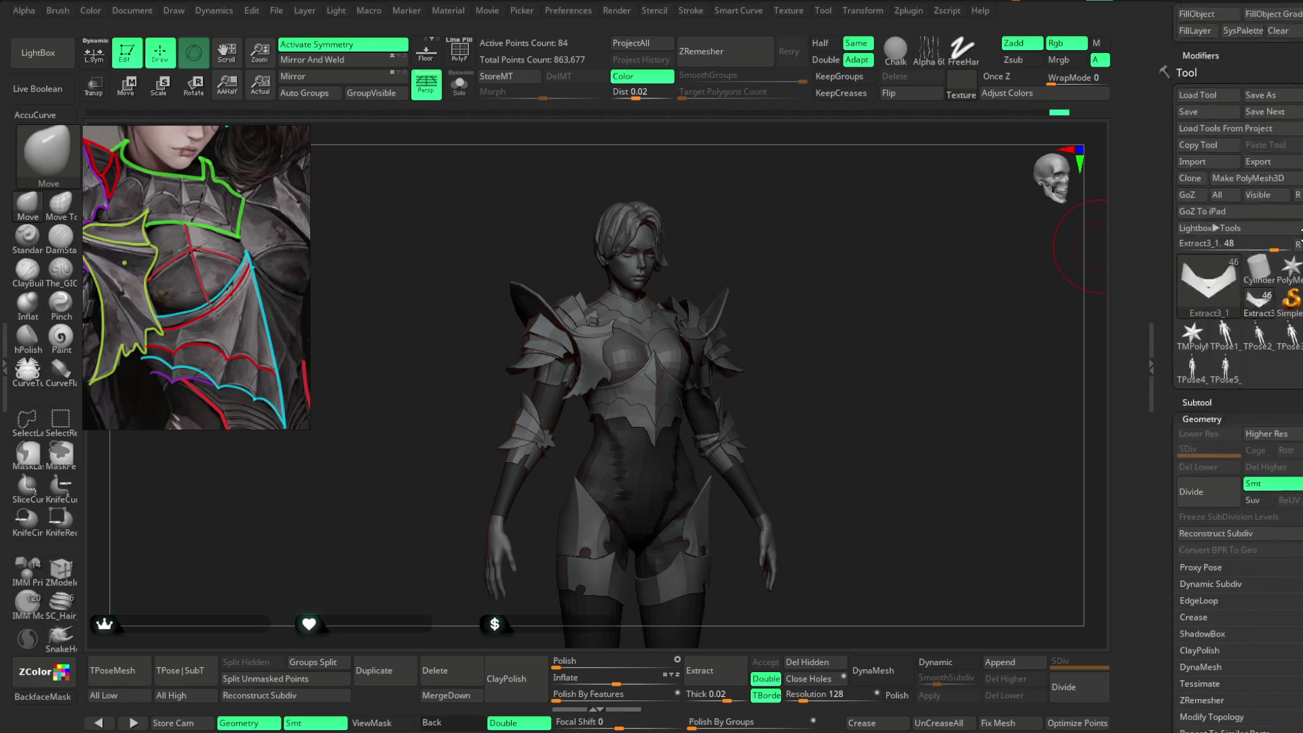
Set a lighter grey (RGB 209) main colour, then select and frame the Extract2 piece.
{"action": "left_click", "coordinate": [1201, 125]}
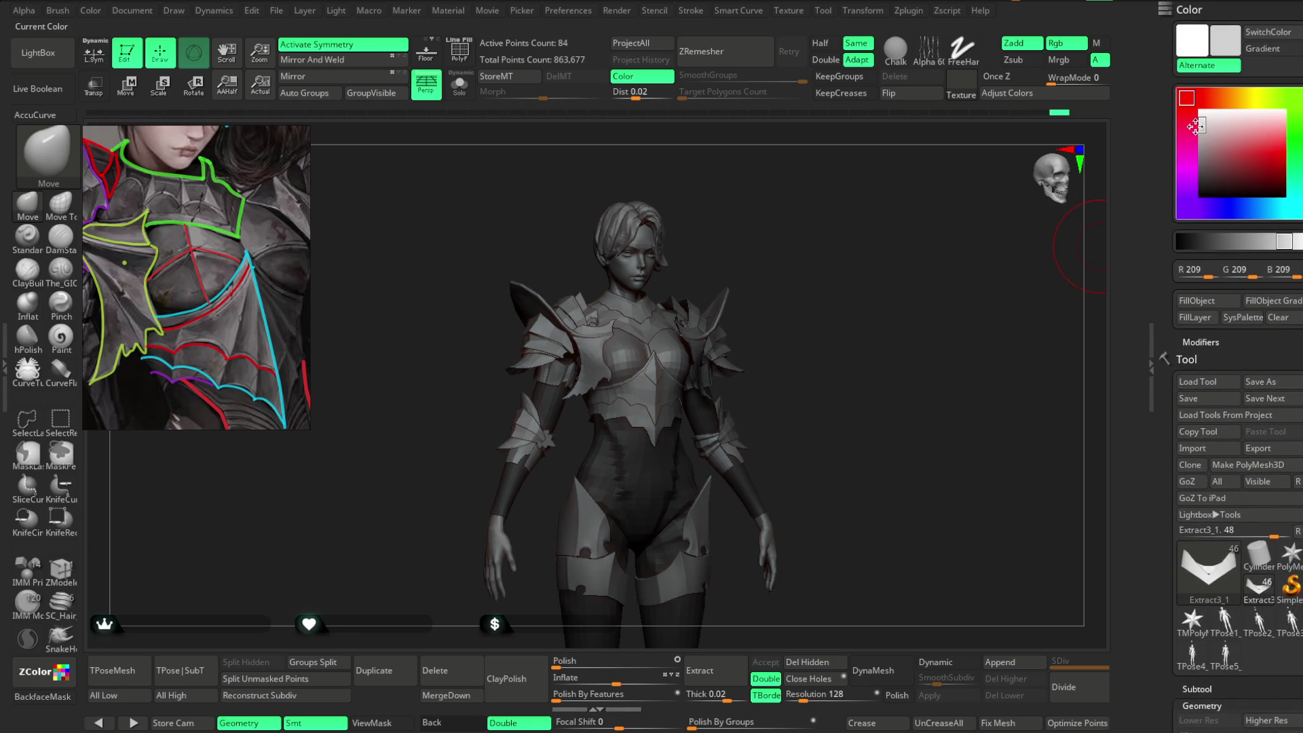
{"action": "mouse_move", "coordinate": [813, 307]}
{"action": "left_mouse_down"}
{"action": "mouse_move", "coordinate": [780, 268]}
{"action": "mouse_move", "coordinate": [843, 192]}
{"action": "mouse_move", "coordinate": [873, 218]}
{"action": "mouse_move", "coordinate": [849, 233]}
{"action": "mouse_move", "coordinate": [838, 200]}
{"action": "mouse_move", "coordinate": [803, 425]}
{"action": "left_mouse_up"}
{"action": "left_click", "coordinate": [630, 311], "text": "alt"}
{"action": "key", "text": "f"}
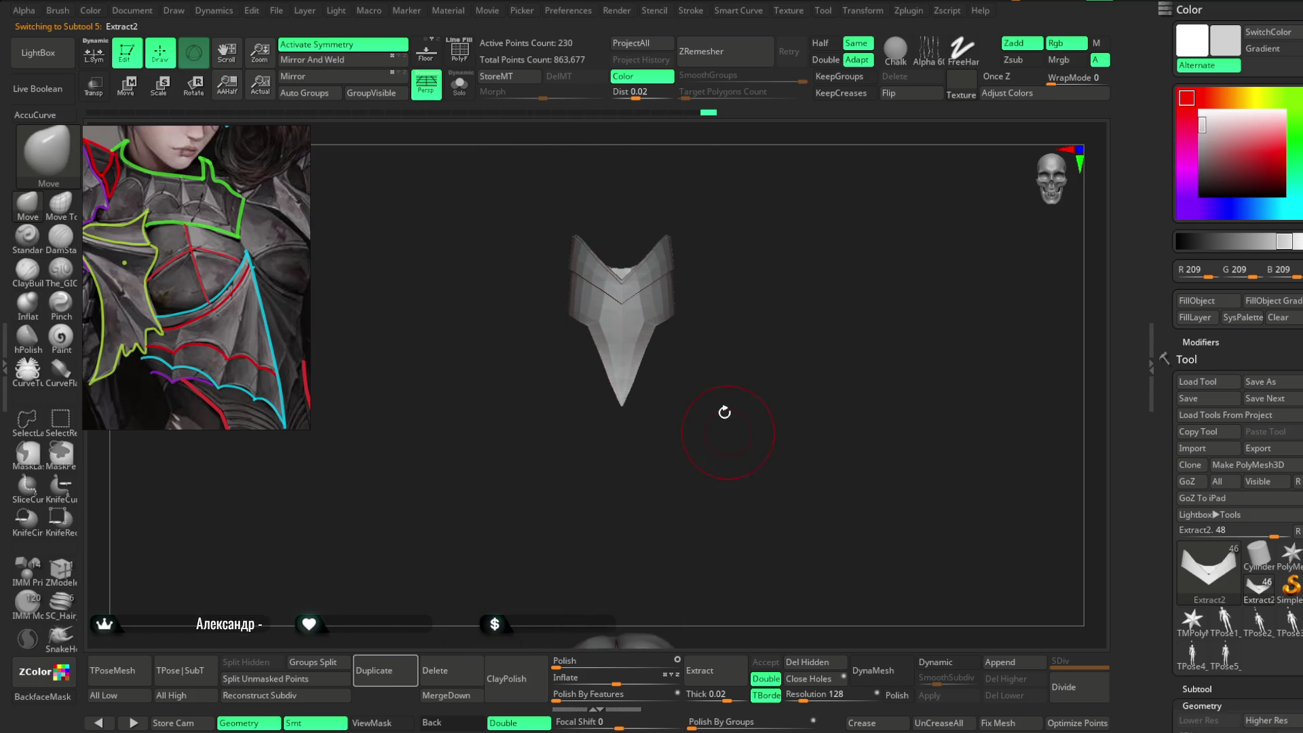
Orbit around the bracer plate to inspect its overlapping V band up close.
{"action": "key", "text": "space"}
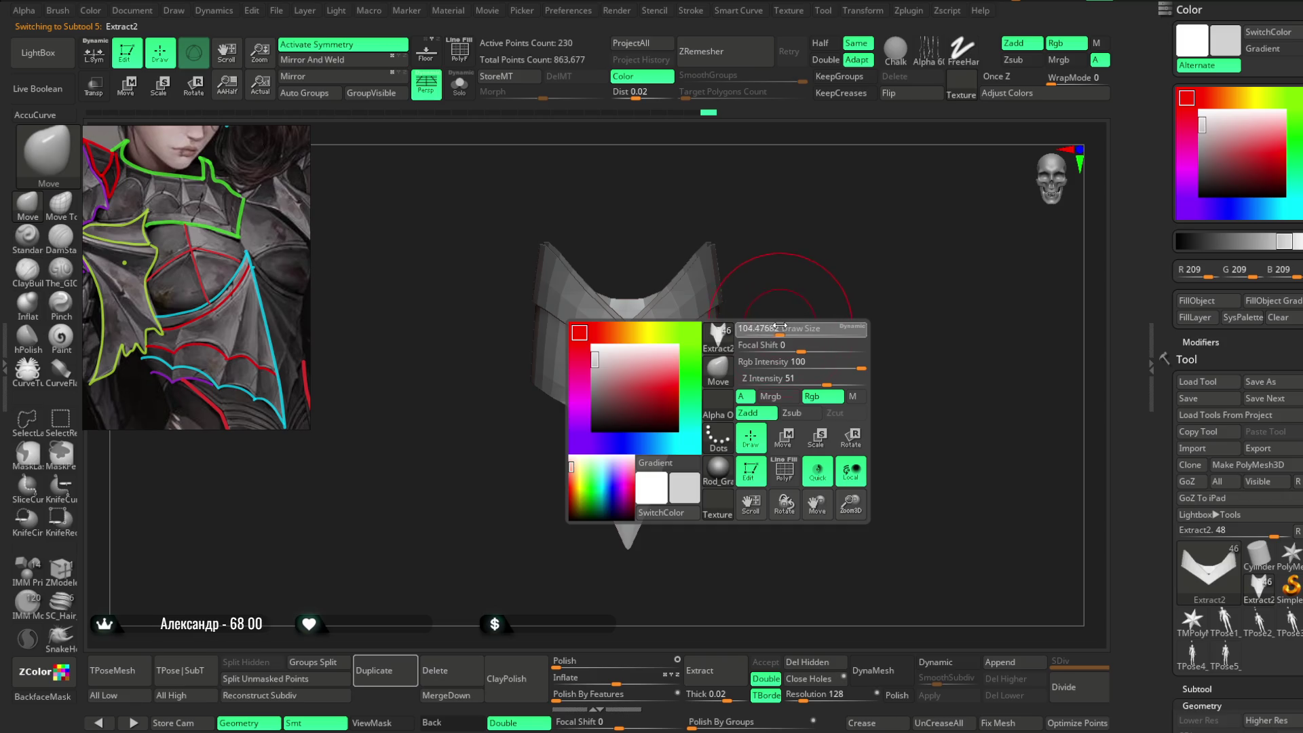
{"action": "left_click_drag", "start_coordinate": [797, 335], "coordinate": [708, 401]}
{"action": "mouse_move", "coordinate": [766, 347]}
{"action": "left_mouse_down"}
{"action": "mouse_move", "coordinate": [829, 271]}
{"action": "mouse_move", "coordinate": [832, 238]}
{"action": "mouse_move", "coordinate": [743, 301]}
{"action": "left_mouse_up"}
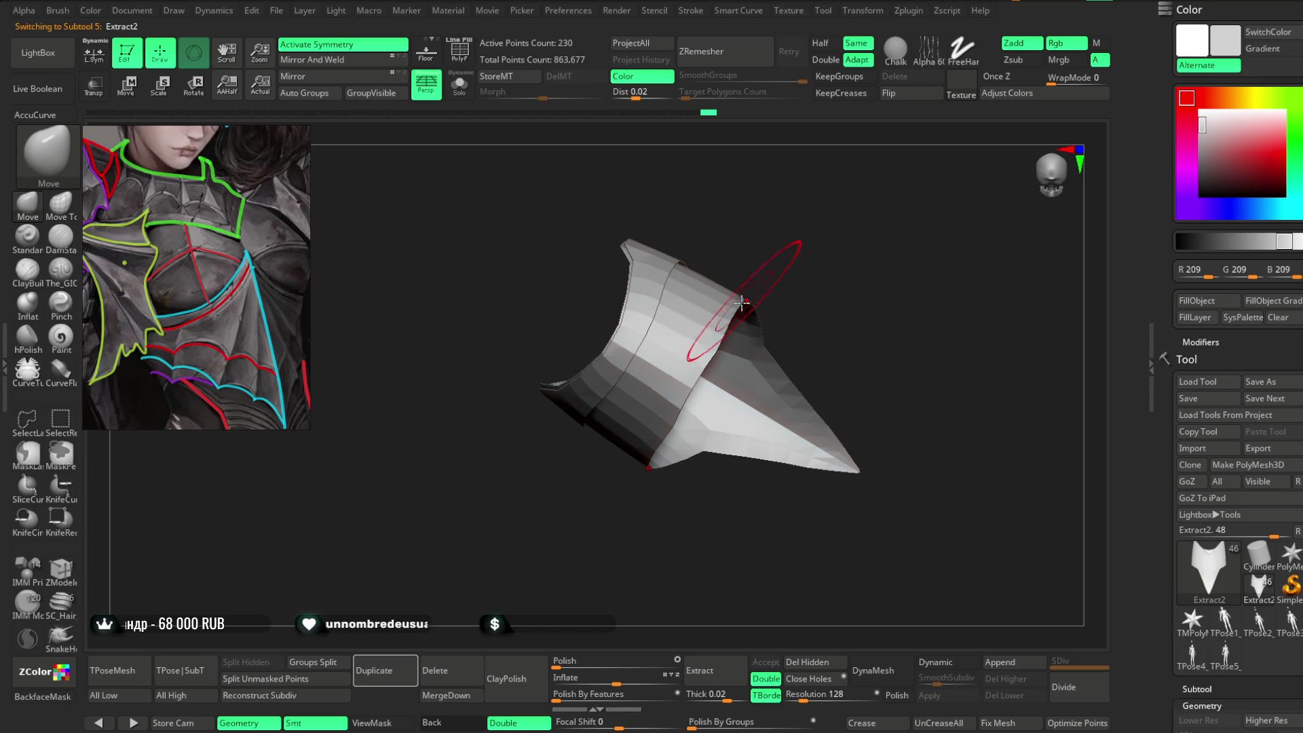
{"action": "mouse_move", "coordinate": [807, 252]}
{"action": "left_mouse_down"}
{"action": "mouse_move", "coordinate": [823, 161]}
{"action": "mouse_move", "coordinate": [829, 210]}
{"action": "mouse_move", "coordinate": [773, 317]}
{"action": "mouse_move", "coordinate": [826, 212]}
{"action": "mouse_move", "coordinate": [904, 213]}
{"action": "mouse_move", "coordinate": [850, 170]}
{"action": "mouse_move", "coordinate": [766, 216]}
{"action": "left_mouse_up"}
{"action": "mouse_move", "coordinate": [792, 299]}
{"action": "left_mouse_down"}
{"action": "mouse_move", "coordinate": [847, 247]}
{"action": "mouse_move", "coordinate": [714, 313]}
{"action": "left_mouse_up"}
{"action": "mouse_move", "coordinate": [839, 222]}
{"action": "left_mouse_down"}
{"action": "mouse_move", "coordinate": [814, 262]}
{"action": "mouse_move", "coordinate": [846, 209]}
{"action": "mouse_move", "coordinate": [822, 245]}
{"action": "left_mouse_up"}
{"action": "mouse_move", "coordinate": [756, 309]}
{"action": "left_mouse_down"}
{"action": "mouse_move", "coordinate": [881, 174]}
{"action": "mouse_move", "coordinate": [817, 279]}
{"action": "mouse_move", "coordinate": [759, 332]}
{"action": "mouse_move", "coordinate": [849, 197]}
{"action": "mouse_move", "coordinate": [812, 212]}
{"action": "mouse_move", "coordinate": [802, 293]}
{"action": "mouse_move", "coordinate": [852, 222]}
{"action": "mouse_move", "coordinate": [660, 407]}
{"action": "left_mouse_up"}
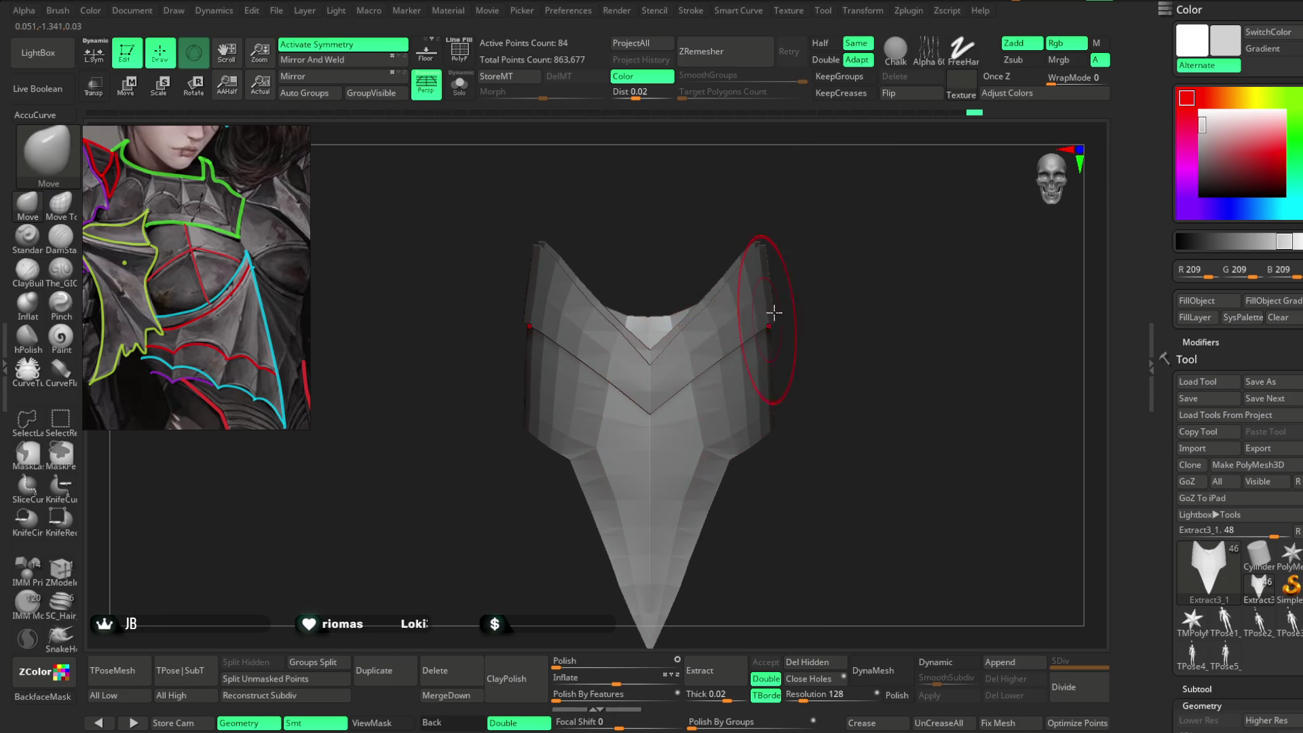
{"action": "key", "text": "space"}
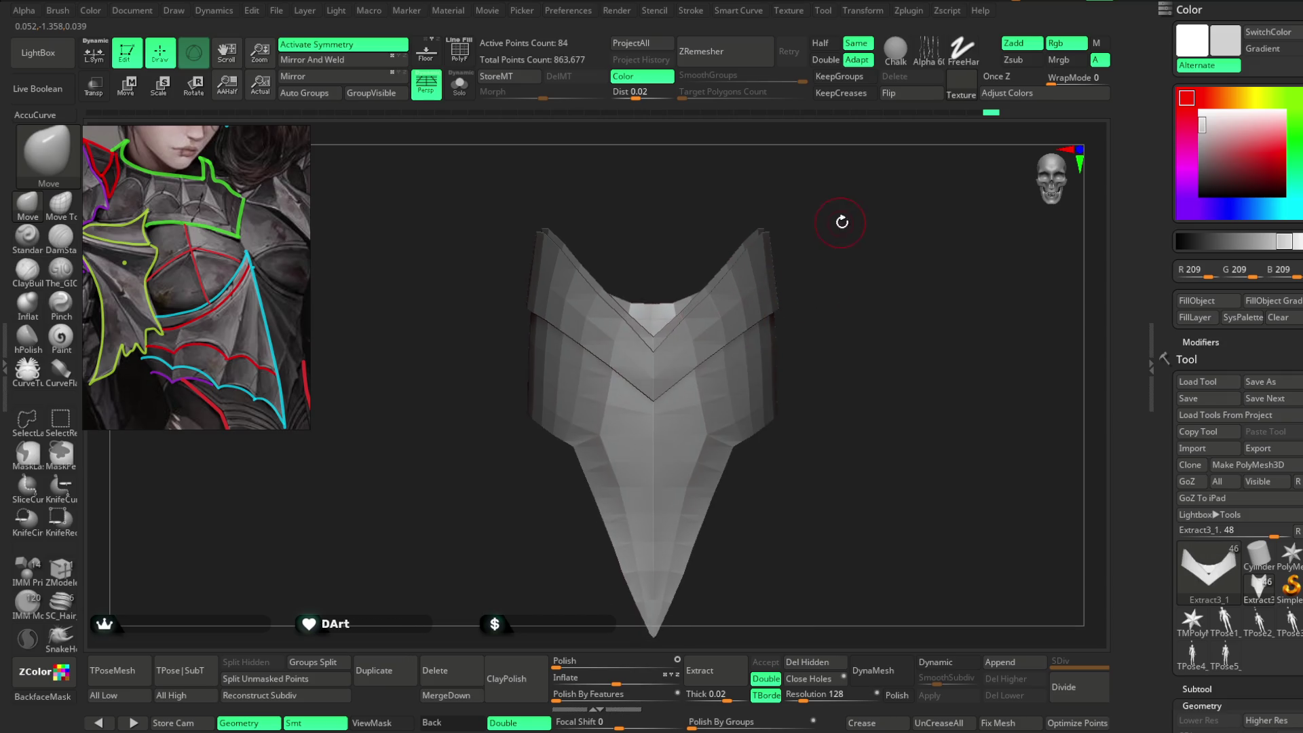
{"action": "left_click_drag", "start_coordinate": [841, 221], "coordinate": [772, 306], "text": "alt"}
{"action": "key", "text": "shift+f"}
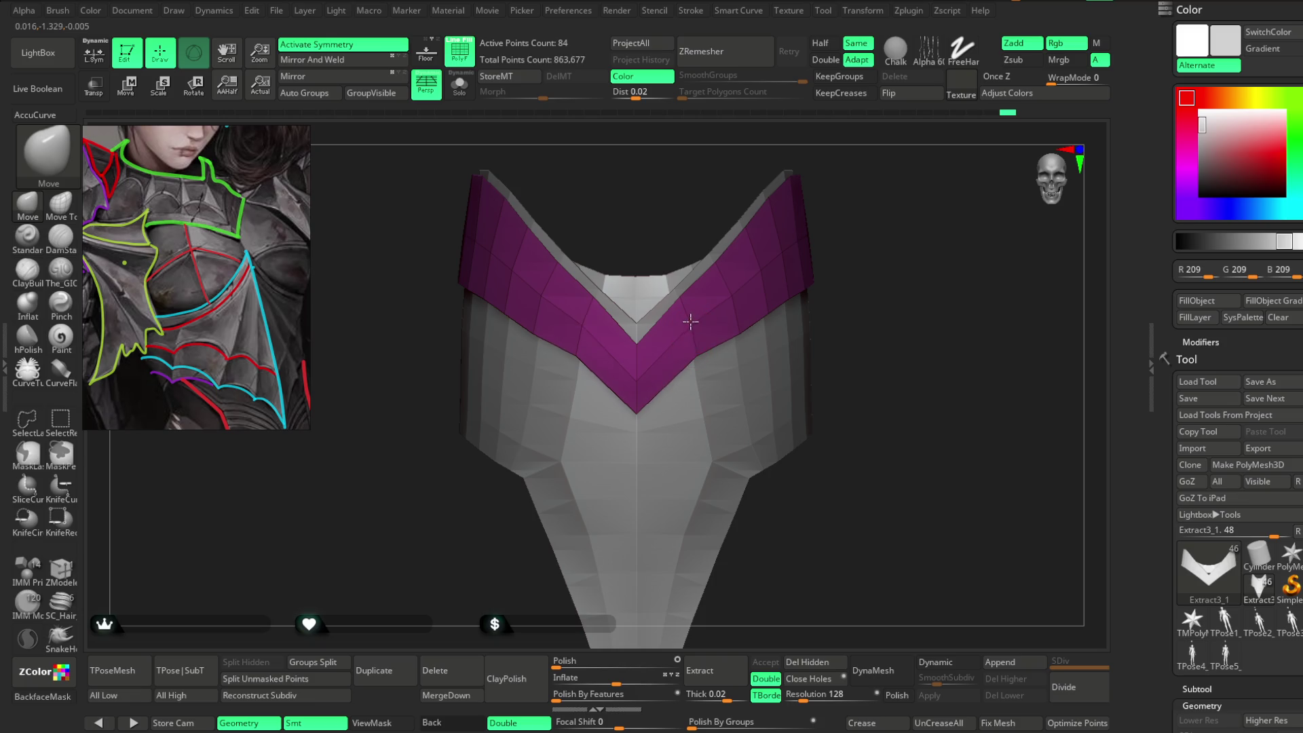
{"action": "right_click_drag", "start_coordinate": [722, 277], "coordinate": [739, 274]}
{"action": "right_click_drag", "start_coordinate": [873, 212], "coordinate": [745, 331]}
{"action": "mouse_move", "coordinate": [917, 197]}
{"action": "right_mouse_down"}
{"action": "mouse_move", "coordinate": [764, 301]}
{"action": "mouse_move", "coordinate": [893, 208]}
{"action": "right_mouse_up"}
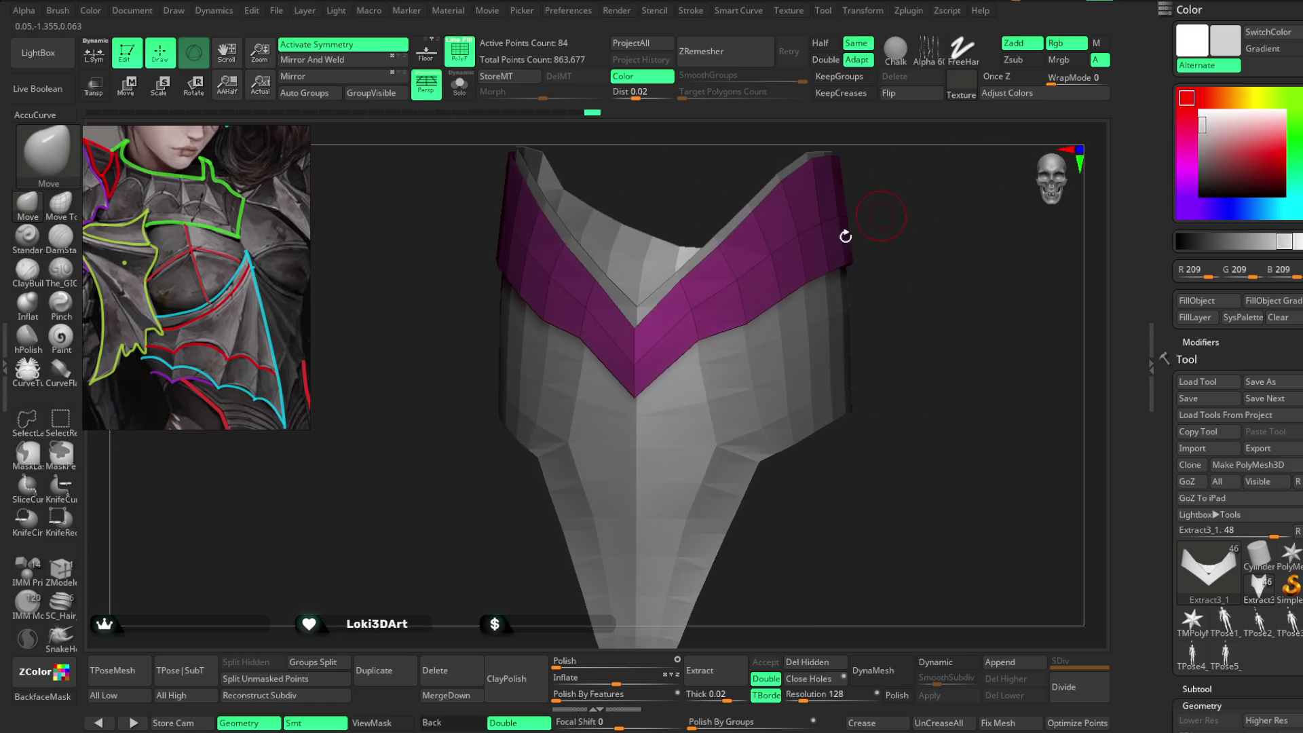
{"action": "mouse_move", "coordinate": [704, 333]}
{"action": "right_mouse_down"}
{"action": "mouse_move", "coordinate": [914, 181]}
{"action": "mouse_move", "coordinate": [744, 310]}
{"action": "right_mouse_up"}
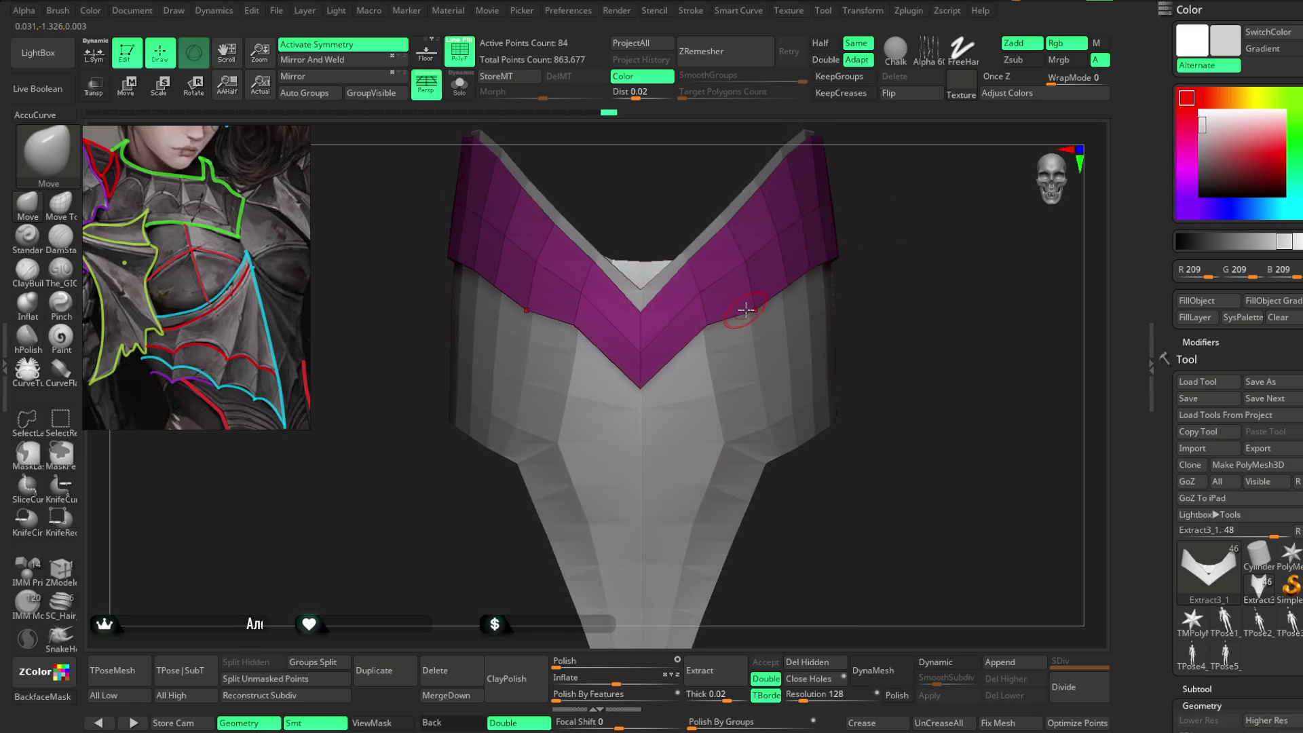
{"action": "mouse_move", "coordinate": [871, 225]}
{"action": "right_mouse_down"}
{"action": "mouse_move", "coordinate": [788, 254]}
{"action": "mouse_move", "coordinate": [836, 245]}
{"action": "right_mouse_up"}
{"action": "right_click", "coordinate": [836, 246]}
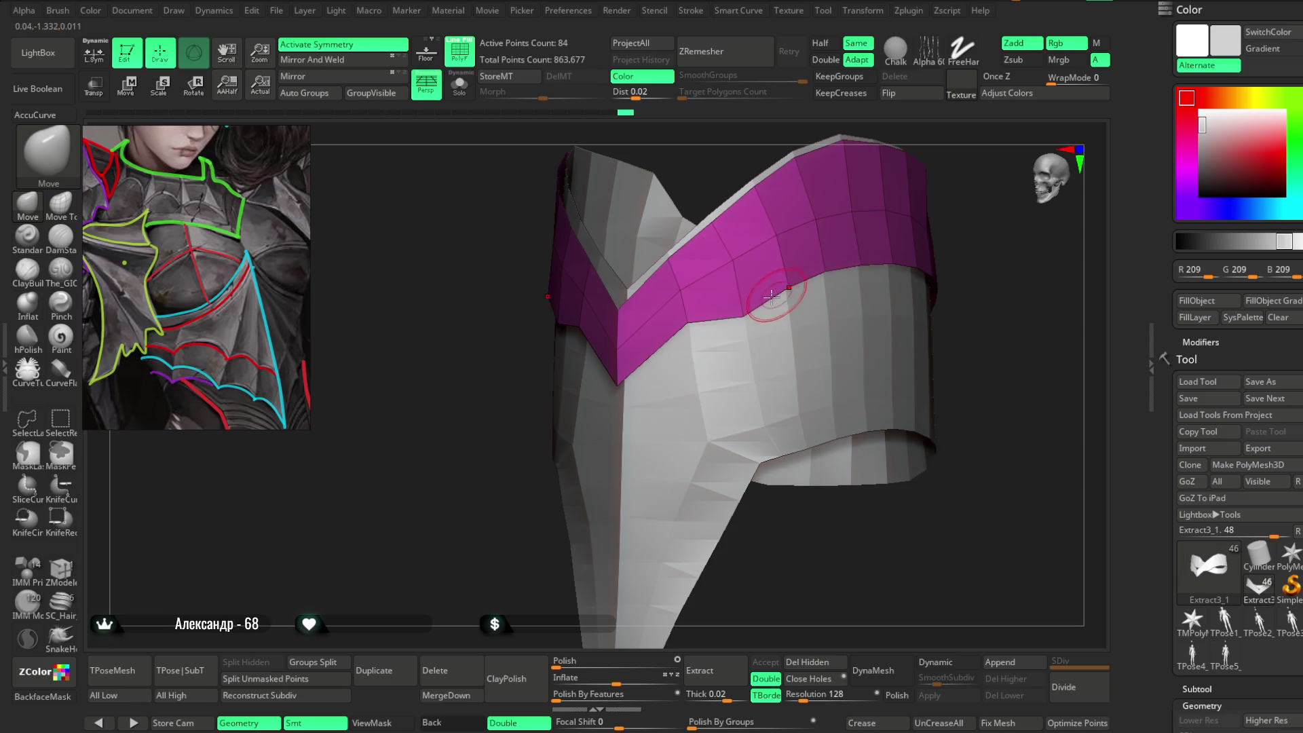
{"action": "mouse_move", "coordinate": [966, 188]}
{"action": "right_mouse_down"}
{"action": "mouse_move", "coordinate": [957, 177]}
{"action": "mouse_move", "coordinate": [914, 227]}
{"action": "mouse_move", "coordinate": [779, 287]}
{"action": "right_mouse_up"}
{"action": "right_click_drag", "start_coordinate": [839, 210], "coordinate": [834, 226]}
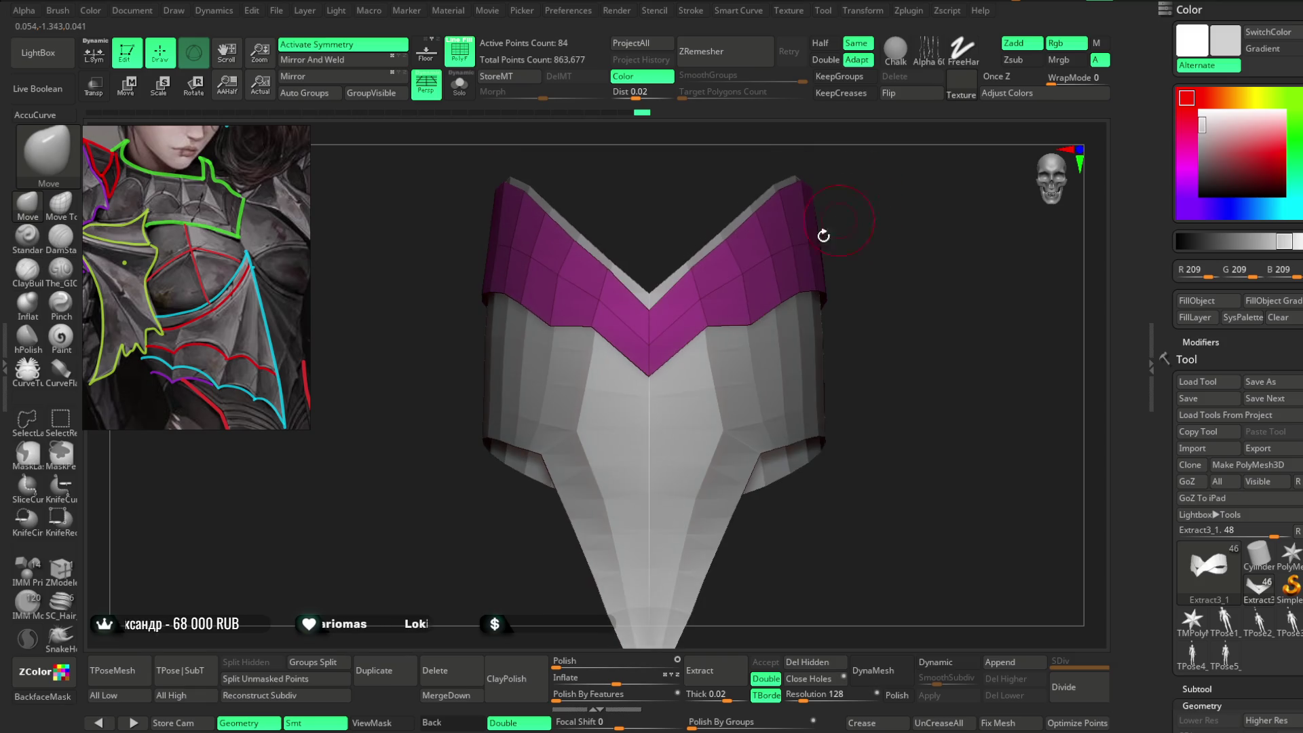
{"action": "mouse_move", "coordinate": [775, 271]}
{"action": "right_mouse_down"}
{"action": "mouse_move", "coordinate": [864, 221]}
{"action": "mouse_move", "coordinate": [855, 239]}
{"action": "mouse_move", "coordinate": [846, 203]}
{"action": "mouse_move", "coordinate": [876, 224]}
{"action": "mouse_move", "coordinate": [931, 201]}
{"action": "mouse_move", "coordinate": [780, 257]}
{"action": "mouse_move", "coordinate": [849, 227]}
{"action": "right_mouse_up"}
{"action": "right_click", "coordinate": [787, 292]}
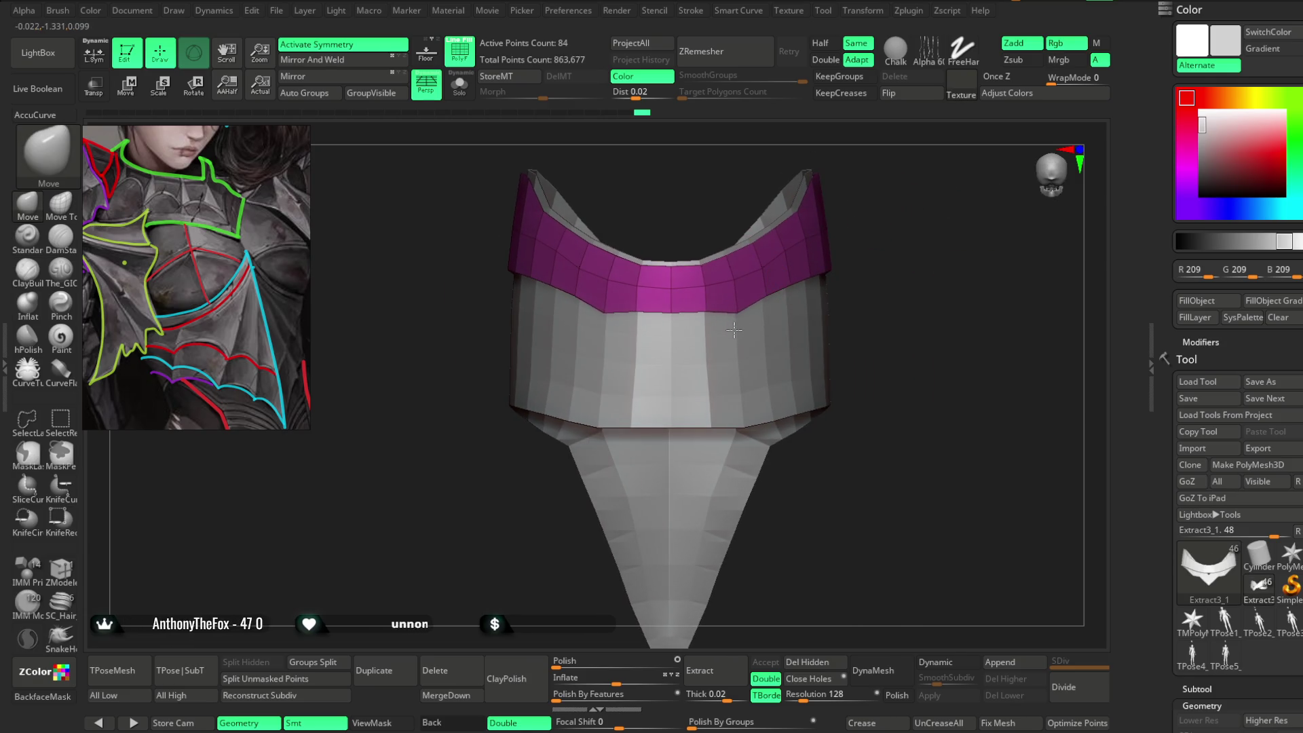
{"action": "mouse_move", "coordinate": [861, 192]}
{"action": "right_mouse_down"}
{"action": "mouse_move", "coordinate": [814, 265]}
{"action": "mouse_move", "coordinate": [925, 204]}
{"action": "mouse_move", "coordinate": [748, 309]}
{"action": "mouse_move", "coordinate": [785, 303]}
{"action": "right_mouse_up"}
{"action": "right_click", "coordinate": [808, 273]}
{"action": "right_click", "coordinate": [764, 291]}
{"action": "right_click_drag", "start_coordinate": [787, 362], "coordinate": [701, 520]}
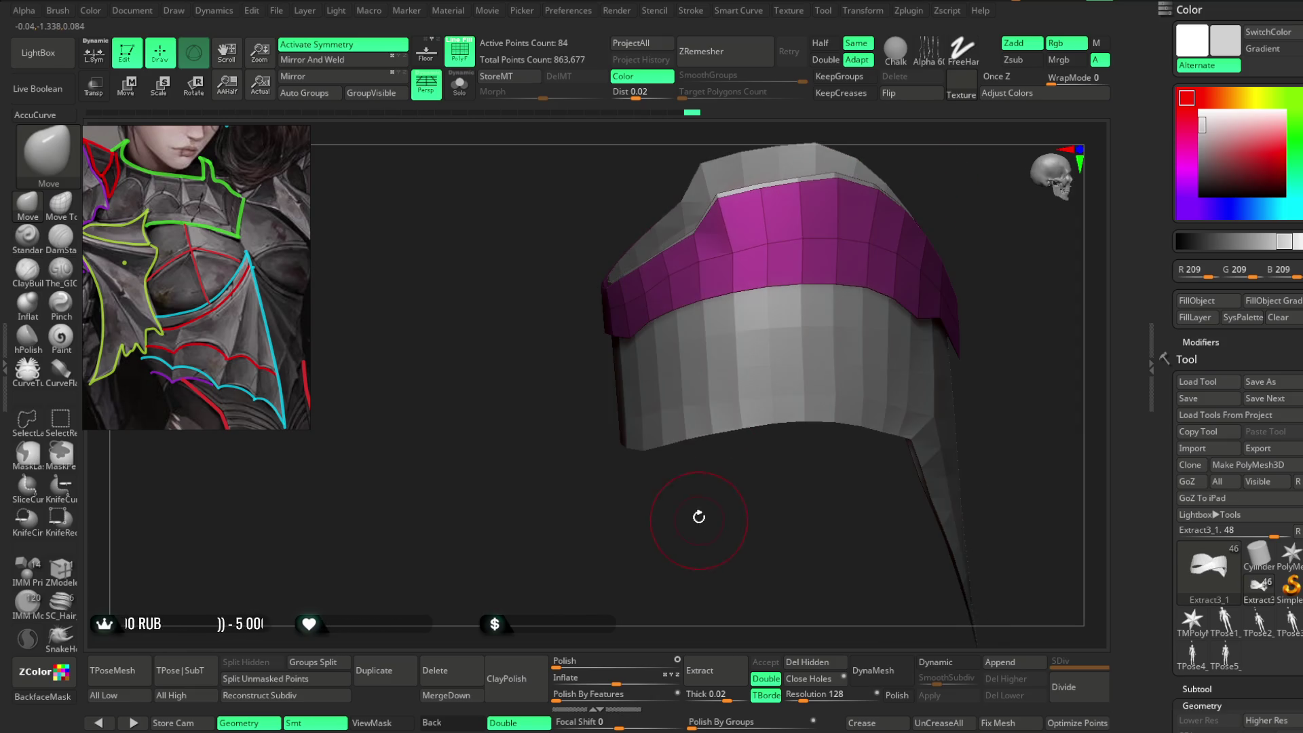
{"action": "right_click_drag", "start_coordinate": [803, 527], "coordinate": [739, 295]}
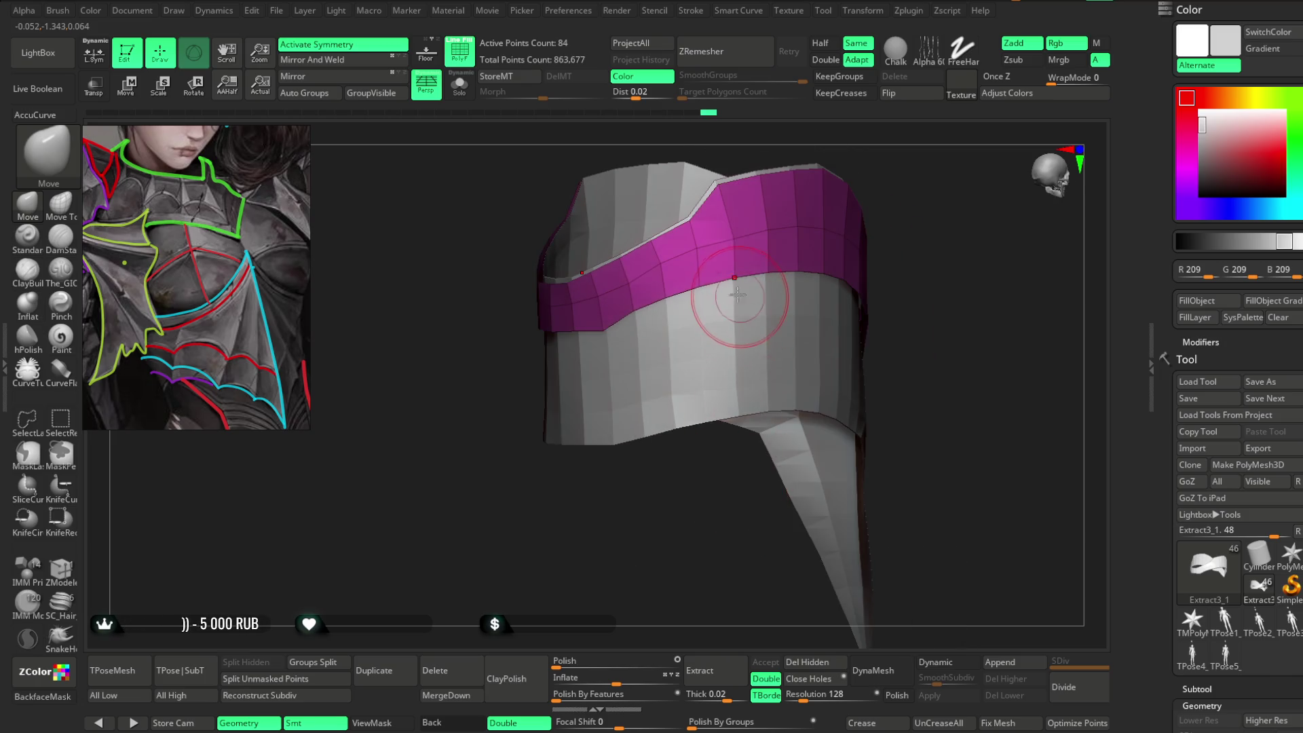
{"action": "mouse_move", "coordinate": [778, 224]}
{"action": "right_mouse_down"}
{"action": "mouse_move", "coordinate": [870, 224]}
{"action": "mouse_move", "coordinate": [861, 256]}
{"action": "mouse_move", "coordinate": [866, 183]}
{"action": "mouse_move", "coordinate": [704, 278]}
{"action": "right_mouse_up"}
{"action": "right_click", "coordinate": [873, 200]}
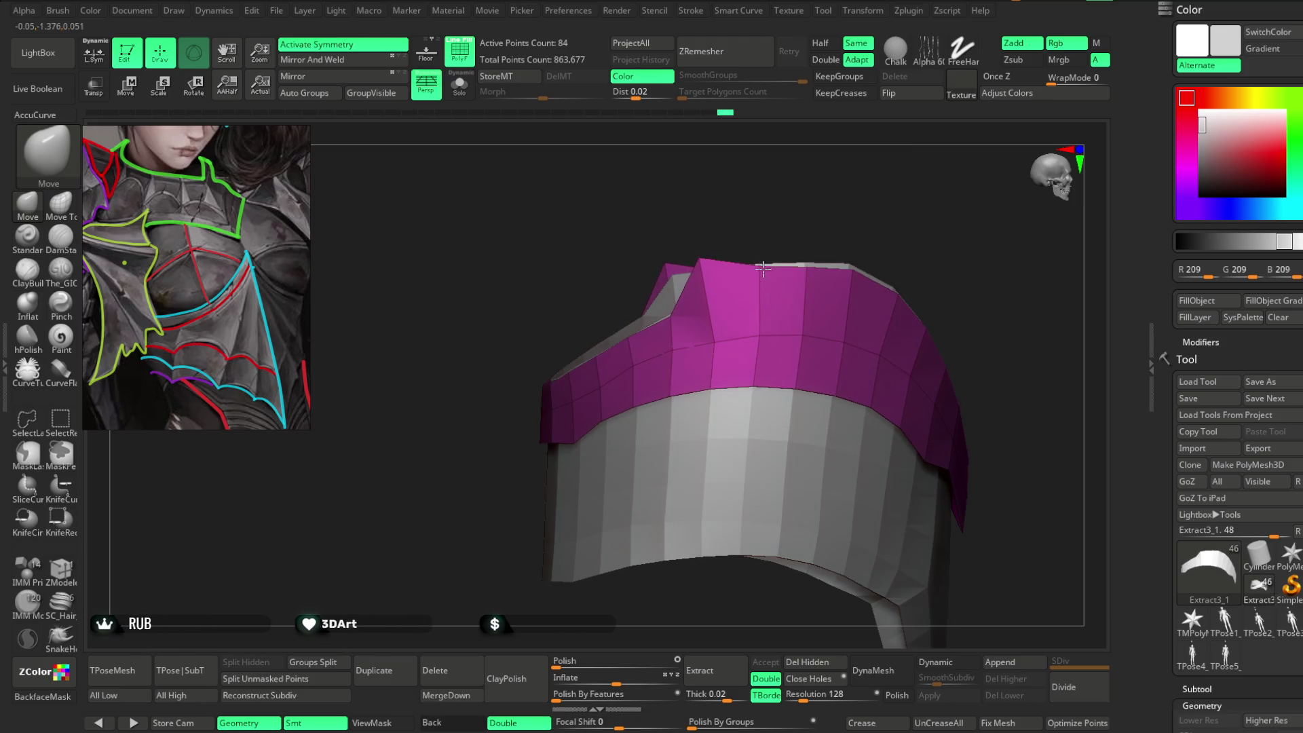
{"action": "mouse_move", "coordinate": [812, 263]}
{"action": "right_mouse_down"}
{"action": "mouse_move", "coordinate": [785, 250]}
{"action": "mouse_move", "coordinate": [678, 272]}
{"action": "right_mouse_up"}
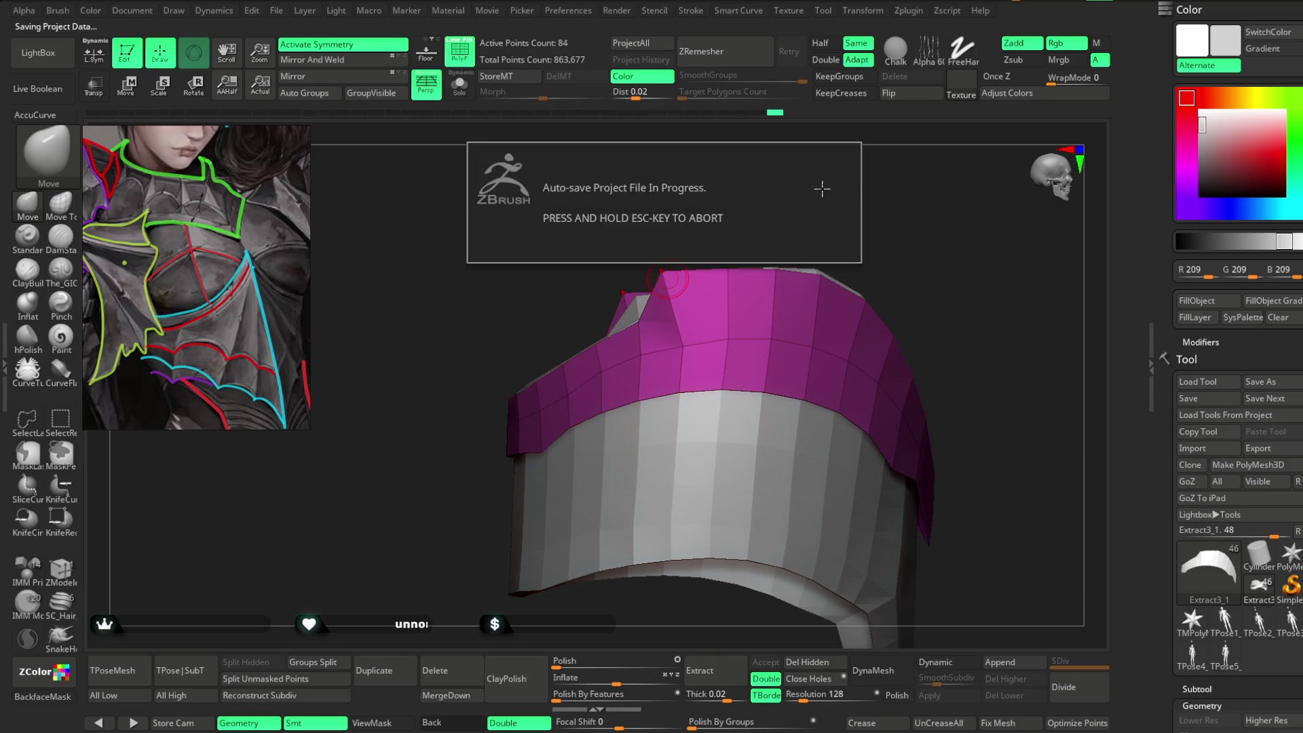
{"action": "mouse_move", "coordinate": [808, 230]}
{"action": "right_mouse_down"}
{"action": "mouse_move", "coordinate": [844, 227]}
{"action": "mouse_move", "coordinate": [646, 335]}
{"action": "mouse_move", "coordinate": [628, 280]}
{"action": "right_mouse_up"}
{"action": "right_click", "coordinate": [821, 240]}
{"action": "mouse_move", "coordinate": [590, 363]}
{"action": "right_mouse_down"}
{"action": "mouse_move", "coordinate": [645, 251]}
{"action": "mouse_move", "coordinate": [661, 380]}
{"action": "right_mouse_up"}
{"action": "right_click", "coordinate": [662, 380]}
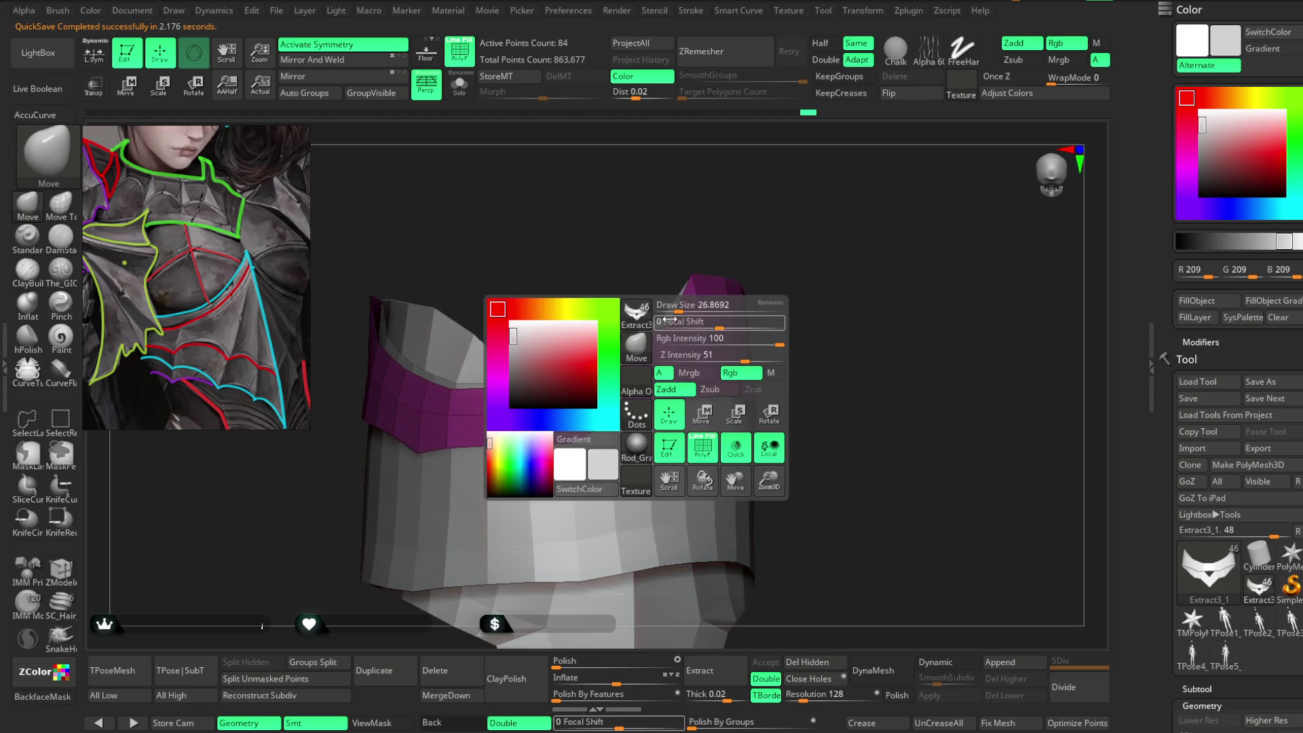
{"action": "right_click_drag", "start_coordinate": [775, 201], "coordinate": [633, 349]}
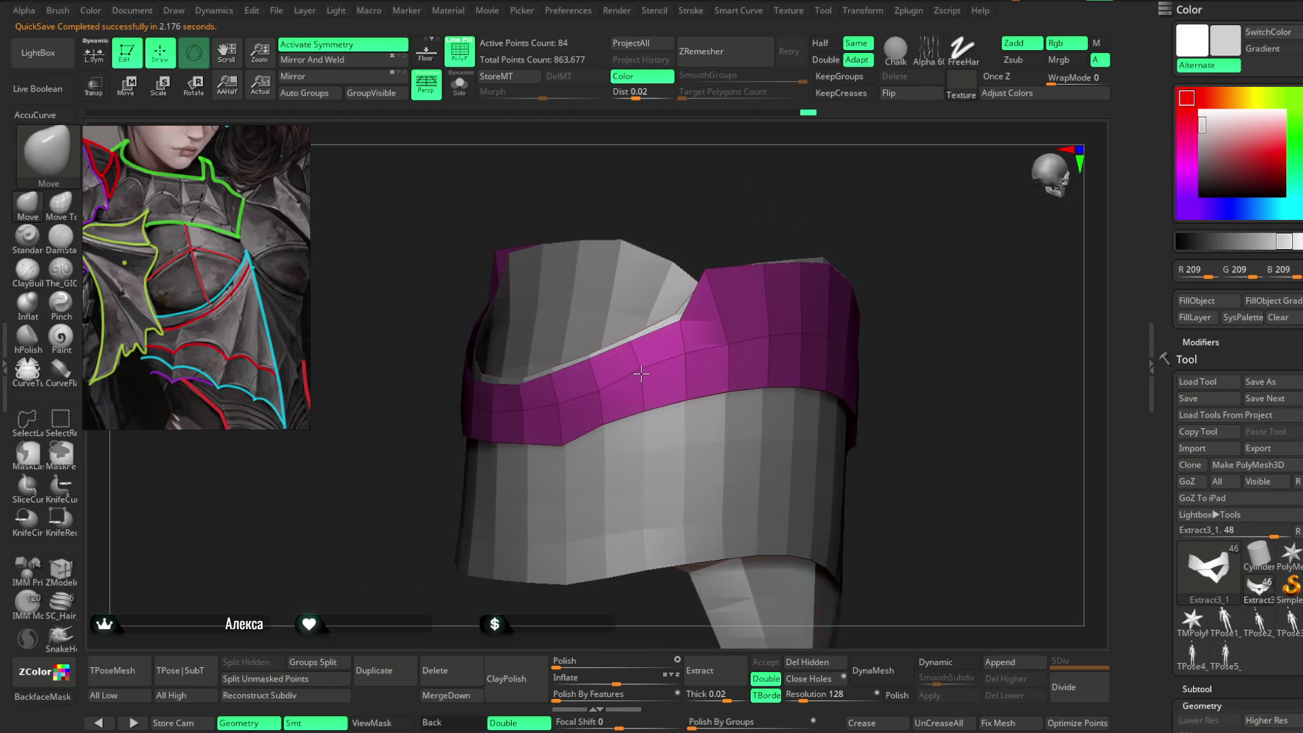
{"action": "mouse_move", "coordinate": [809, 201]}
{"action": "right_mouse_down"}
{"action": "mouse_move", "coordinate": [779, 201]}
{"action": "mouse_move", "coordinate": [797, 230]}
{"action": "mouse_move", "coordinate": [806, 213]}
{"action": "mouse_move", "coordinate": [756, 238]}
{"action": "mouse_move", "coordinate": [762, 224]}
{"action": "mouse_move", "coordinate": [778, 232]}
{"action": "mouse_move", "coordinate": [743, 299]}
{"action": "mouse_move", "coordinate": [825, 221]}
{"action": "mouse_move", "coordinate": [763, 233]}
{"action": "right_mouse_up"}
{"action": "mouse_move", "coordinate": [777, 226]}
{"action": "left_mouse_down"}
{"action": "mouse_move", "coordinate": [829, 224]}
{"action": "mouse_move", "coordinate": [774, 303]}
{"action": "left_mouse_up"}
{"action": "key", "text": "space"}
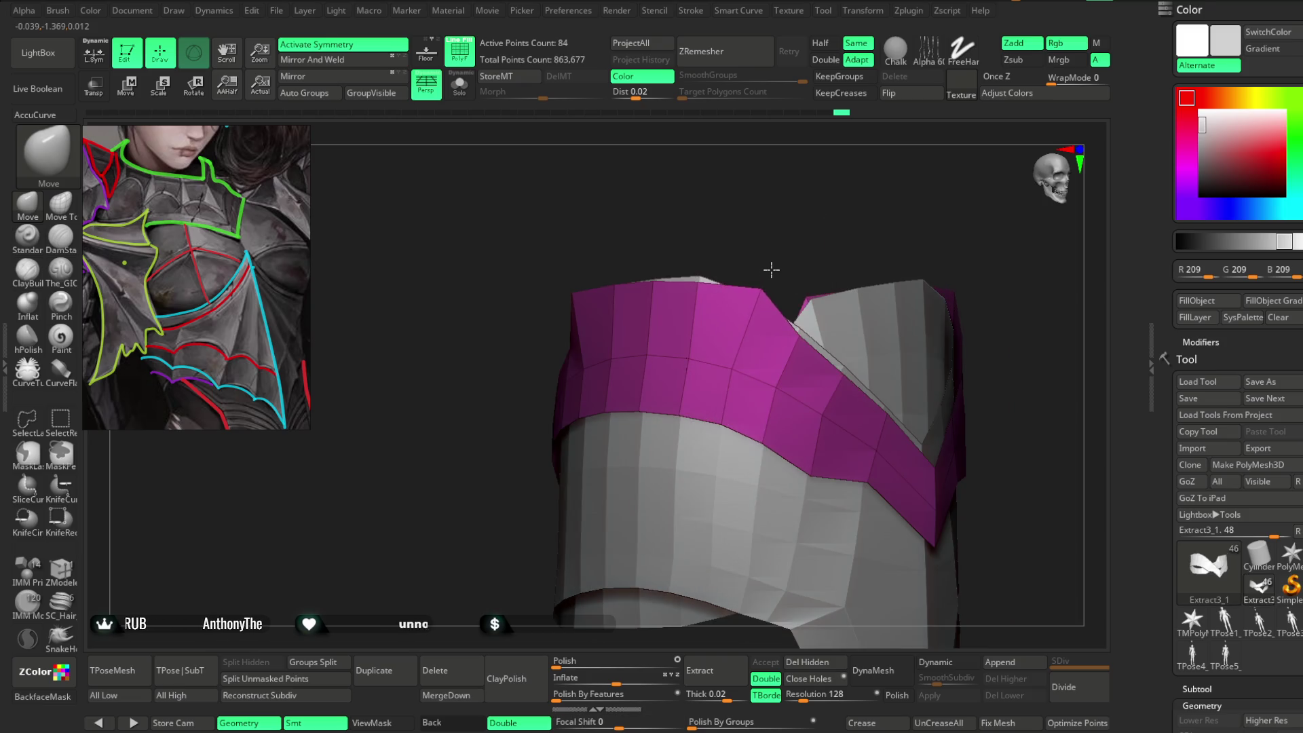
{"action": "mouse_move", "coordinate": [779, 234]}
{"action": "left_mouse_down"}
{"action": "mouse_move", "coordinate": [767, 198]}
{"action": "mouse_move", "coordinate": [762, 243]}
{"action": "mouse_move", "coordinate": [707, 297]}
{"action": "mouse_move", "coordinate": [739, 218]}
{"action": "mouse_move", "coordinate": [797, 193]}
{"action": "mouse_move", "coordinate": [844, 226]}
{"action": "mouse_move", "coordinate": [867, 201]}
{"action": "mouse_move", "coordinate": [762, 300]}
{"action": "mouse_move", "coordinate": [764, 272]}
{"action": "left_mouse_up"}
{"action": "key", "text": "space"}
{"action": "key", "text": "f"}
{"action": "key", "text": "space"}
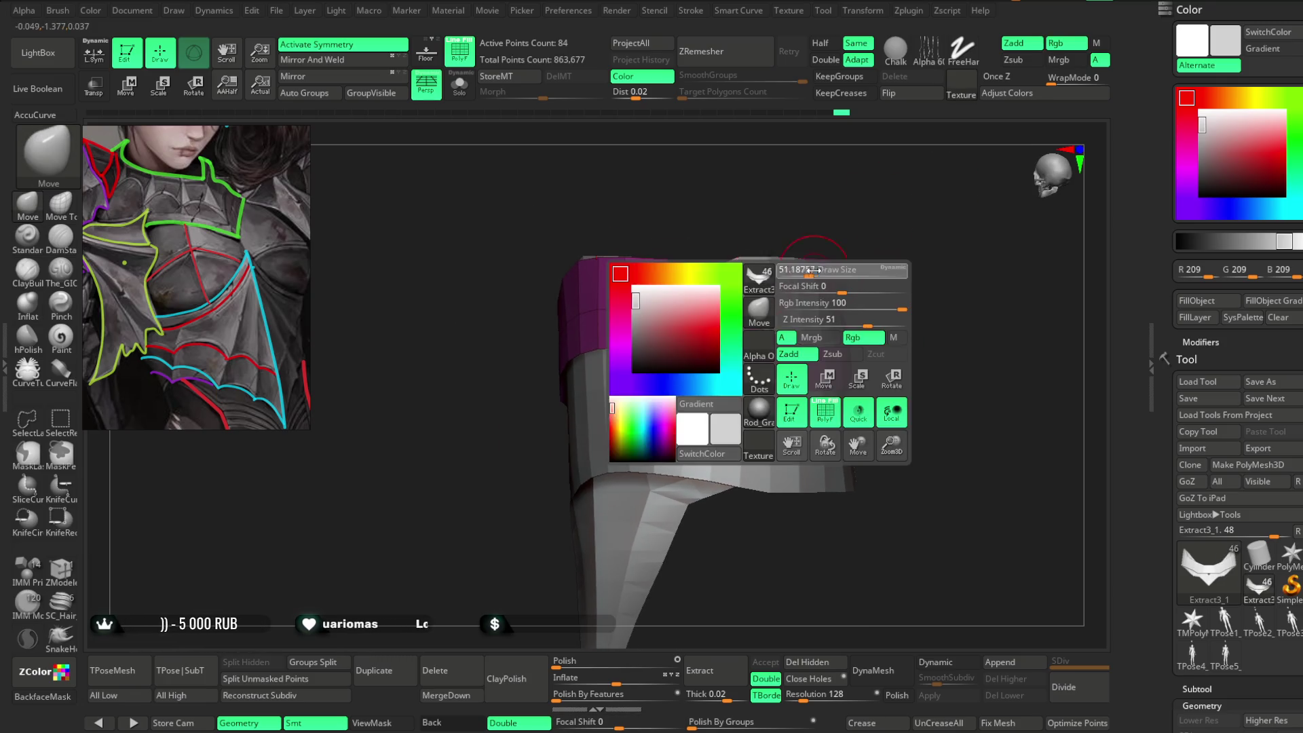
{"action": "mouse_move", "coordinate": [688, 365]}
{"action": "left_mouse_down"}
{"action": "mouse_move", "coordinate": [719, 386]}
{"action": "mouse_move", "coordinate": [893, 204]}
{"action": "mouse_move", "coordinate": [682, 370]}
{"action": "mouse_move", "coordinate": [646, 382]}
{"action": "left_mouse_up"}
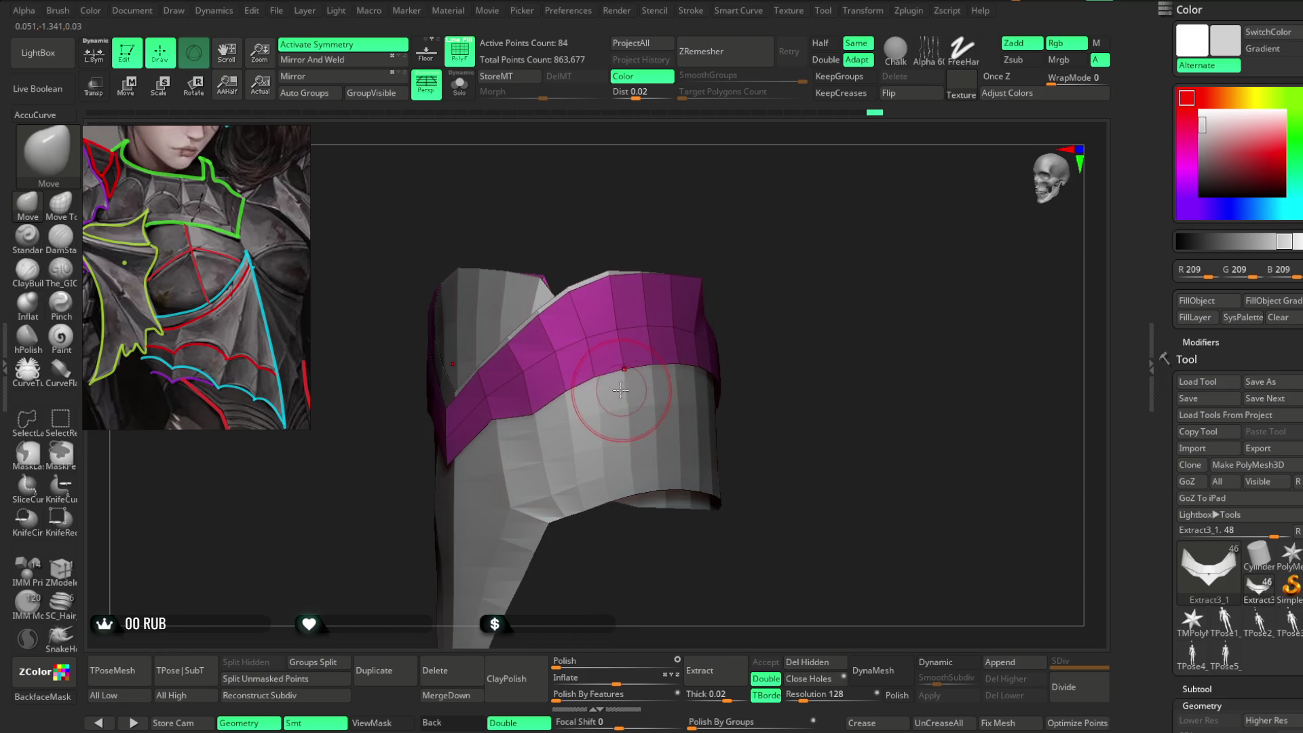
{"action": "mouse_move", "coordinate": [837, 218]}
{"action": "left_mouse_down"}
{"action": "mouse_move", "coordinate": [794, 251]}
{"action": "mouse_move", "coordinate": [850, 212]}
{"action": "mouse_move", "coordinate": [853, 250]}
{"action": "mouse_move", "coordinate": [842, 241]}
{"action": "left_mouse_up"}
{"action": "key", "text": "space"}
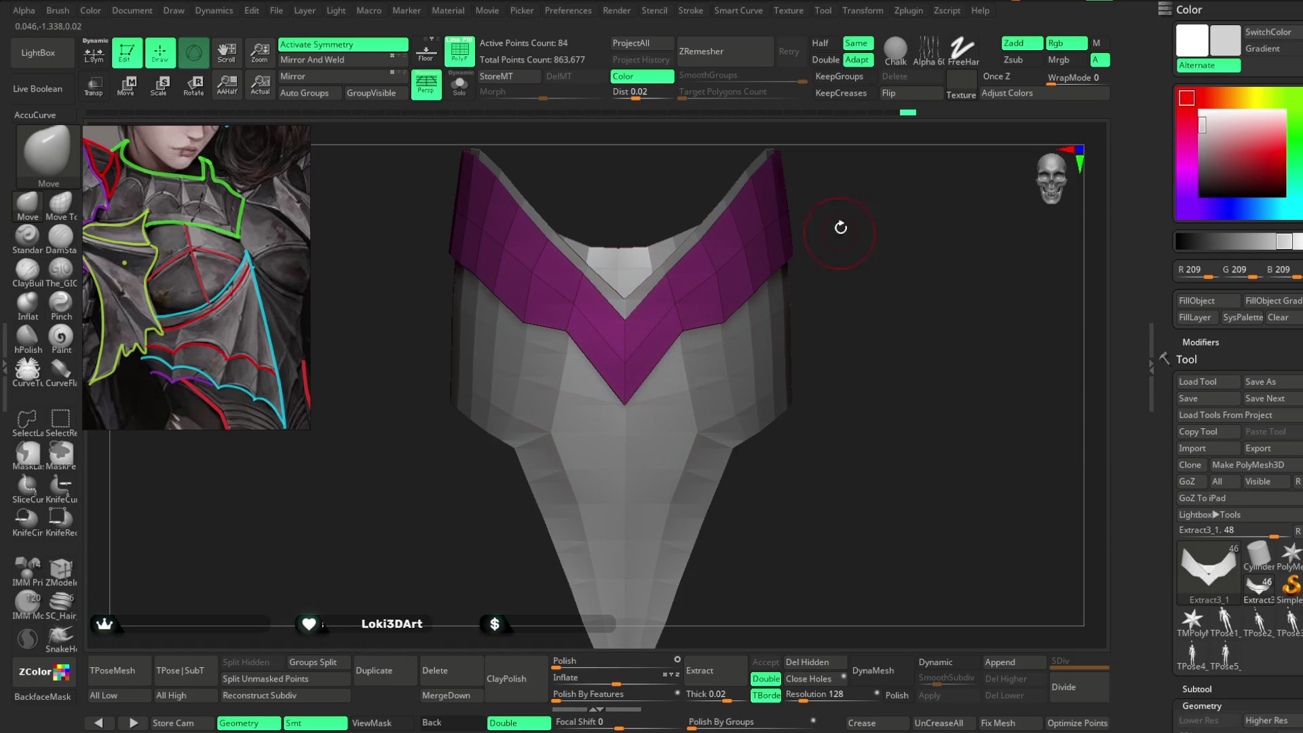
{"action": "left_click_drag", "start_coordinate": [840, 232], "coordinate": [836, 253]}
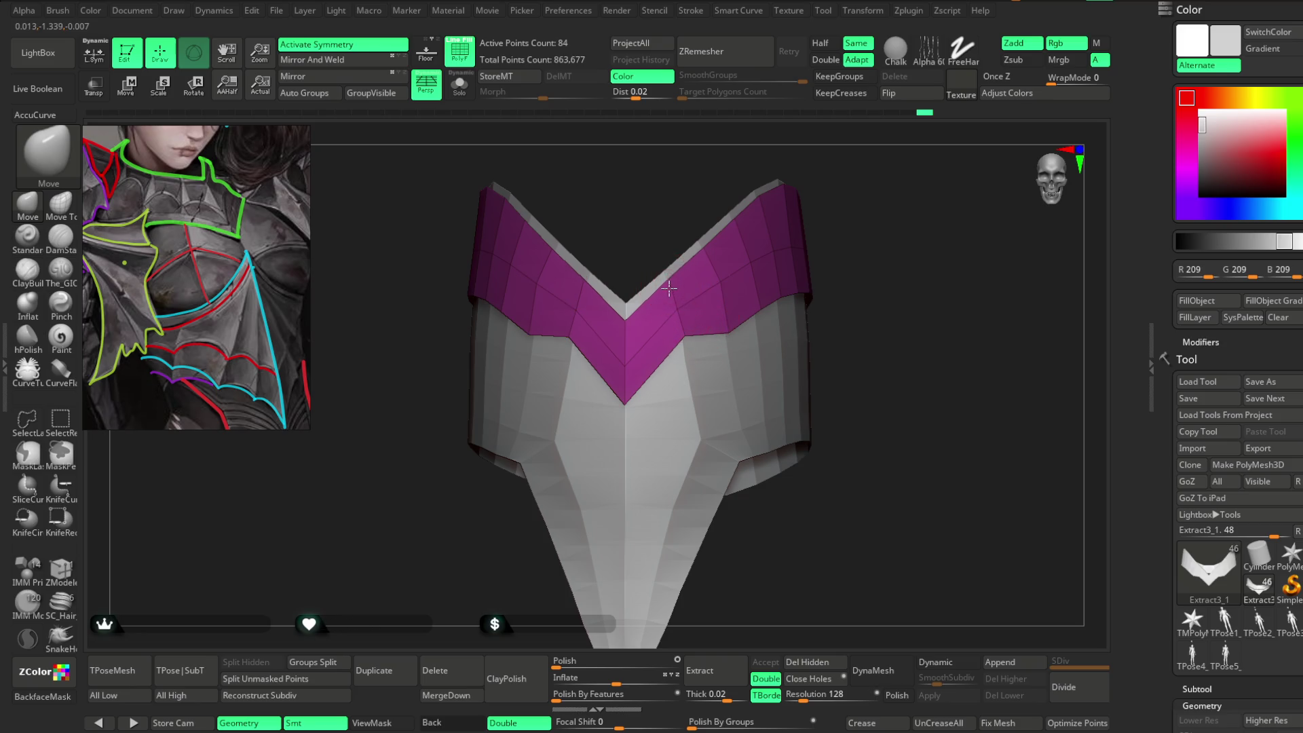
{"action": "left_click_drag", "start_coordinate": [841, 181], "coordinate": [774, 238]}
{"action": "left_click_drag", "start_coordinate": [739, 279], "coordinate": [708, 305]}
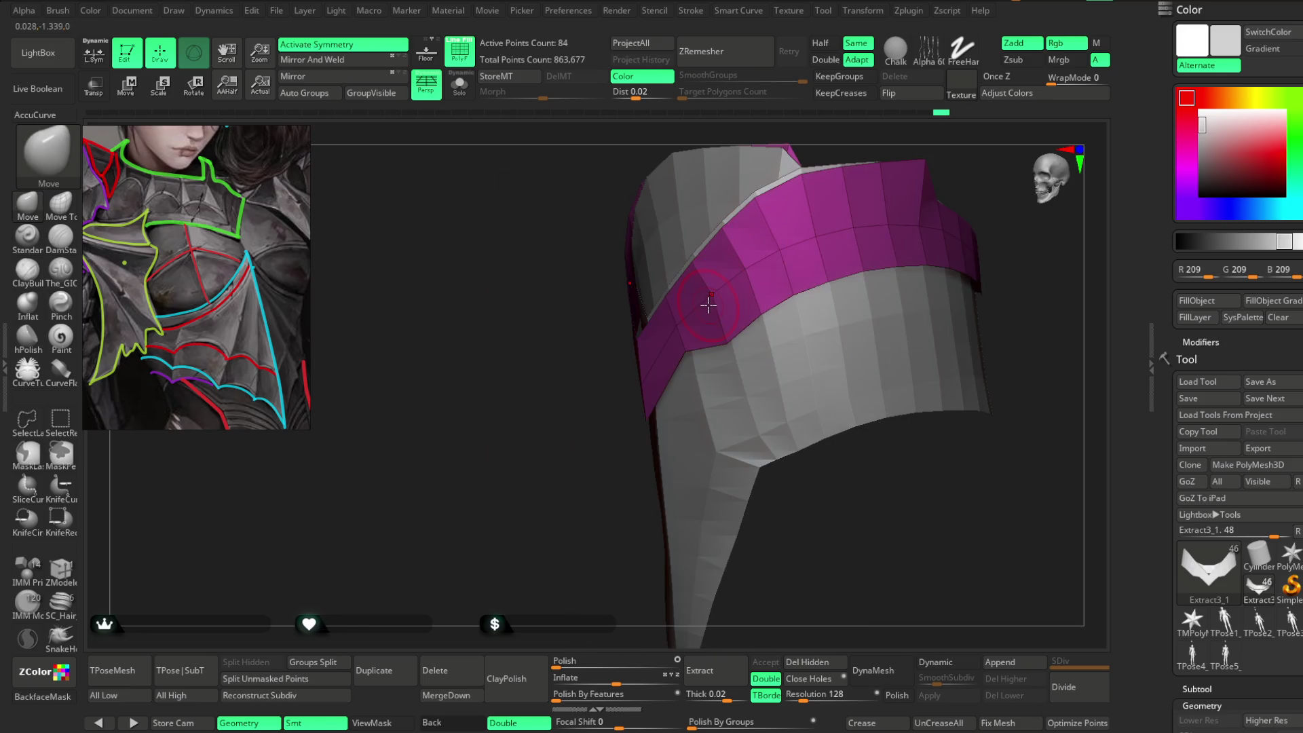
{"action": "mouse_move", "coordinate": [634, 412]}
{"action": "left_mouse_down"}
{"action": "mouse_move", "coordinate": [720, 302]}
{"action": "mouse_move", "coordinate": [853, 197]}
{"action": "mouse_move", "coordinate": [867, 206]}
{"action": "mouse_move", "coordinate": [814, 258]}
{"action": "left_mouse_up"}
{"action": "key", "text": "space"}
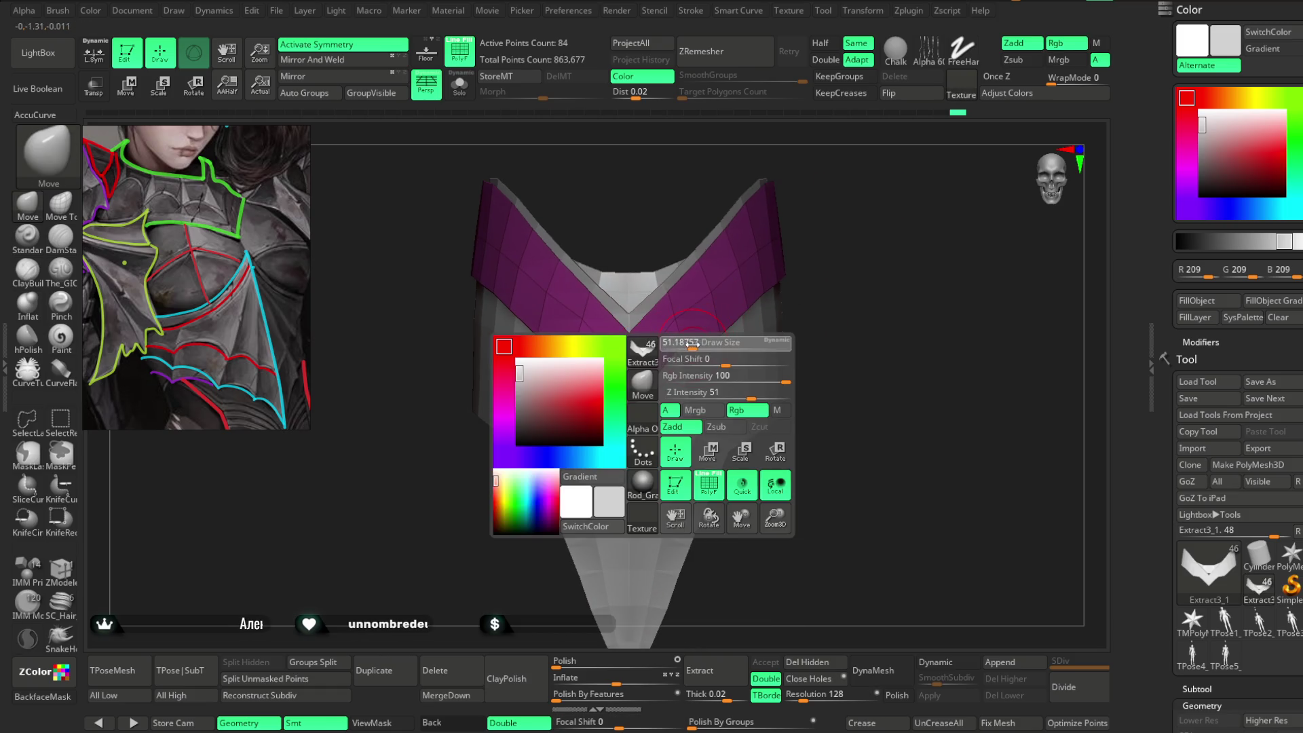
{"action": "mouse_move", "coordinate": [722, 344]}
{"action": "left_mouse_down"}
{"action": "mouse_move", "coordinate": [835, 245]}
{"action": "mouse_move", "coordinate": [820, 294]}
{"action": "mouse_move", "coordinate": [802, 291]}
{"action": "mouse_move", "coordinate": [785, 245]}
{"action": "left_mouse_up"}
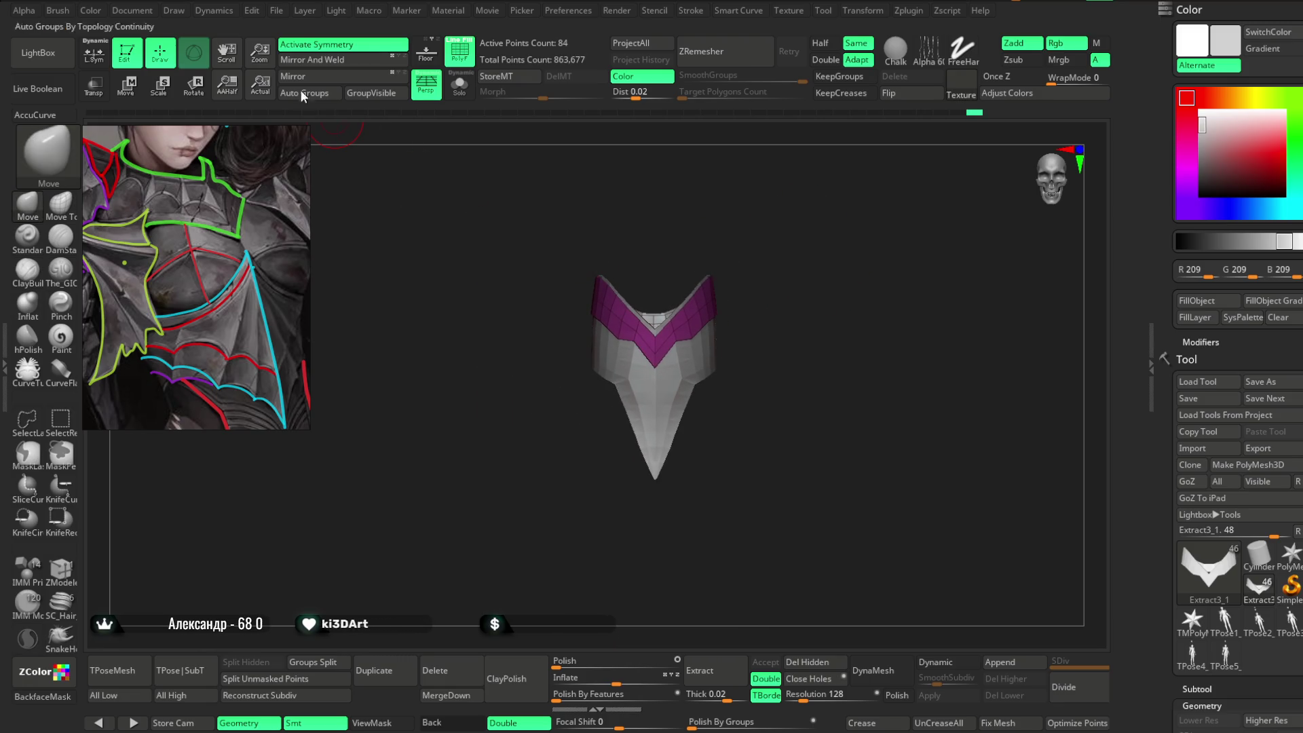
{"action": "left_click", "coordinate": [305, 11]}
Save the project from the File menu.
{"action": "left_click", "coordinate": [277, 10]}
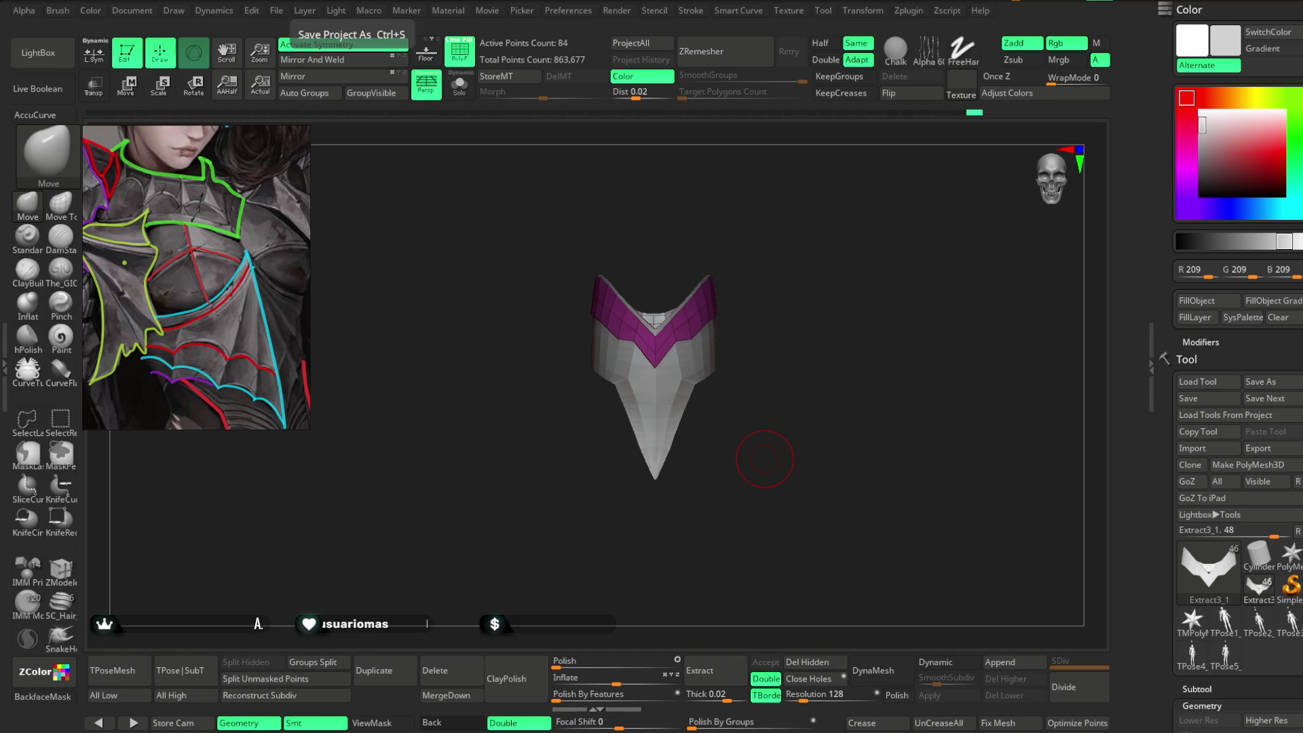
{"action": "mouse_move", "coordinate": [823, 475]}
{"action": "left_mouse_down"}
{"action": "mouse_move", "coordinate": [801, 479]}
{"action": "mouse_move", "coordinate": [851, 467]}
{"action": "left_mouse_up"}
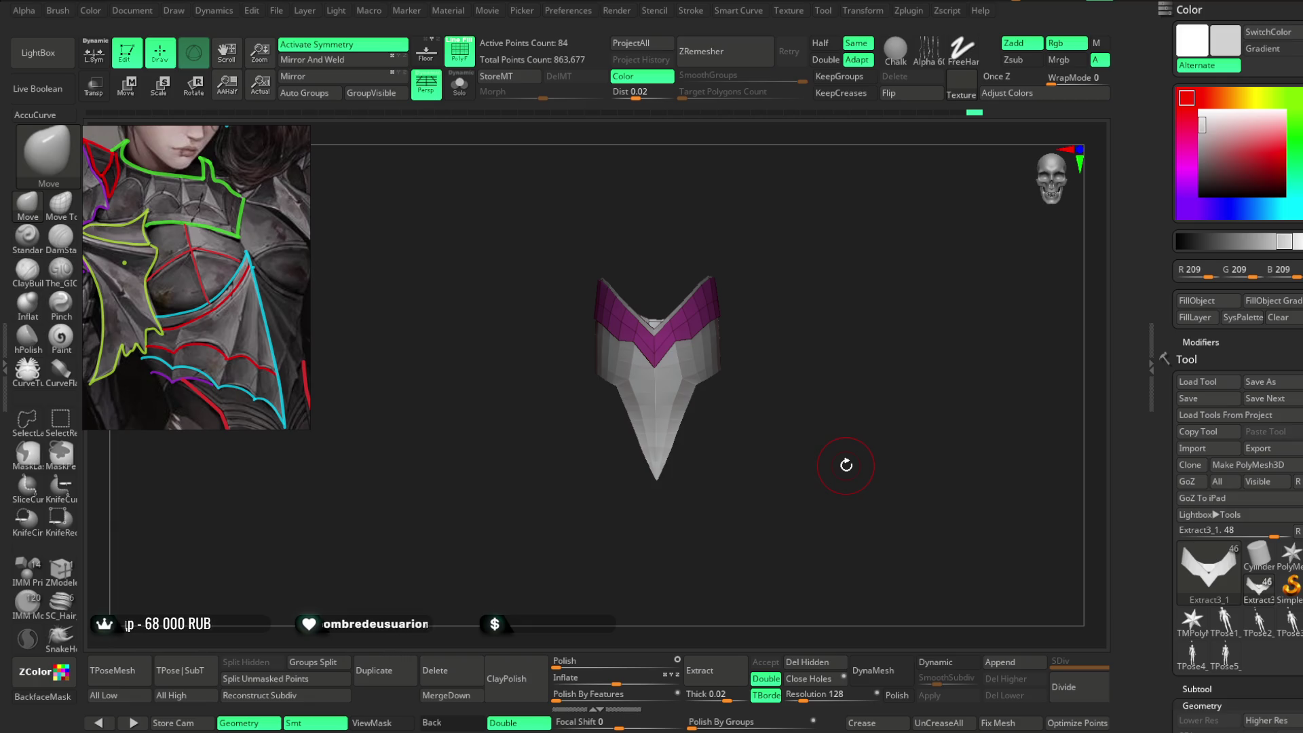
{"action": "mouse_move", "coordinate": [788, 242]}
{"action": "left_mouse_down"}
{"action": "mouse_move", "coordinate": [797, 227]}
{"action": "mouse_move", "coordinate": [832, 253]}
{"action": "mouse_move", "coordinate": [771, 264]}
{"action": "mouse_move", "coordinate": [784, 257]}
{"action": "mouse_move", "coordinate": [776, 247]}
{"action": "mouse_move", "coordinate": [801, 262]}
{"action": "left_mouse_up"}
Move the Extract2 knee plate down onto the left knee, then select Extract3_1.
{"action": "left_click", "coordinate": [1201, 706]}
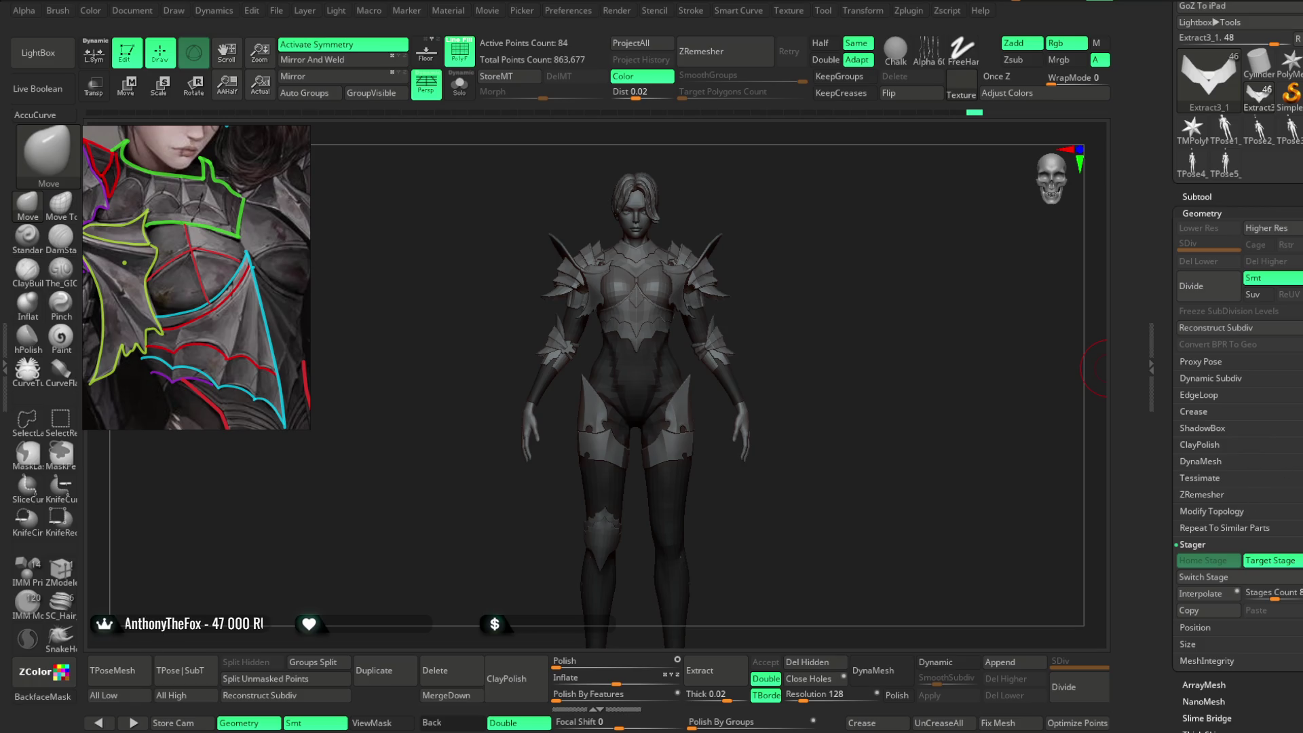
{"action": "scroll", "coordinate": [1230, 380], "scroll_direction": "down", "scroll_amount": 5}
{"action": "mouse_move", "coordinate": [1010, 387]}
{"action": "left_mouse_down"}
{"action": "mouse_move", "coordinate": [633, 474]}
{"action": "mouse_move", "coordinate": [634, 407]}
{"action": "mouse_move", "coordinate": [898, 296]}
{"action": "left_mouse_up"}
{"action": "left_click", "coordinate": [634, 410], "text": "alt"}
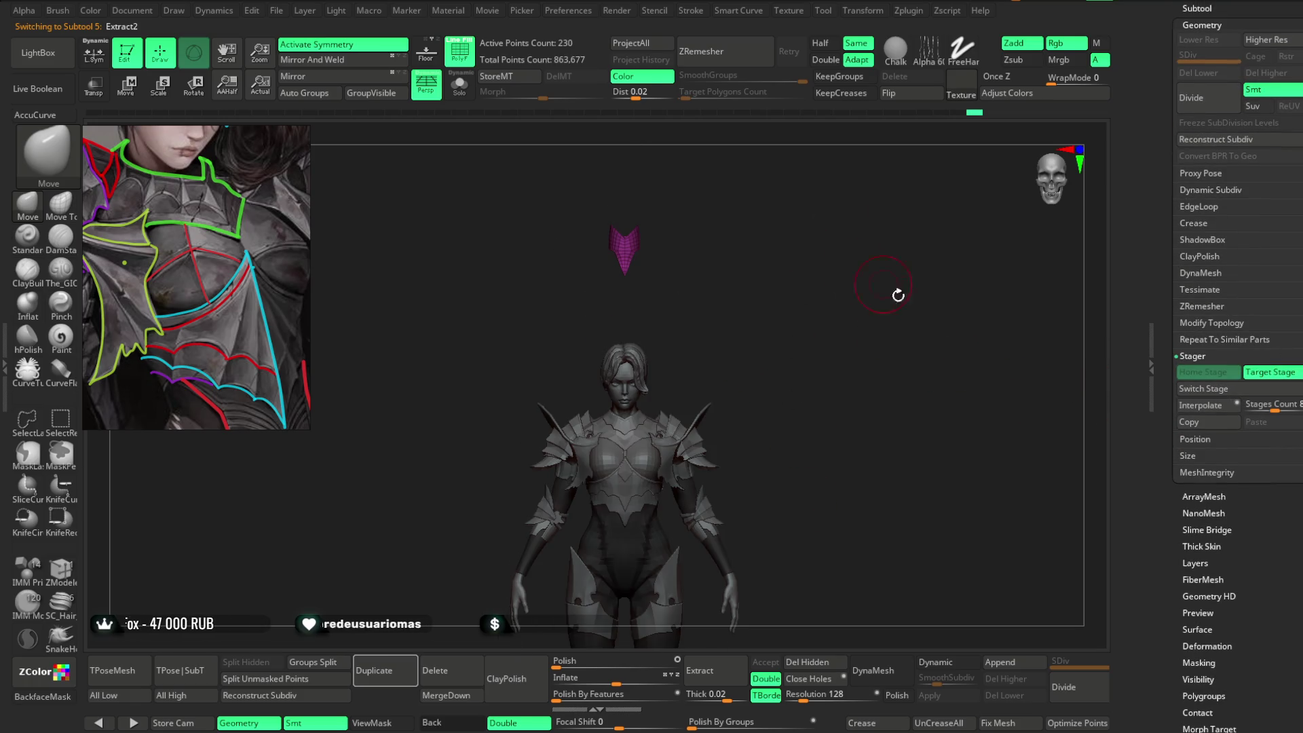
{"action": "left_click", "coordinate": [1204, 388]}
{"action": "mouse_move", "coordinate": [919, 506]}
{"action": "left_mouse_down", "text": "alt"}
{"action": "mouse_move", "coordinate": [876, 207]}
{"action": "mouse_move", "coordinate": [980, 283]}
{"action": "mouse_move", "coordinate": [960, 408]}
{"action": "mouse_move", "coordinate": [925, 328]}
{"action": "mouse_move", "coordinate": [836, 250]}
{"action": "mouse_move", "coordinate": [855, 233]}
{"action": "mouse_move", "coordinate": [852, 276]}
{"action": "mouse_move", "coordinate": [844, 241]}
{"action": "mouse_move", "coordinate": [827, 259]}
{"action": "mouse_move", "coordinate": [844, 396]}
{"action": "mouse_move", "coordinate": [658, 381]}
{"action": "mouse_move", "coordinate": [577, 329]}
{"action": "left_mouse_up", "text": "alt"}
{"action": "key", "text": "shift+f"}
{"action": "left_click", "coordinate": [575, 311], "text": "alt"}
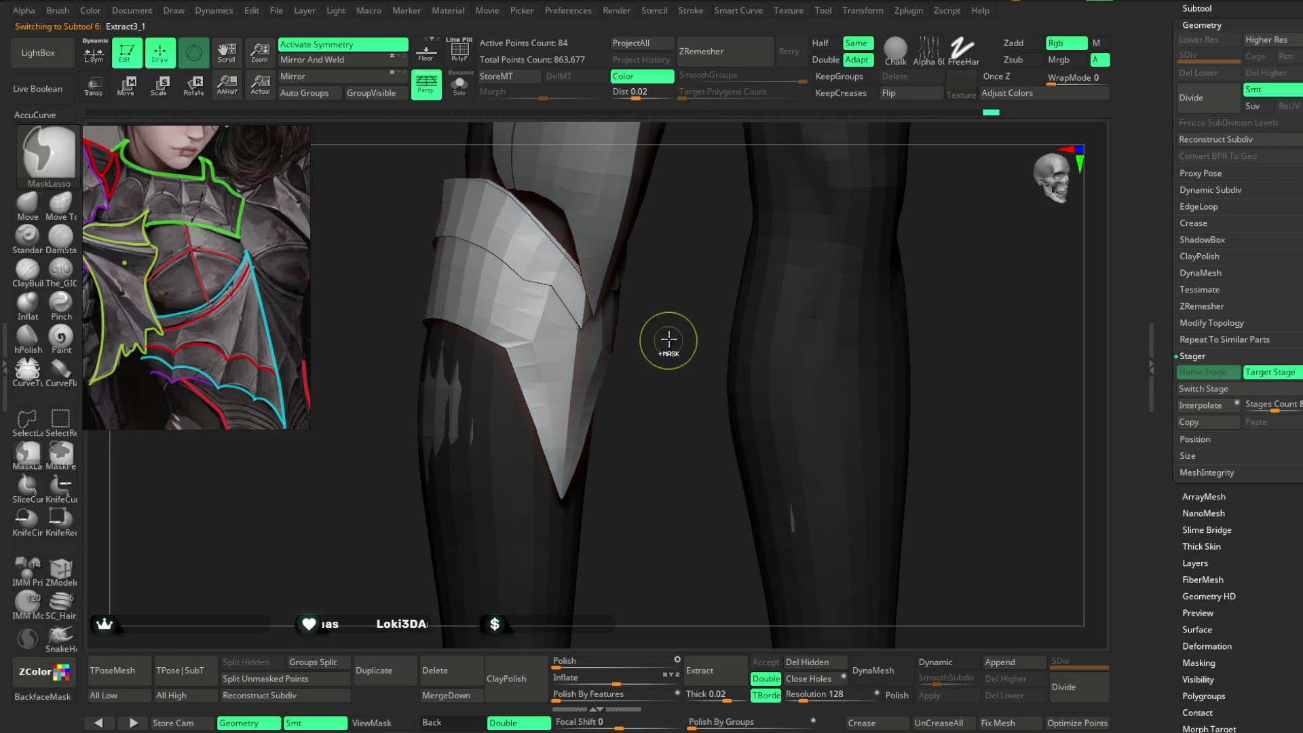
Show polygroups and isolate the pink V band in Solo mode.
{"action": "left_click_drag", "start_coordinate": [669, 340], "coordinate": [532, 247]}
{"action": "key", "text": "shift+f"}
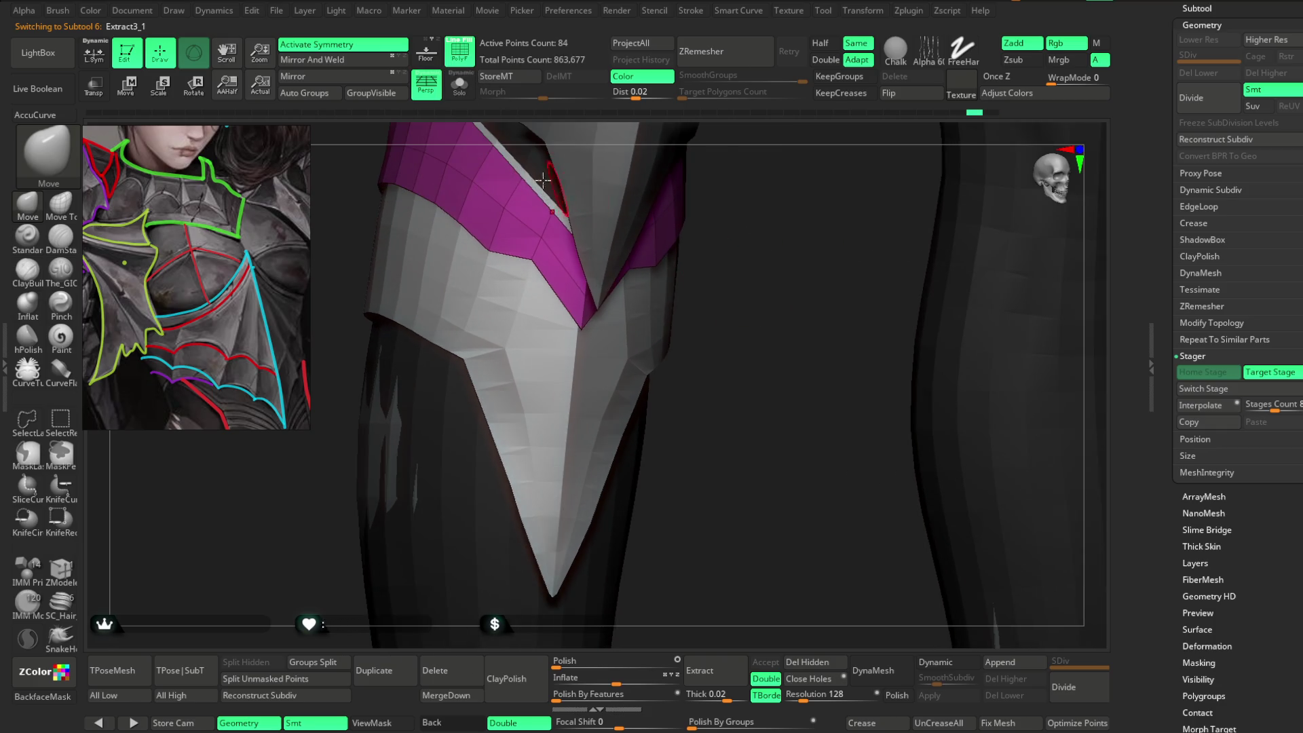
{"action": "left_click", "coordinate": [460, 85]}
{"action": "mouse_move", "coordinate": [790, 207]}
{"action": "left_mouse_down"}
{"action": "mouse_move", "coordinate": [814, 186]}
{"action": "mouse_move", "coordinate": [795, 224]}
{"action": "left_mouse_up"}
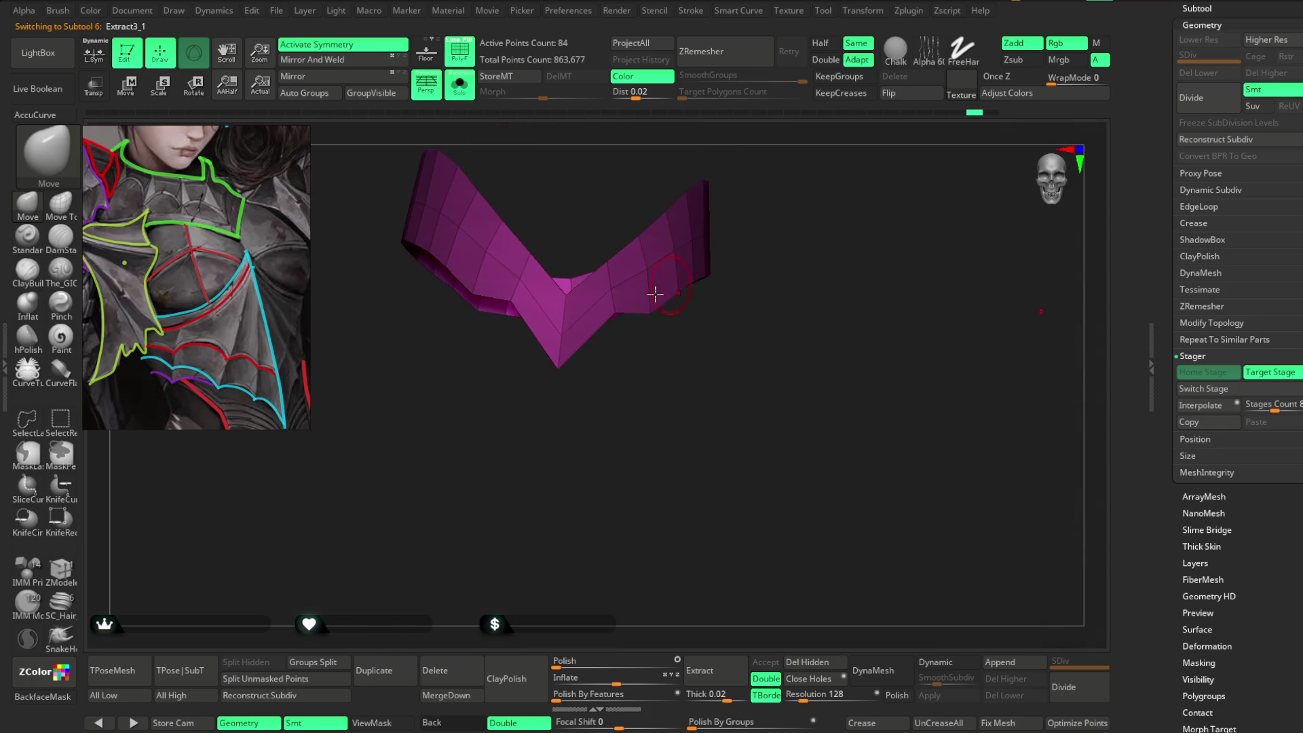
Set the band's symmetry from its polygons at polygon level.
{"action": "left_click", "coordinate": [84, 572]}
{"action": "left_click", "coordinate": [285, 614]}
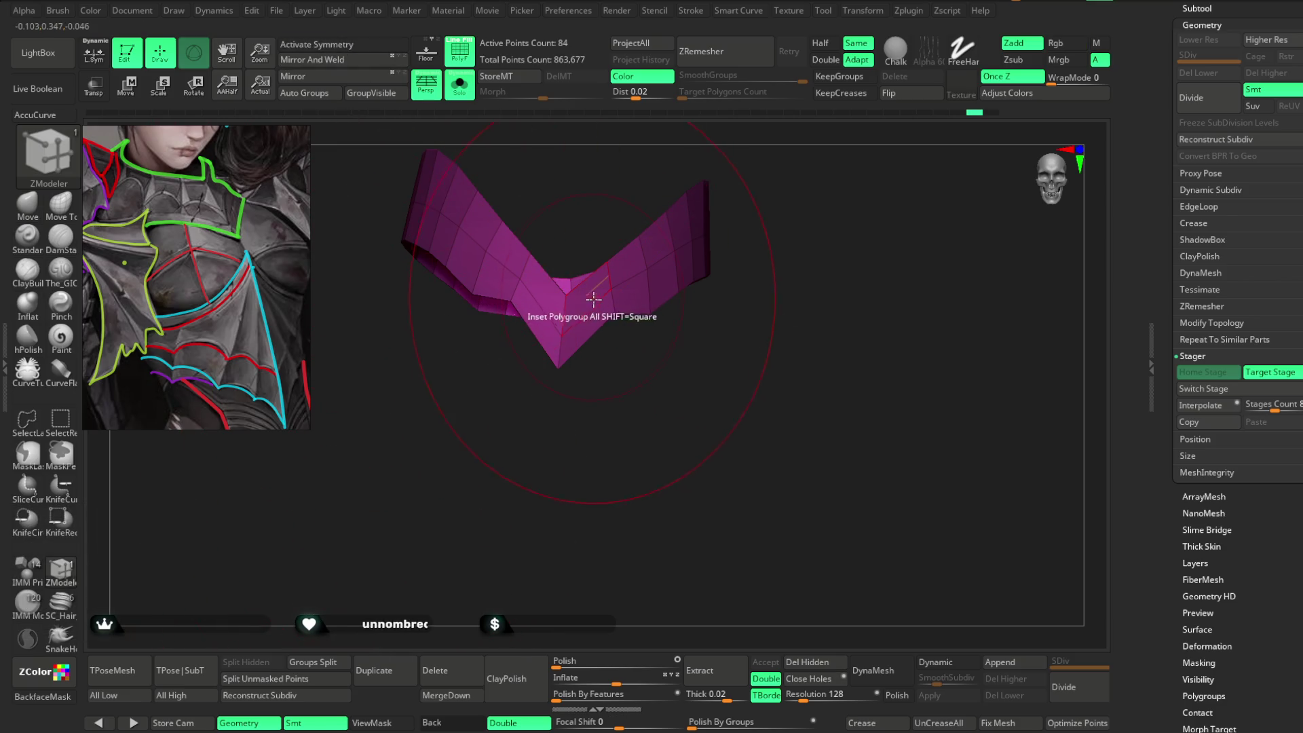
{"action": "key", "text": "space"}
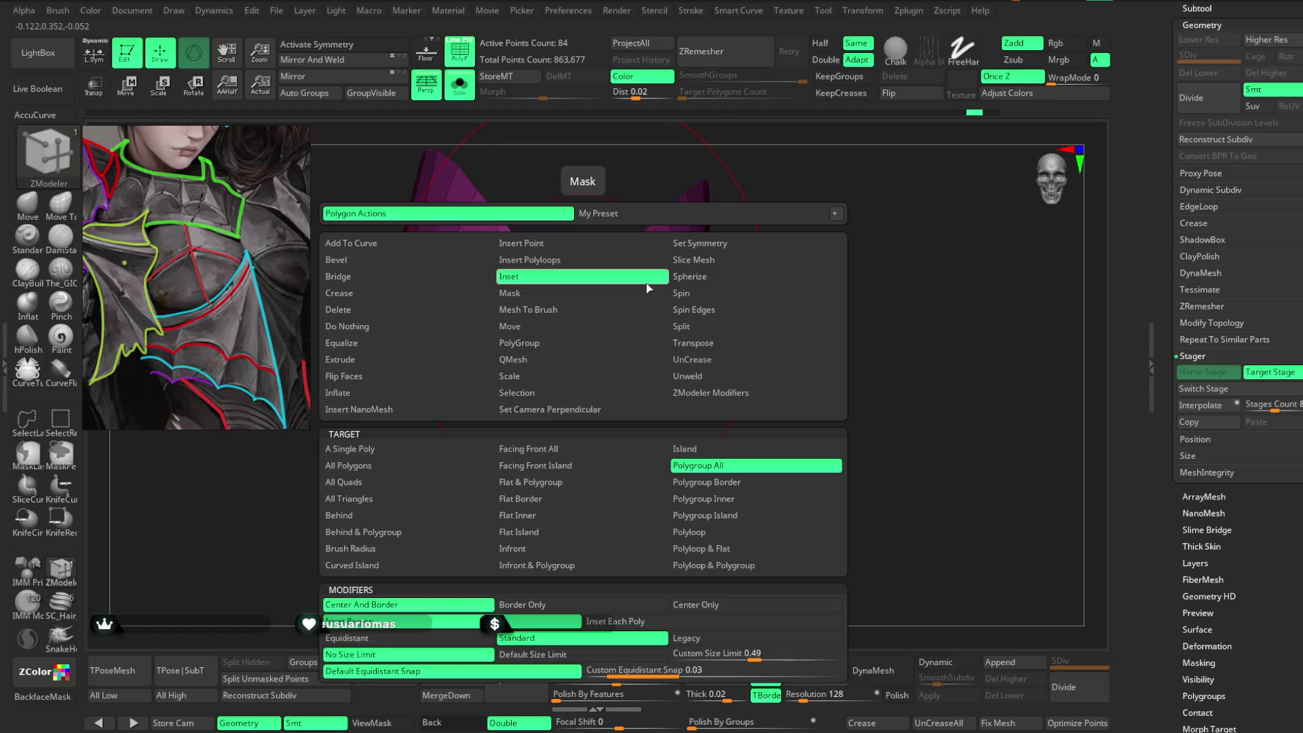
{"action": "left_click", "coordinate": [699, 243]}
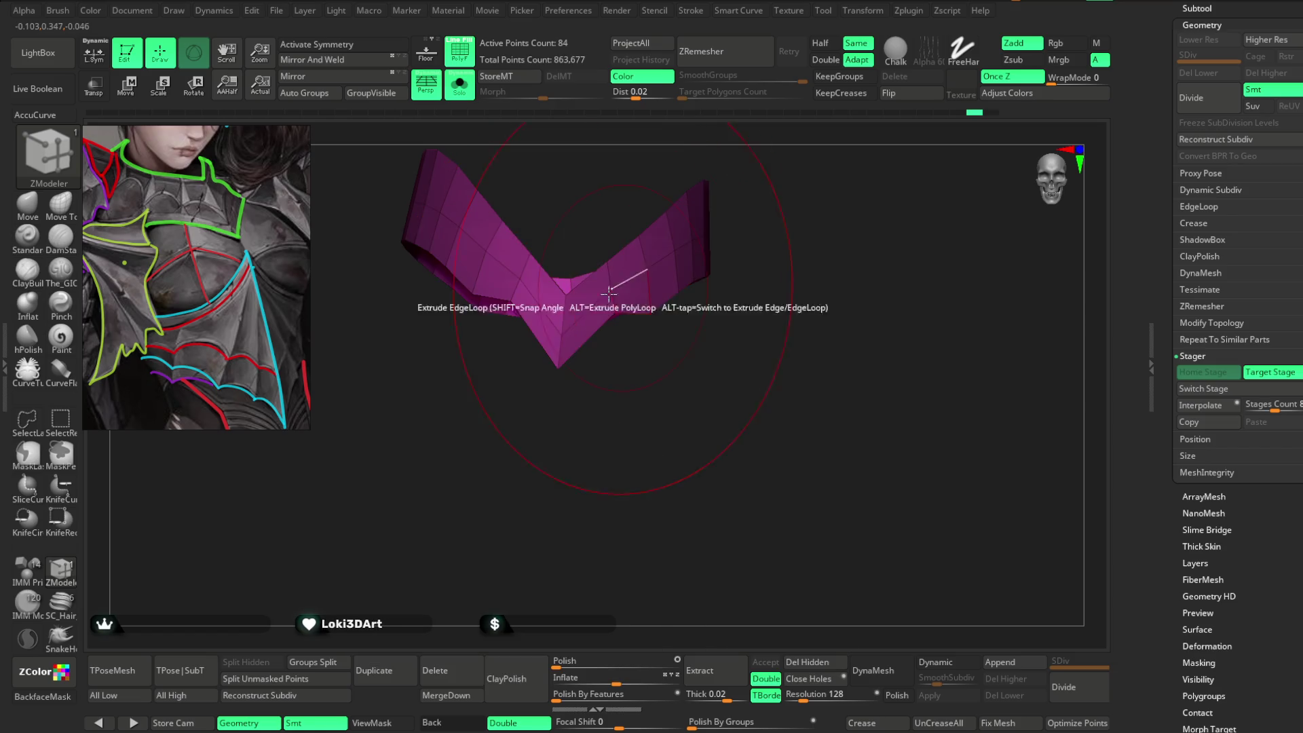
{"action": "left_click", "coordinate": [568, 308]}
Tilt the band's wings with Transpose Move and enable mirrored symmetry.
{"action": "key", "text": "w"}
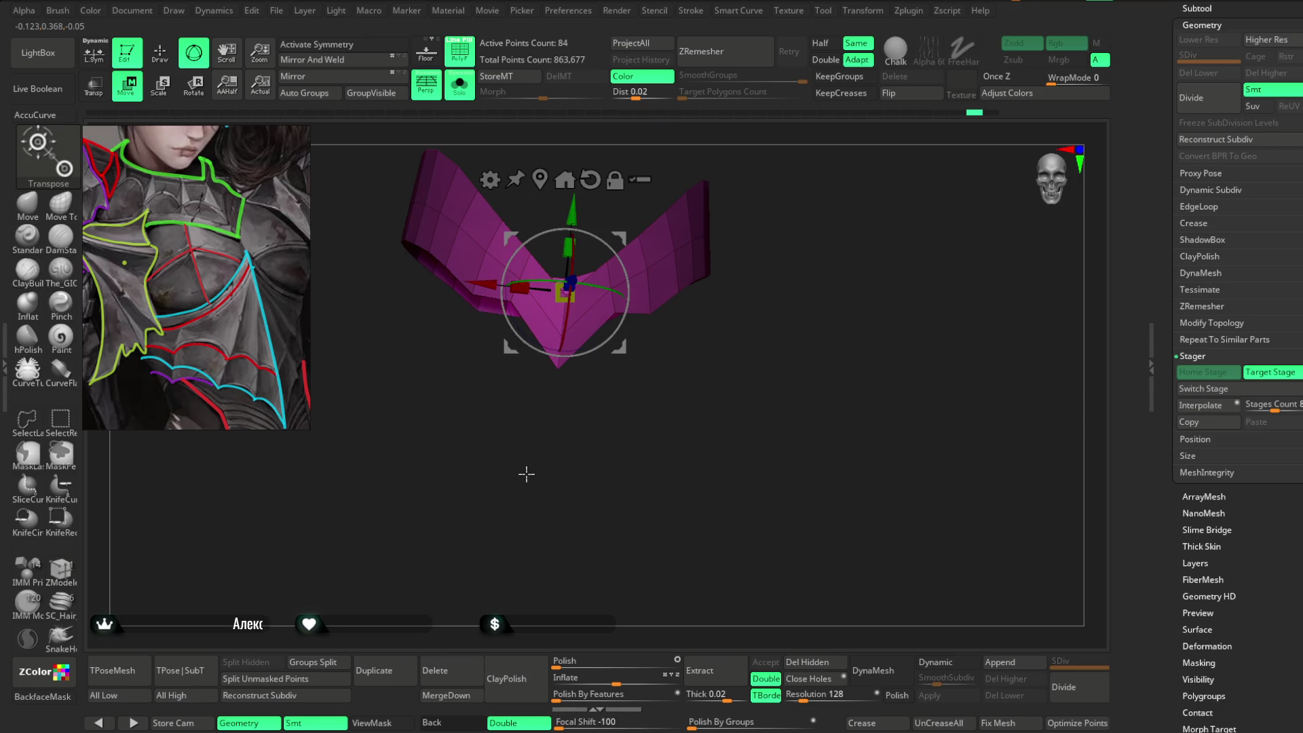
{"action": "left_click_drag", "start_coordinate": [532, 469], "coordinate": [501, 425]}
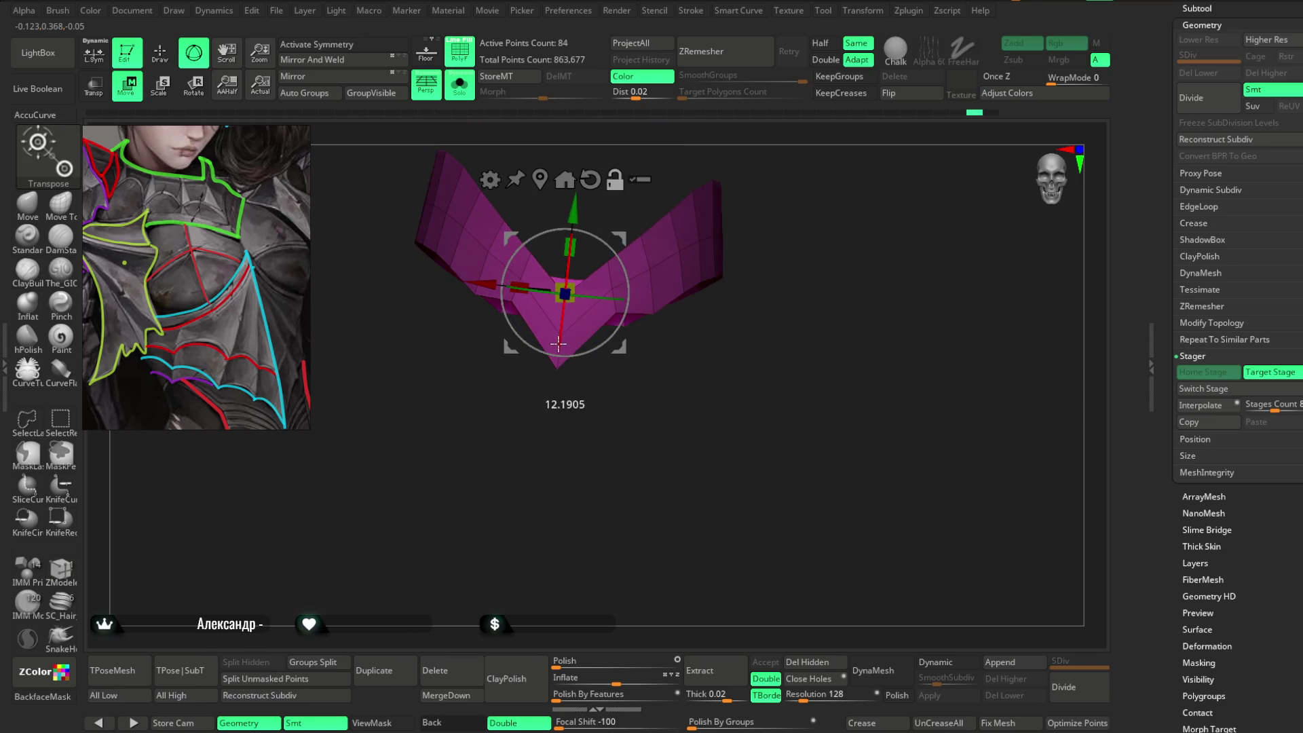
{"action": "left_click", "coordinate": [307, 47]}
{"action": "key", "text": "q"}
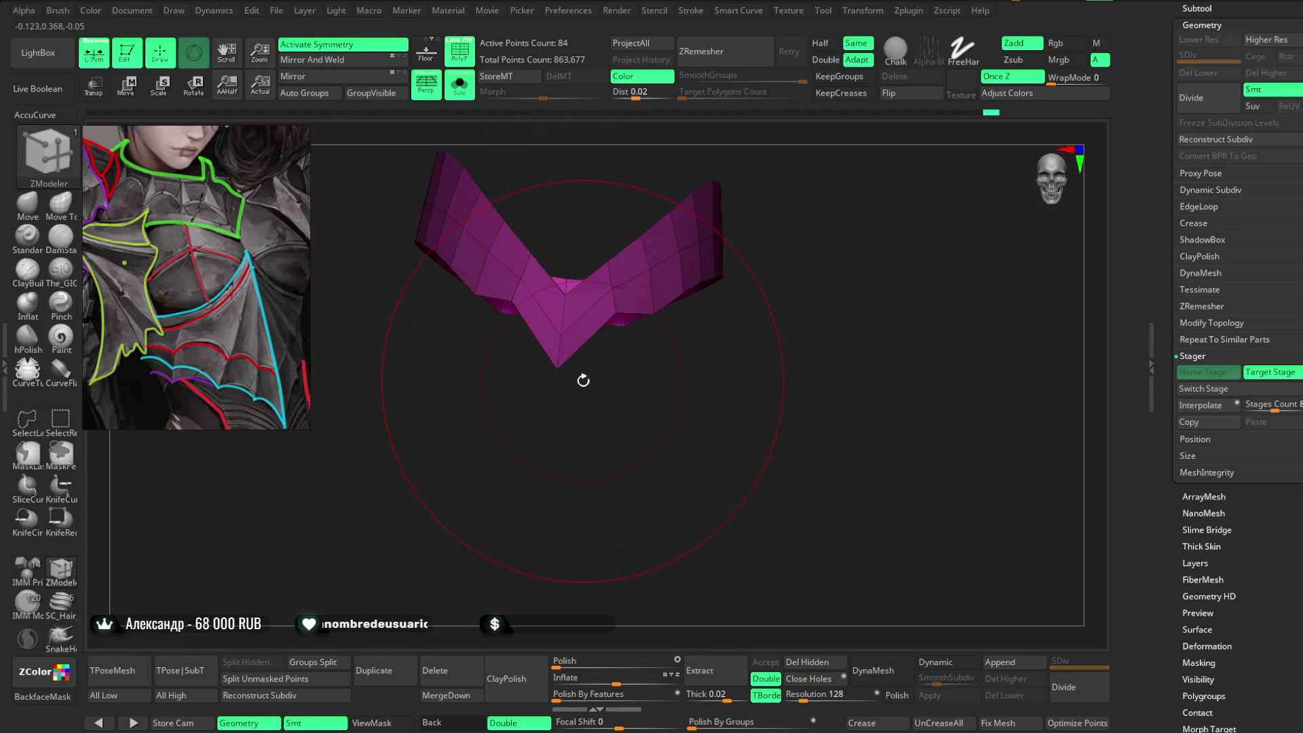
Turn off Solo, select the Move brush, and view the pink band on the leg.
{"action": "left_click", "coordinate": [460, 85]}
{"action": "left_click", "coordinate": [27, 204]}
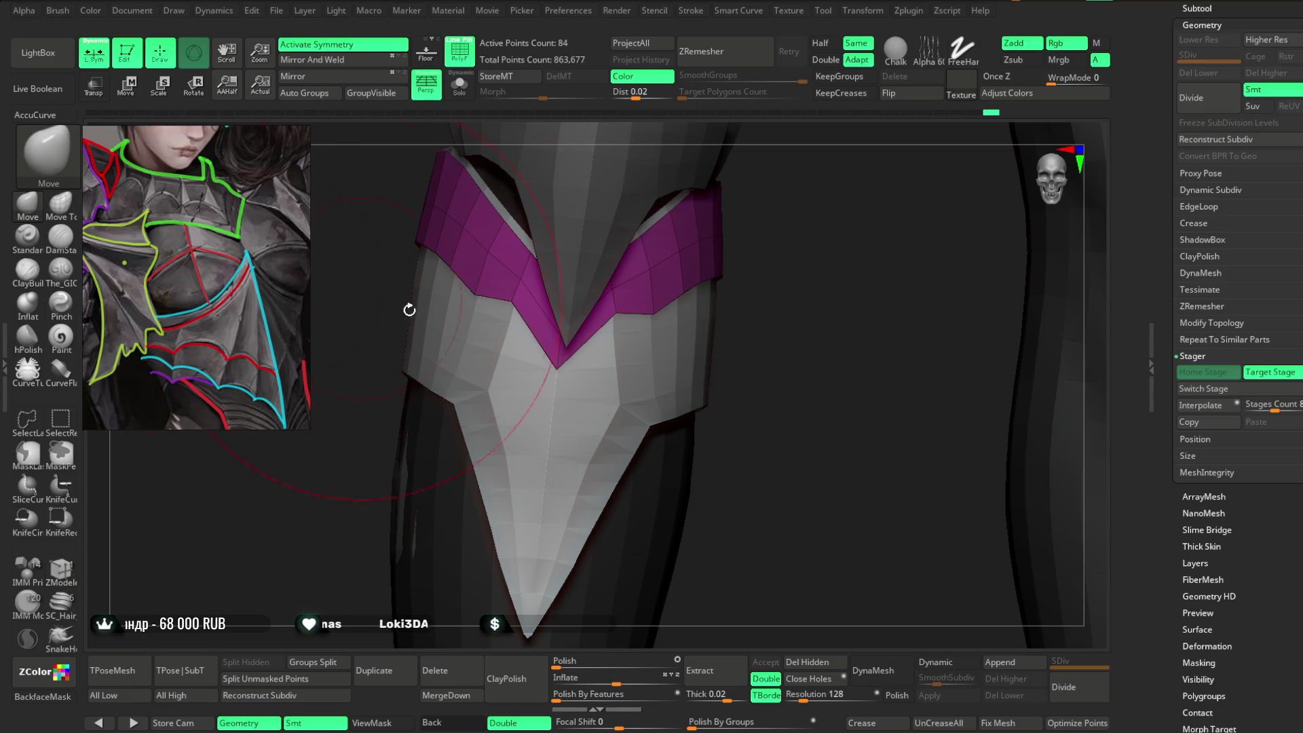
{"action": "key", "text": "space"}
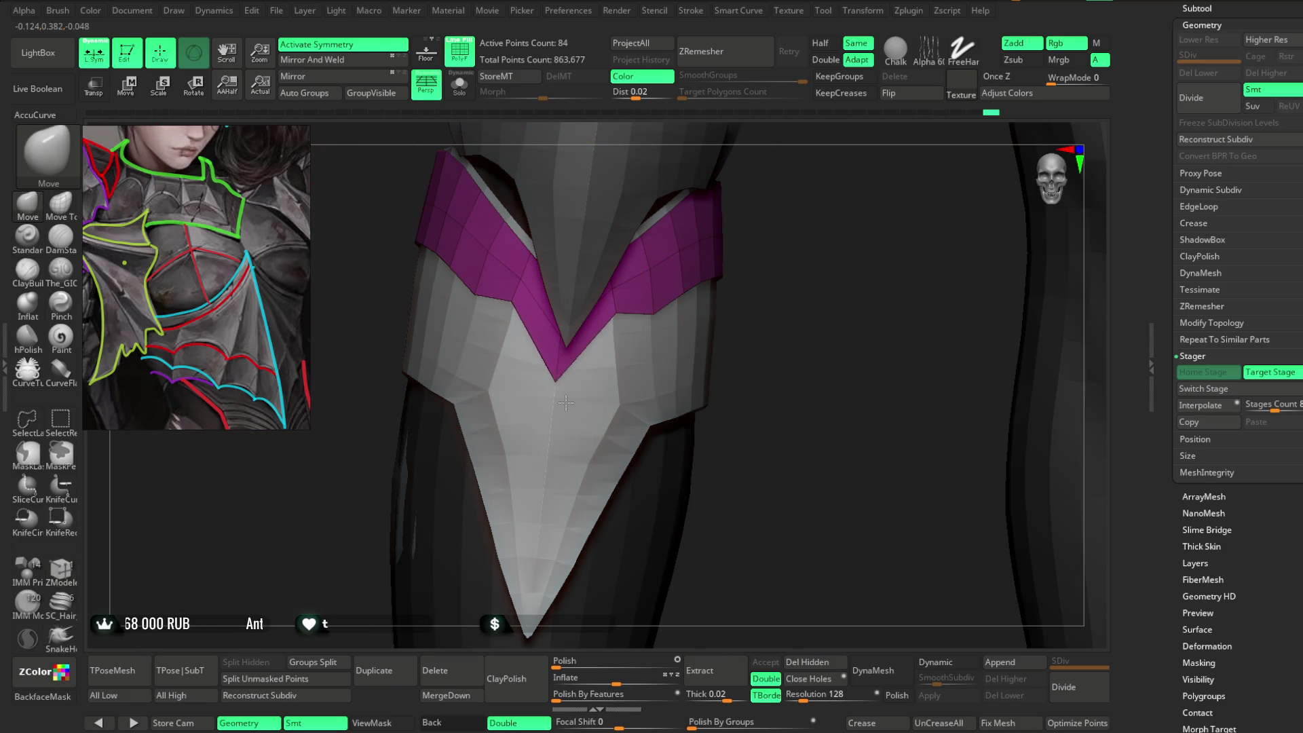
{"action": "mouse_move", "coordinate": [569, 404]}
{"action": "right_mouse_down"}
{"action": "mouse_move", "coordinate": [628, 335]}
{"action": "mouse_move", "coordinate": [692, 299]}
{"action": "mouse_move", "coordinate": [852, 247]}
{"action": "mouse_move", "coordinate": [754, 312]}
{"action": "mouse_move", "coordinate": [577, 364]}
{"action": "mouse_move", "coordinate": [780, 335]}
{"action": "mouse_move", "coordinate": [828, 294]}
{"action": "mouse_move", "coordinate": [797, 282]}
{"action": "mouse_move", "coordinate": [815, 279]}
{"action": "mouse_move", "coordinate": [634, 343]}
{"action": "mouse_move", "coordinate": [687, 380]}
{"action": "mouse_move", "coordinate": [771, 337]}
{"action": "right_mouse_up"}
Select the pink Extract2 leg band, enlarge the brush, and orbit so the leg runs diagonally.
{"action": "left_click", "coordinate": [692, 343], "text": "alt"}
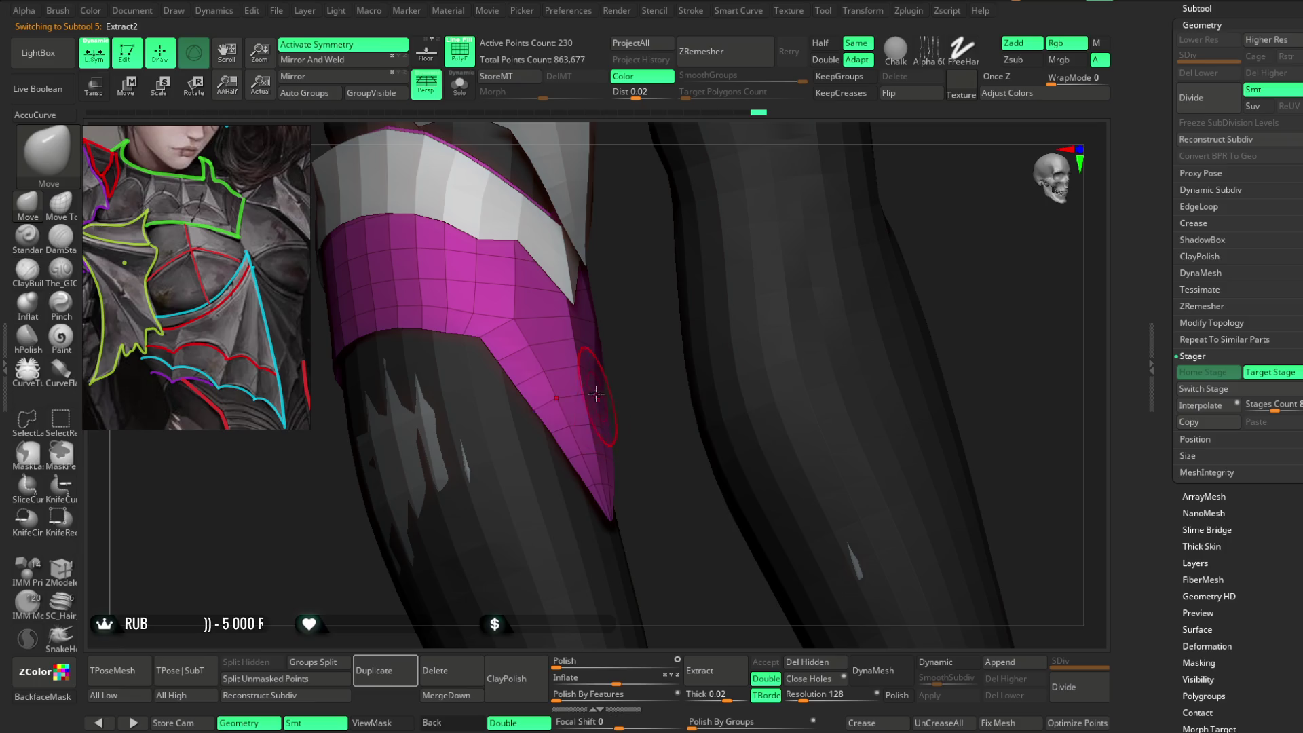
{"action": "key", "text": "space"}
{"action": "left_click_drag", "start_coordinate": [661, 372], "coordinate": [706, 372]}
{"action": "right_click_drag", "start_coordinate": [706, 372], "coordinate": [641, 351]}
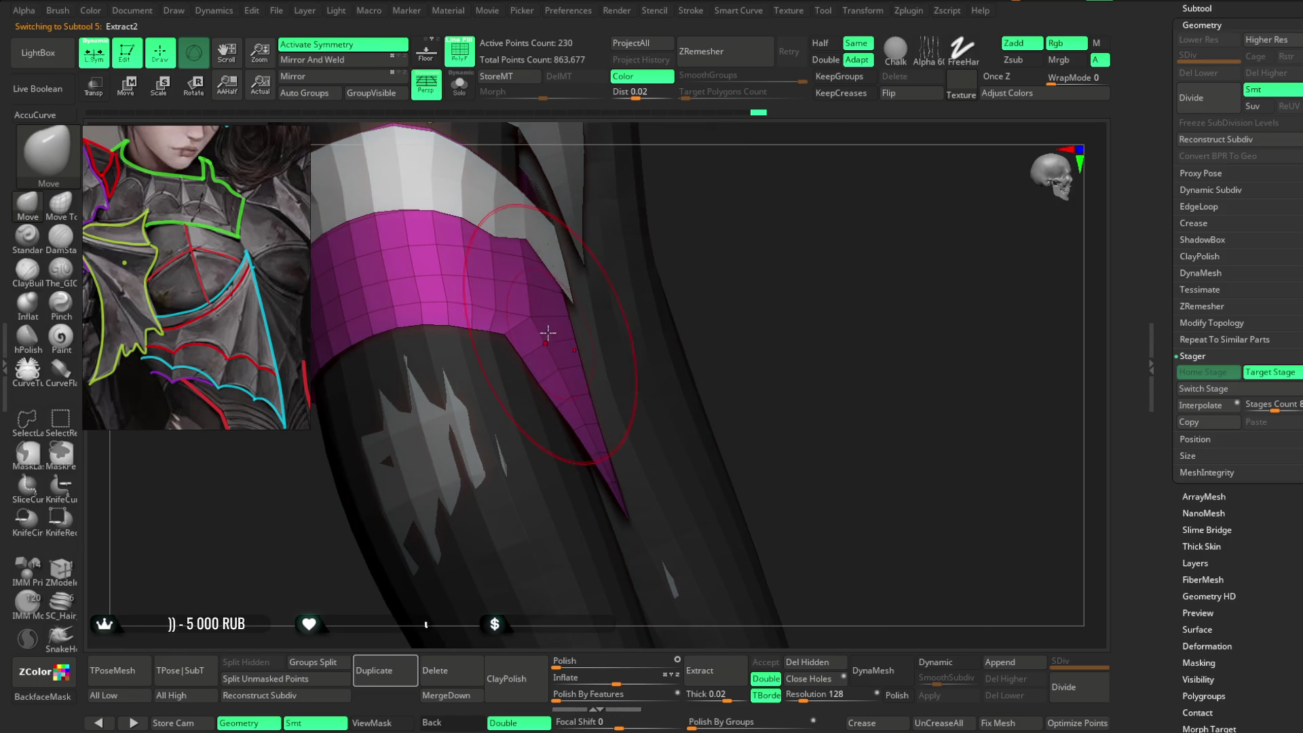
{"action": "mouse_move", "coordinate": [550, 335]}
{"action": "right_mouse_down"}
{"action": "mouse_move", "coordinate": [572, 359]}
{"action": "mouse_move", "coordinate": [744, 232]}
{"action": "mouse_move", "coordinate": [747, 283]}
{"action": "mouse_move", "coordinate": [552, 436]}
{"action": "right_mouse_up"}
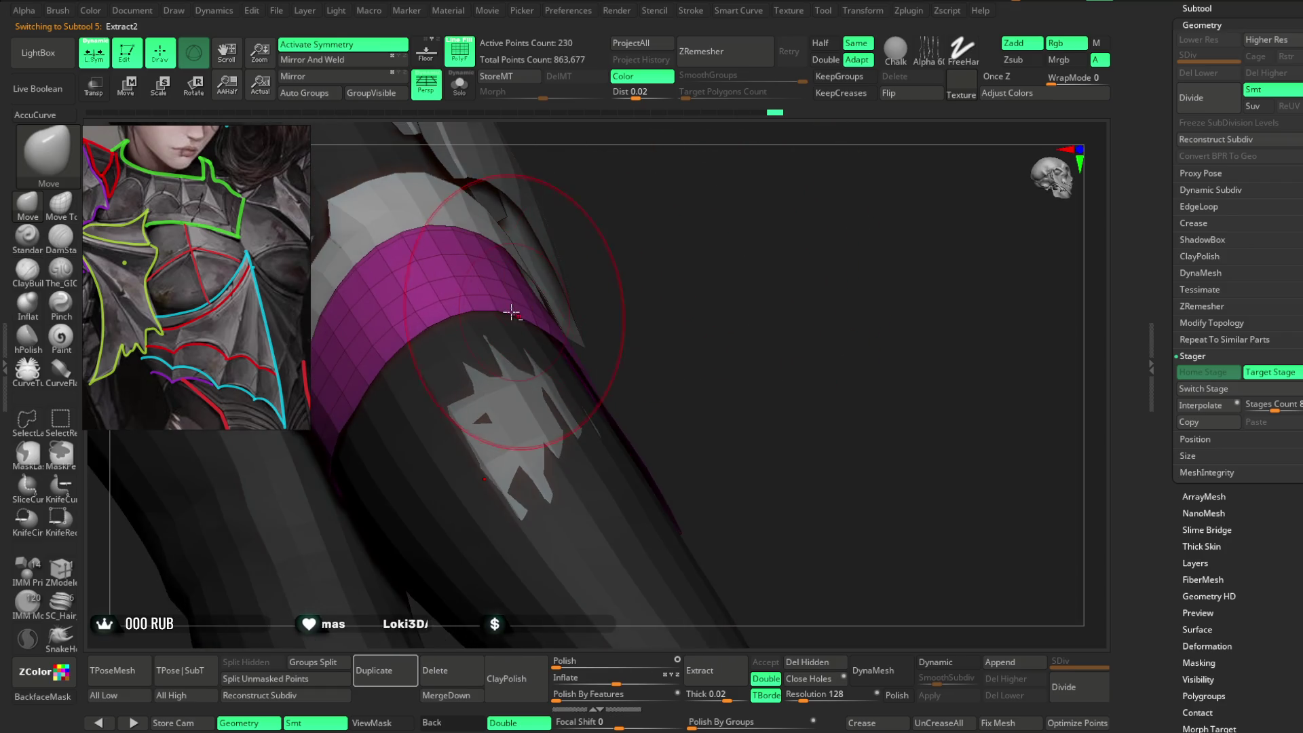
{"action": "mouse_move", "coordinate": [501, 314]}
{"action": "right_mouse_down"}
{"action": "mouse_move", "coordinate": [421, 291]}
{"action": "mouse_move", "coordinate": [611, 262]}
{"action": "right_mouse_up"}
{"action": "mouse_move", "coordinate": [392, 247]}
{"action": "right_mouse_down"}
{"action": "mouse_move", "coordinate": [608, 222]}
{"action": "mouse_move", "coordinate": [407, 380]}
{"action": "mouse_move", "coordinate": [532, 238]}
{"action": "mouse_move", "coordinate": [435, 387]}
{"action": "right_mouse_up"}
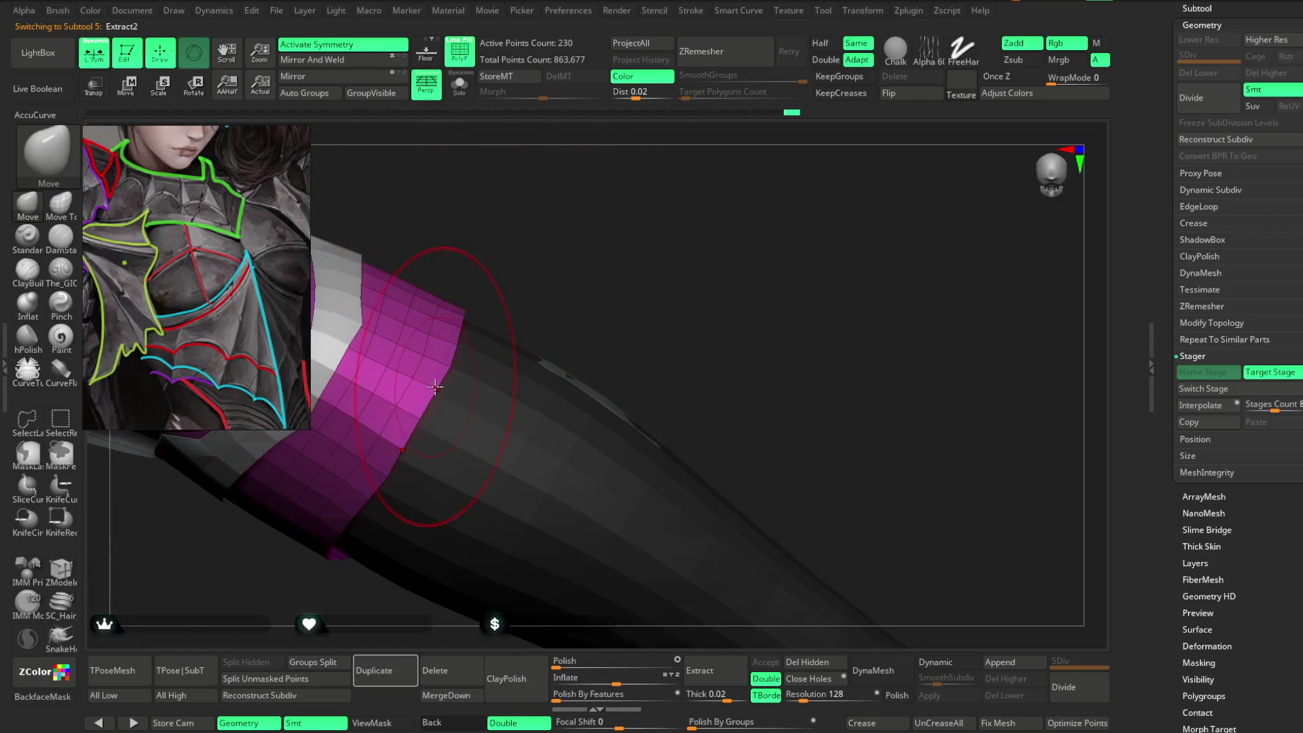
Enlarge the Draw Size further and orbit until the limb lies horizontally.
{"action": "right_click_drag", "start_coordinate": [526, 274], "coordinate": [434, 352]}
{"action": "key", "text": "space"}
{"action": "left_click_drag", "start_coordinate": [563, 277], "coordinate": [558, 304]}
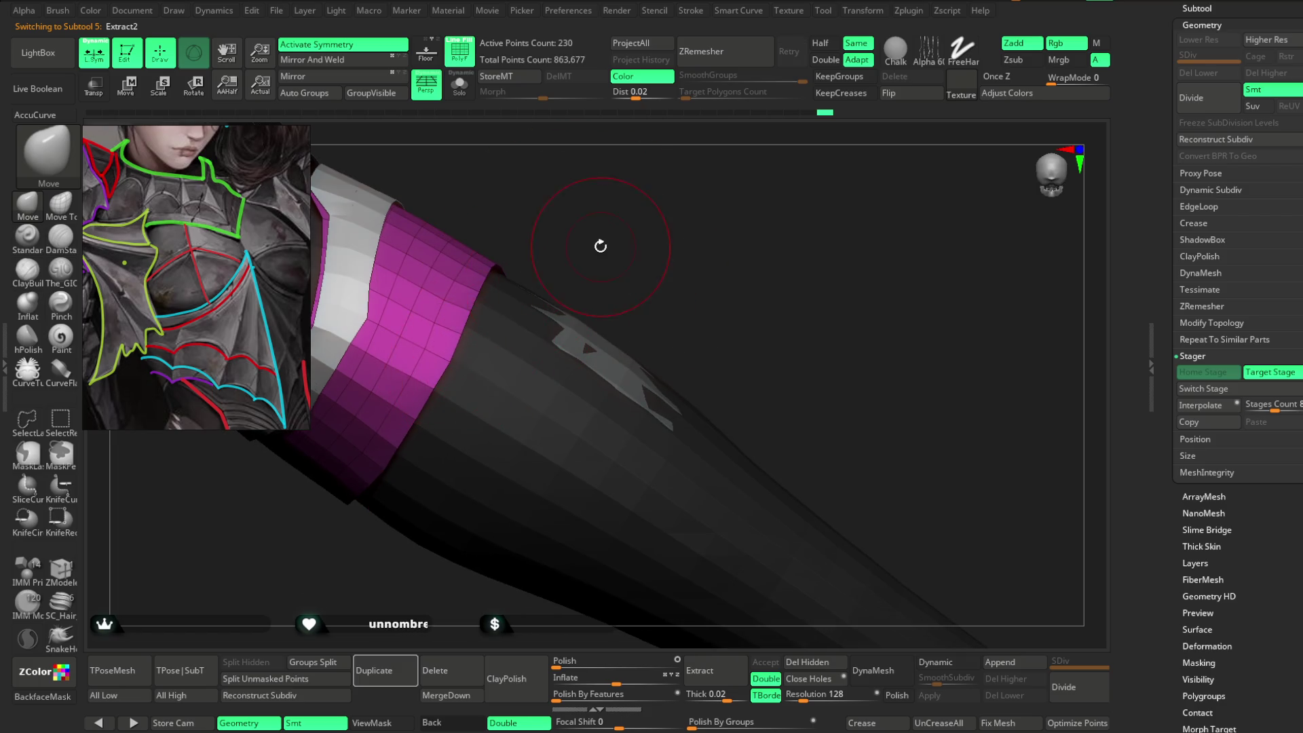
{"action": "right_click_drag", "start_coordinate": [600, 246], "coordinate": [563, 275]}
{"action": "key", "text": "space"}
{"action": "left_click_drag", "start_coordinate": [564, 275], "coordinate": [577, 274]}
{"action": "right_click_drag", "start_coordinate": [577, 275], "coordinate": [546, 246]}
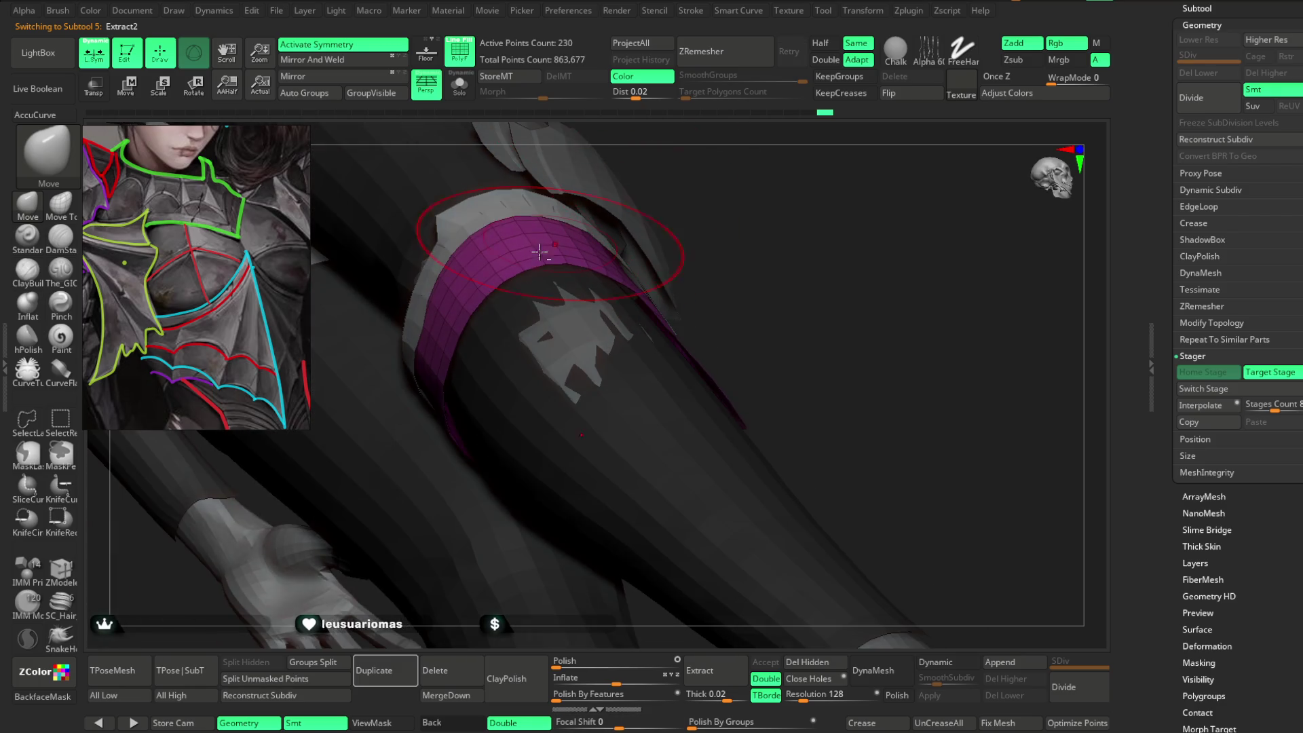
{"action": "mouse_move", "coordinate": [668, 213]}
{"action": "right_mouse_down"}
{"action": "mouse_move", "coordinate": [657, 204]}
{"action": "mouse_move", "coordinate": [538, 264]}
{"action": "mouse_move", "coordinate": [573, 209]}
{"action": "mouse_move", "coordinate": [460, 302]}
{"action": "mouse_move", "coordinate": [634, 186]}
{"action": "mouse_move", "coordinate": [780, 247]}
{"action": "mouse_move", "coordinate": [658, 224]}
{"action": "mouse_move", "coordinate": [625, 279]}
{"action": "mouse_move", "coordinate": [638, 297]}
{"action": "mouse_move", "coordinate": [597, 282]}
{"action": "mouse_move", "coordinate": [579, 299]}
{"action": "mouse_move", "coordinate": [724, 287]}
{"action": "mouse_move", "coordinate": [680, 291]}
{"action": "mouse_move", "coordinate": [722, 287]}
{"action": "mouse_move", "coordinate": [713, 378]}
{"action": "mouse_move", "coordinate": [734, 347]}
{"action": "mouse_move", "coordinate": [721, 343]}
{"action": "mouse_move", "coordinate": [751, 344]}
{"action": "mouse_move", "coordinate": [736, 342]}
{"action": "mouse_move", "coordinate": [730, 427]}
{"action": "mouse_move", "coordinate": [728, 340]}
{"action": "mouse_move", "coordinate": [739, 344]}
{"action": "mouse_move", "coordinate": [707, 326]}
{"action": "mouse_move", "coordinate": [759, 316]}
{"action": "mouse_move", "coordinate": [712, 312]}
{"action": "mouse_move", "coordinate": [731, 319]}
{"action": "right_mouse_up"}
{"action": "right_click", "coordinate": [729, 312]}
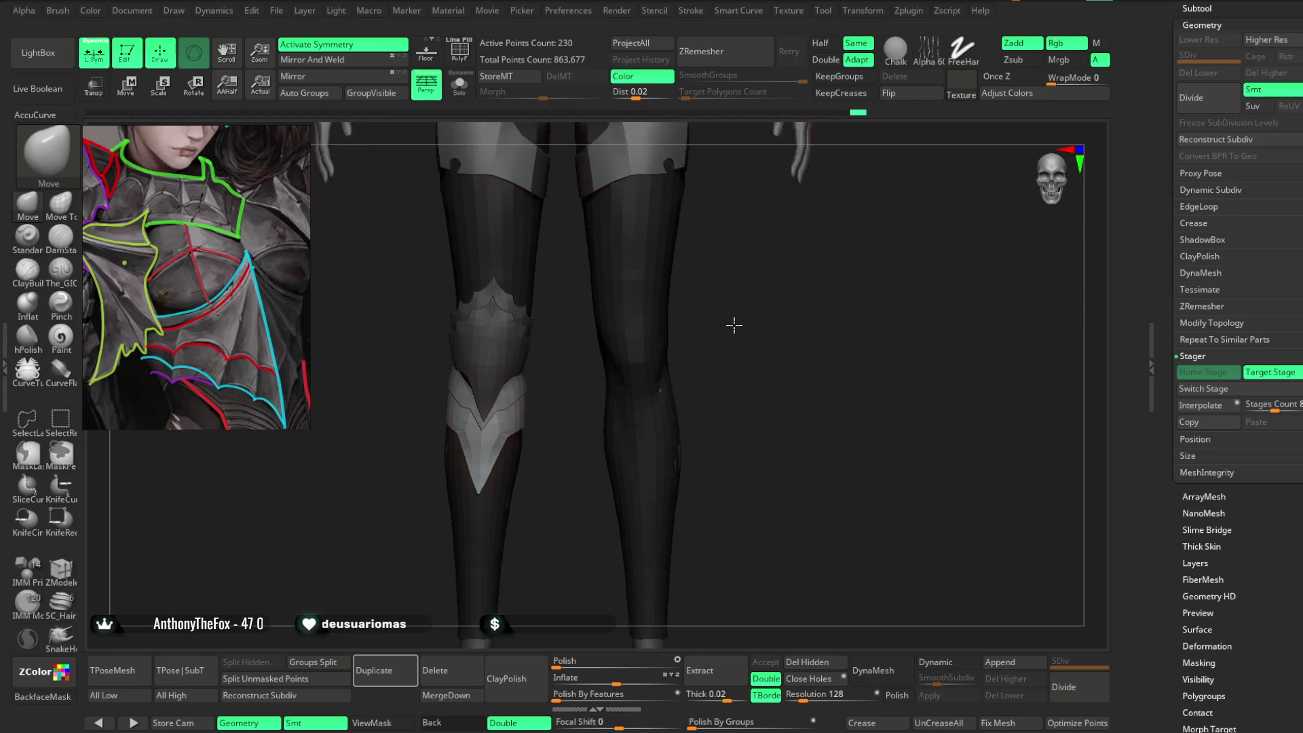
{"action": "key", "text": "w"}
{"action": "key", "text": "f"}
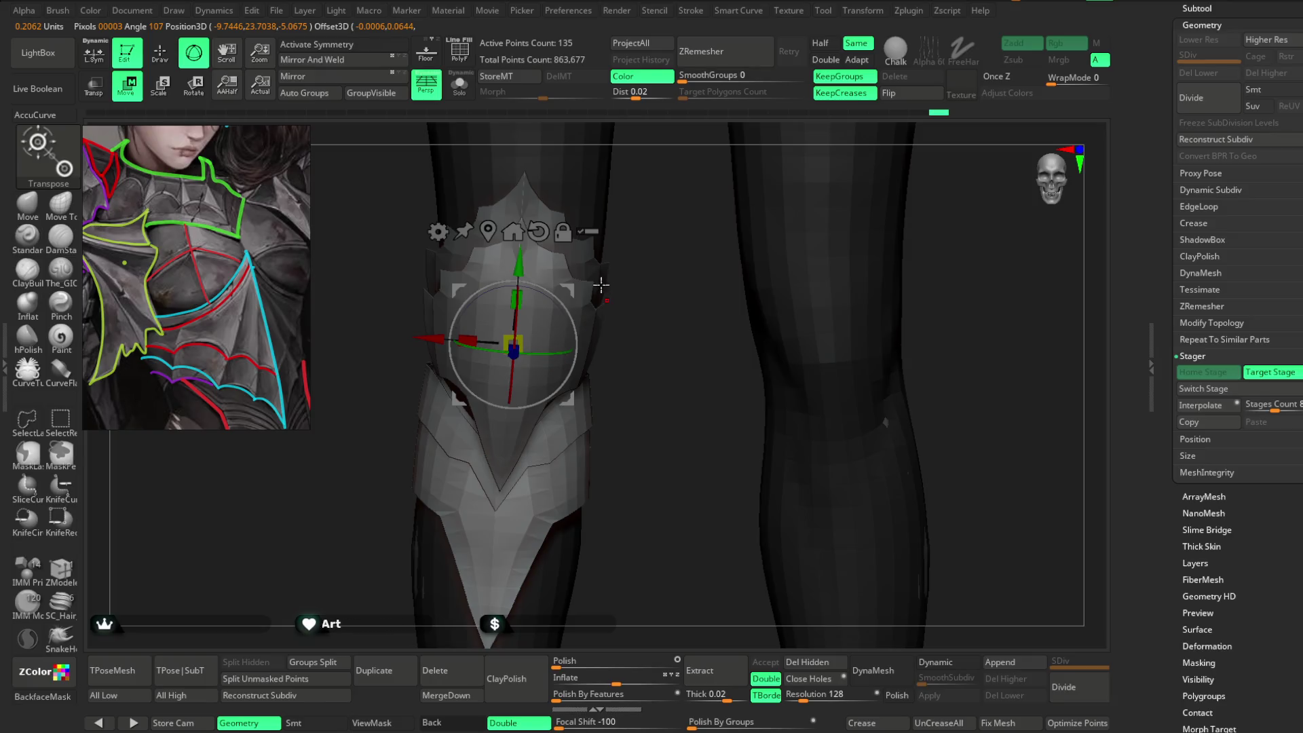
{"action": "left_click", "coordinate": [590, 232]}
{"action": "key", "text": "ctrl+shift"}
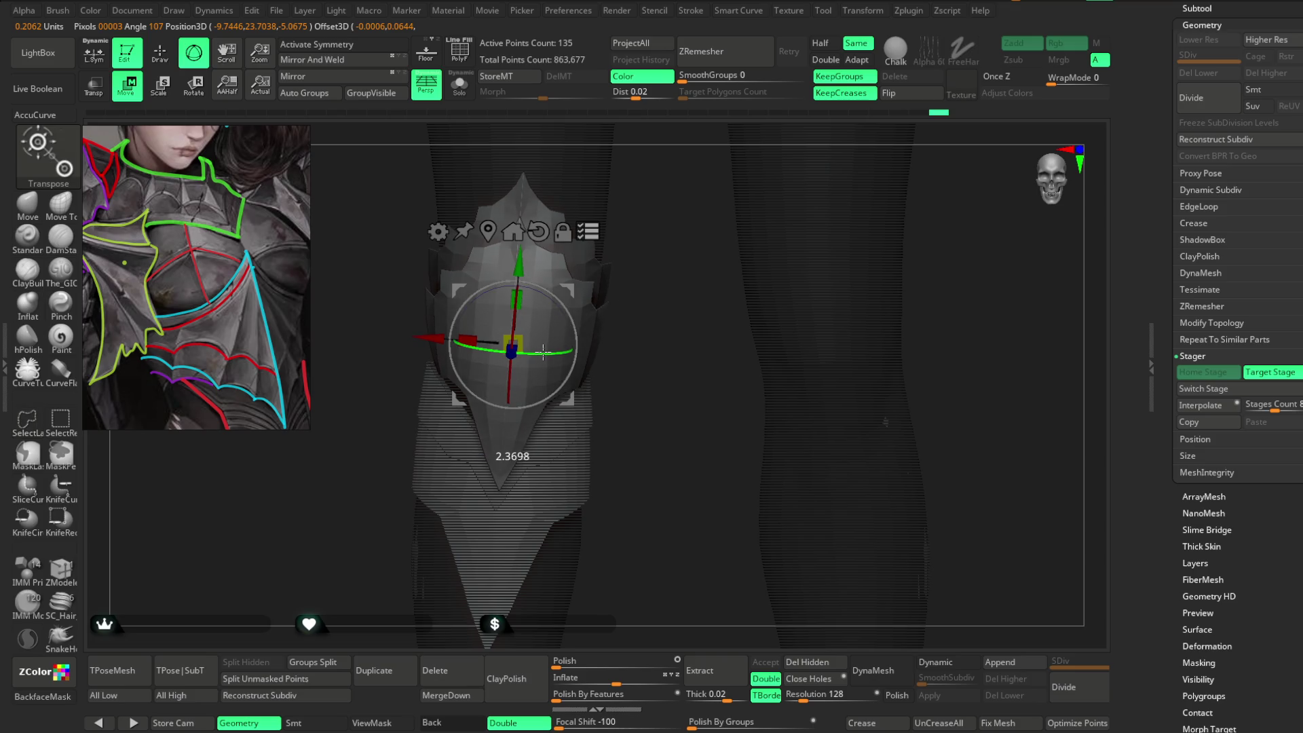
{"action": "left_click_drag", "start_coordinate": [645, 300], "coordinate": [655, 274]}
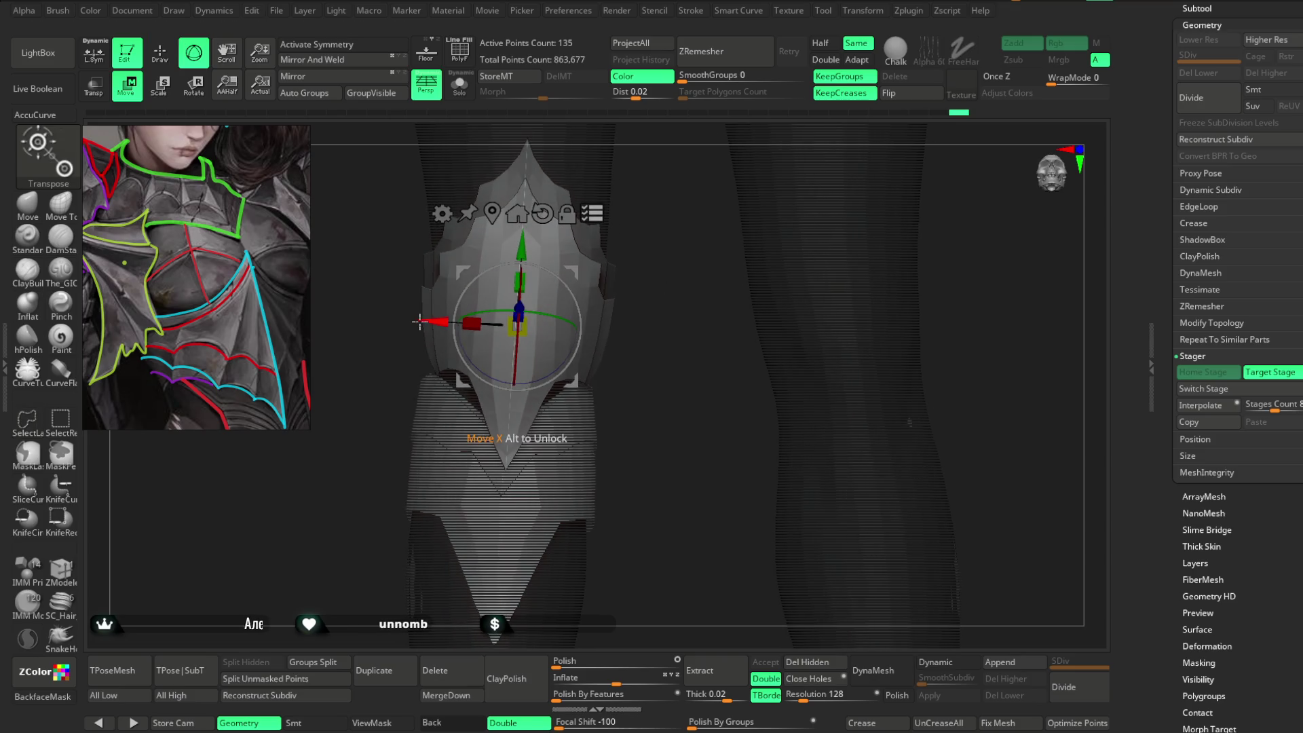
{"action": "mouse_move", "coordinate": [608, 312]}
{"action": "left_mouse_down"}
{"action": "mouse_move", "coordinate": [689, 291]}
{"action": "mouse_move", "coordinate": [750, 315]}
{"action": "mouse_move", "coordinate": [760, 340]}
{"action": "mouse_move", "coordinate": [765, 321]}
{"action": "mouse_move", "coordinate": [663, 321]}
{"action": "mouse_move", "coordinate": [689, 372]}
{"action": "mouse_move", "coordinate": [580, 387]}
{"action": "mouse_move", "coordinate": [747, 344]}
{"action": "mouse_move", "coordinate": [712, 370]}
{"action": "mouse_move", "coordinate": [739, 311]}
{"action": "mouse_move", "coordinate": [724, 312]}
{"action": "mouse_move", "coordinate": [732, 342]}
{"action": "mouse_move", "coordinate": [735, 326]}
{"action": "mouse_move", "coordinate": [726, 373]}
{"action": "mouse_move", "coordinate": [786, 265]}
{"action": "mouse_move", "coordinate": [774, 330]}
{"action": "mouse_move", "coordinate": [771, 288]}
{"action": "mouse_move", "coordinate": [792, 300]}
{"action": "mouse_move", "coordinate": [774, 295]}
{"action": "left_mouse_up"}
{"action": "key", "text": "q"}
{"action": "left_click", "coordinate": [276, 11]}
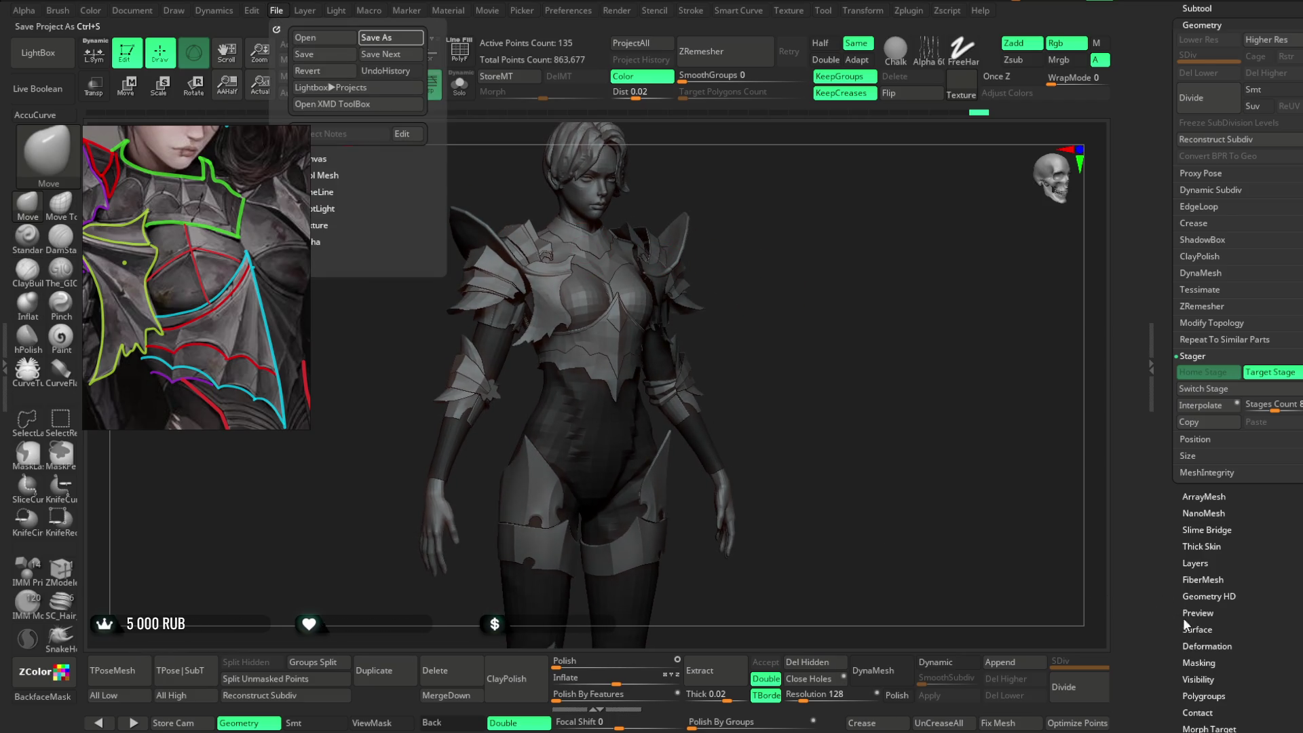
Save the project with Ctrl+S, turn to front view, and zoom the reference image onto the bracer.
{"action": "key", "text": "ctrl+s"}
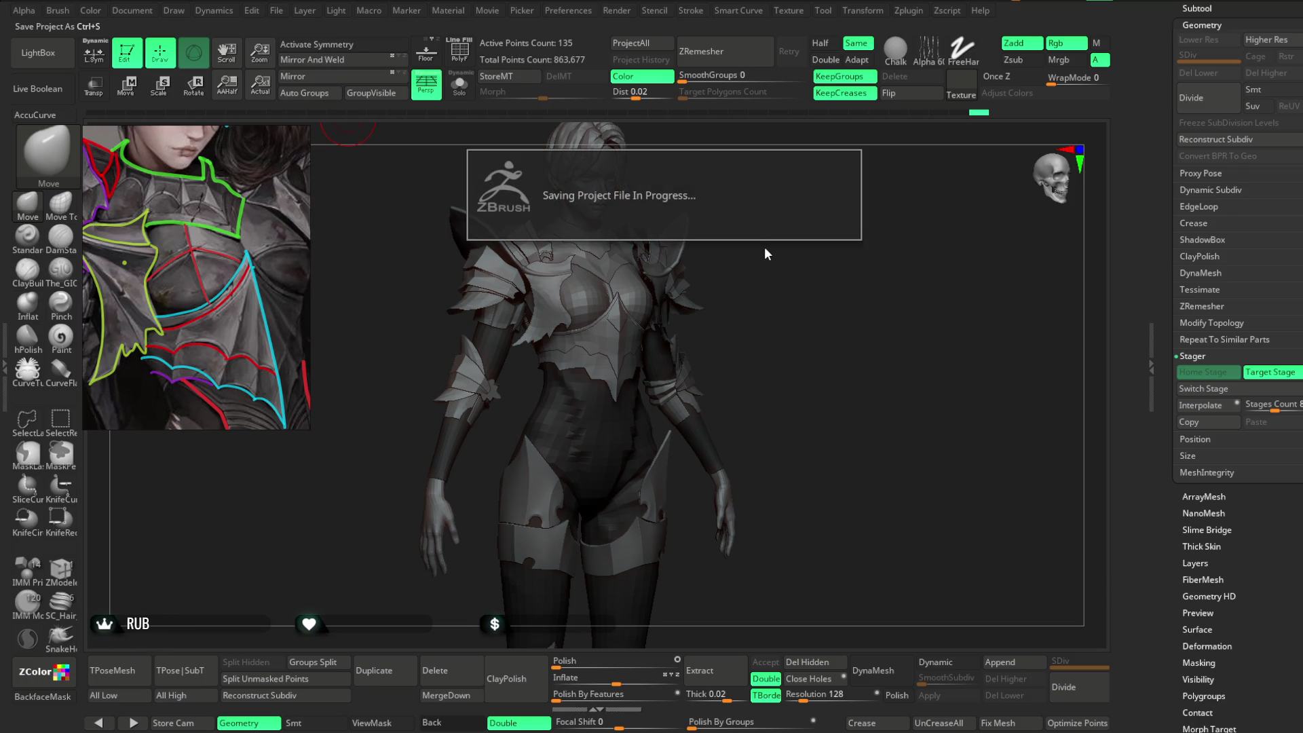
{"action": "left_click_drag", "start_coordinate": [795, 249], "coordinate": [787, 249], "text": "shift"}
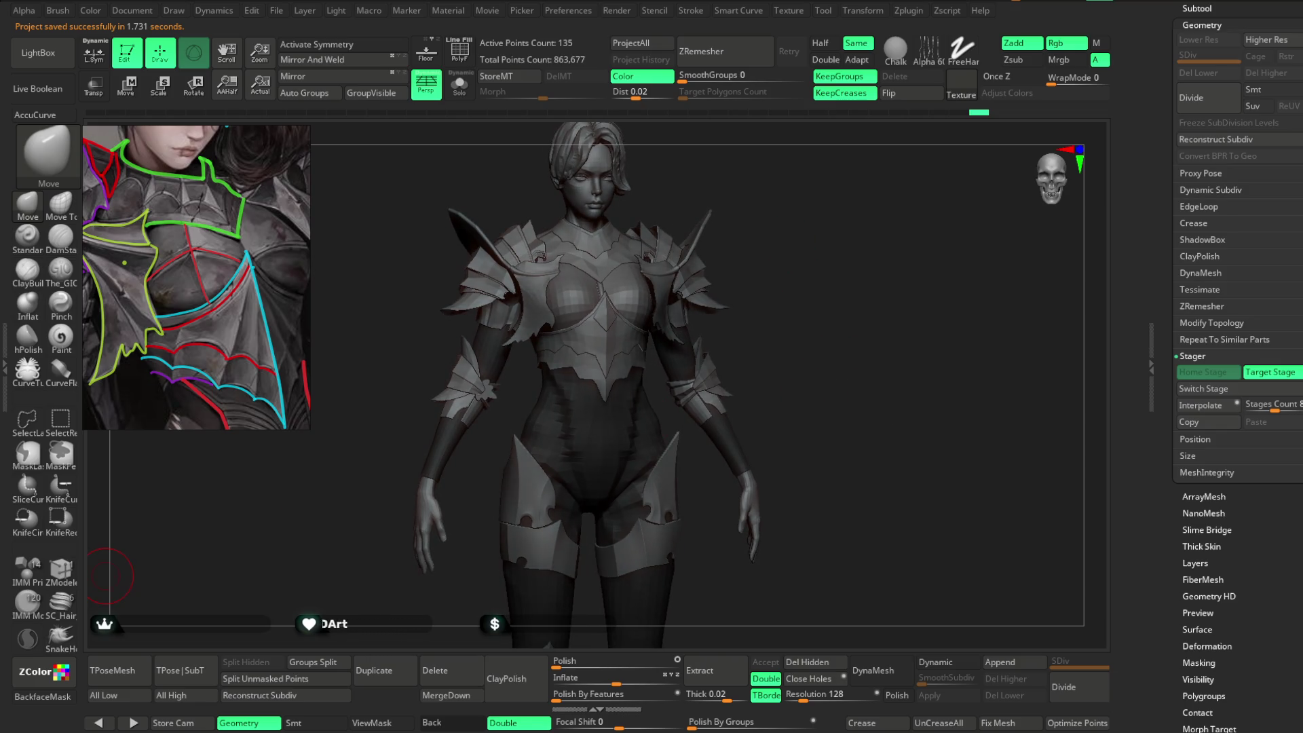
{"action": "scroll", "coordinate": [172, 284], "scroll_direction": "up", "scroll_amount": 10}
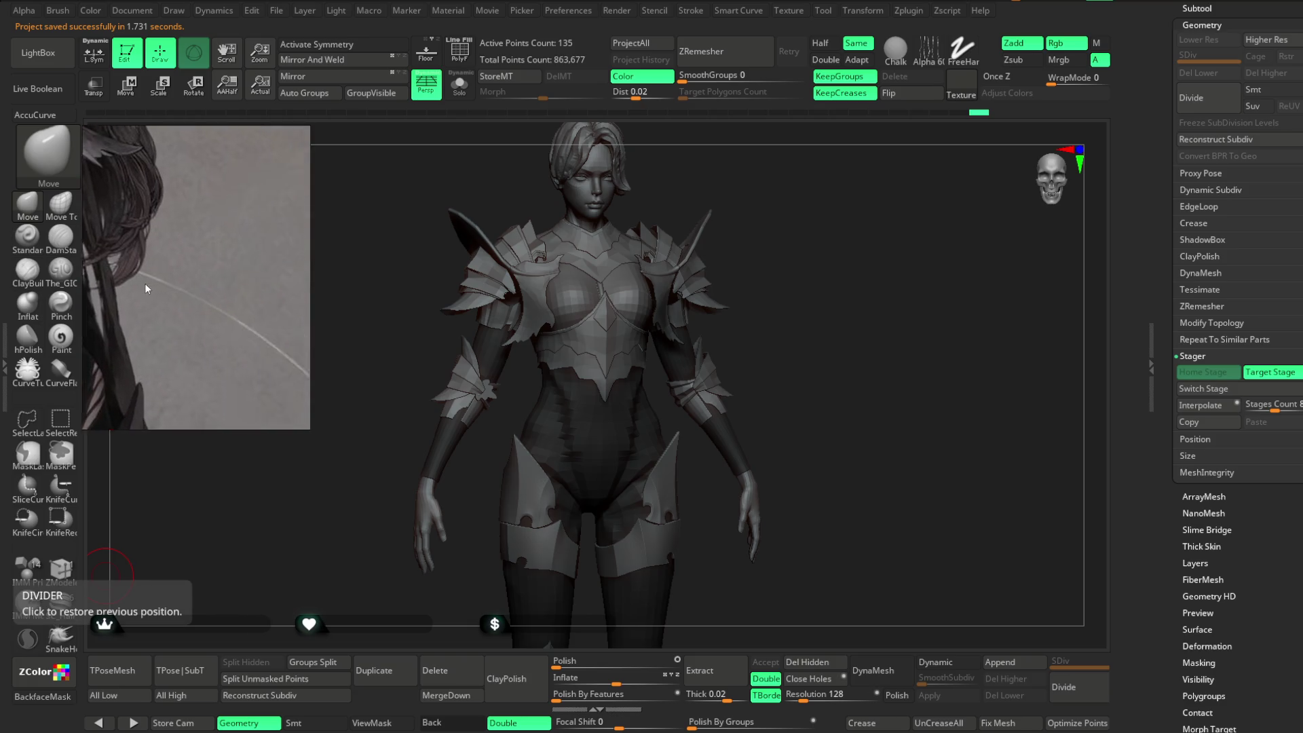
{"action": "scroll", "coordinate": [151, 291], "scroll_direction": "down", "scroll_amount": 6}
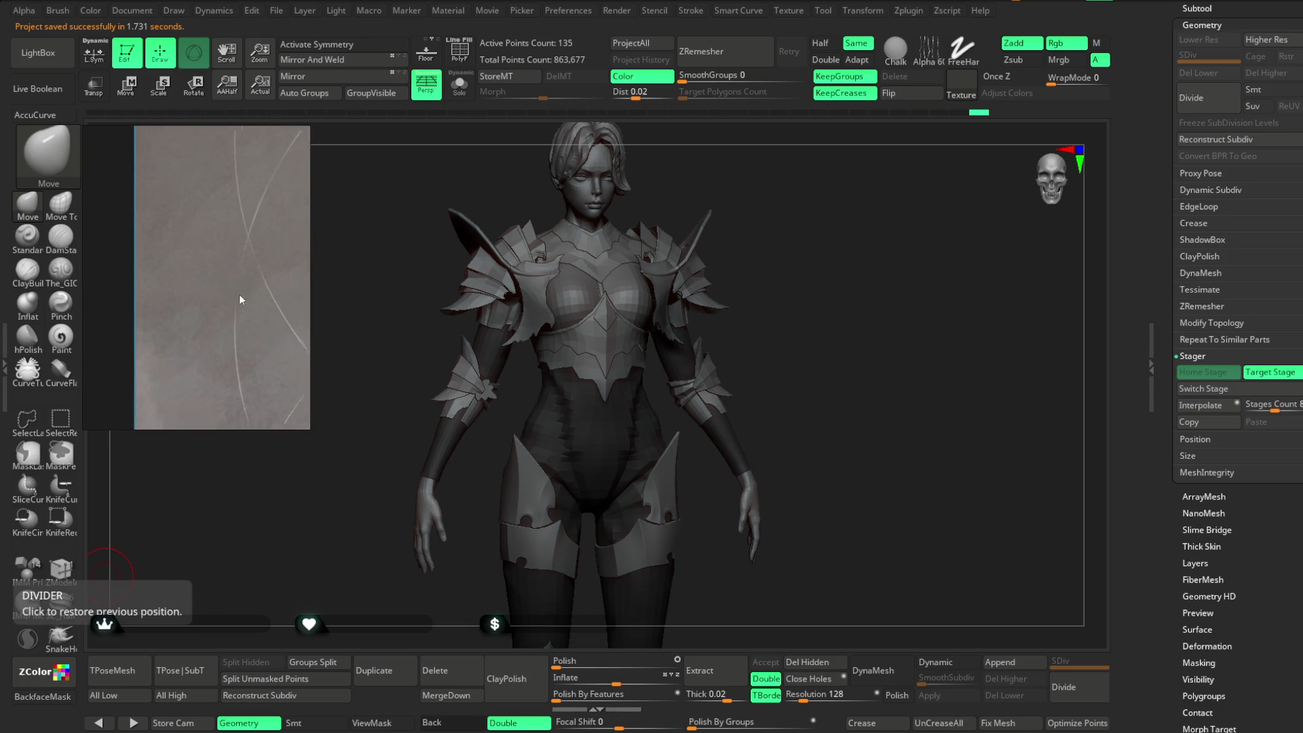
{"action": "scroll", "coordinate": [213, 286], "scroll_direction": "up", "scroll_amount": 4}
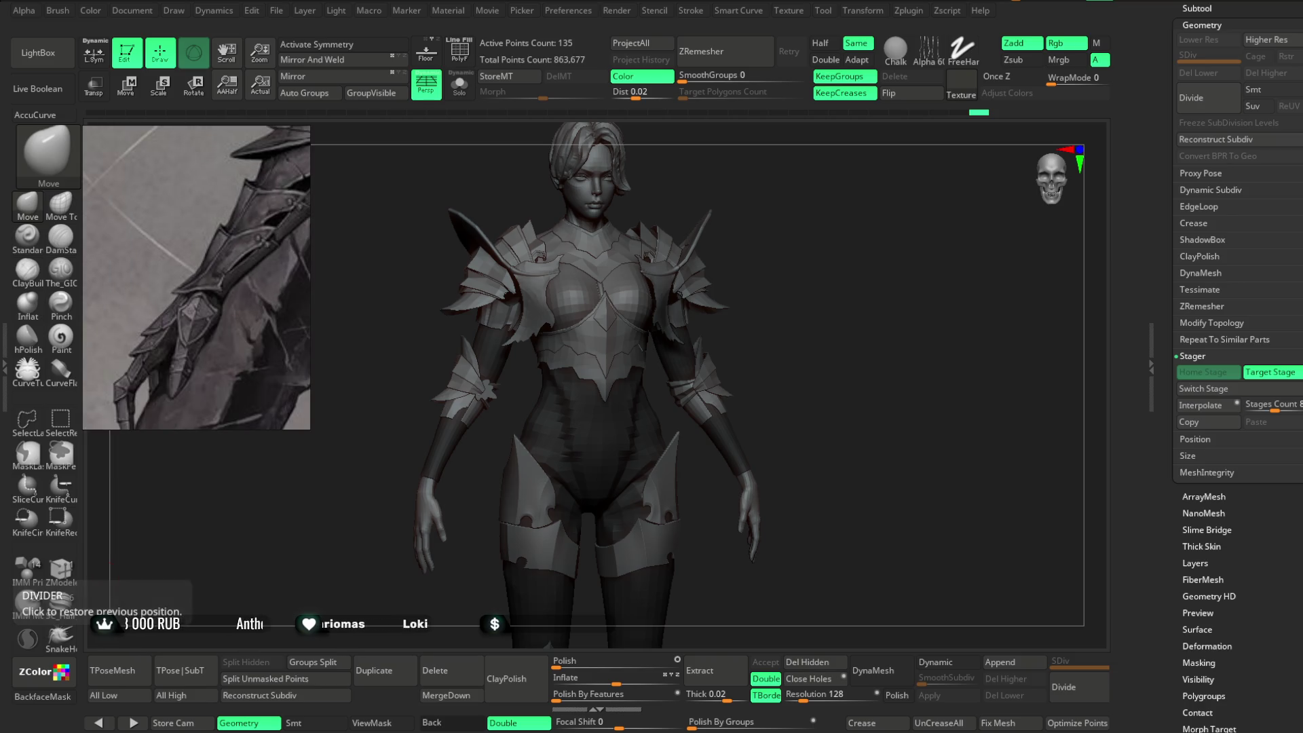
Make the Lowpoly_Fantasy_slim_girl body mesh the active subtool and show it in Solo.
{"action": "left_click", "coordinate": [926, 393]}
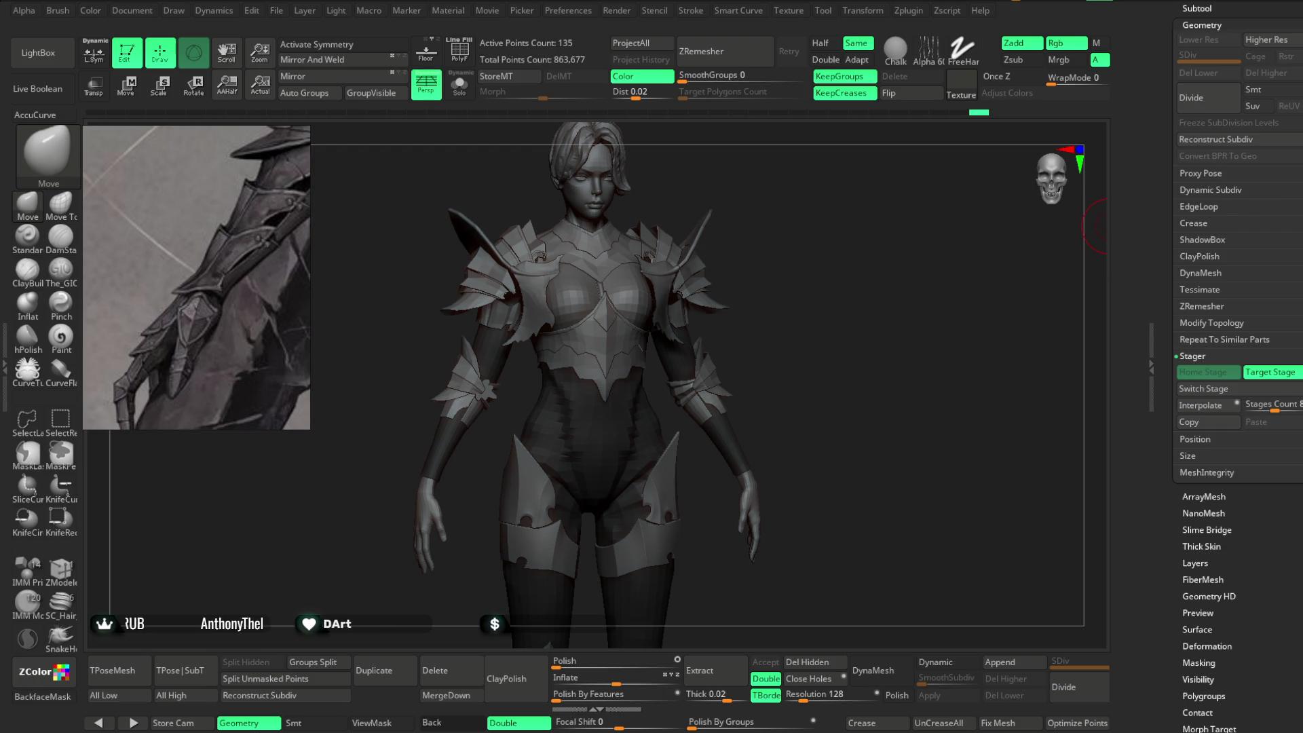
{"action": "scroll", "coordinate": [1278, 219], "scroll_direction": "up", "scroll_amount": 10}
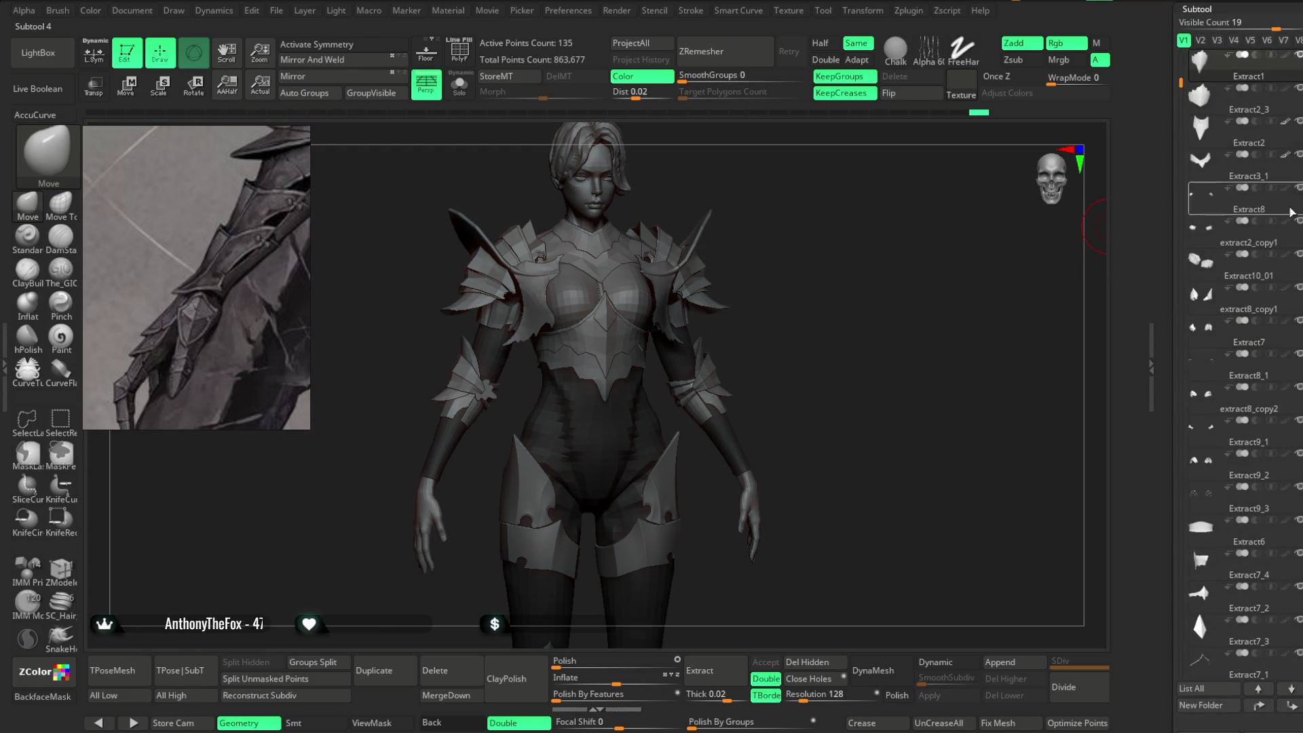
{"action": "left_click", "coordinate": [1283, 110]}
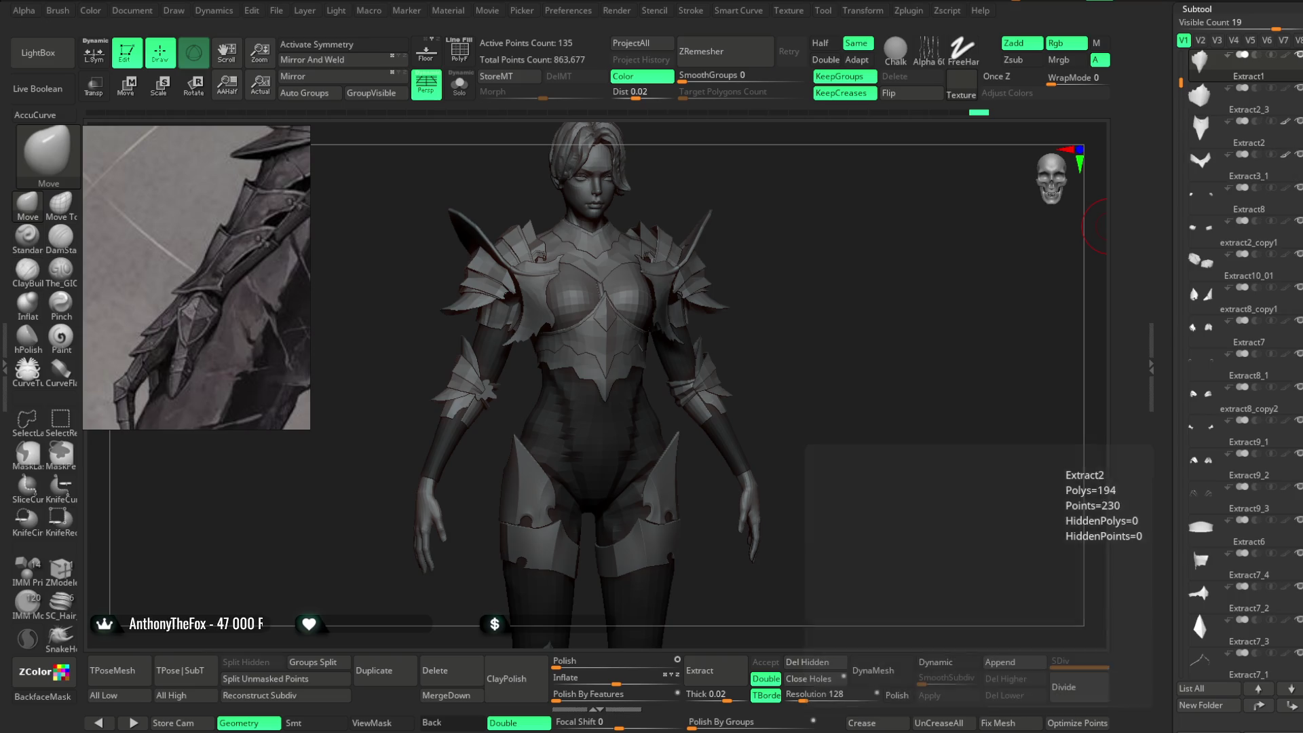
{"action": "left_click_drag", "start_coordinate": [1284, 110], "coordinate": [1284, 179]}
{"action": "left_click_drag", "start_coordinate": [1175, 153], "coordinate": [1187, 109]}
{"action": "left_click", "coordinate": [1221, 165]}
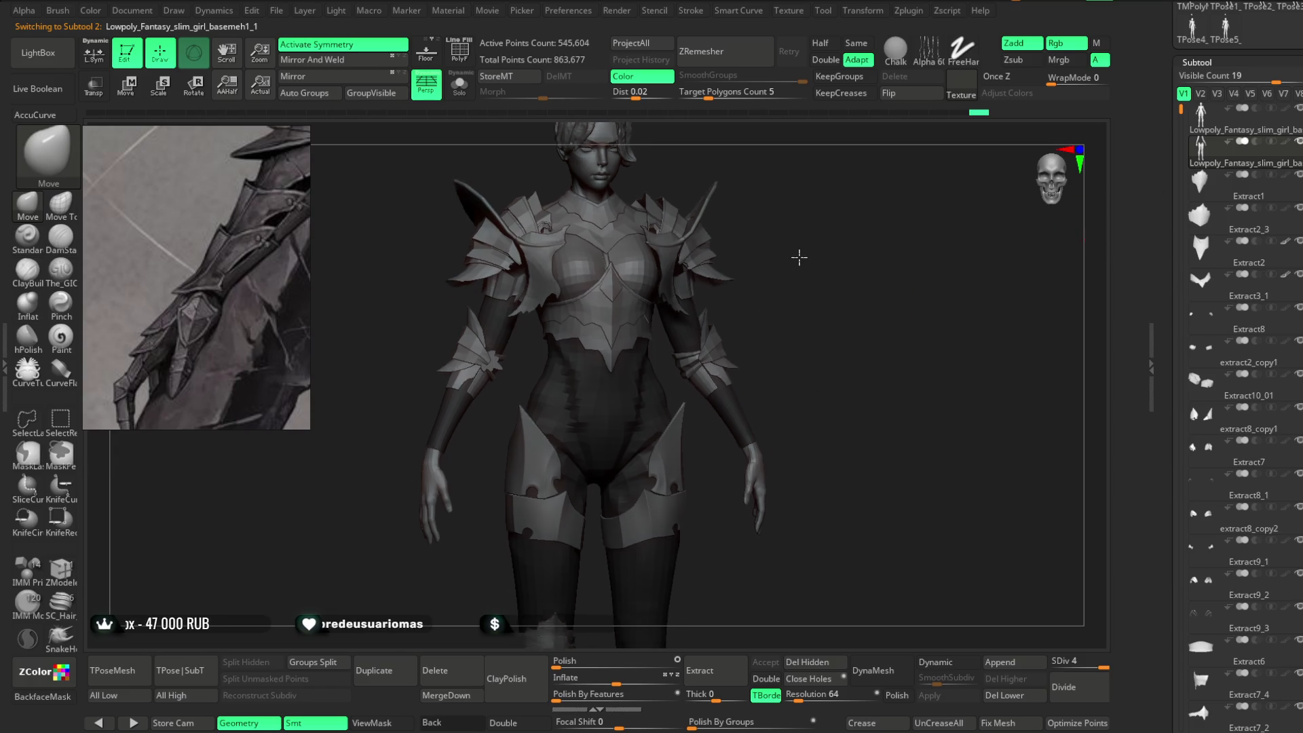
{"action": "right_click_drag", "start_coordinate": [793, 265], "coordinate": [692, 303], "text": "ctrl"}
{"action": "left_click", "coordinate": [458, 95]}
At brush size 21.6, lasso-mask a band around the forearm and preview its shell extraction.
{"action": "mouse_move", "coordinate": [502, 372]}
{"action": "right_mouse_down", "text": "ctrl"}
{"action": "mouse_move", "coordinate": [500, 494]}
{"action": "mouse_move", "coordinate": [479, 364]}
{"action": "right_mouse_up", "text": "ctrl"}
{"action": "right_click", "coordinate": [480, 364]}
{"action": "left_click_drag", "start_coordinate": [542, 352], "coordinate": [520, 353]}
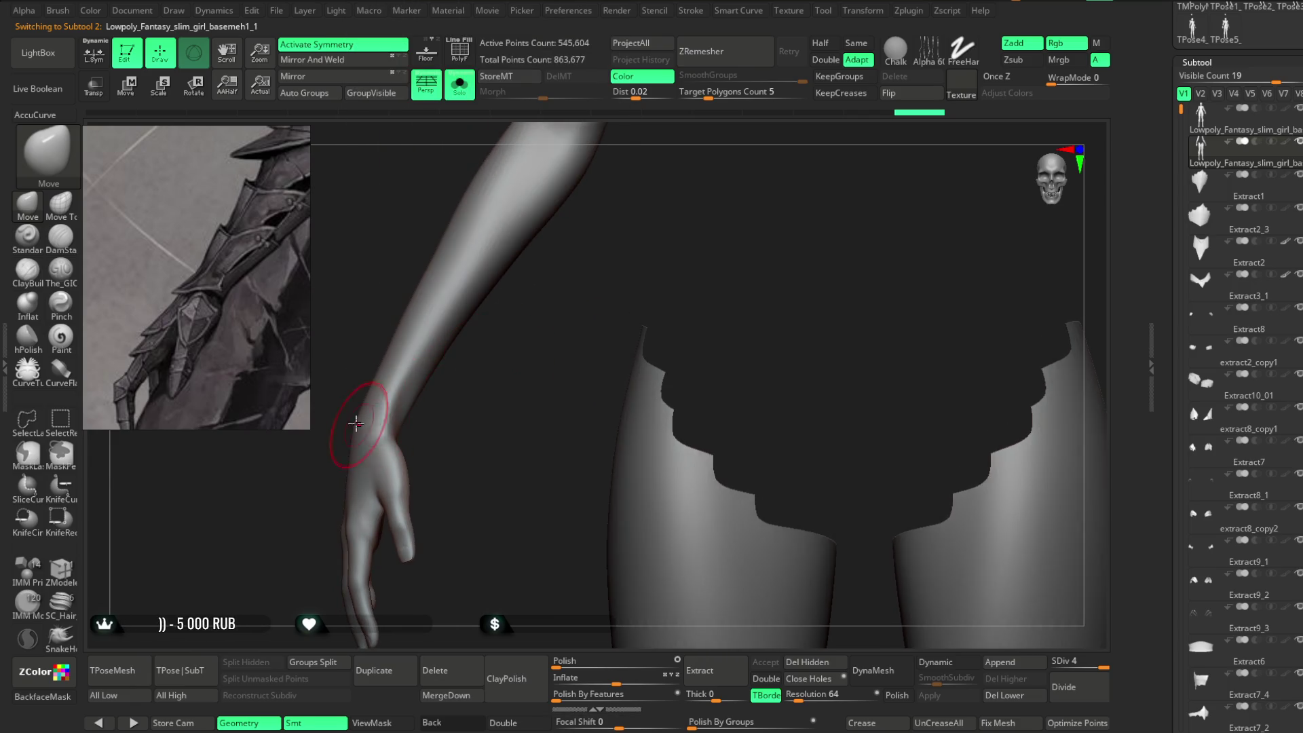
{"action": "key", "text": "ctrl"}
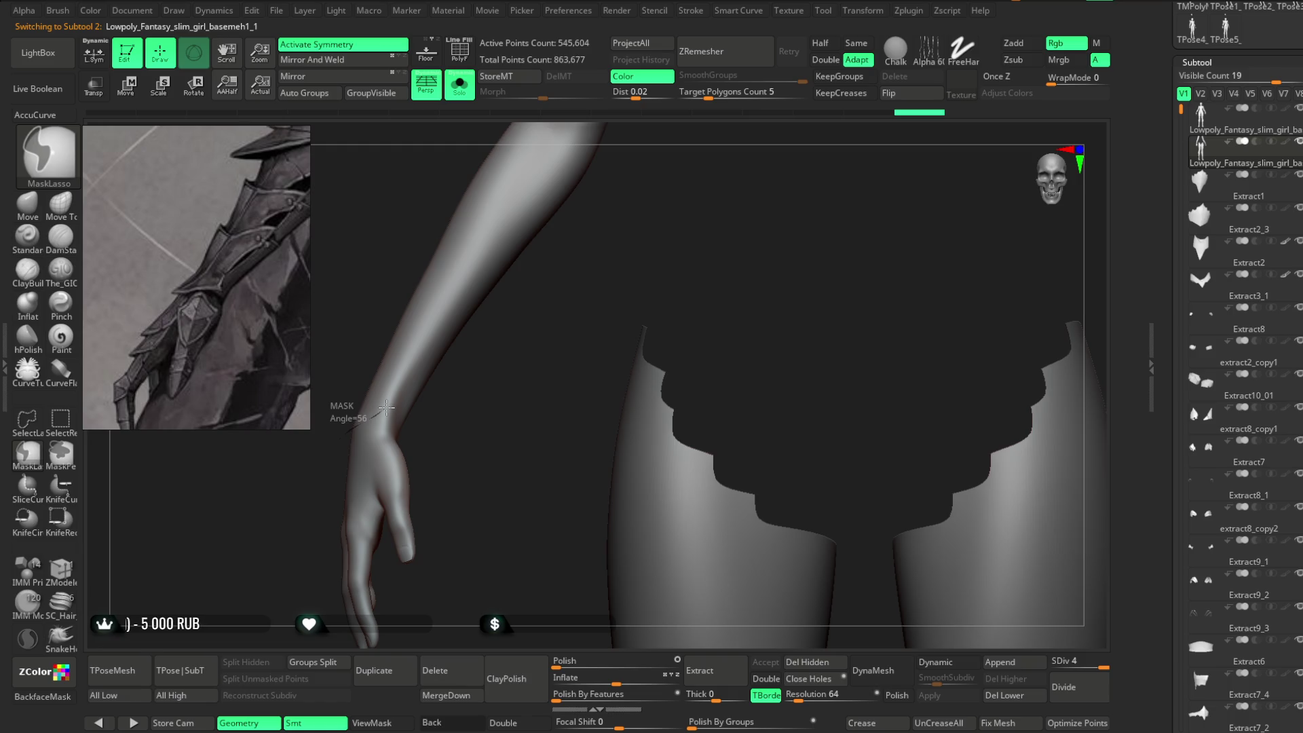
{"action": "left_click_drag", "start_coordinate": [401, 390], "coordinate": [407, 227], "text": "ctrl"}
{"action": "mouse_move", "coordinate": [480, 385]}
{"action": "left_mouse_down"}
{"action": "mouse_move", "coordinate": [532, 376]}
{"action": "mouse_move", "coordinate": [672, 274]}
{"action": "mouse_move", "coordinate": [626, 259]}
{"action": "mouse_move", "coordinate": [523, 387]}
{"action": "mouse_move", "coordinate": [515, 457]}
{"action": "mouse_move", "coordinate": [562, 340]}
{"action": "mouse_move", "coordinate": [571, 445]}
{"action": "mouse_move", "coordinate": [437, 370]}
{"action": "left_mouse_up"}
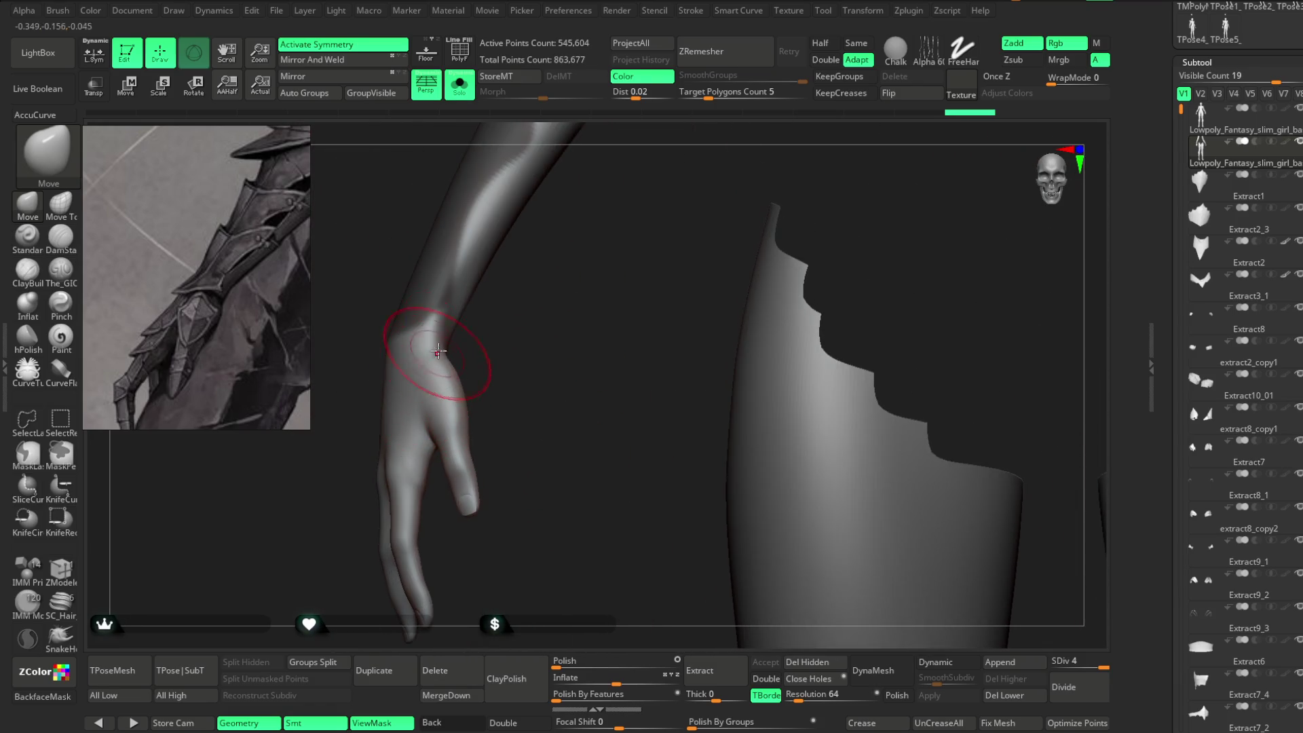
{"action": "left_click_drag", "start_coordinate": [436, 305], "coordinate": [429, 324], "text": "ctrl"}
{"action": "mouse_move", "coordinate": [516, 285]}
{"action": "left_mouse_down"}
{"action": "mouse_move", "coordinate": [547, 323]}
{"action": "mouse_move", "coordinate": [542, 341]}
{"action": "mouse_move", "coordinate": [554, 308]}
{"action": "left_mouse_up"}
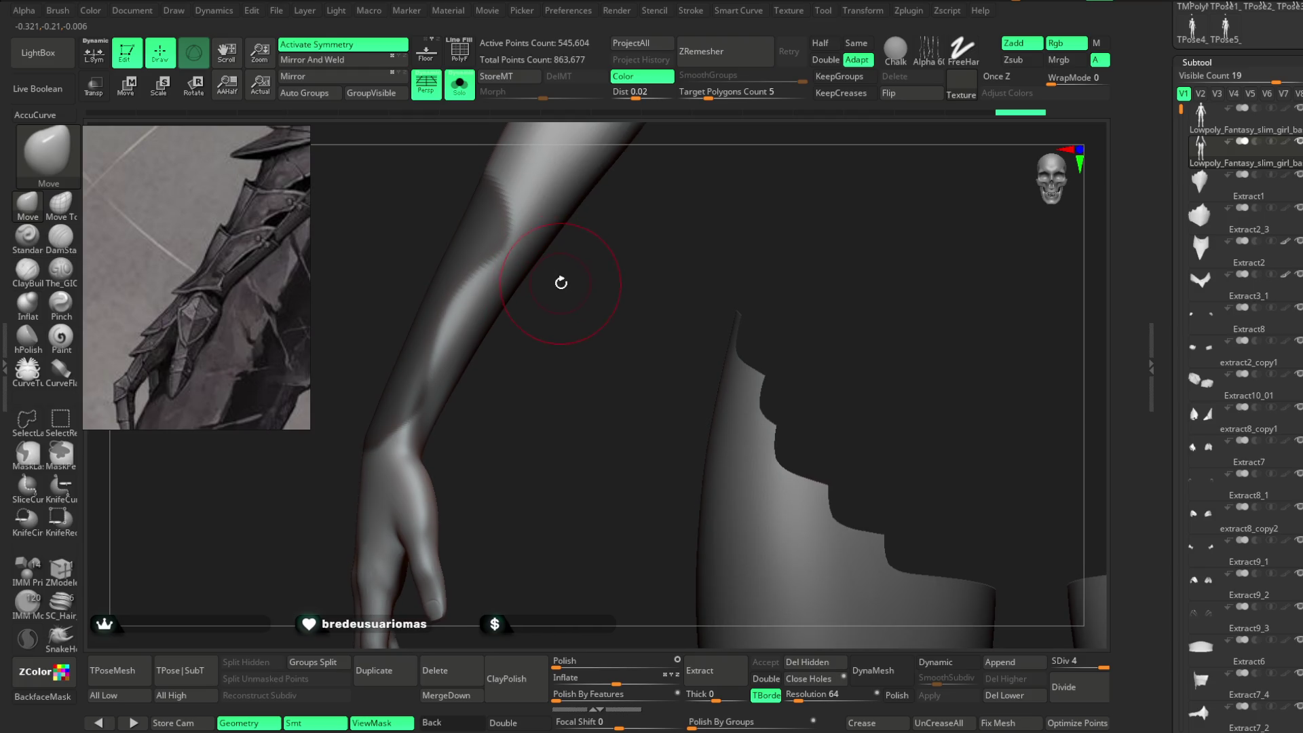
{"action": "mouse_move", "coordinate": [543, 191]}
{"action": "left_mouse_down", "text": "ctrl"}
{"action": "mouse_move", "coordinate": [493, 184]}
{"action": "mouse_move", "coordinate": [509, 325]}
{"action": "mouse_move", "coordinate": [540, 346]}
{"action": "left_mouse_up", "text": "ctrl"}
{"action": "left_click_drag", "start_coordinate": [572, 291], "coordinate": [500, 408]}
{"action": "left_click", "coordinate": [700, 671]}
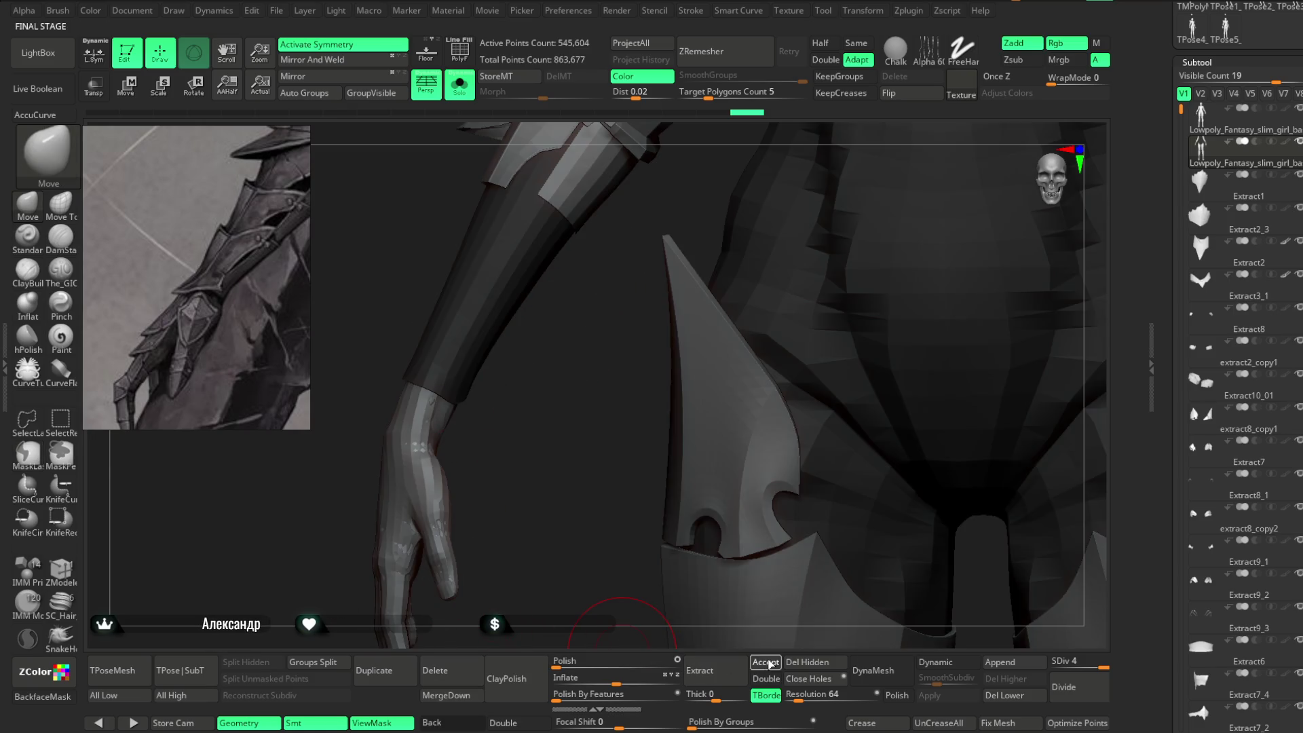
Accept the extraction, turn off symmetry, and delete the right forearm piece.
{"action": "left_click", "coordinate": [765, 661]}
{"action": "mouse_move", "coordinate": [563, 362]}
{"action": "left_mouse_down"}
{"action": "mouse_move", "coordinate": [517, 354]}
{"action": "mouse_move", "coordinate": [564, 352]}
{"action": "mouse_move", "coordinate": [524, 312]}
{"action": "mouse_move", "coordinate": [576, 343]}
{"action": "mouse_move", "coordinate": [590, 378]}
{"action": "mouse_move", "coordinate": [556, 390]}
{"action": "mouse_move", "coordinate": [620, 334]}
{"action": "mouse_move", "coordinate": [931, 325]}
{"action": "left_mouse_up"}
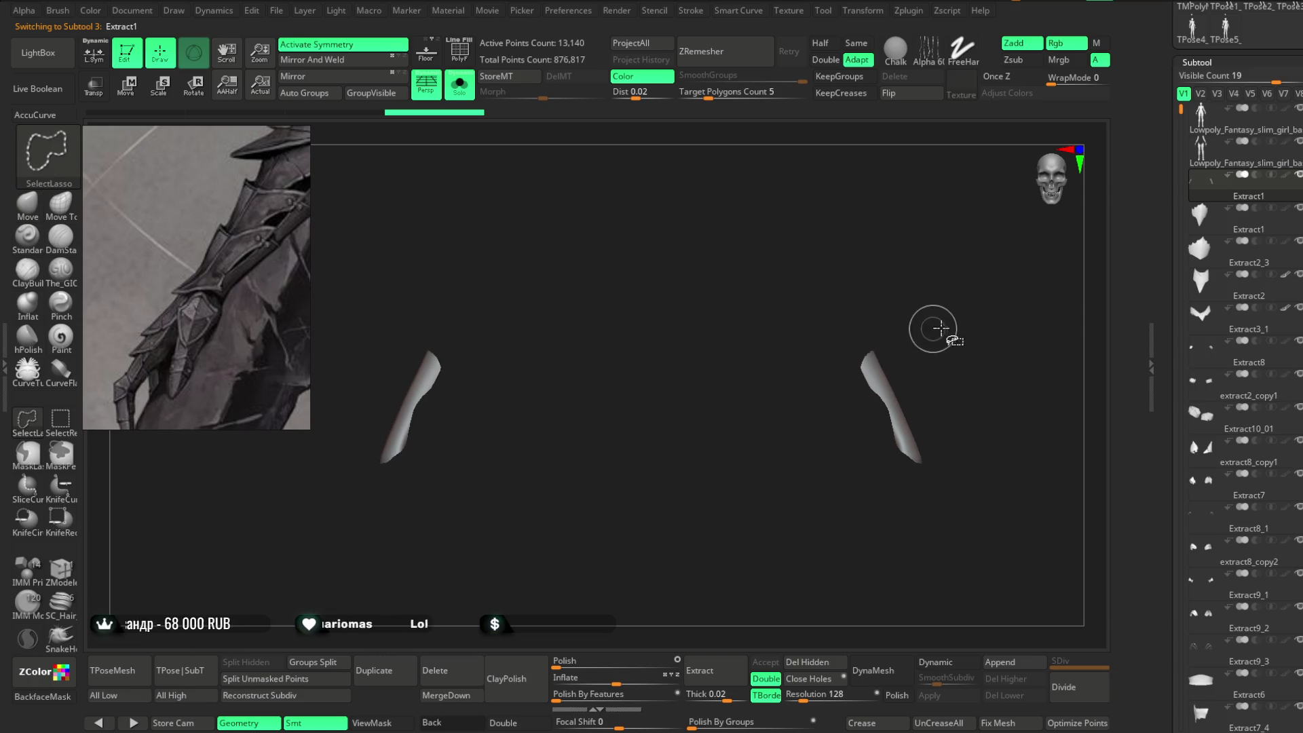
{"action": "key", "text": "x"}
{"action": "mouse_move", "coordinate": [997, 289]}
{"action": "left_mouse_down", "text": "ctrl+alt+shift"}
{"action": "mouse_move", "coordinate": [946, 500]}
{"action": "mouse_move", "coordinate": [832, 267]}
{"action": "mouse_move", "coordinate": [637, 328]}
{"action": "mouse_move", "coordinate": [669, 300]}
{"action": "mouse_move", "coordinate": [693, 428]}
{"action": "left_mouse_up", "text": "ctrl+alt+shift"}
{"action": "left_click", "coordinate": [808, 665]}
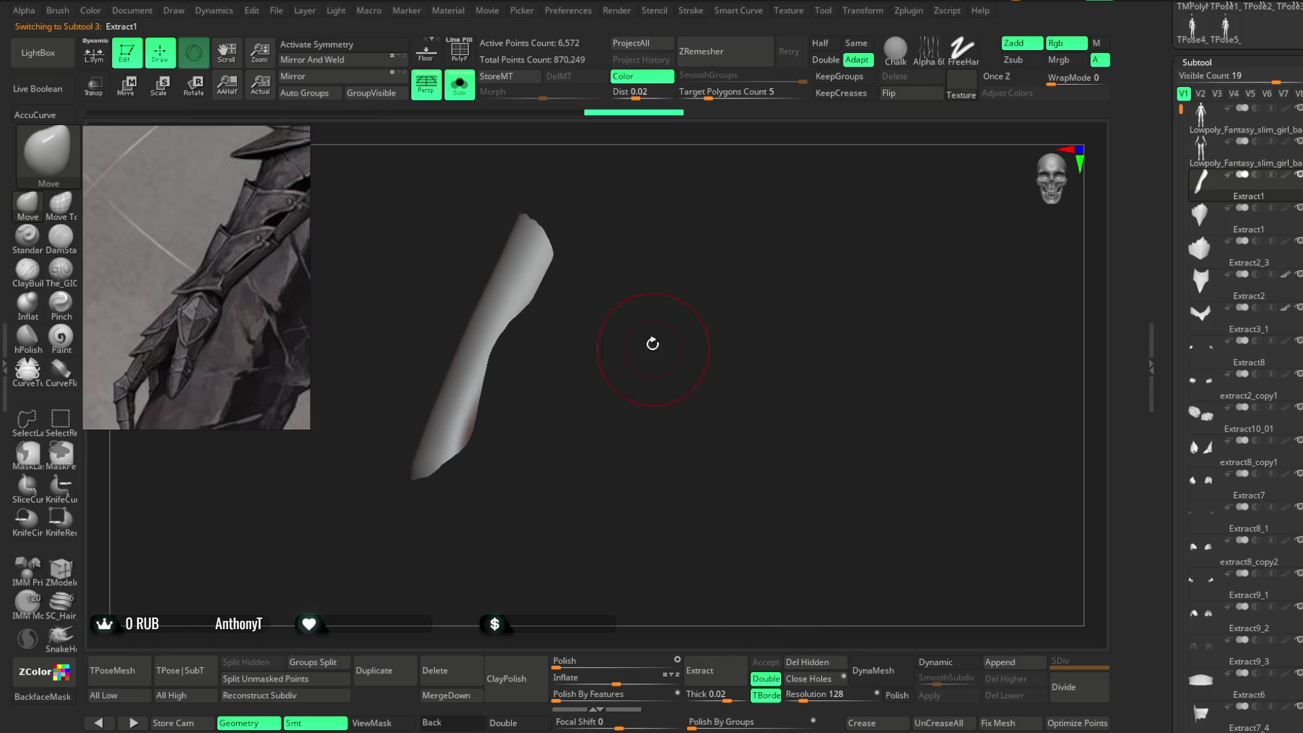
ZRemesh the left bracer shell at Half density down to a 269-point mesh.
{"action": "left_click", "coordinate": [733, 62]}
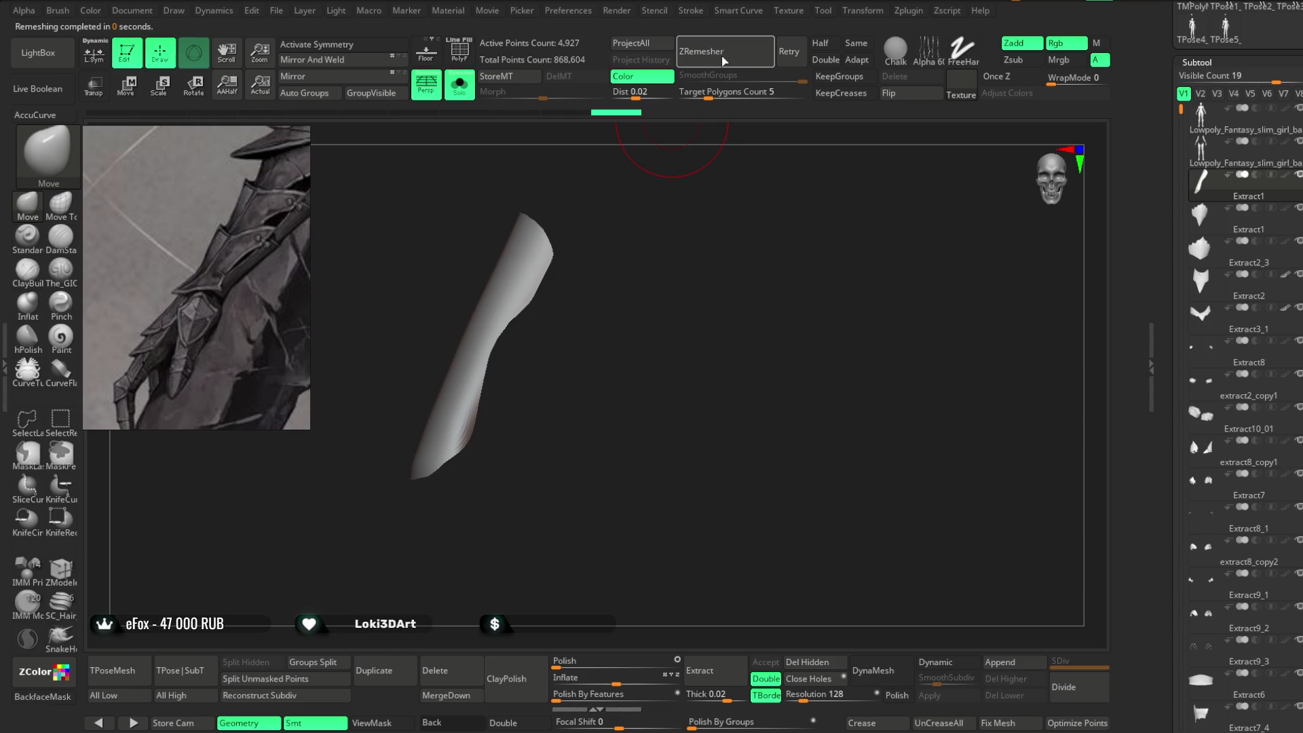
{"action": "left_click", "coordinate": [812, 45]}
{"action": "left_click", "coordinate": [717, 55]}
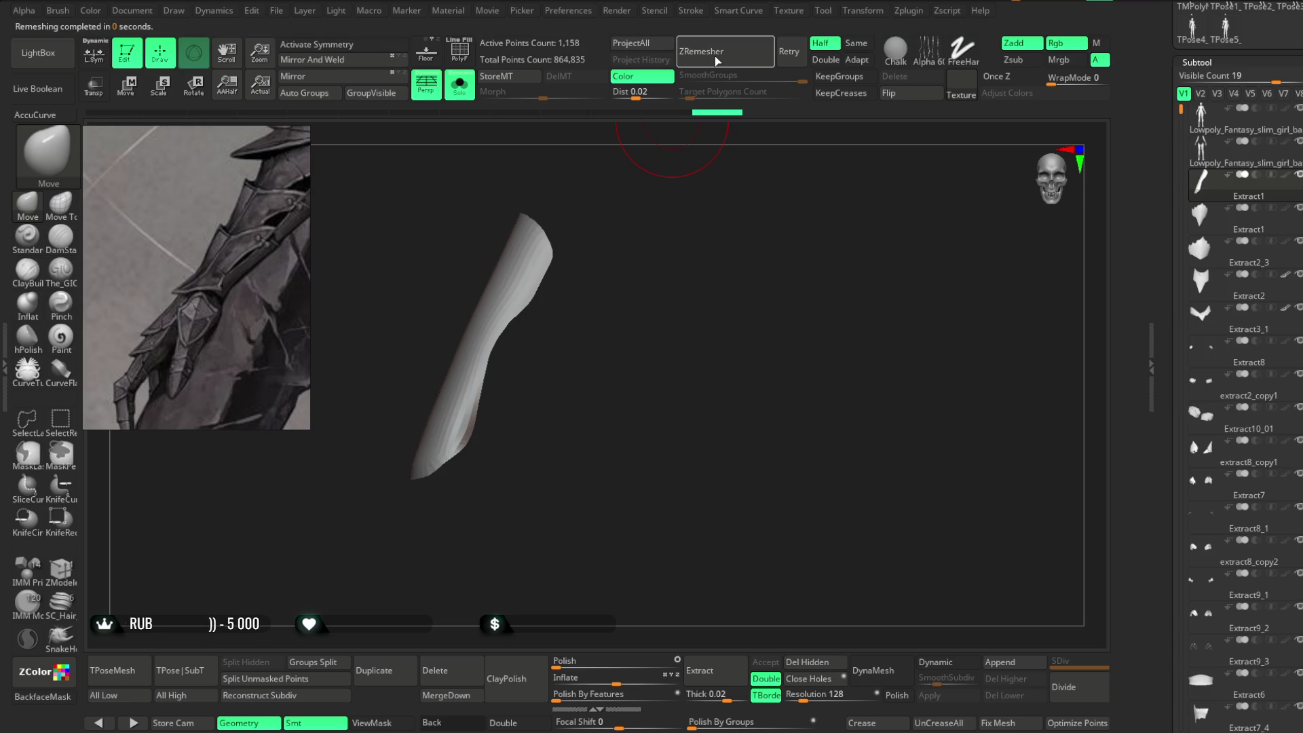
{"action": "mouse_move", "coordinate": [671, 192]}
{"action": "left_mouse_down"}
{"action": "mouse_move", "coordinate": [692, 277]}
{"action": "mouse_move", "coordinate": [701, 262]}
{"action": "mouse_move", "coordinate": [674, 241]}
{"action": "mouse_move", "coordinate": [511, 155]}
{"action": "left_mouse_up"}
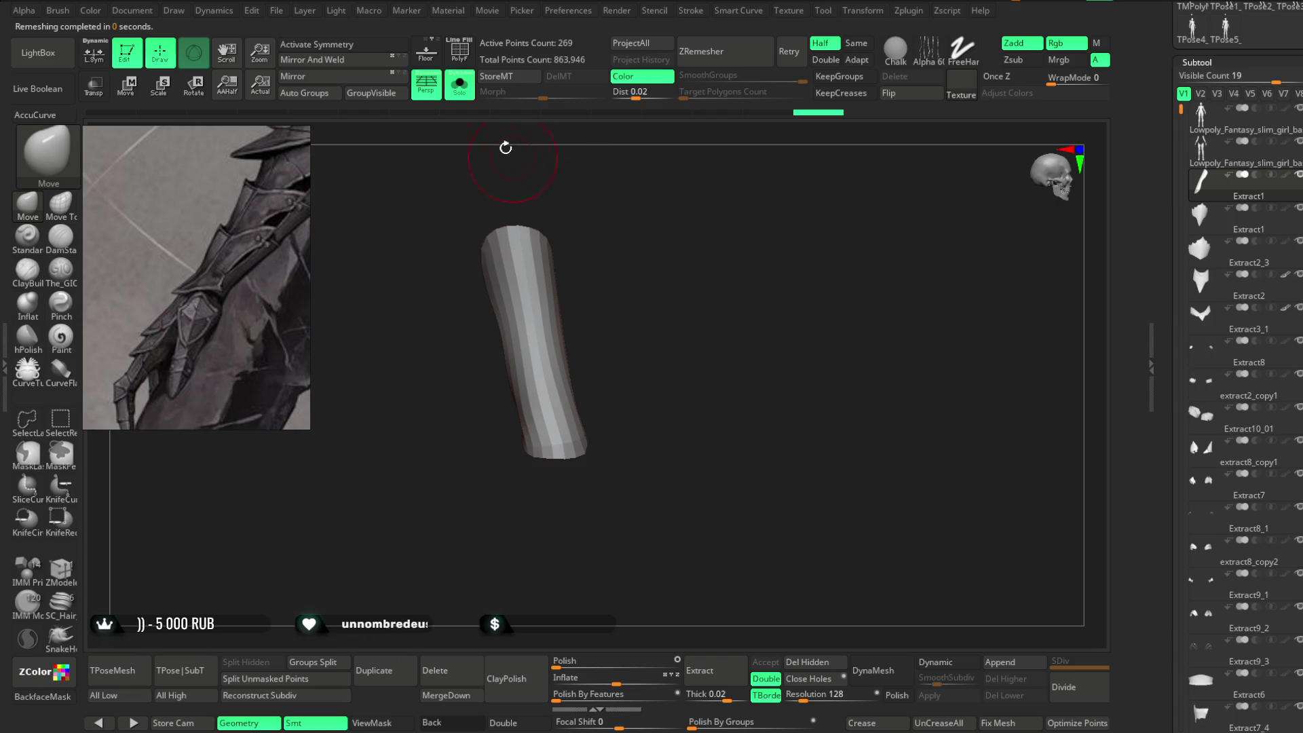
Turn Solo off, face the character front-on, and place the Move gizmo on the left bracer.
{"action": "left_click", "coordinate": [468, 95]}
{"action": "left_click_drag", "start_coordinate": [849, 303], "coordinate": [590, 518]}
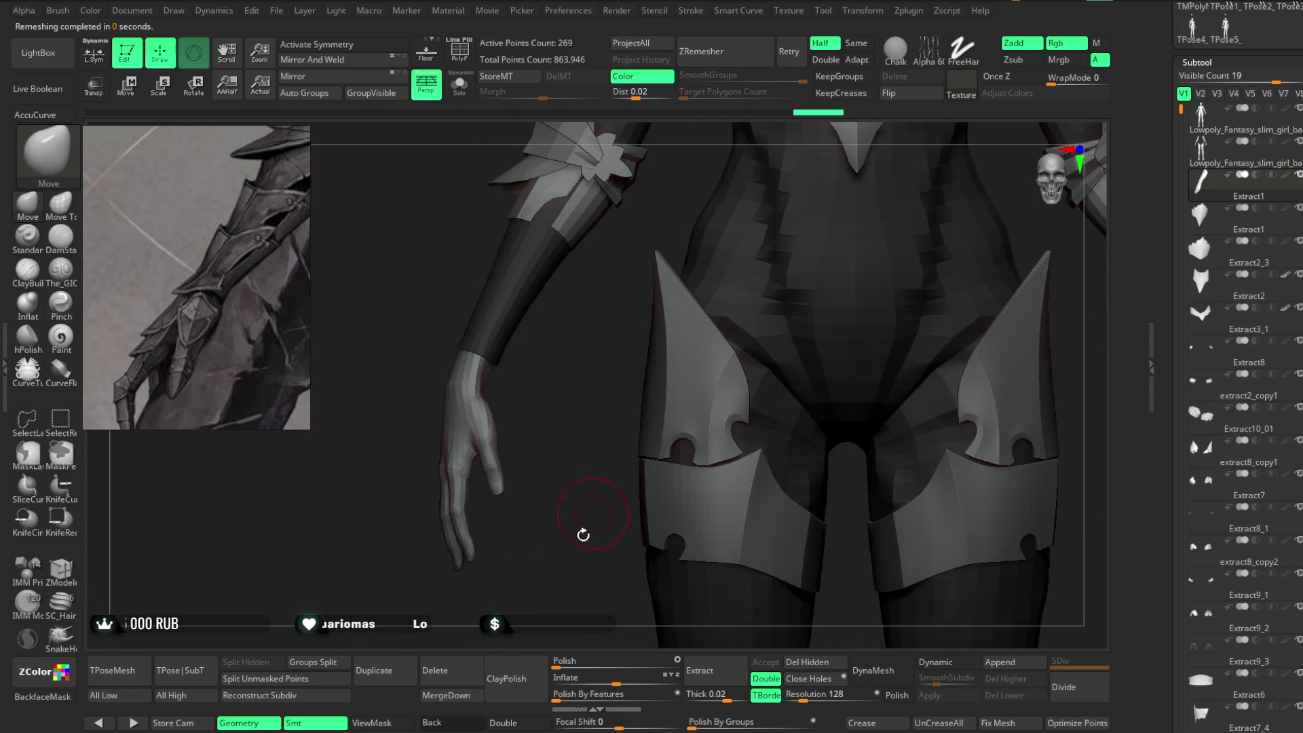
{"action": "mouse_move", "coordinate": [582, 378]}
{"action": "left_mouse_down"}
{"action": "mouse_move", "coordinate": [580, 427]}
{"action": "mouse_move", "coordinate": [567, 402]}
{"action": "left_mouse_up"}
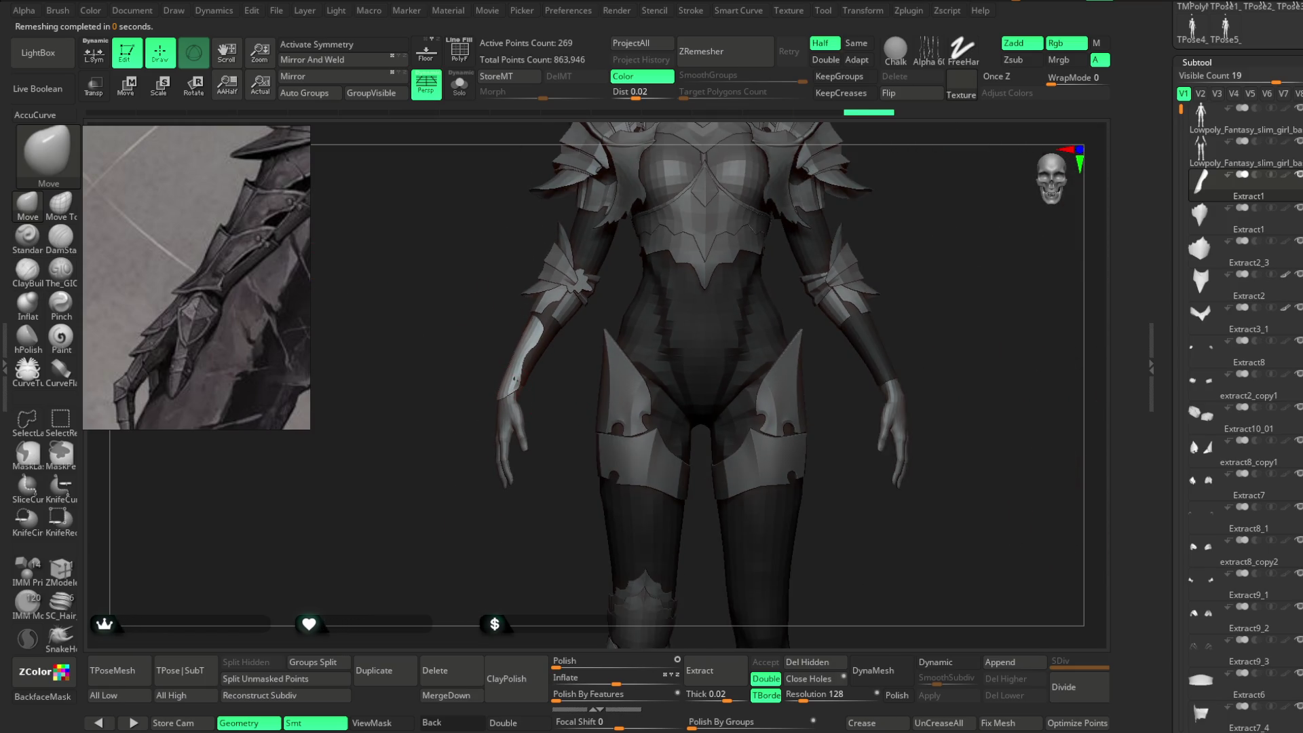
{"action": "left_click", "coordinate": [136, 95]}
{"action": "left_click", "coordinate": [655, 369], "text": "alt"}
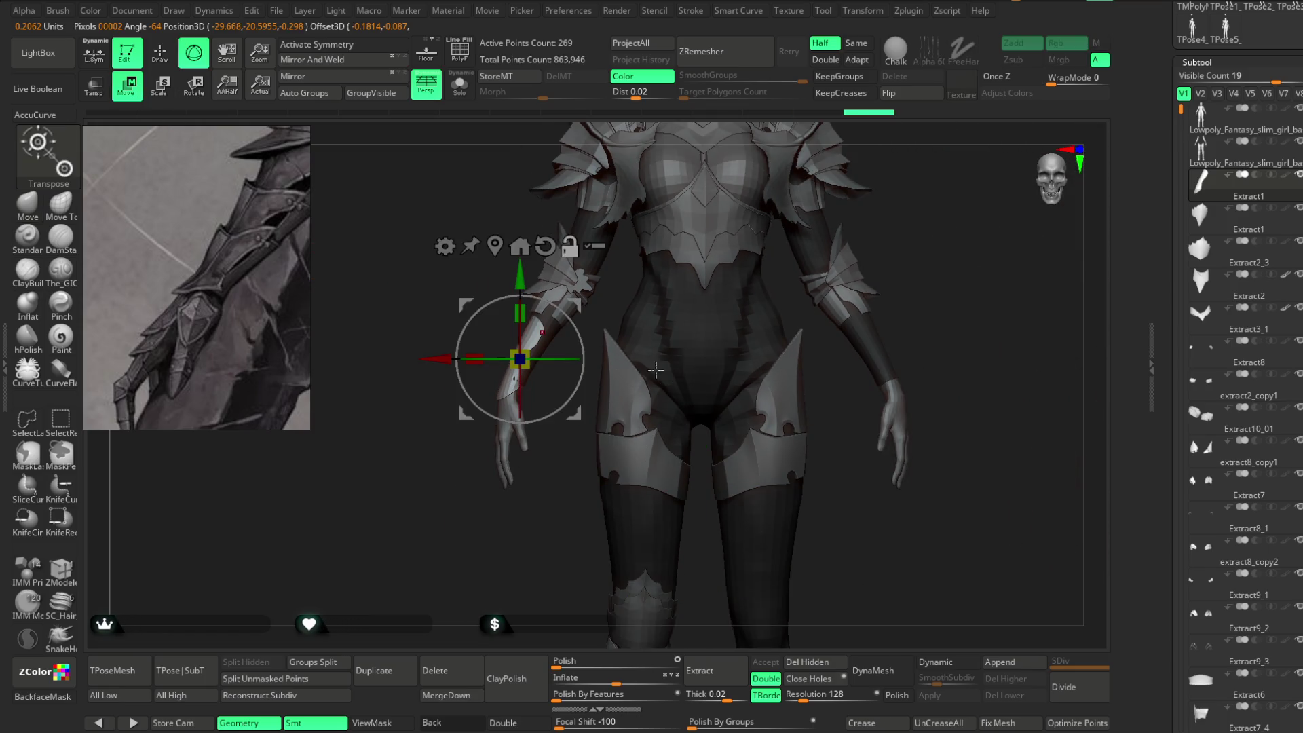
Solo the bracer and rotate it with the Transpose gizmo until it lines up straight.
{"action": "left_click", "coordinate": [523, 254]}
{"action": "left_click_drag", "start_coordinate": [909, 249], "coordinate": [858, 227], "text": "alt"}
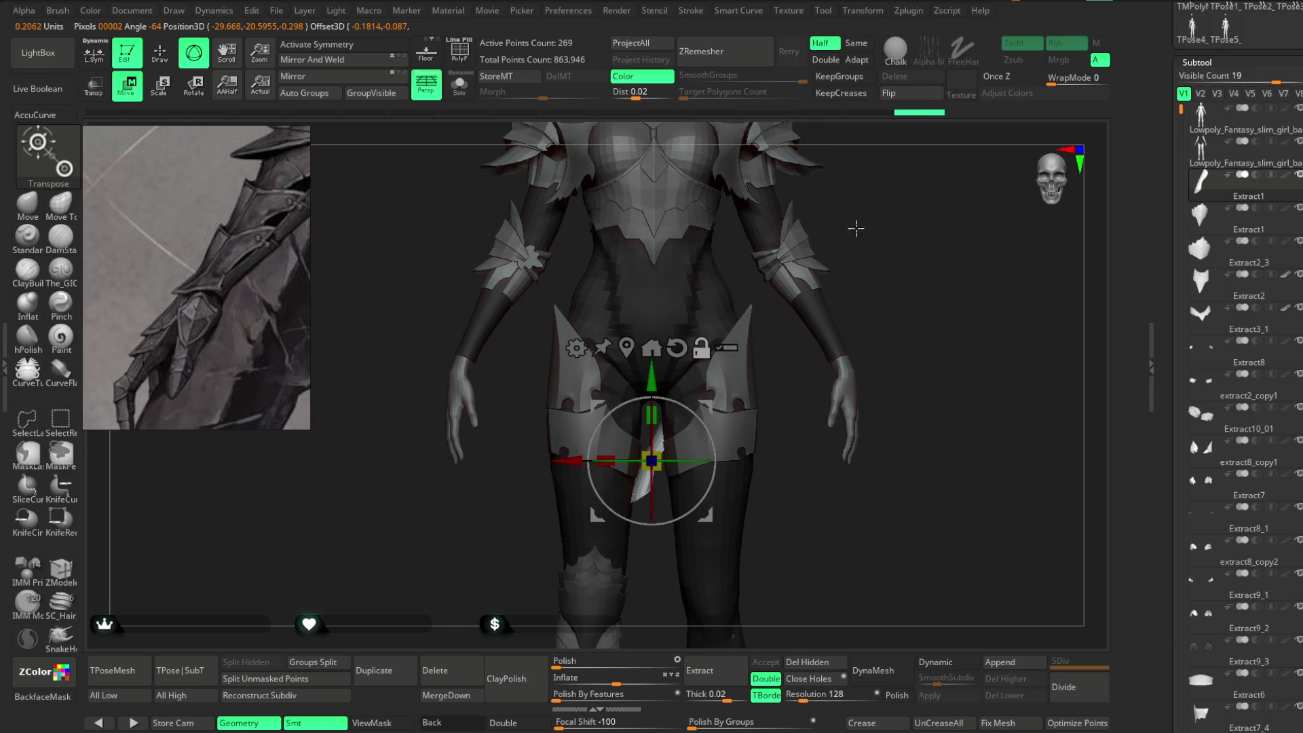
{"action": "left_click", "coordinate": [468, 100]}
{"action": "mouse_move", "coordinate": [709, 462]}
{"action": "left_mouse_down"}
{"action": "mouse_move", "coordinate": [692, 459]}
{"action": "mouse_move", "coordinate": [763, 473]}
{"action": "mouse_move", "coordinate": [706, 438]}
{"action": "mouse_move", "coordinate": [701, 453]}
{"action": "left_mouse_up"}
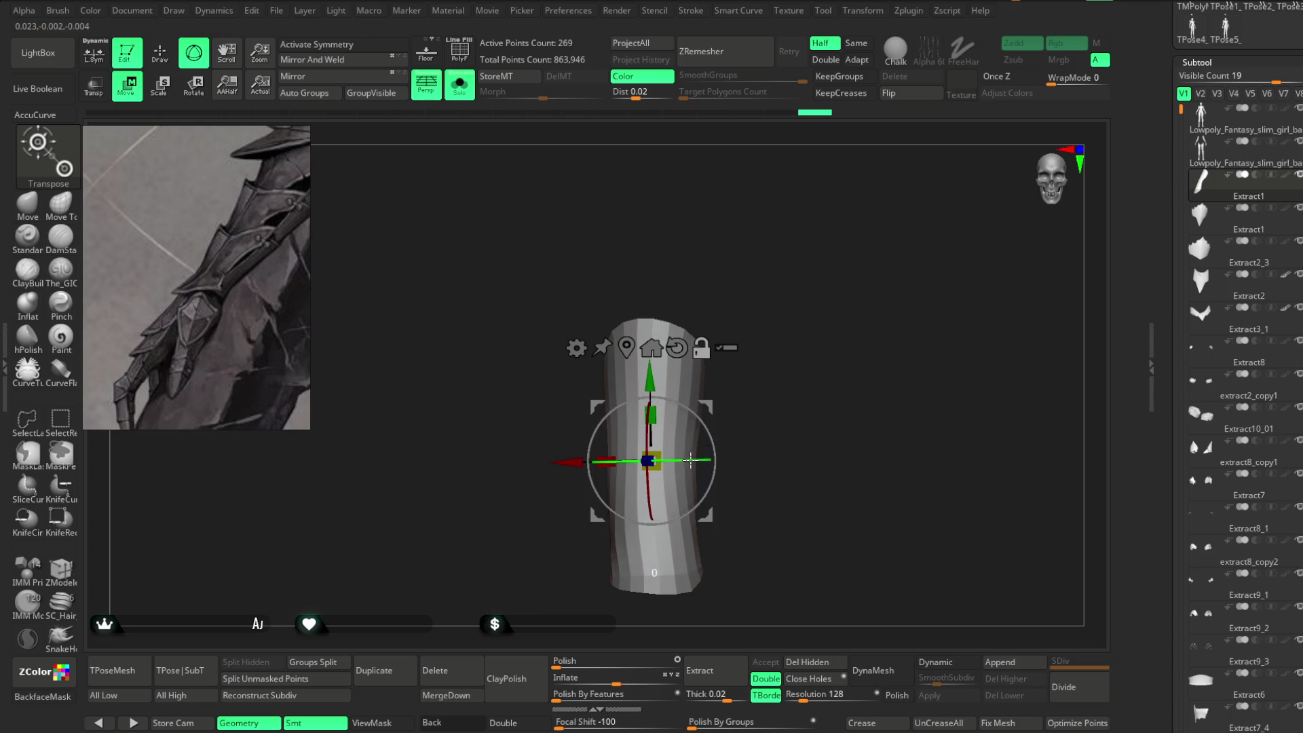
{"action": "mouse_move", "coordinate": [760, 416]}
{"action": "left_mouse_down"}
{"action": "mouse_move", "coordinate": [756, 381]}
{"action": "mouse_move", "coordinate": [766, 399]}
{"action": "mouse_move", "coordinate": [744, 409]}
{"action": "left_mouse_up"}
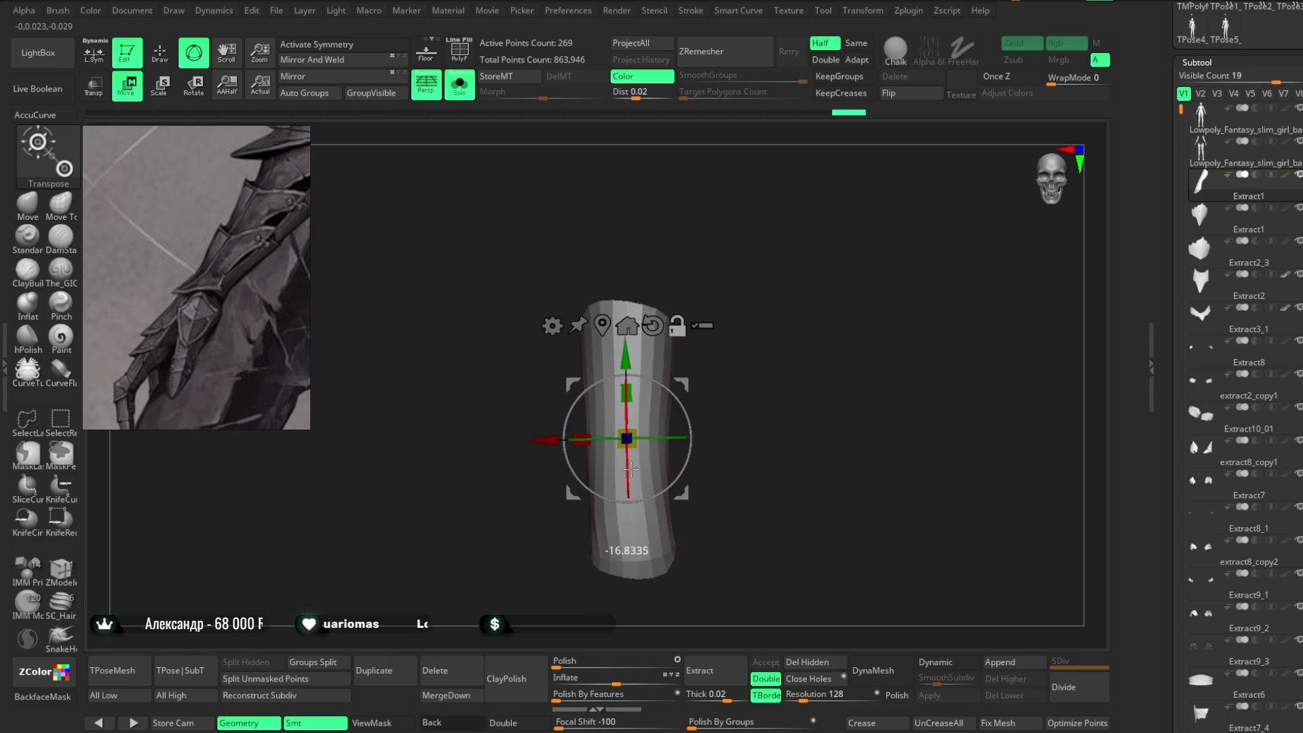
{"action": "left_click_drag", "start_coordinate": [789, 365], "coordinate": [757, 348]}
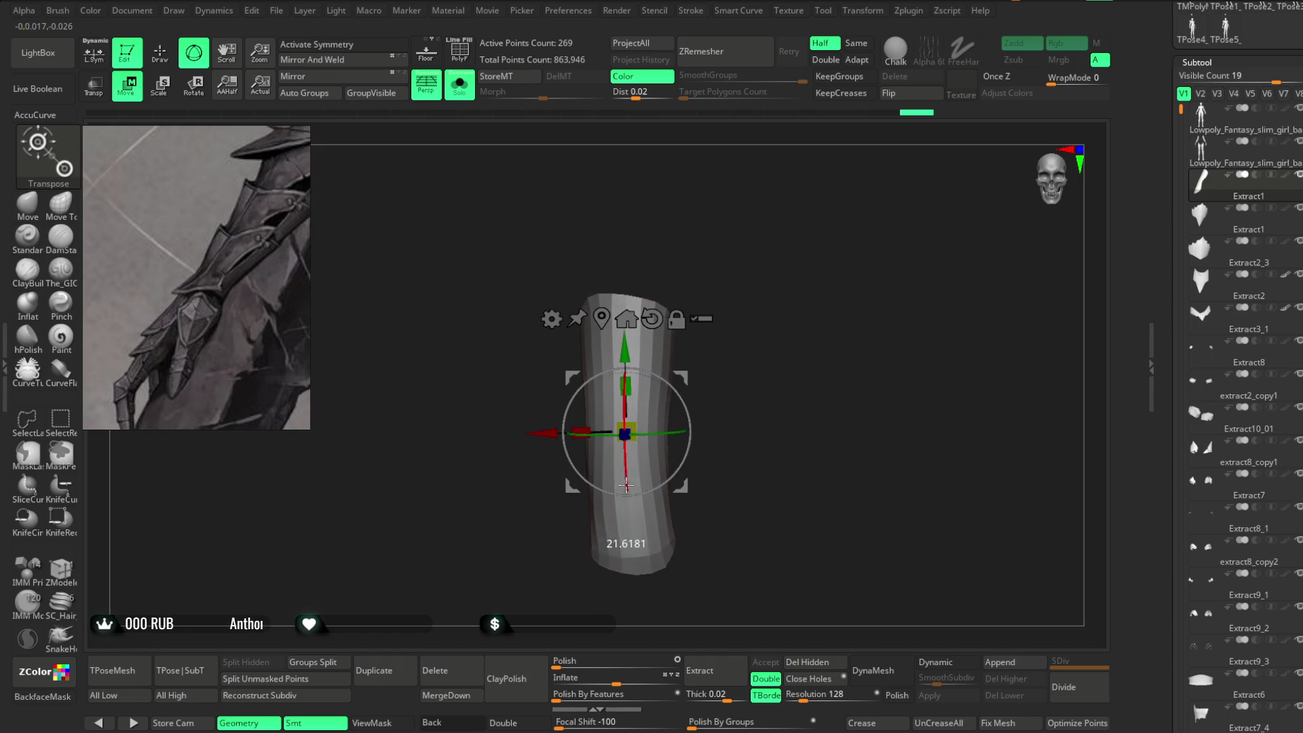
{"action": "left_click_drag", "start_coordinate": [625, 485], "coordinate": [743, 366]}
Mirror And Weld the bracer to 305 points and return to Draw mode.
{"action": "left_click", "coordinate": [341, 61]}
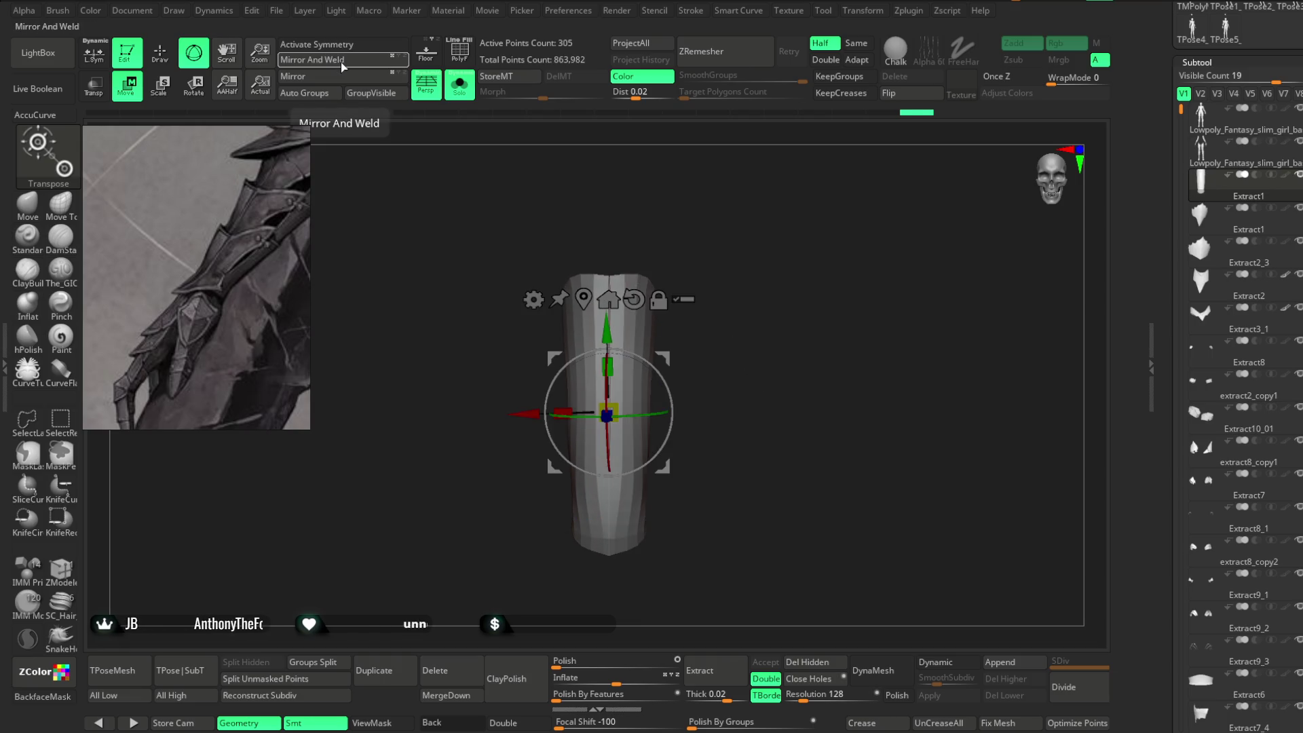
{"action": "key", "text": "q"}
{"action": "mouse_move", "coordinate": [713, 247]}
{"action": "left_mouse_down"}
{"action": "mouse_move", "coordinate": [625, 276]}
{"action": "mouse_move", "coordinate": [633, 254]}
{"action": "mouse_move", "coordinate": [826, 285]}
{"action": "mouse_move", "coordinate": [606, 630]}
{"action": "left_mouse_up"}
Turn on Double-sided rendering and the PolyF wireframe for the bracer.
{"action": "left_click", "coordinate": [517, 725]}
{"action": "scroll", "coordinate": [807, 380], "scroll_direction": "up", "scroll_amount": 5}
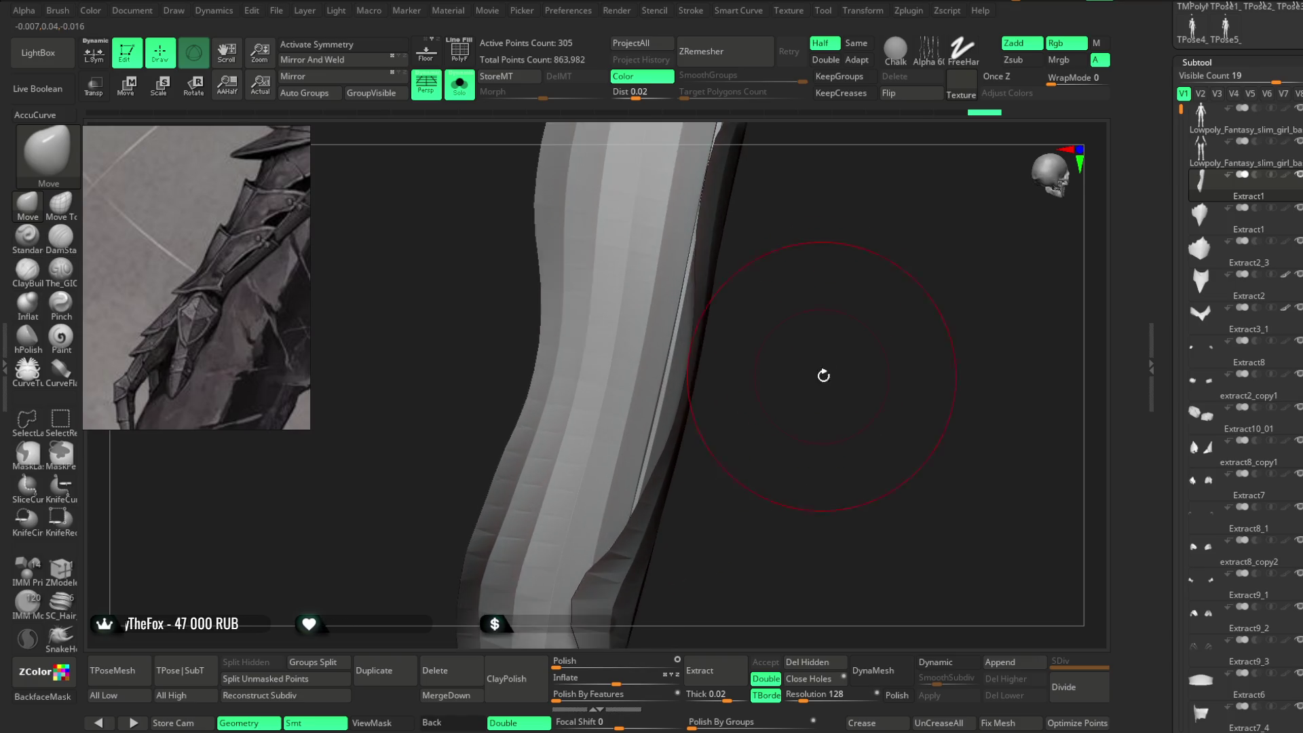
{"action": "key", "text": "space"}
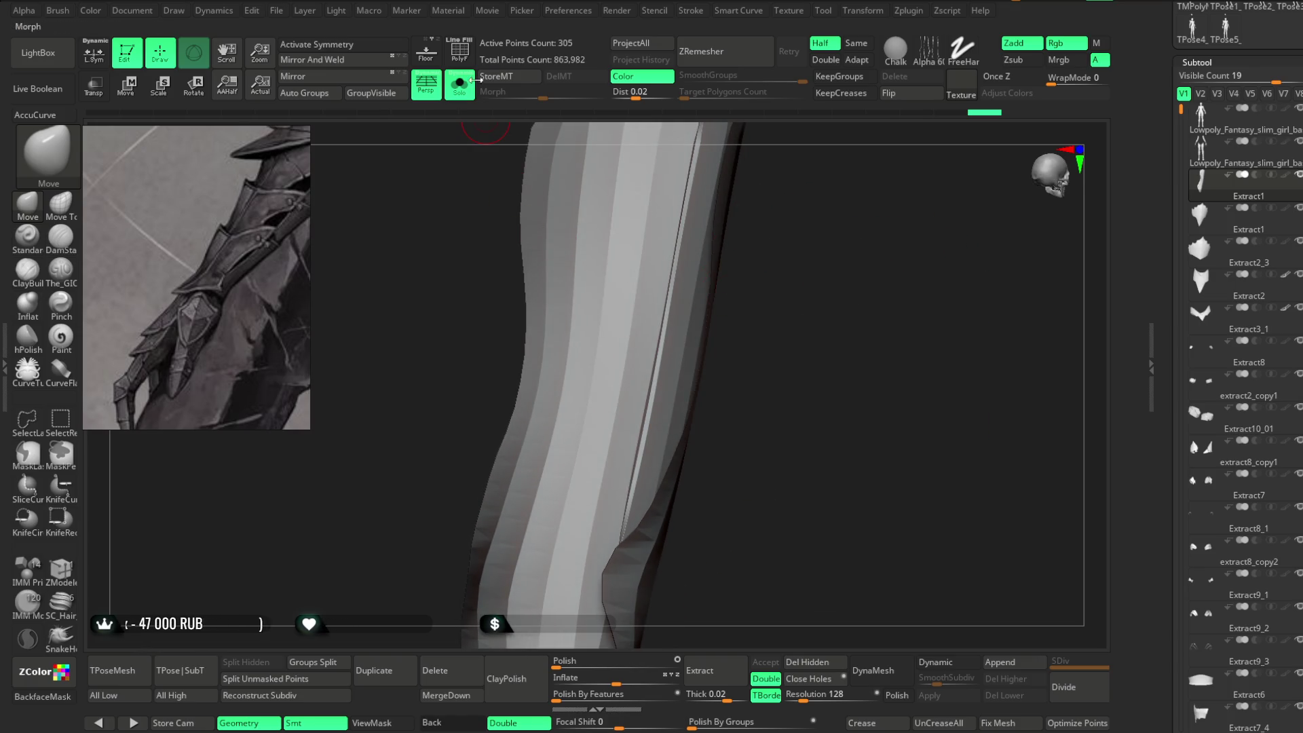
{"action": "key", "text": "shift+f"}
{"action": "scroll", "coordinate": [831, 366], "scroll_direction": "up", "scroll_amount": 3}
{"action": "mouse_move", "coordinate": [831, 366]}
{"action": "left_mouse_down"}
{"action": "mouse_move", "coordinate": [872, 218]}
{"action": "mouse_move", "coordinate": [899, 255]}
{"action": "mouse_move", "coordinate": [862, 258]}
{"action": "left_mouse_up"}
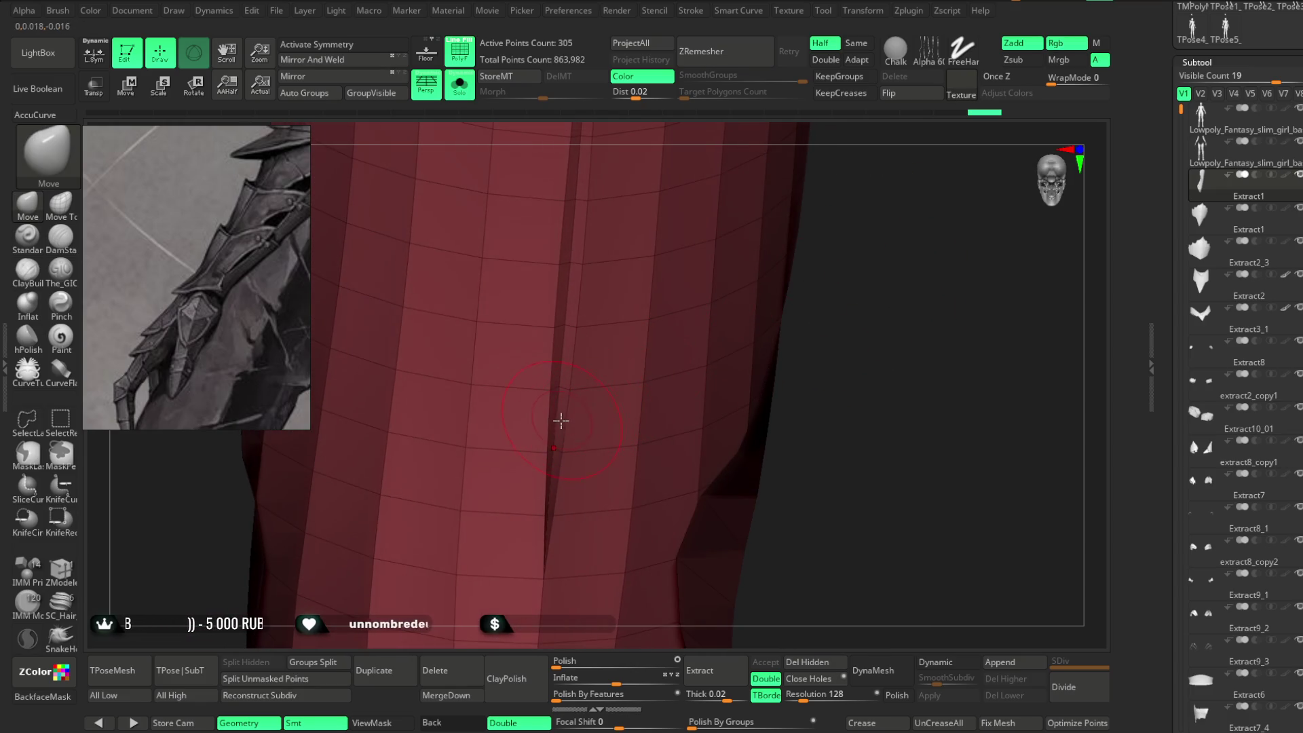
{"action": "mouse_move", "coordinate": [834, 308]}
{"action": "left_mouse_down"}
{"action": "mouse_move", "coordinate": [829, 236]}
{"action": "mouse_move", "coordinate": [812, 274]}
{"action": "mouse_move", "coordinate": [699, 370]}
{"action": "left_mouse_up"}
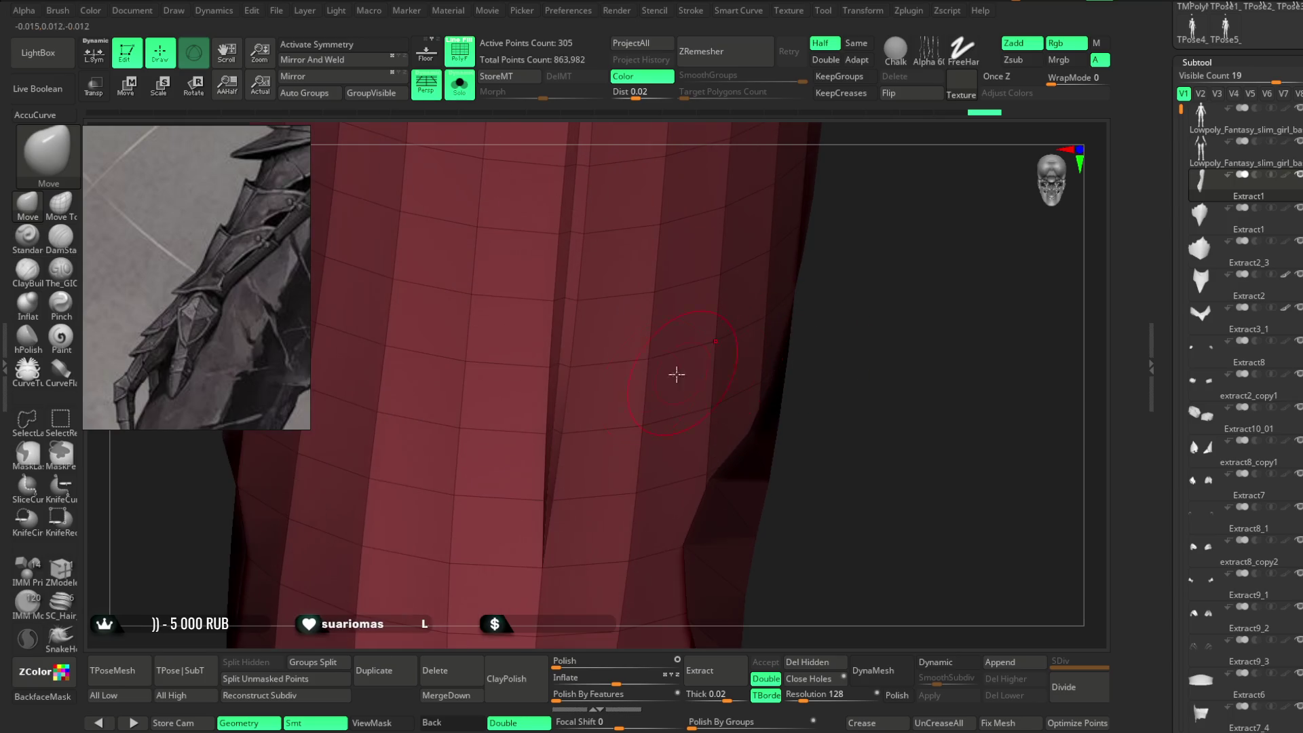
With ZModeler's Delete action on a Polyloop target, remove a vertical loop, leaving a slit (288 points).
{"action": "left_click", "coordinate": [63, 573]}
{"action": "mouse_move", "coordinate": [917, 339]}
{"action": "left_mouse_down"}
{"action": "mouse_move", "coordinate": [855, 247]}
{"action": "mouse_move", "coordinate": [580, 343]}
{"action": "left_mouse_up"}
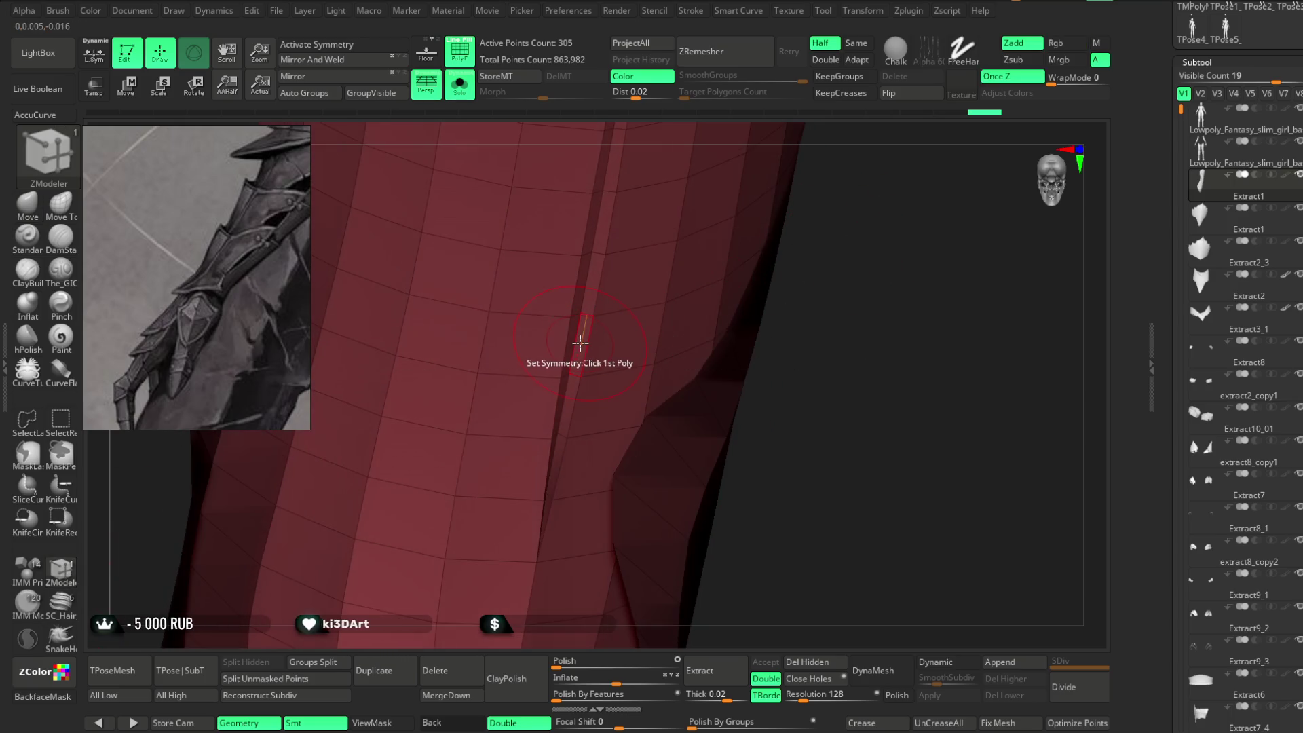
{"action": "key", "text": "space"}
{"action": "left_click", "coordinate": [400, 426]}
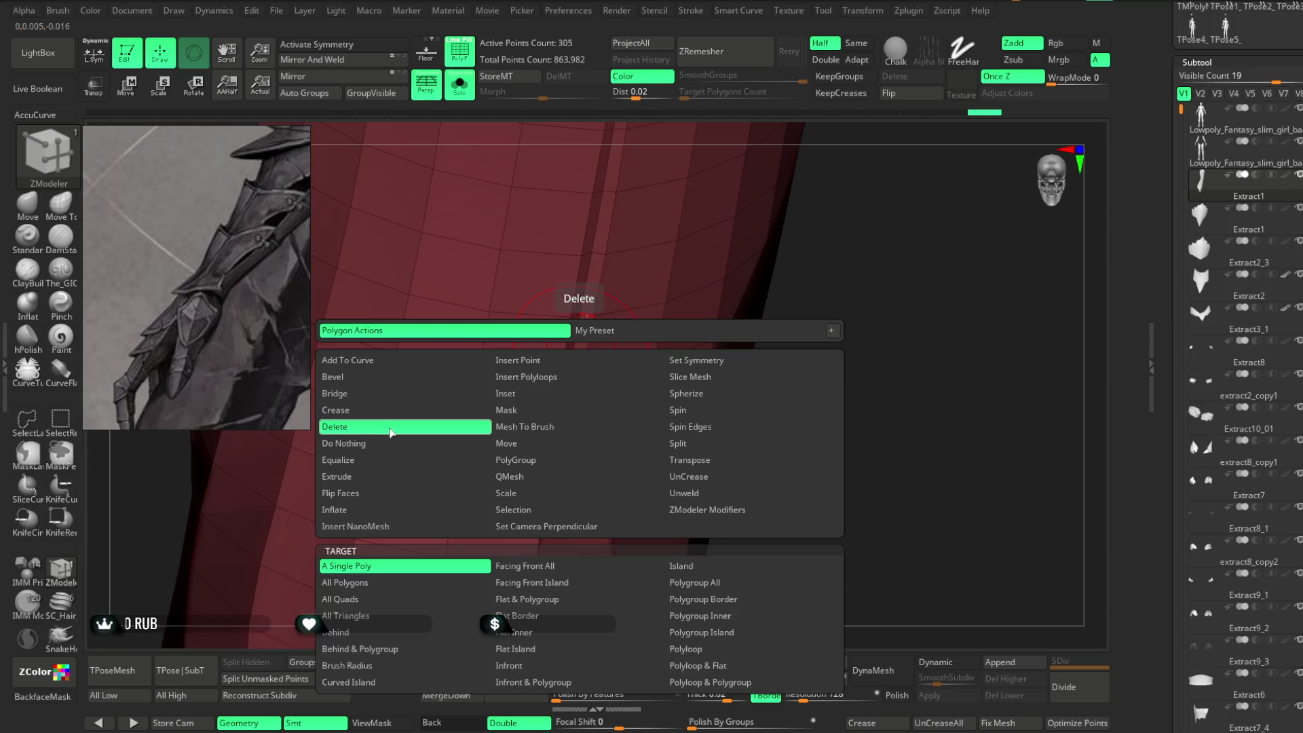
{"action": "left_click", "coordinate": [683, 650]}
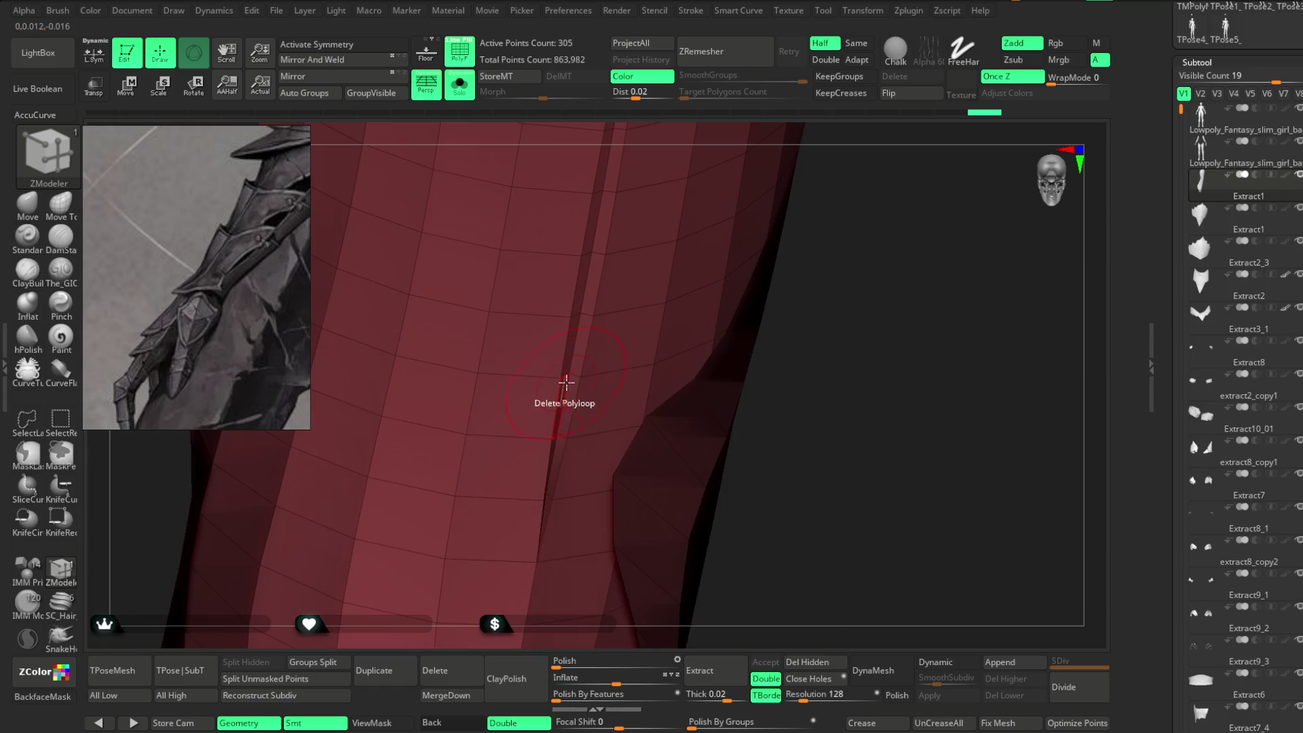
{"action": "left_click", "coordinate": [569, 393]}
{"action": "mouse_move", "coordinate": [762, 343]}
{"action": "left_mouse_down"}
{"action": "mouse_move", "coordinate": [811, 224]}
{"action": "mouse_move", "coordinate": [814, 285]}
{"action": "mouse_move", "coordinate": [802, 285]}
{"action": "mouse_move", "coordinate": [774, 369]}
{"action": "mouse_move", "coordinate": [750, 323]}
{"action": "mouse_move", "coordinate": [770, 255]}
{"action": "mouse_move", "coordinate": [780, 282]}
{"action": "mouse_move", "coordinate": [631, 307]}
{"action": "left_mouse_up"}
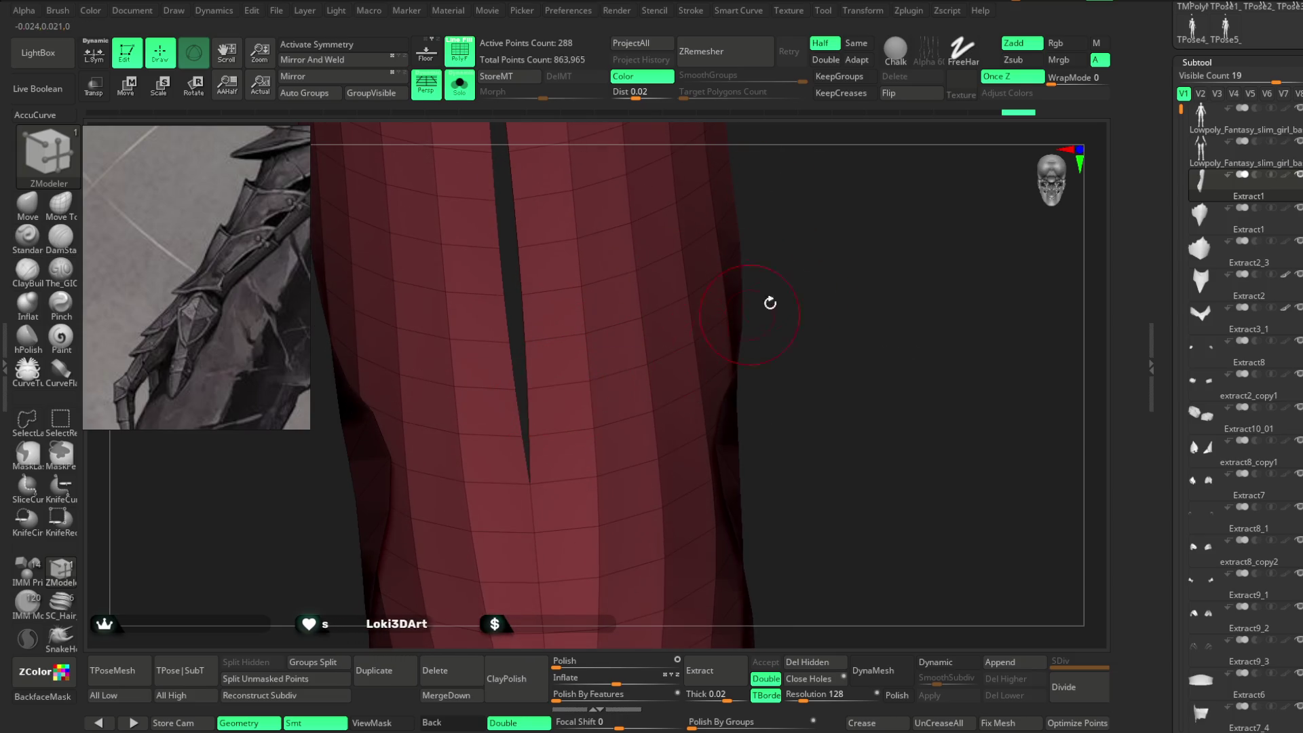
{"action": "left_click_drag", "start_coordinate": [751, 311], "coordinate": [777, 285]}
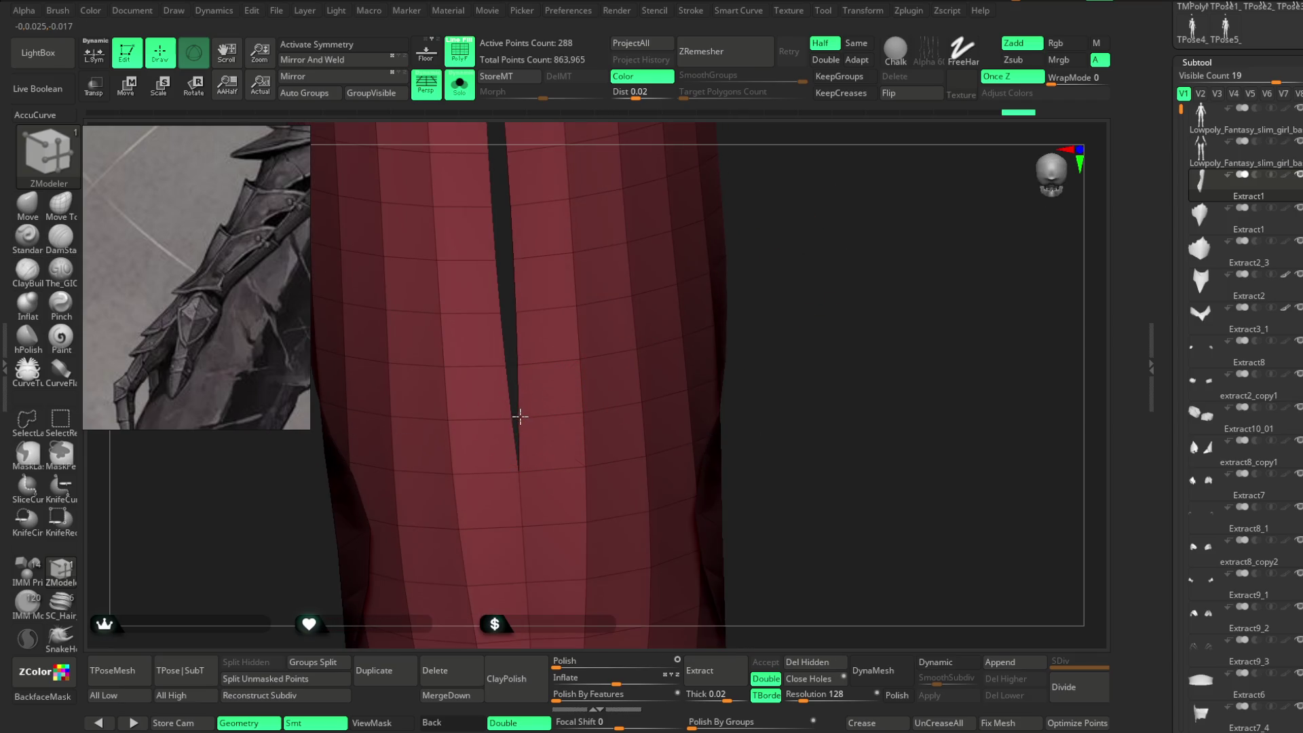
{"action": "left_click_drag", "start_coordinate": [808, 233], "coordinate": [533, 431], "text": "alt"}
{"action": "key", "text": "space"}
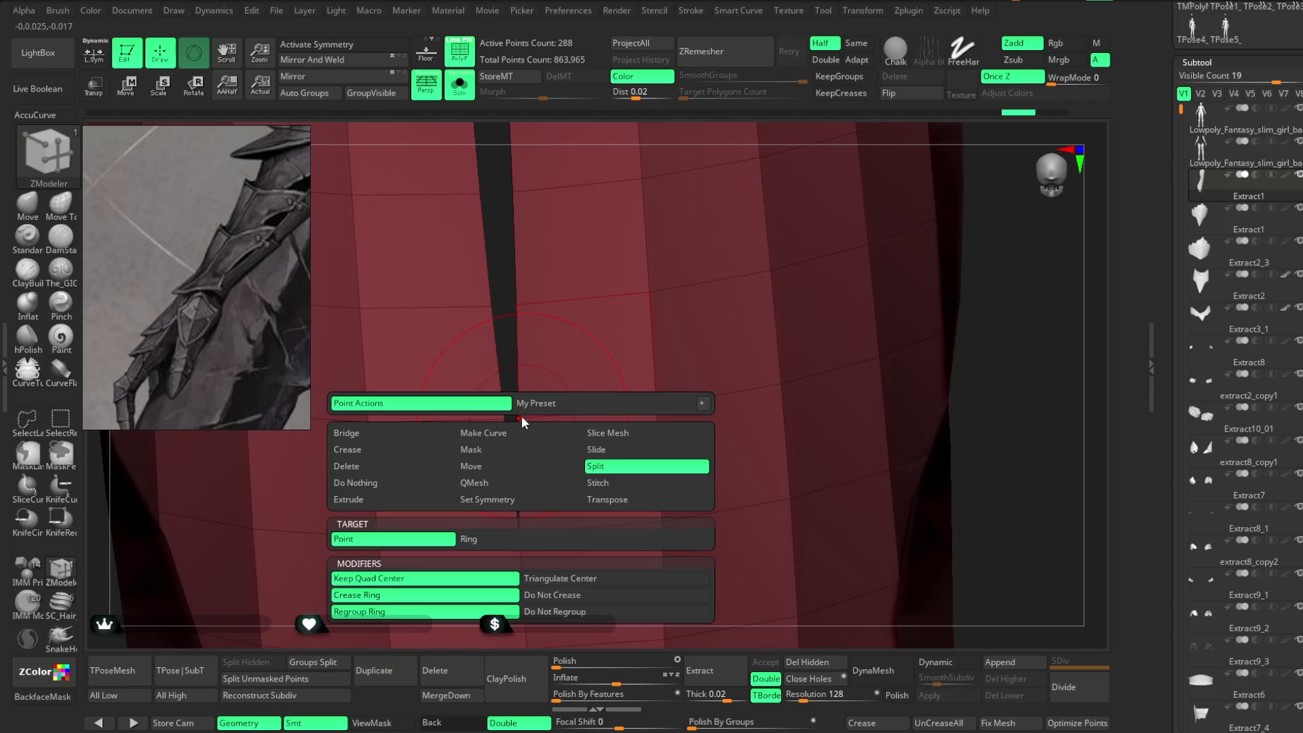
Switch ZModeler to moving points at brush size about 97 and collapse the slit's lower tip.
{"action": "left_click", "coordinate": [514, 467]}
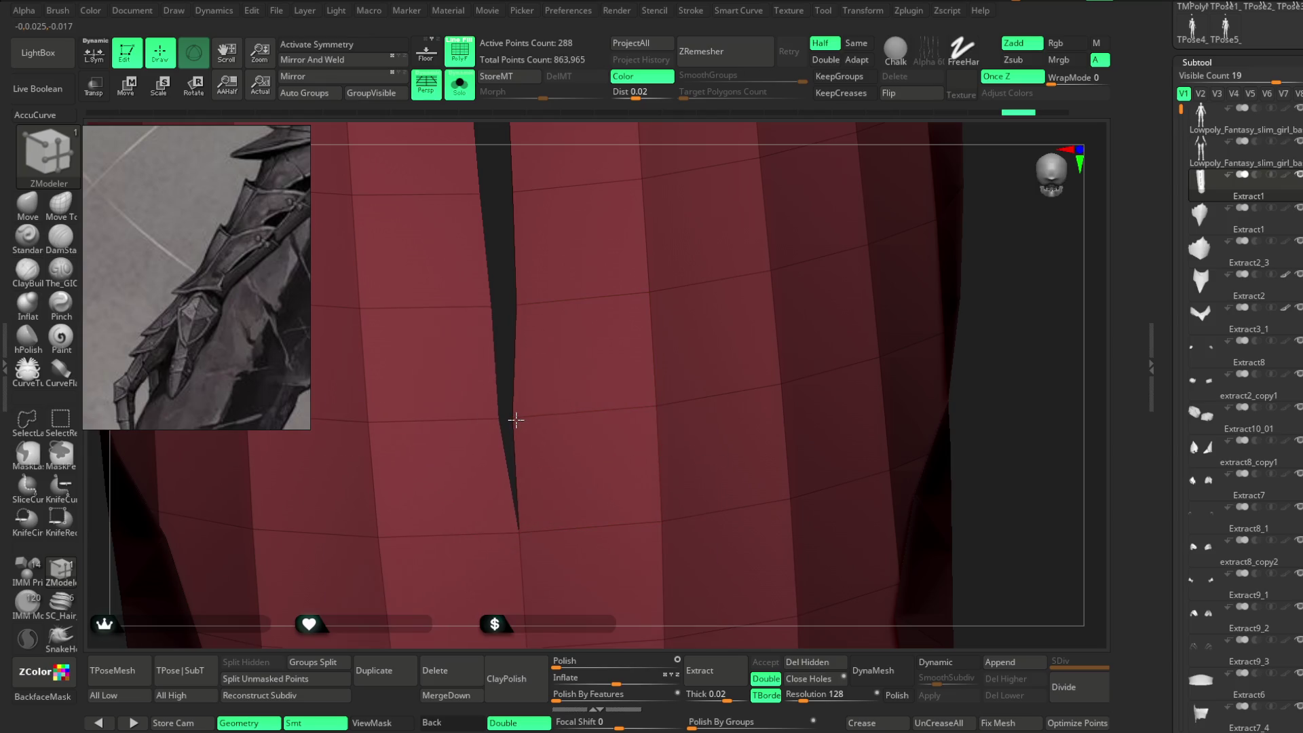
{"action": "key", "text": "space"}
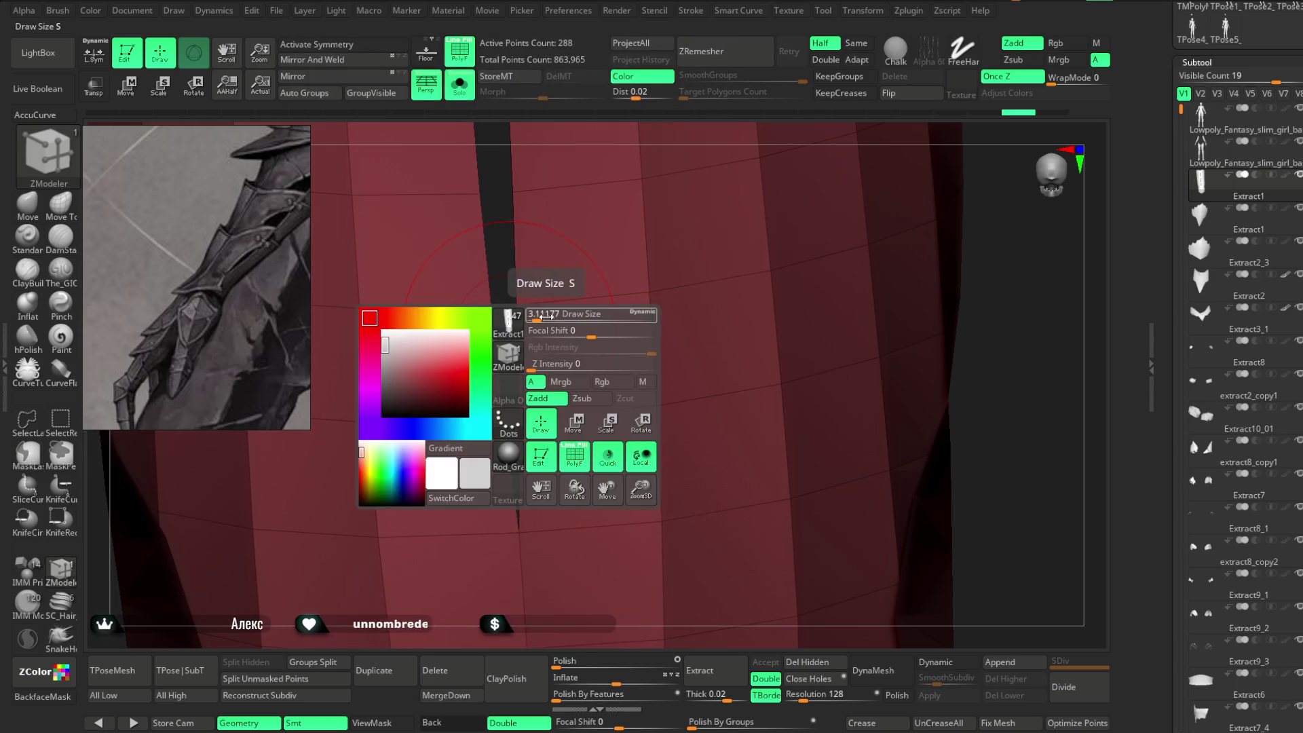
{"action": "left_click_drag", "start_coordinate": [564, 316], "coordinate": [568, 316]}
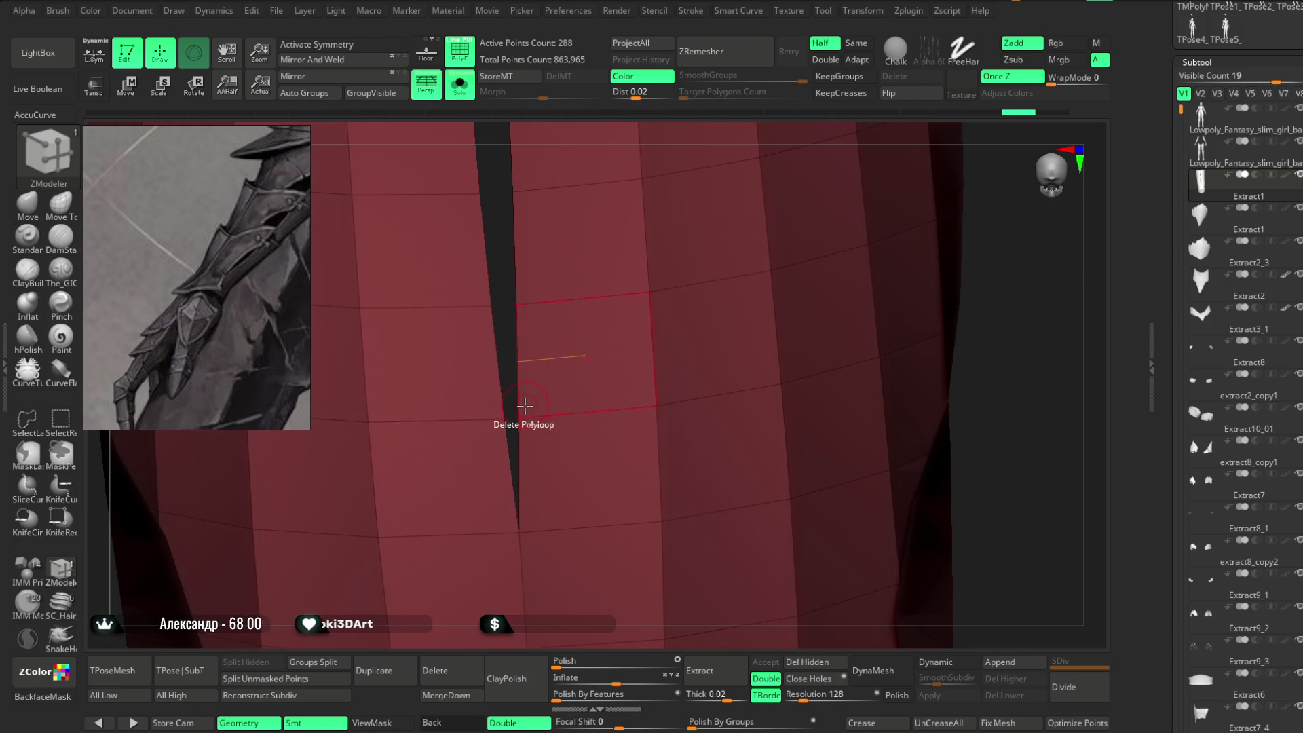
{"action": "left_click_drag", "start_coordinate": [518, 410], "coordinate": [510, 419]}
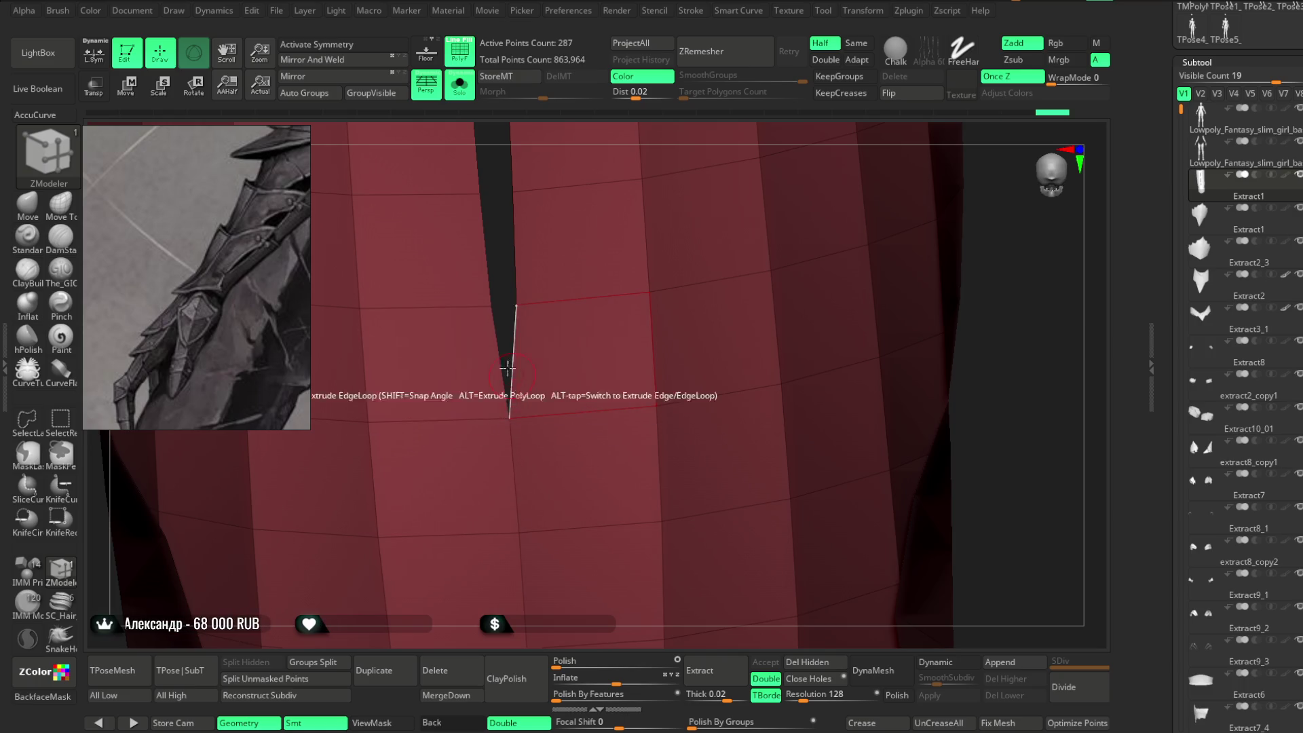
{"action": "mouse_move", "coordinate": [501, 279]}
{"action": "left_mouse_down"}
{"action": "mouse_move", "coordinate": [510, 380]}
{"action": "mouse_move", "coordinate": [497, 378]}
{"action": "left_mouse_up"}
{"action": "mouse_move", "coordinate": [490, 371]}
{"action": "right_mouse_down"}
{"action": "mouse_move", "coordinate": [489, 358]}
{"action": "mouse_move", "coordinate": [512, 394]}
{"action": "mouse_move", "coordinate": [486, 282]}
{"action": "mouse_move", "coordinate": [490, 378]}
{"action": "right_mouse_up"}
{"action": "left_click", "coordinate": [485, 394]}
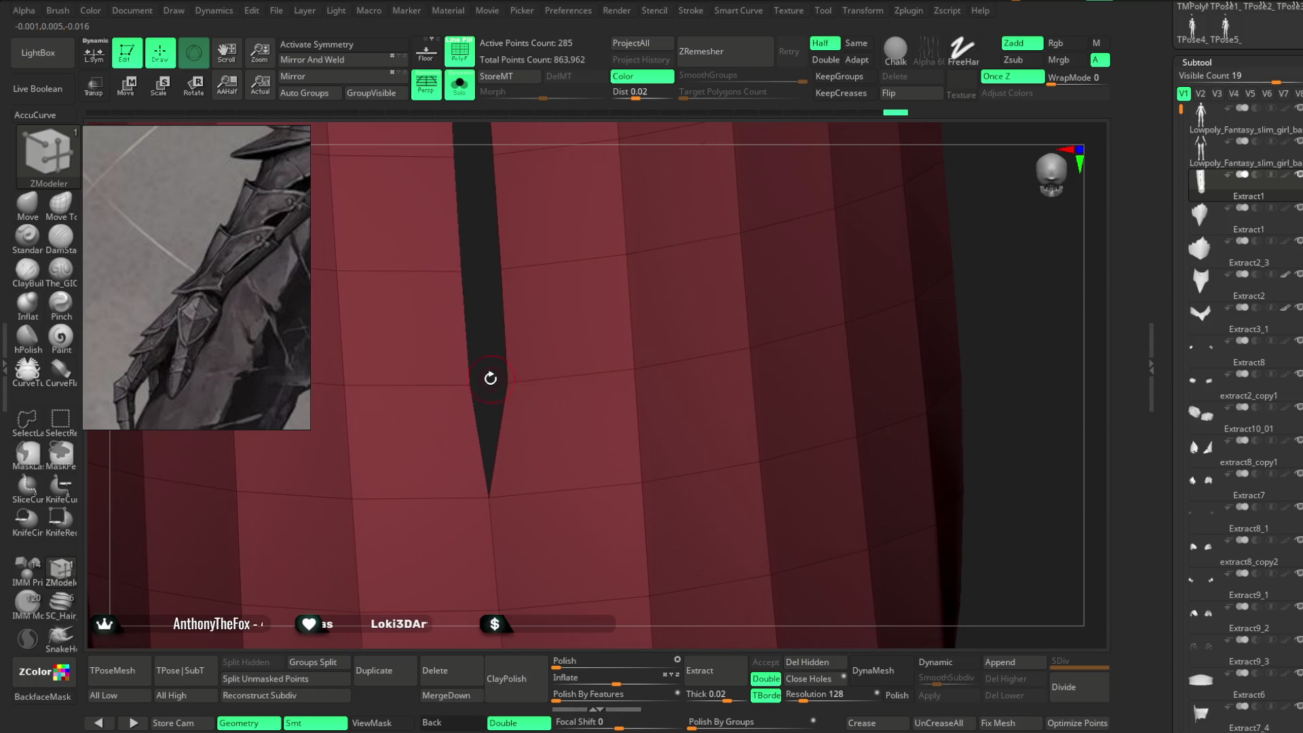
{"action": "left_click", "coordinate": [477, 382]}
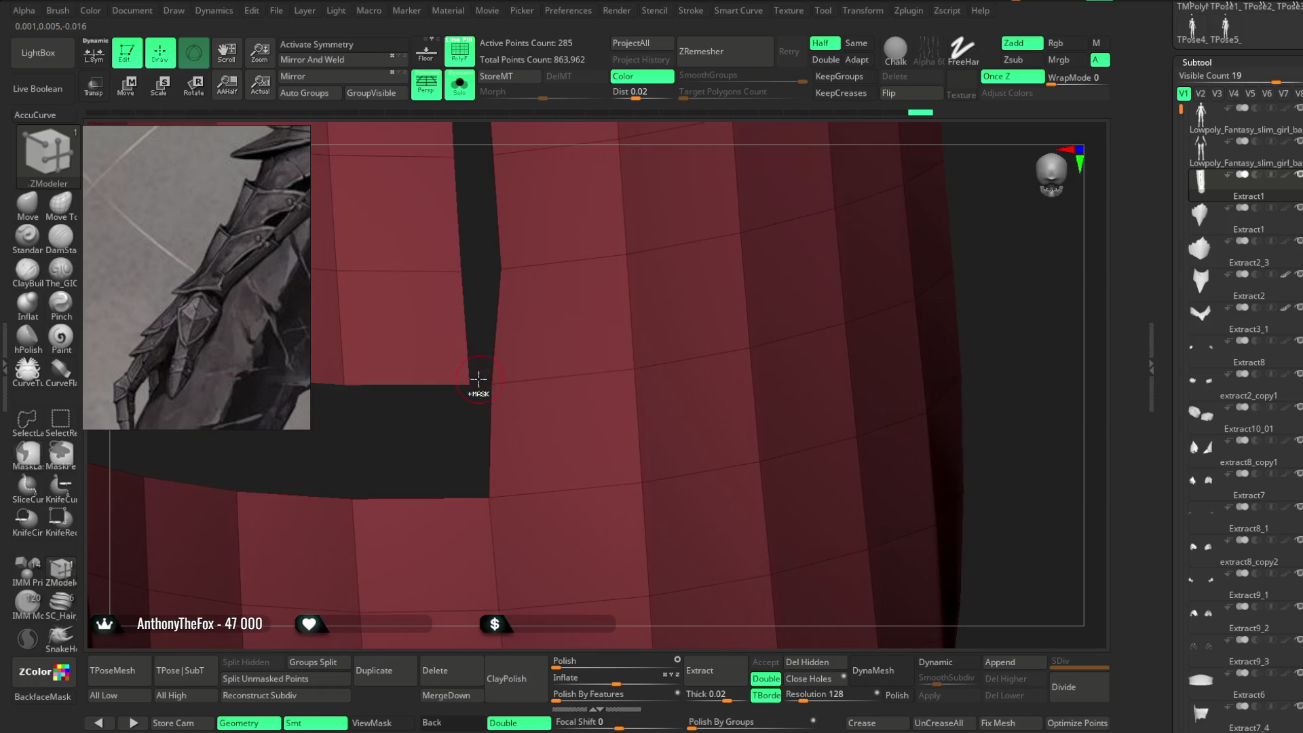
{"action": "key", "text": "ctrl+z"}
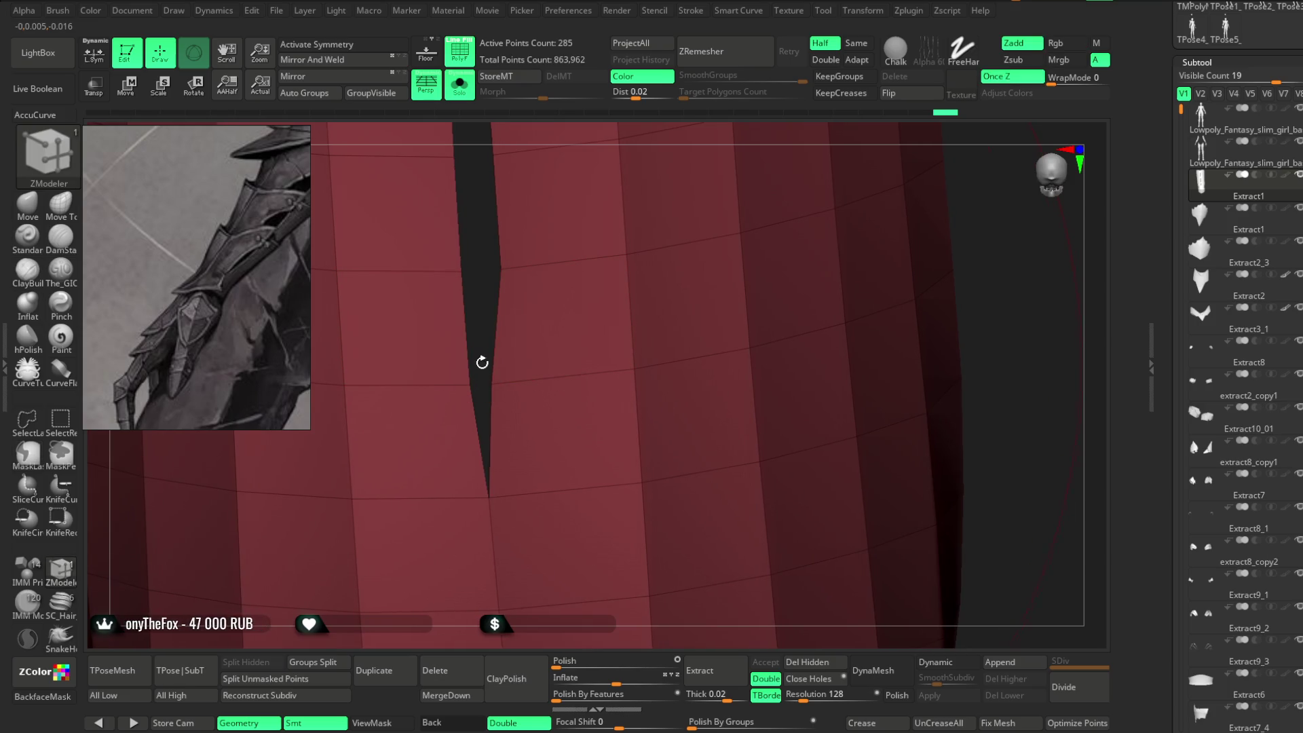
Retry pulling and welding the slit's tip point, undoing several unsatisfactory attempts.
{"action": "right_click_drag", "start_coordinate": [492, 380], "coordinate": [483, 337]}
{"action": "right_click", "coordinate": [482, 337]}
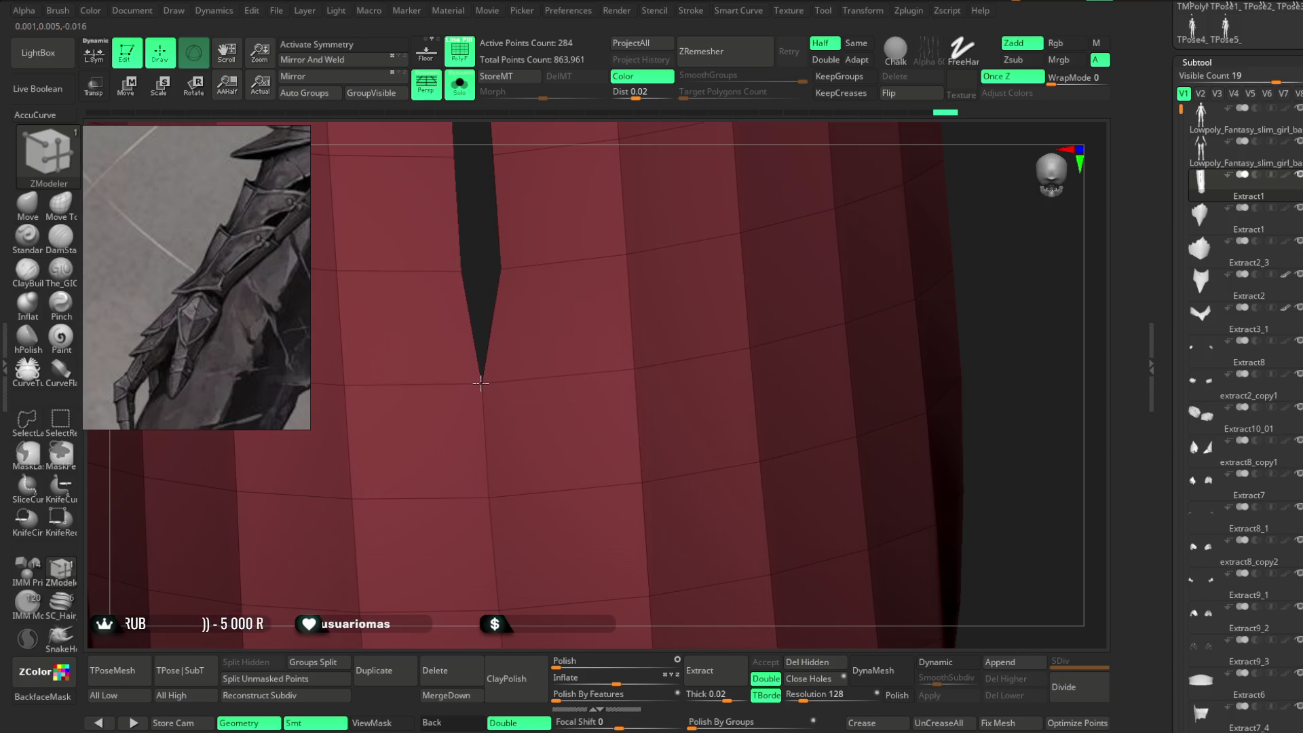
{"action": "key", "text": "ctrl+z"}
{"action": "left_click_drag", "start_coordinate": [480, 390], "coordinate": [469, 391]}
{"action": "key", "text": "ctrl+z"}
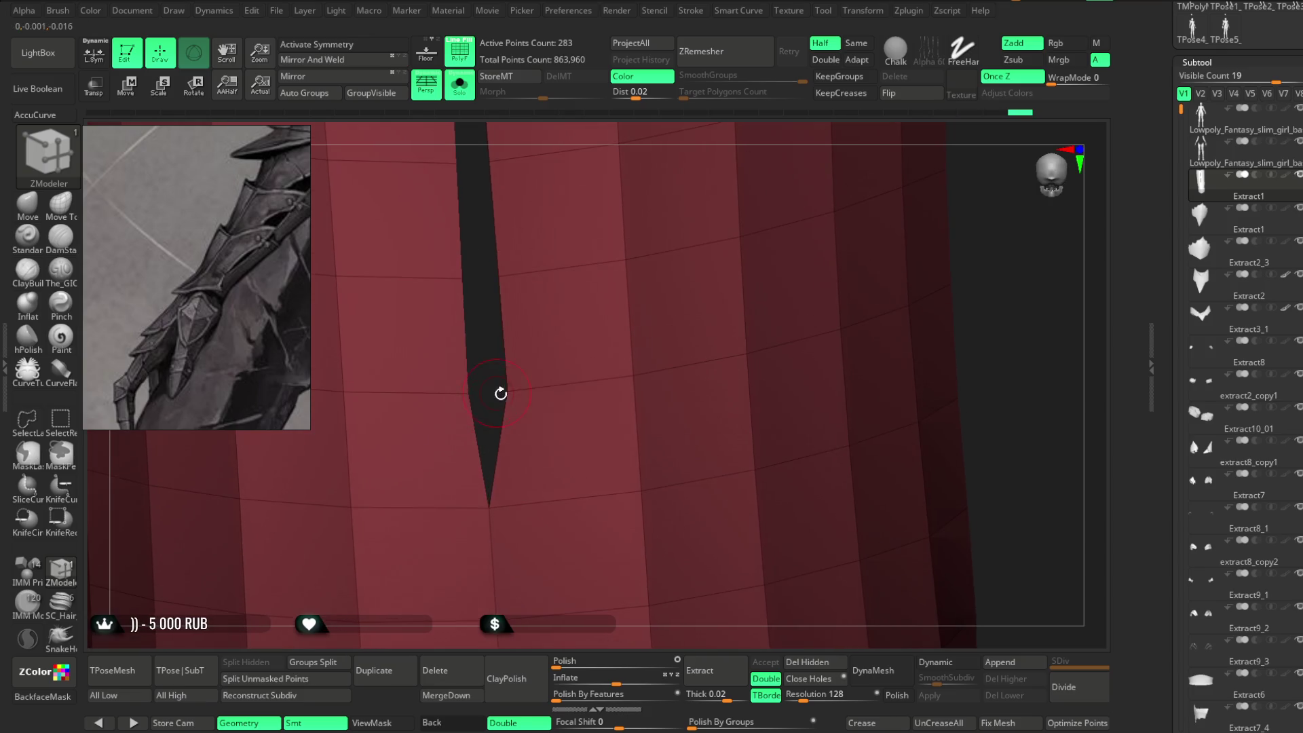
{"action": "left_click_drag", "start_coordinate": [480, 392], "coordinate": [468, 391]}
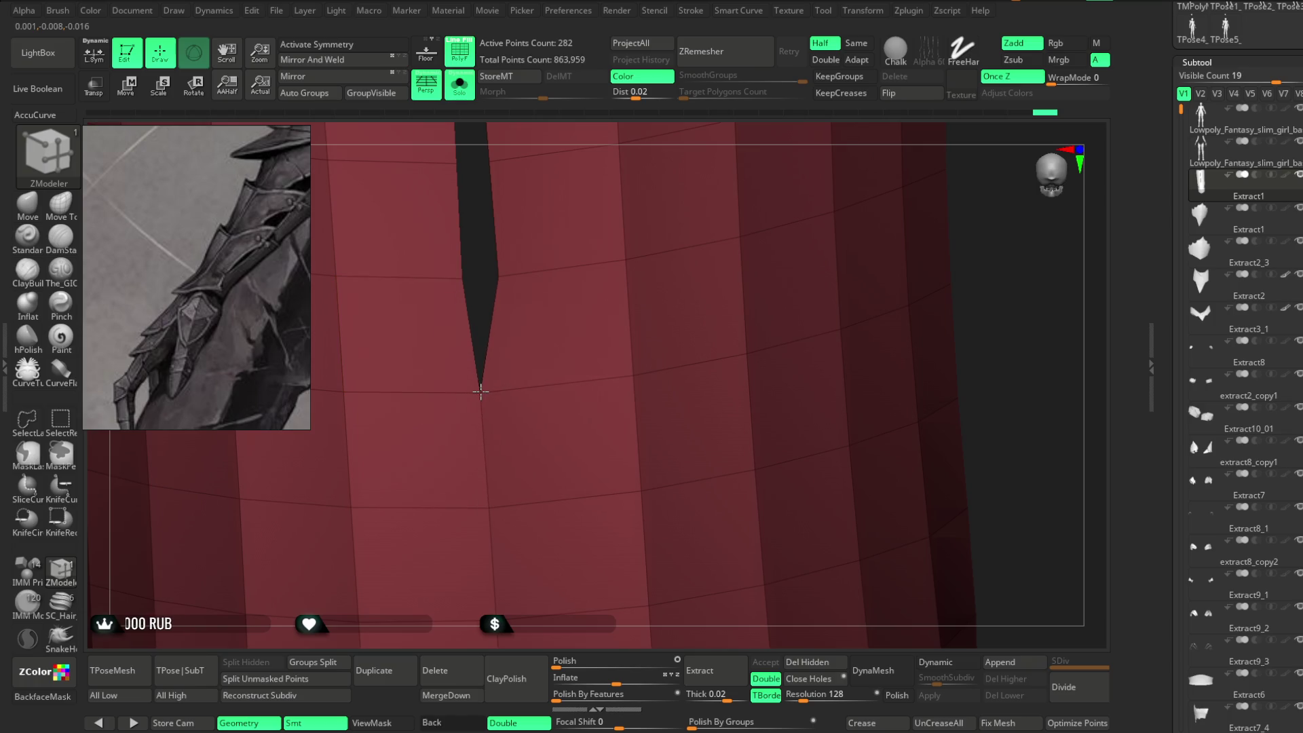
{"action": "key", "text": "ctrl+z"}
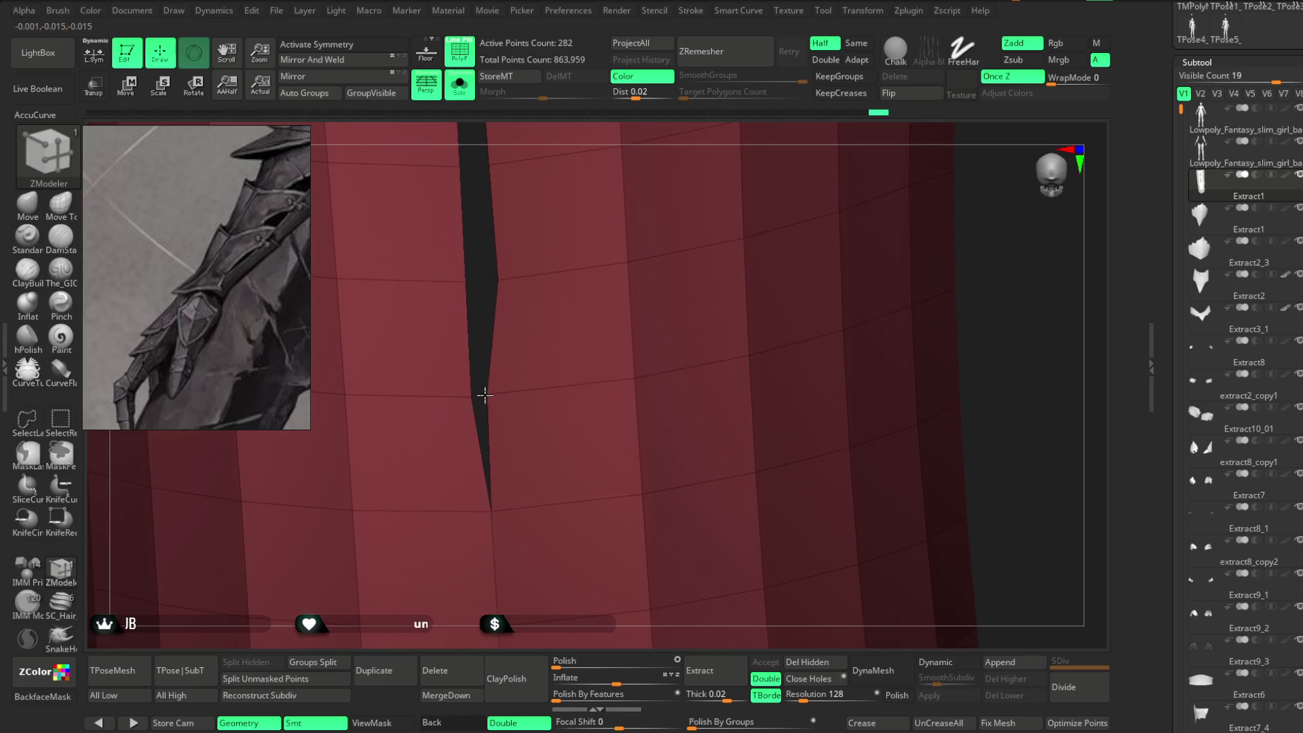
{"action": "left_click_drag", "start_coordinate": [485, 395], "coordinate": [477, 397]}
{"action": "key", "text": "ctrl+z"}
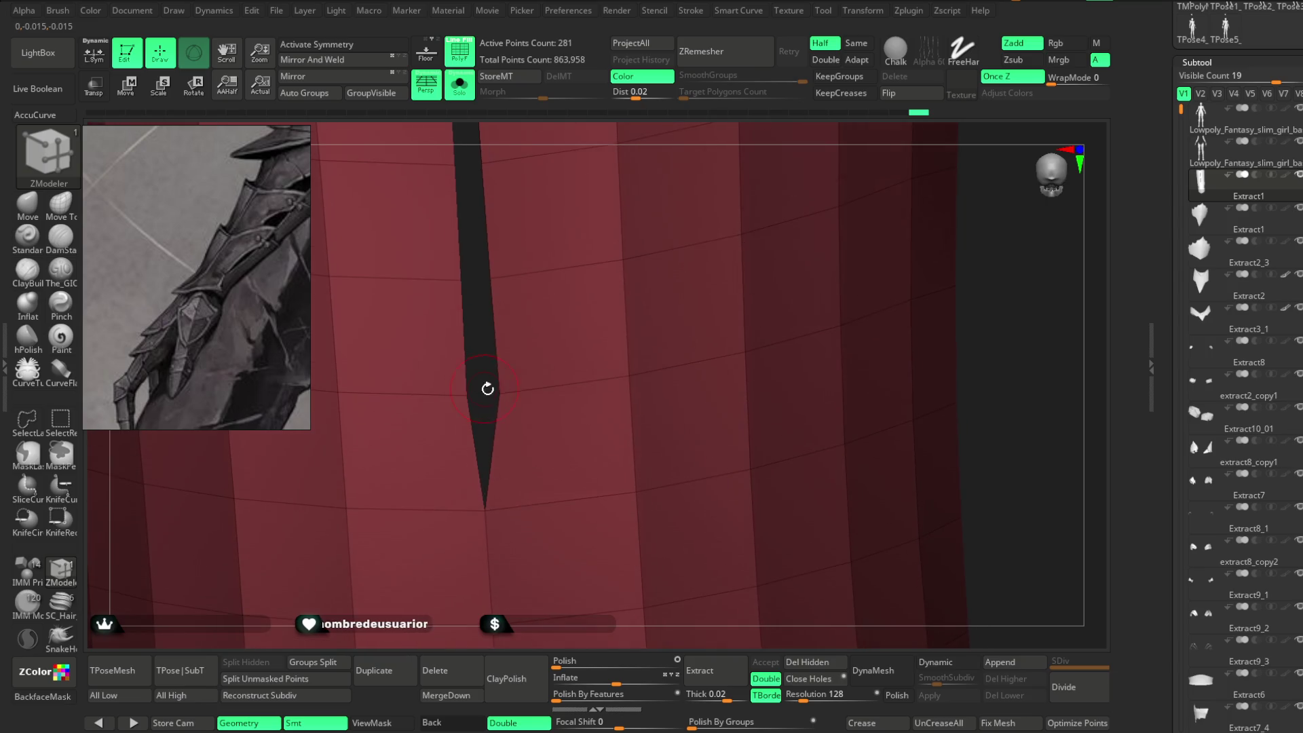
{"action": "left_click_drag", "start_coordinate": [479, 393], "coordinate": [476, 392]}
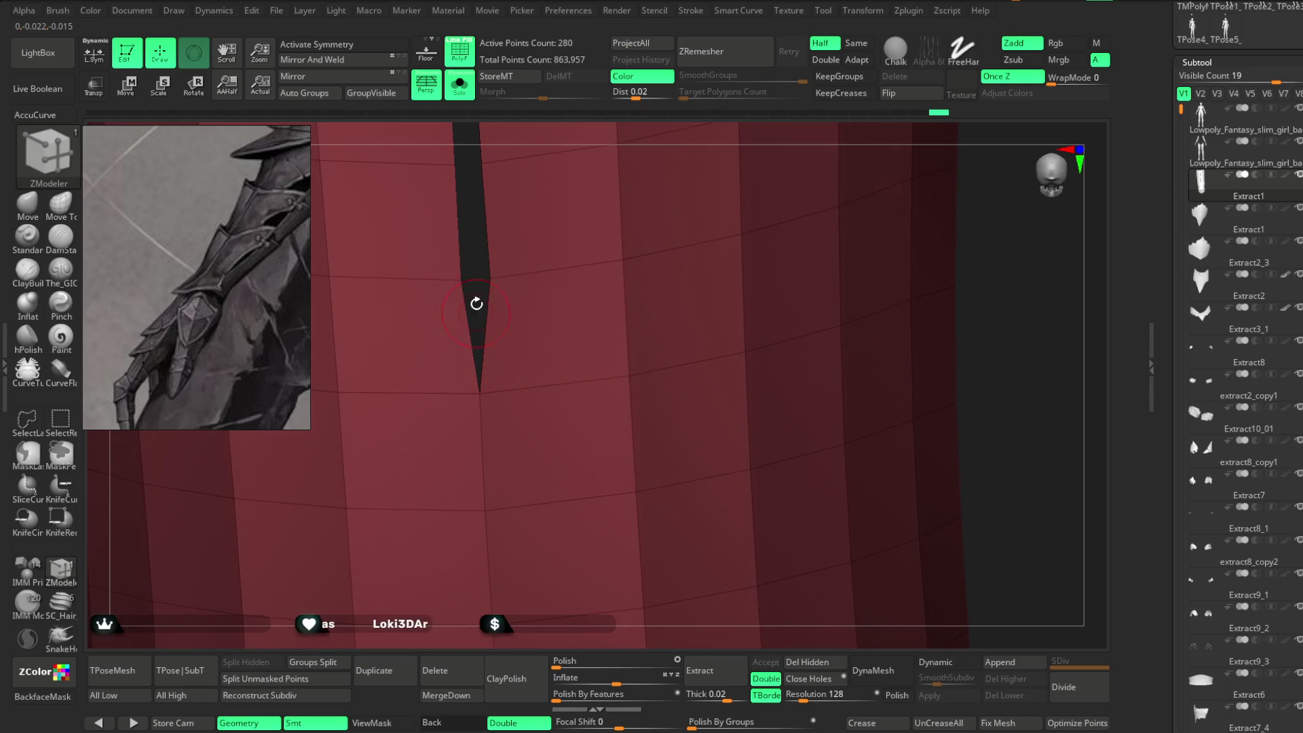
Merge points along the slit from bottom to top, closing it into a 271-point tube.
{"action": "left_click", "coordinate": [487, 393]}
{"action": "left_click", "coordinate": [479, 403]}
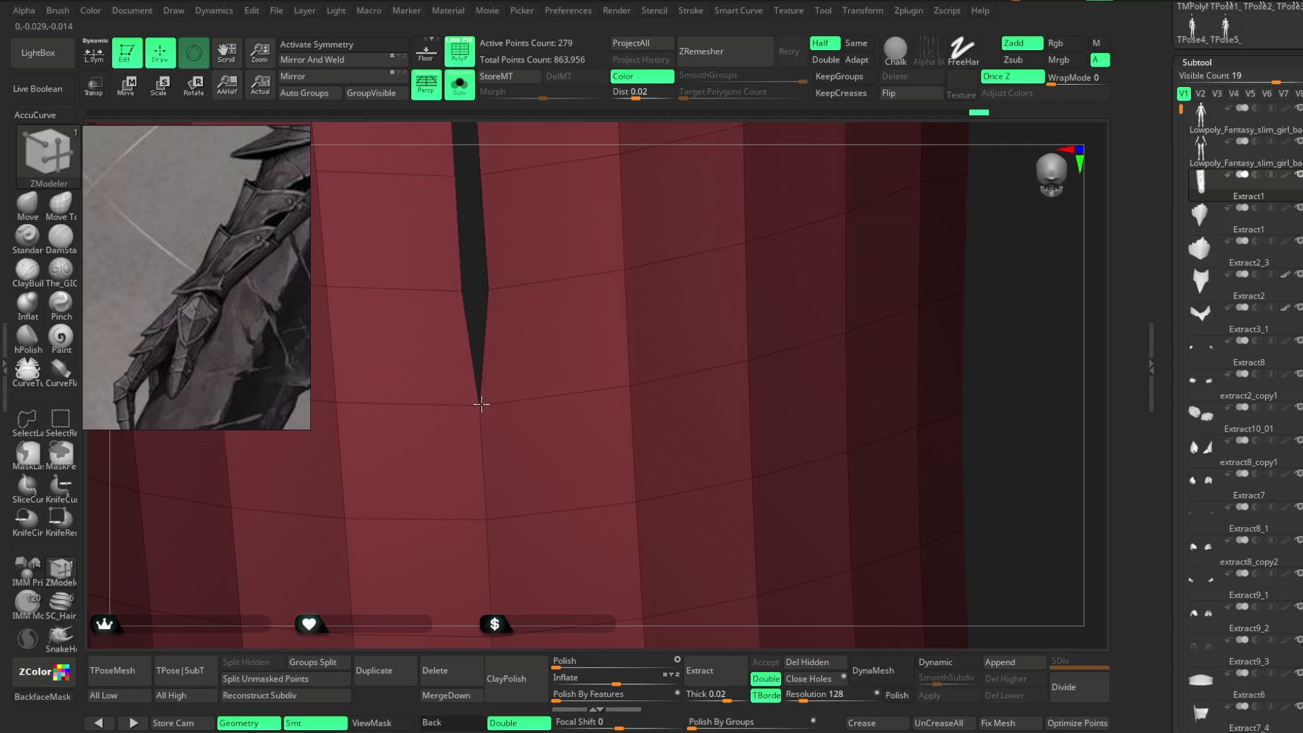
{"action": "left_click", "coordinate": [483, 401]}
{"action": "left_click", "coordinate": [478, 407]}
{"action": "left_click", "coordinate": [483, 406]}
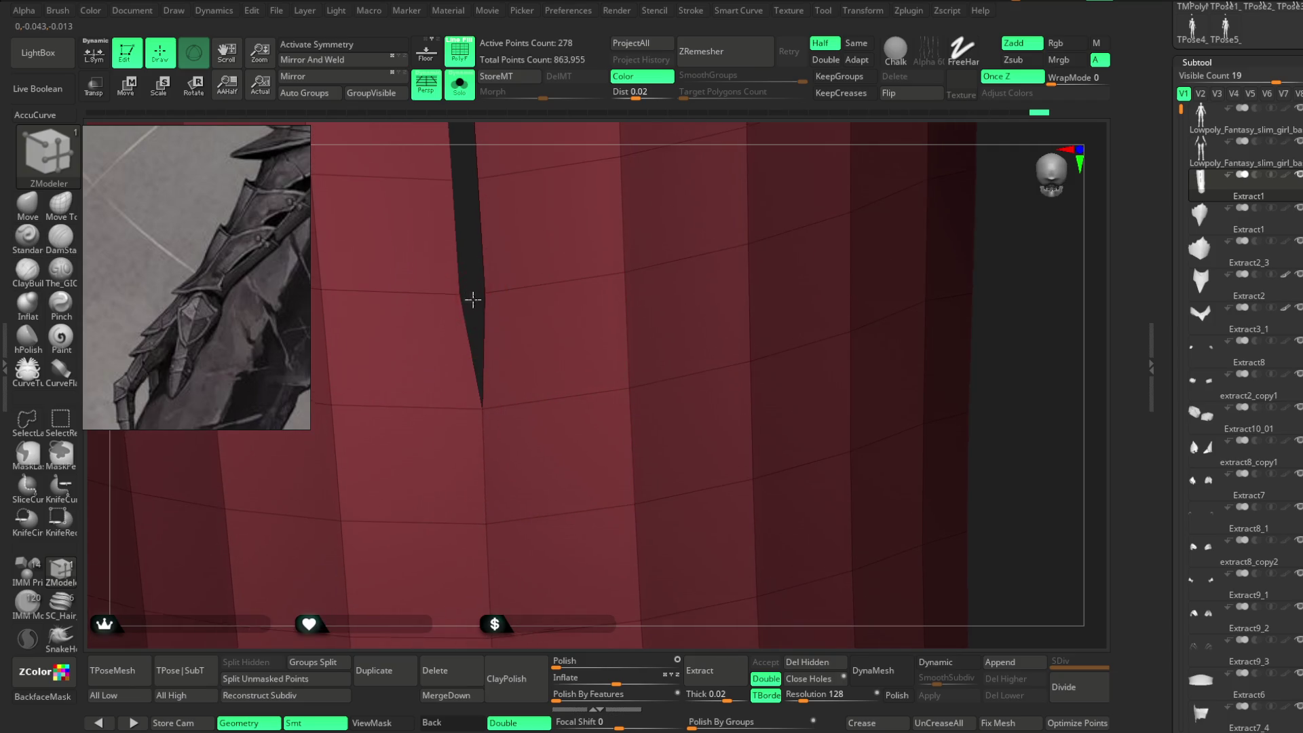
{"action": "left_click", "coordinate": [483, 402]}
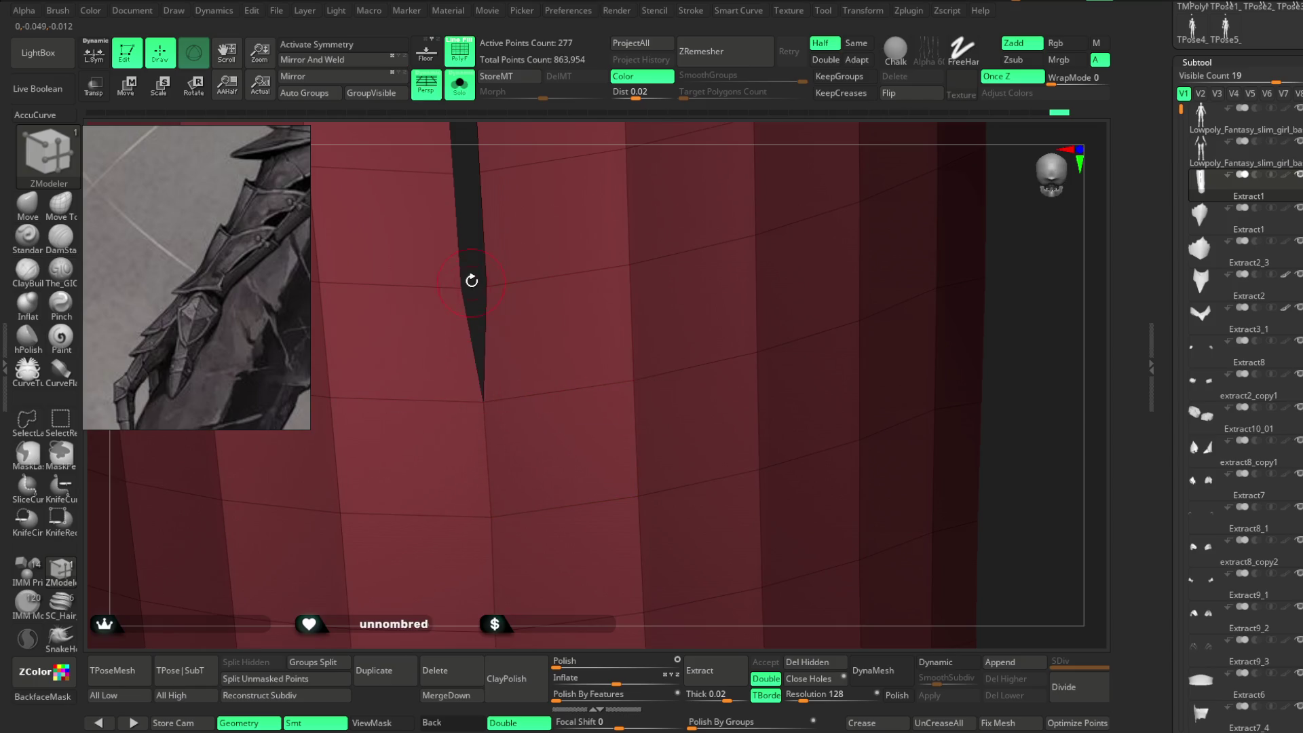
{"action": "left_click_drag", "start_coordinate": [491, 407], "coordinate": [480, 410]}
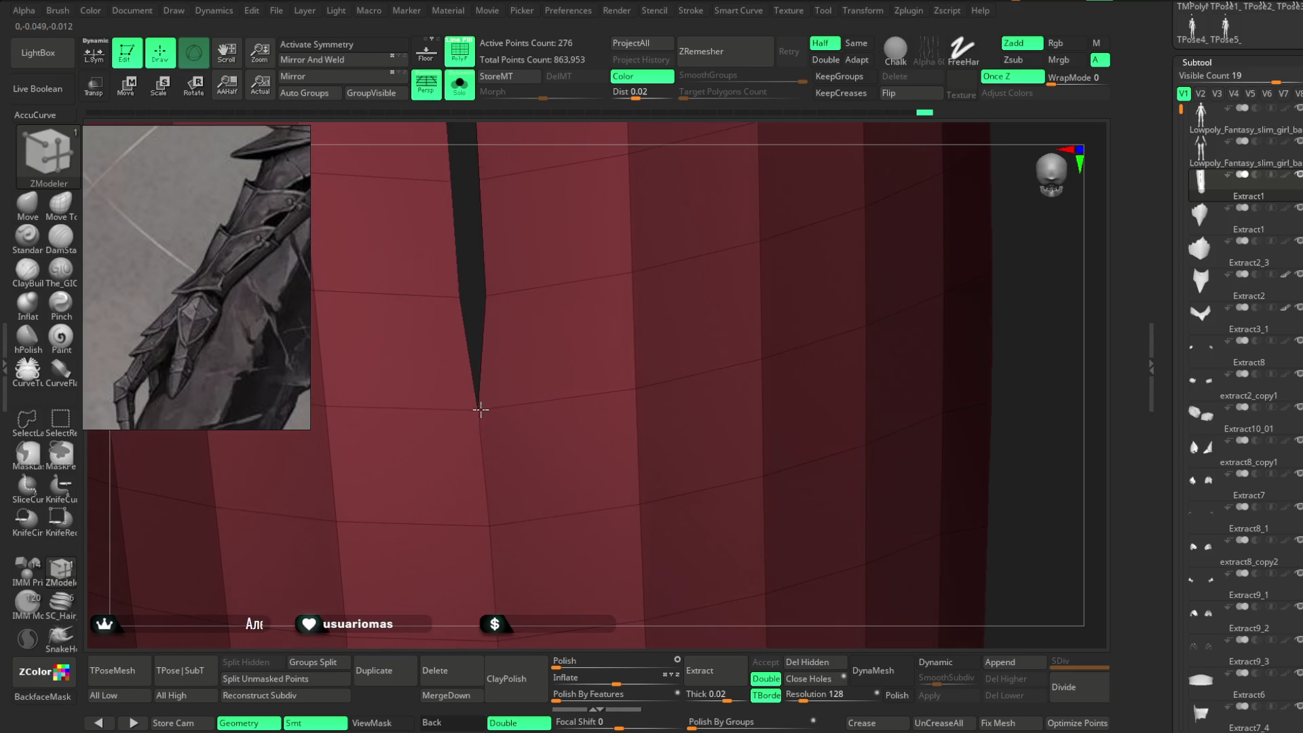
{"action": "left_click_drag", "start_coordinate": [475, 306], "coordinate": [483, 405]}
{"action": "mouse_move", "coordinate": [475, 299]}
{"action": "left_mouse_down"}
{"action": "mouse_move", "coordinate": [495, 407]}
{"action": "mouse_move", "coordinate": [479, 420]}
{"action": "mouse_move", "coordinate": [474, 376]}
{"action": "left_mouse_up"}
{"action": "left_click", "coordinate": [478, 392]}
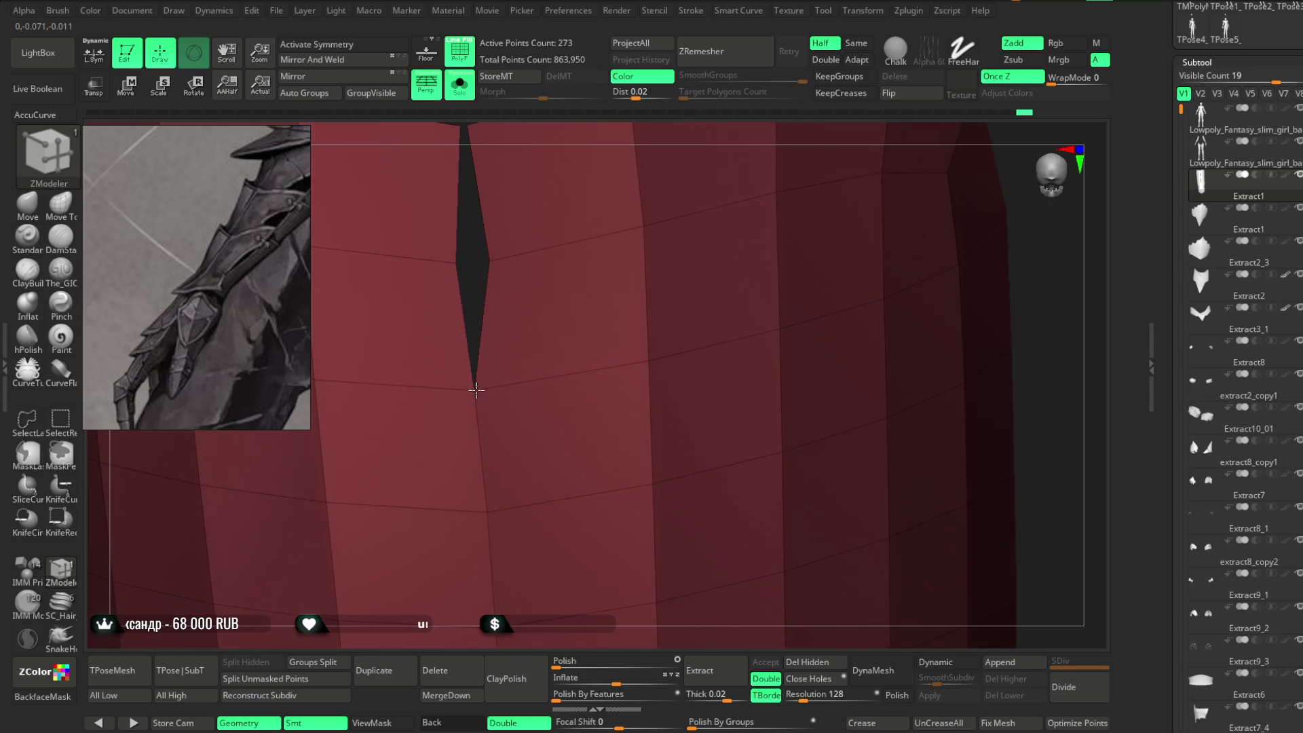
{"action": "left_click_drag", "start_coordinate": [474, 309], "coordinate": [483, 366]}
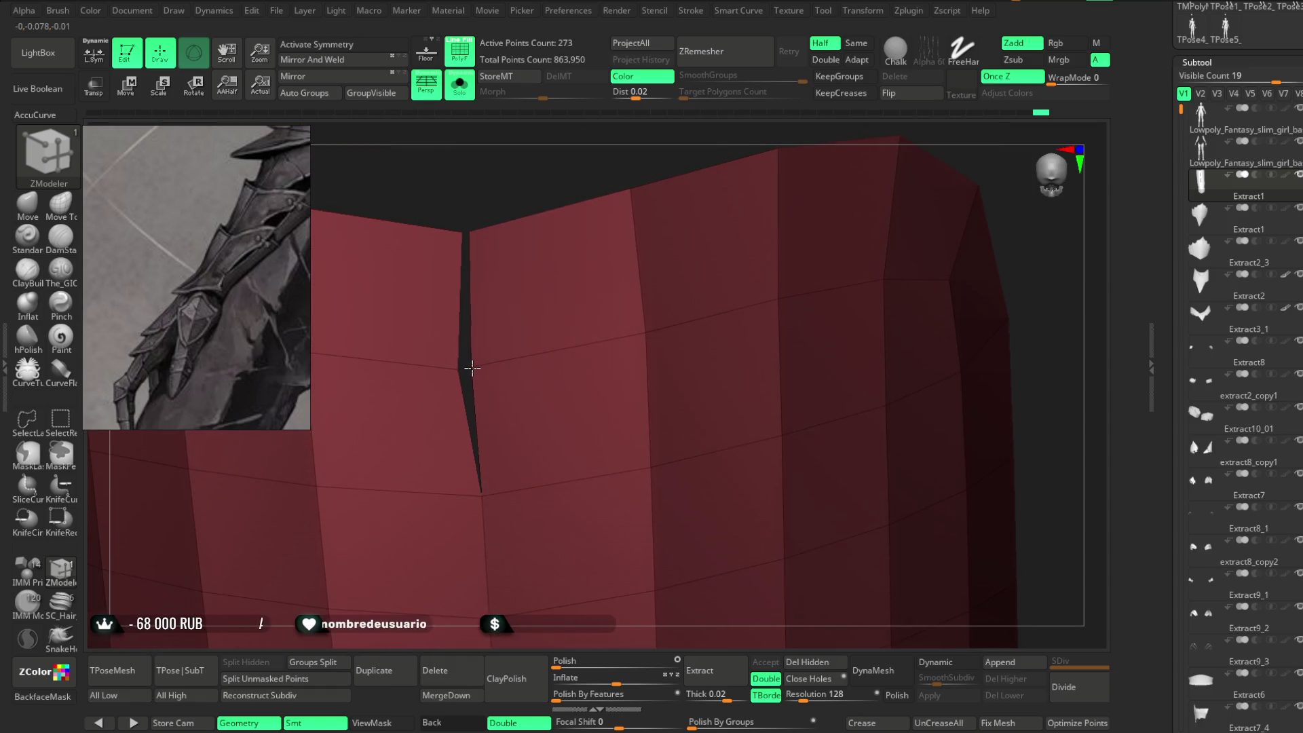
{"action": "left_click", "coordinate": [473, 367]}
{"action": "left_click_drag", "start_coordinate": [509, 175], "coordinate": [479, 278]}
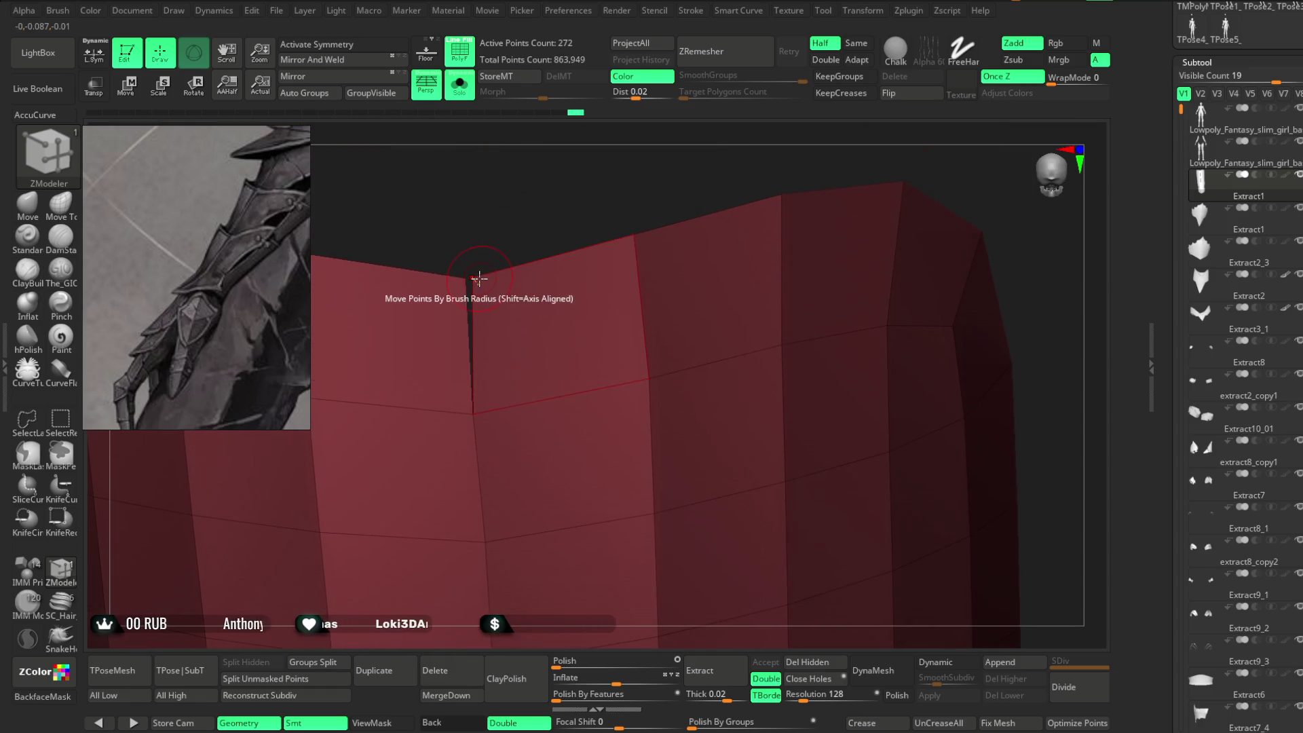
{"action": "left_click", "coordinate": [475, 277]}
{"action": "mouse_move", "coordinate": [509, 232]}
{"action": "left_mouse_down"}
{"action": "mouse_move", "coordinate": [557, 122]}
{"action": "mouse_move", "coordinate": [715, 145]}
{"action": "mouse_move", "coordinate": [617, 183]}
{"action": "mouse_move", "coordinate": [634, 238]}
{"action": "mouse_move", "coordinate": [621, 254]}
{"action": "mouse_move", "coordinate": [654, 186]}
{"action": "mouse_move", "coordinate": [656, 203]}
{"action": "left_mouse_up"}
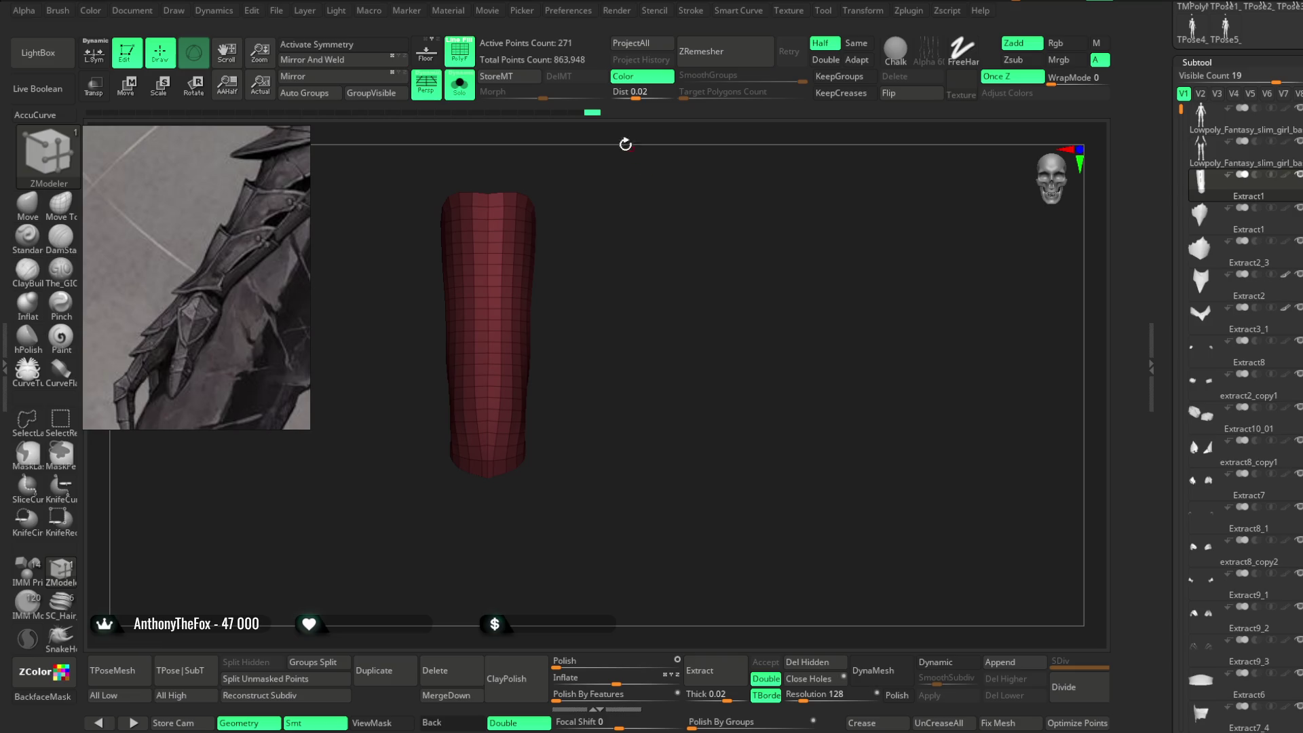
Try Mirror And Weld on the tube, undo it, and snap to front view.
{"action": "left_click", "coordinate": [348, 62]}
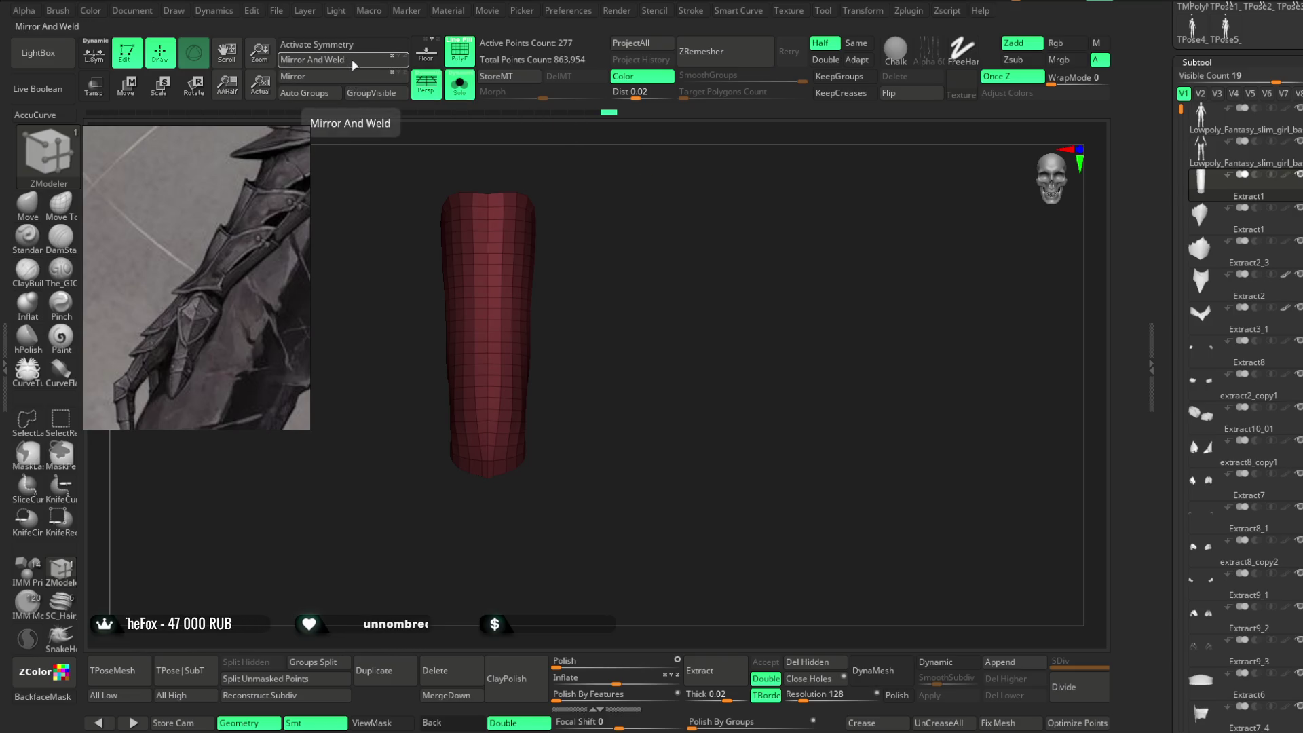
{"action": "mouse_move", "coordinate": [561, 165]}
{"action": "left_mouse_down"}
{"action": "mouse_move", "coordinate": [672, 335]}
{"action": "mouse_move", "coordinate": [671, 292]}
{"action": "mouse_move", "coordinate": [758, 261]}
{"action": "mouse_move", "coordinate": [783, 212]}
{"action": "mouse_move", "coordinate": [814, 227]}
{"action": "mouse_move", "coordinate": [829, 189]}
{"action": "mouse_move", "coordinate": [800, 218]}
{"action": "mouse_move", "coordinate": [740, 209]}
{"action": "left_mouse_up"}
{"action": "key", "text": "ctrl+z"}
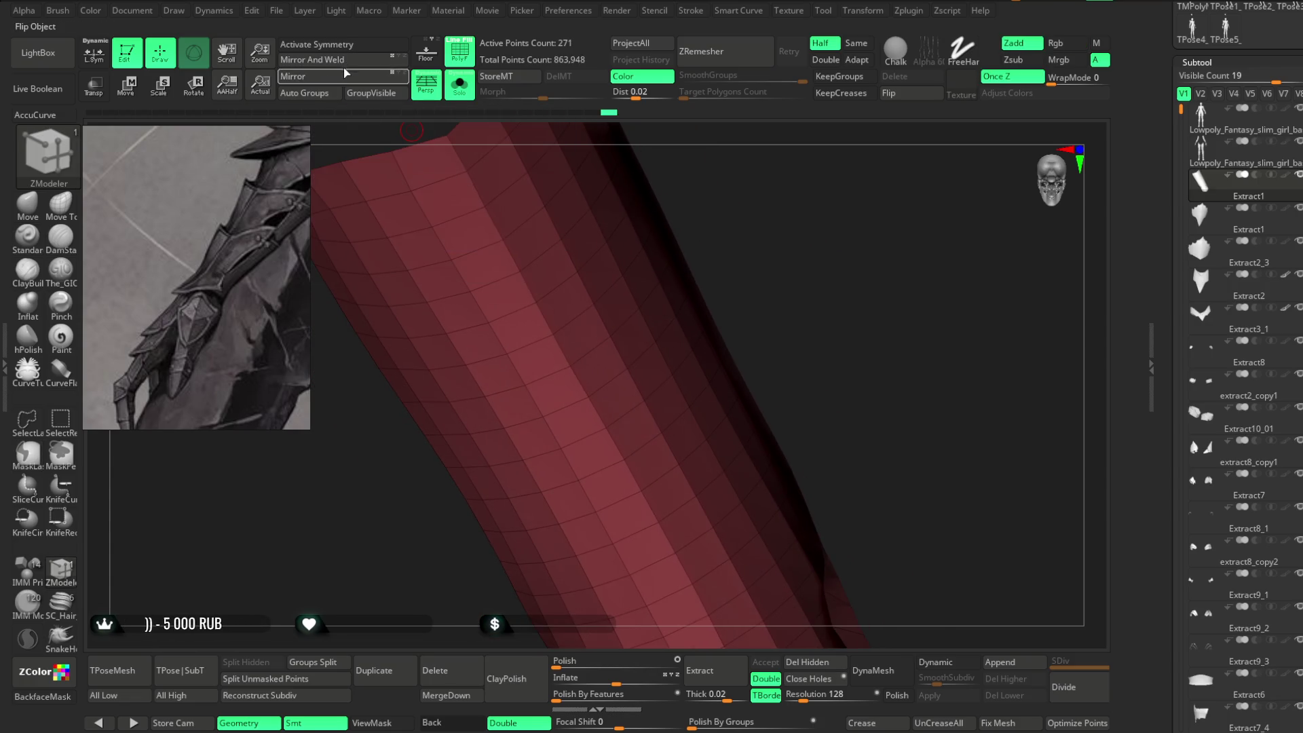
{"action": "key", "text": "ctrl"}
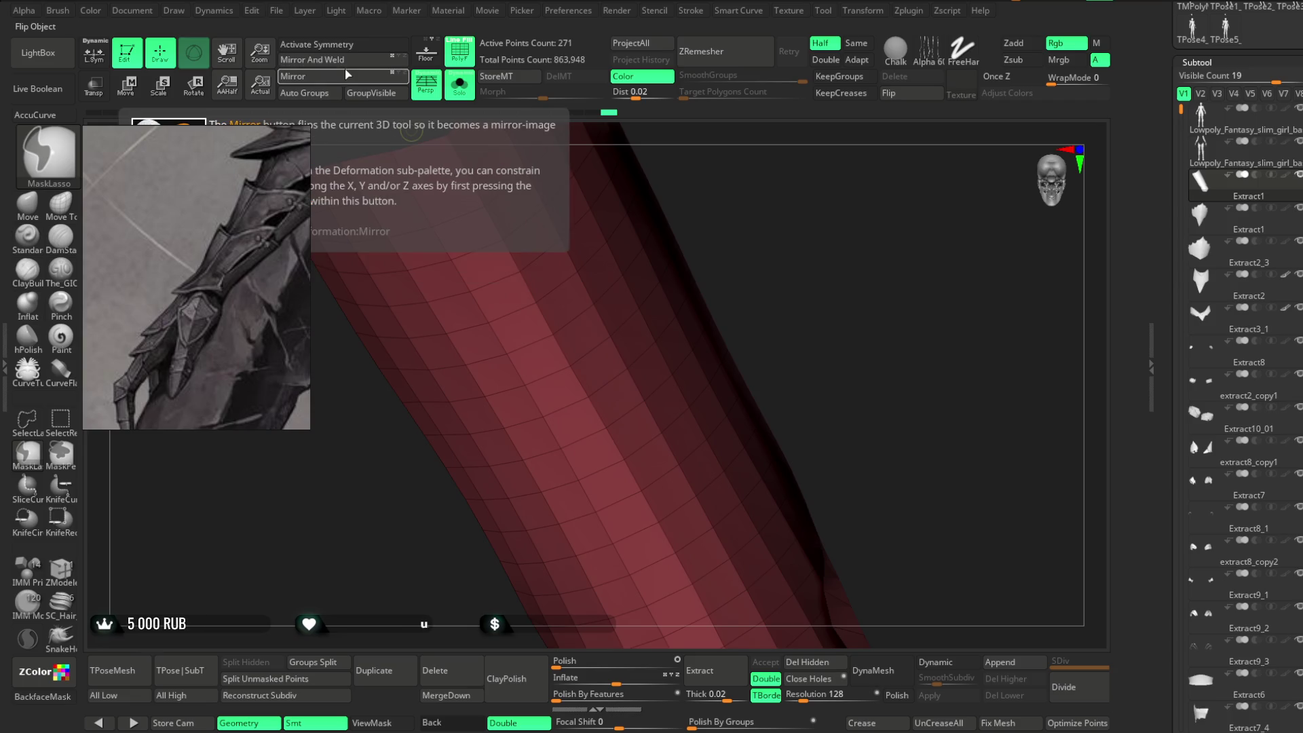
{"action": "mouse_move", "coordinate": [801, 258]}
{"action": "left_mouse_down", "text": "shift"}
{"action": "mouse_move", "coordinate": [634, 302]}
{"action": "mouse_move", "coordinate": [653, 257]}
{"action": "mouse_move", "coordinate": [680, 238]}
{"action": "mouse_move", "coordinate": [701, 256]}
{"action": "mouse_move", "coordinate": [727, 224]}
{"action": "left_mouse_up", "text": "shift"}
With Activate Symmetry on, ZRemesh the tube at Half density into a 145-point cylinder.
{"action": "left_click", "coordinate": [343, 44]}
{"action": "left_click", "coordinate": [856, 42]}
{"action": "left_click", "coordinate": [739, 60]}
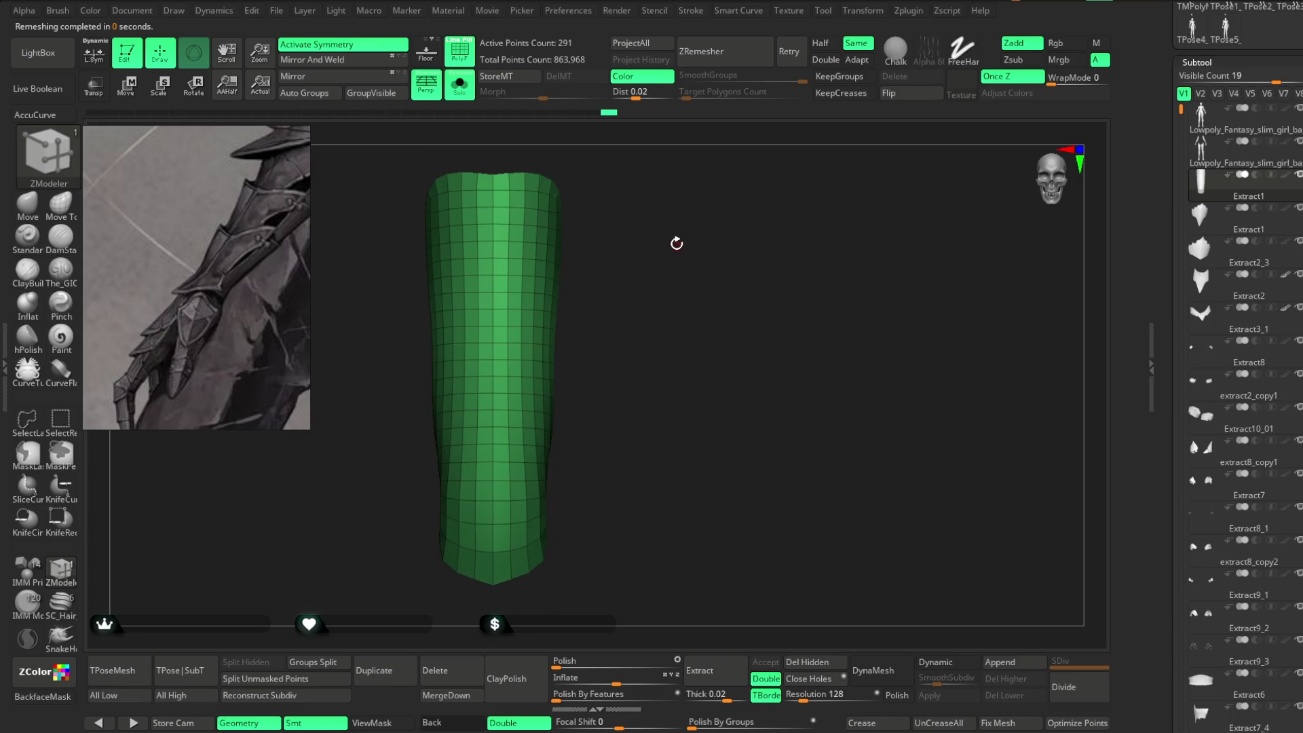
{"action": "left_click_drag", "start_coordinate": [676, 244], "coordinate": [678, 238]}
{"action": "left_click", "coordinate": [820, 42]}
{"action": "left_click", "coordinate": [728, 61]}
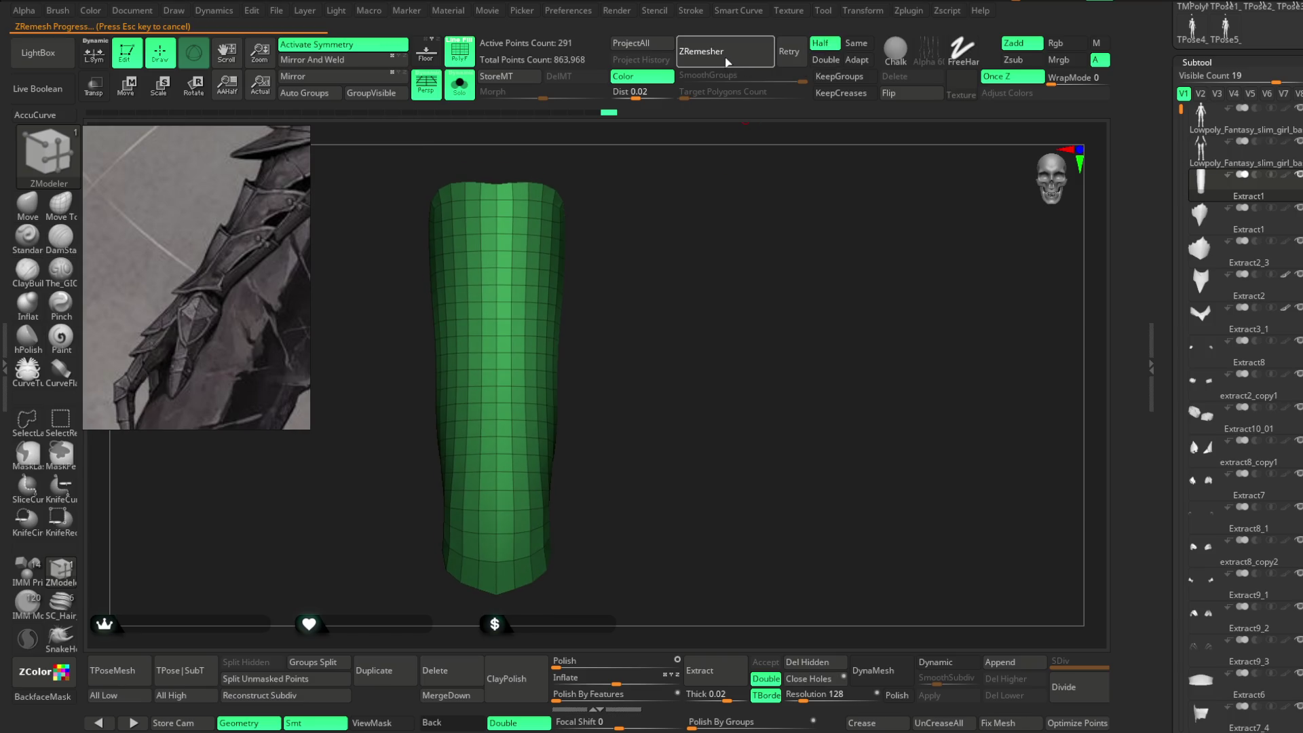
{"action": "mouse_move", "coordinate": [679, 203]}
{"action": "left_mouse_down"}
{"action": "mouse_move", "coordinate": [646, 271]}
{"action": "mouse_move", "coordinate": [654, 328]}
{"action": "mouse_move", "coordinate": [693, 297]}
{"action": "mouse_move", "coordinate": [689, 360]}
{"action": "mouse_move", "coordinate": [511, 192]}
{"action": "left_mouse_up"}
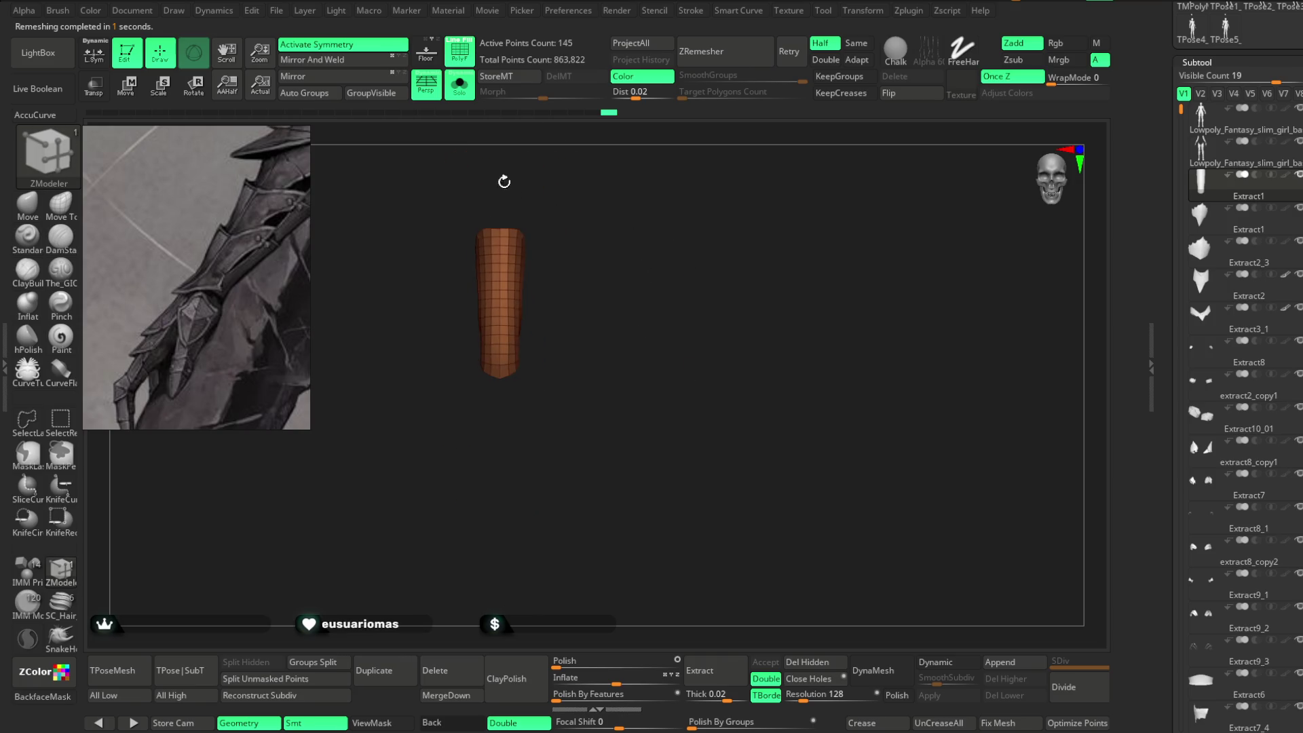
Turn Solo off, zoom out to the whole character, and switch to Move mode.
{"action": "left_click", "coordinate": [460, 85]}
{"action": "mouse_move", "coordinate": [684, 393]}
{"action": "left_mouse_down", "text": "alt"}
{"action": "mouse_move", "coordinate": [719, 292]}
{"action": "mouse_move", "coordinate": [706, 292]}
{"action": "left_mouse_up", "text": "alt"}
{"action": "left_click", "coordinate": [129, 100]}
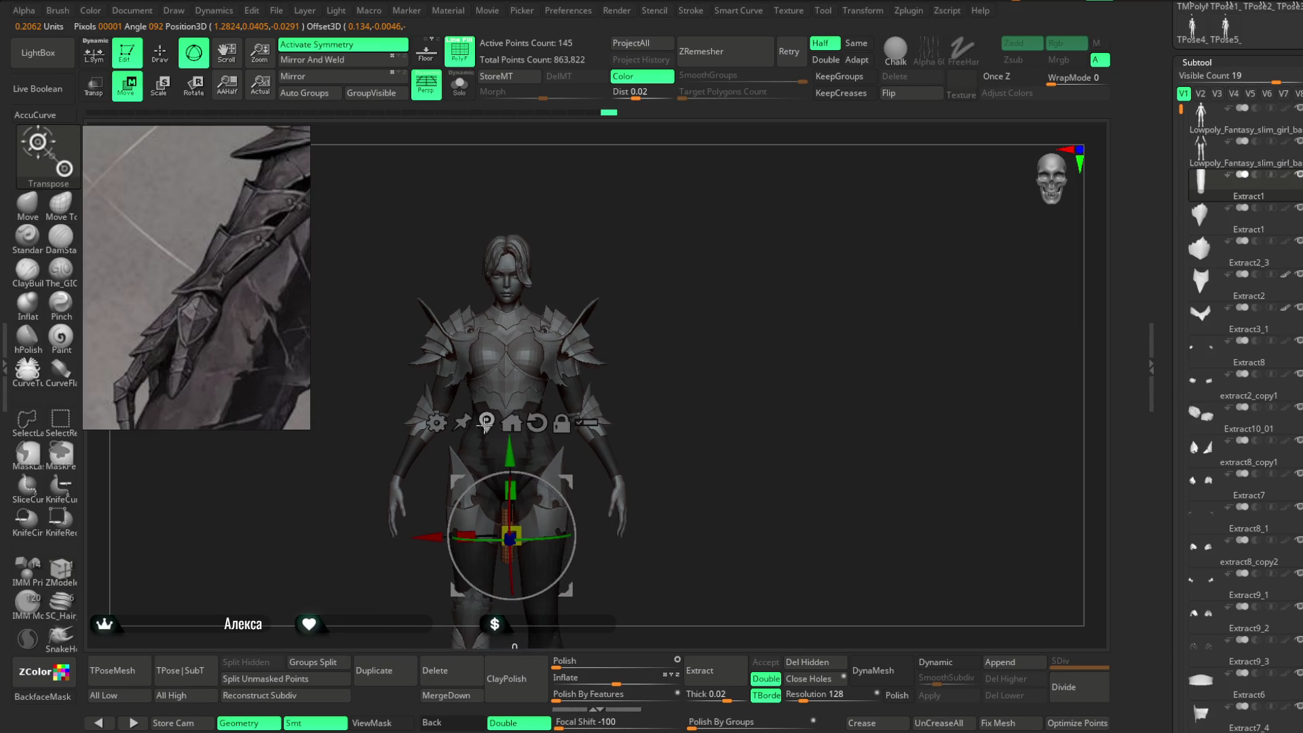
Toggle X symmetry, move the gizmo above the head, and return to Draw with the Move brush.
{"action": "key", "text": "x"}
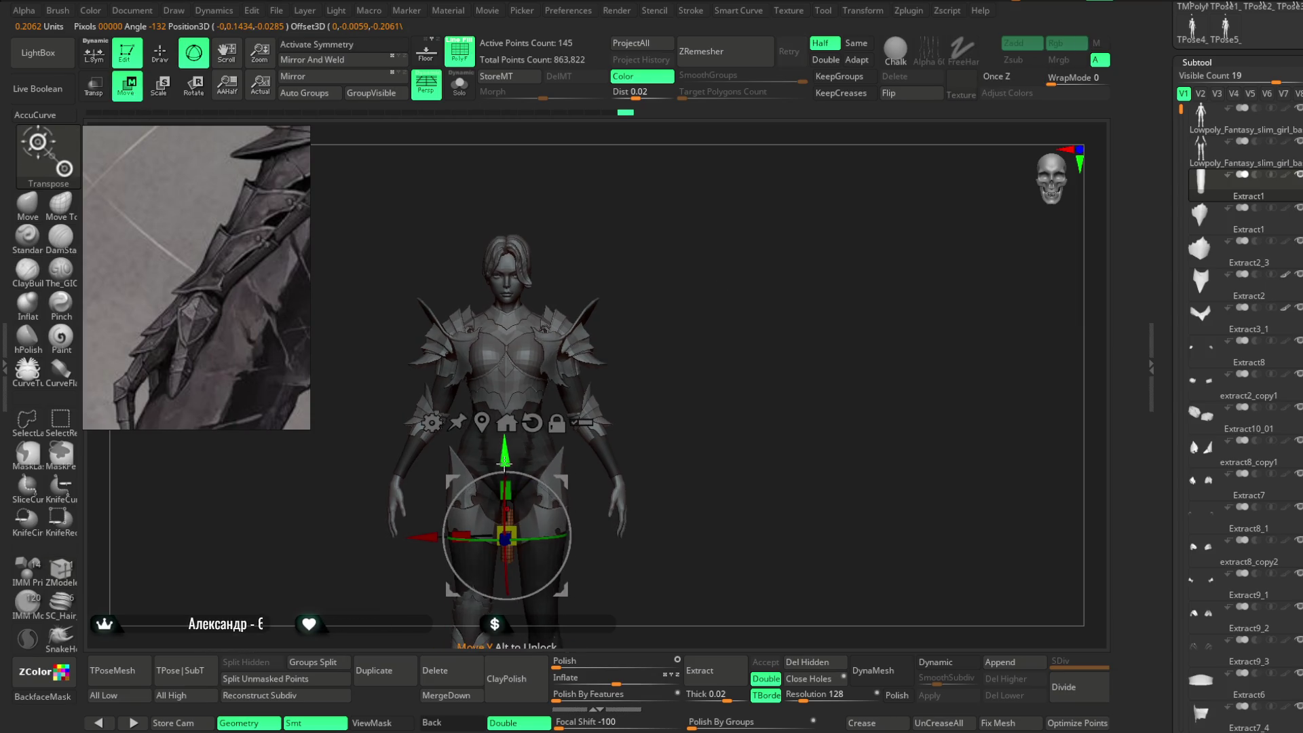
{"action": "mouse_move", "coordinate": [508, 452]}
{"action": "left_mouse_down"}
{"action": "mouse_move", "coordinate": [503, 224]}
{"action": "mouse_move", "coordinate": [648, 367]}
{"action": "mouse_move", "coordinate": [648, 494]}
{"action": "mouse_move", "coordinate": [646, 413]}
{"action": "mouse_move", "coordinate": [602, 393]}
{"action": "mouse_move", "coordinate": [628, 364]}
{"action": "mouse_move", "coordinate": [657, 375]}
{"action": "left_mouse_up"}
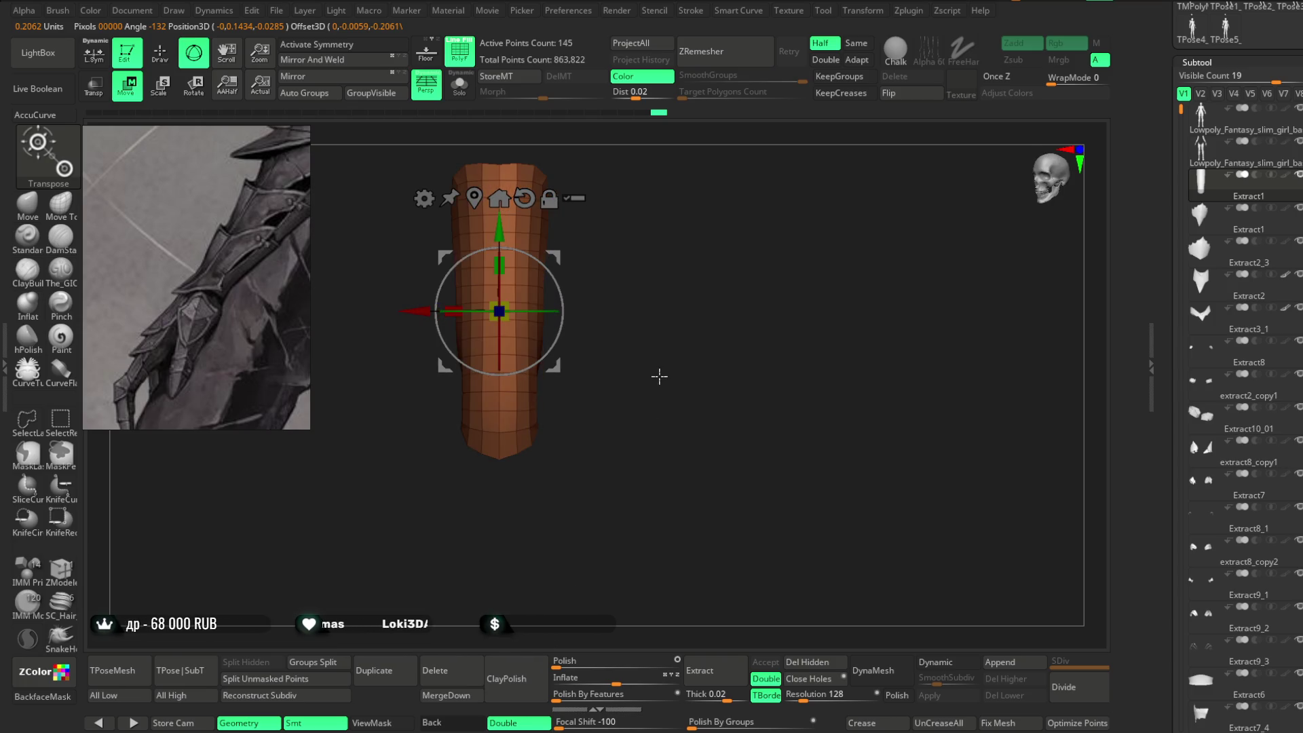
{"action": "key", "text": "q"}
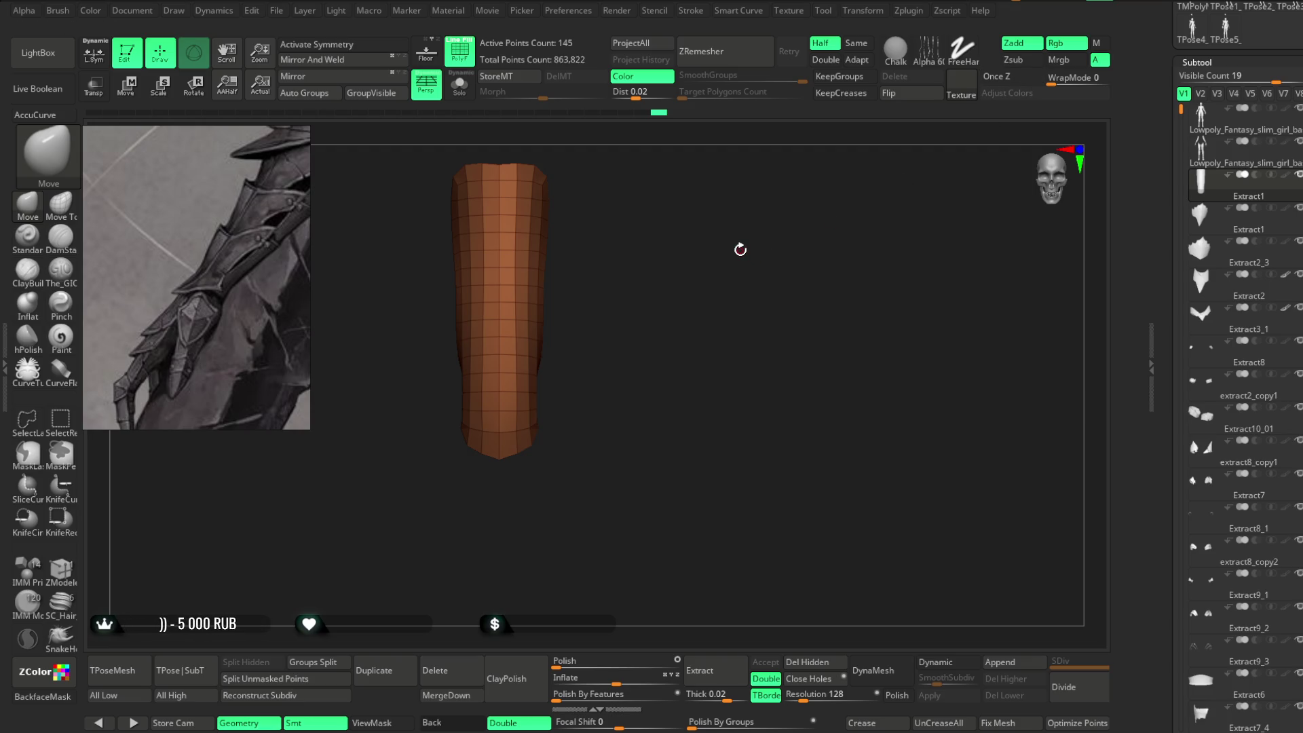
{"action": "mouse_move", "coordinate": [709, 326]}
{"action": "left_mouse_down"}
{"action": "mouse_move", "coordinate": [703, 337]}
{"action": "mouse_move", "coordinate": [689, 323]}
{"action": "mouse_move", "coordinate": [701, 375]}
{"action": "mouse_move", "coordinate": [692, 349]}
{"action": "mouse_move", "coordinate": [602, 282]}
{"action": "left_mouse_up"}
{"action": "key", "text": "space"}
Turn symmetry back on and delete the cylinder's top polyloop with ZModeler, leaving 136 points.
{"action": "key", "text": "x"}
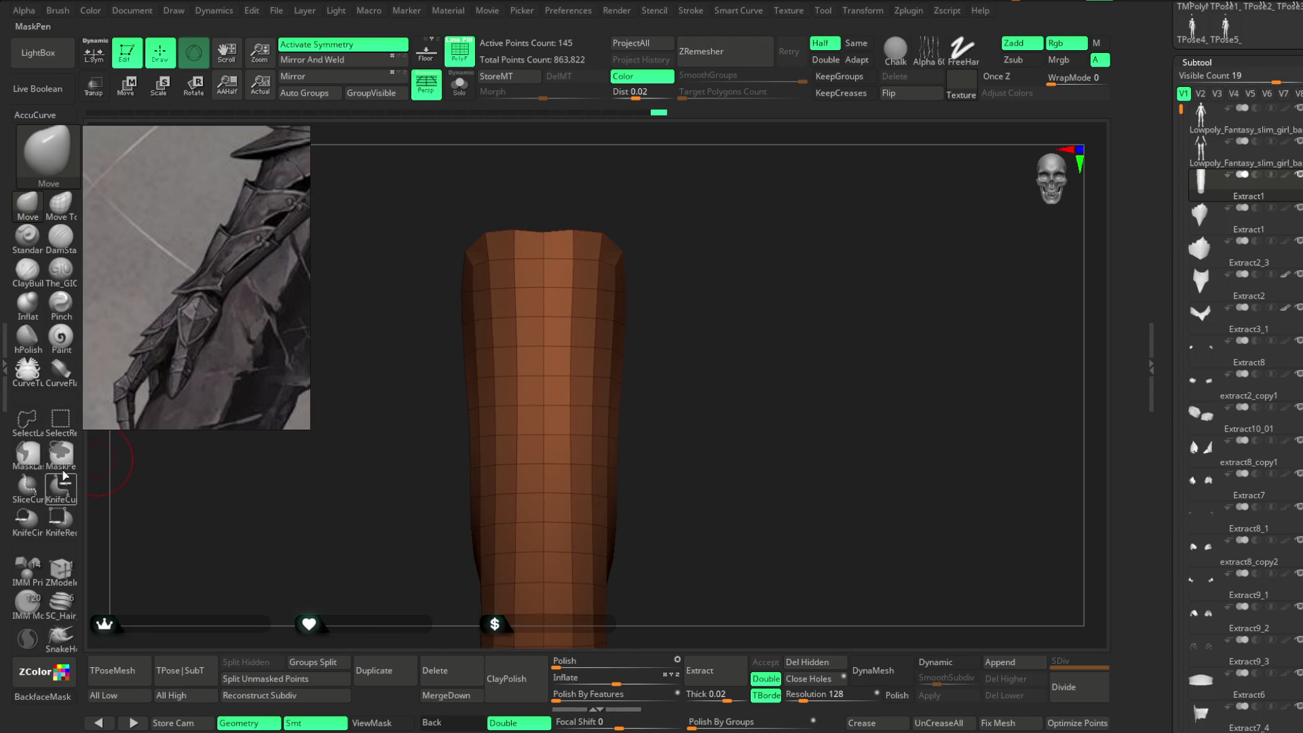
{"action": "left_click", "coordinate": [60, 569]}
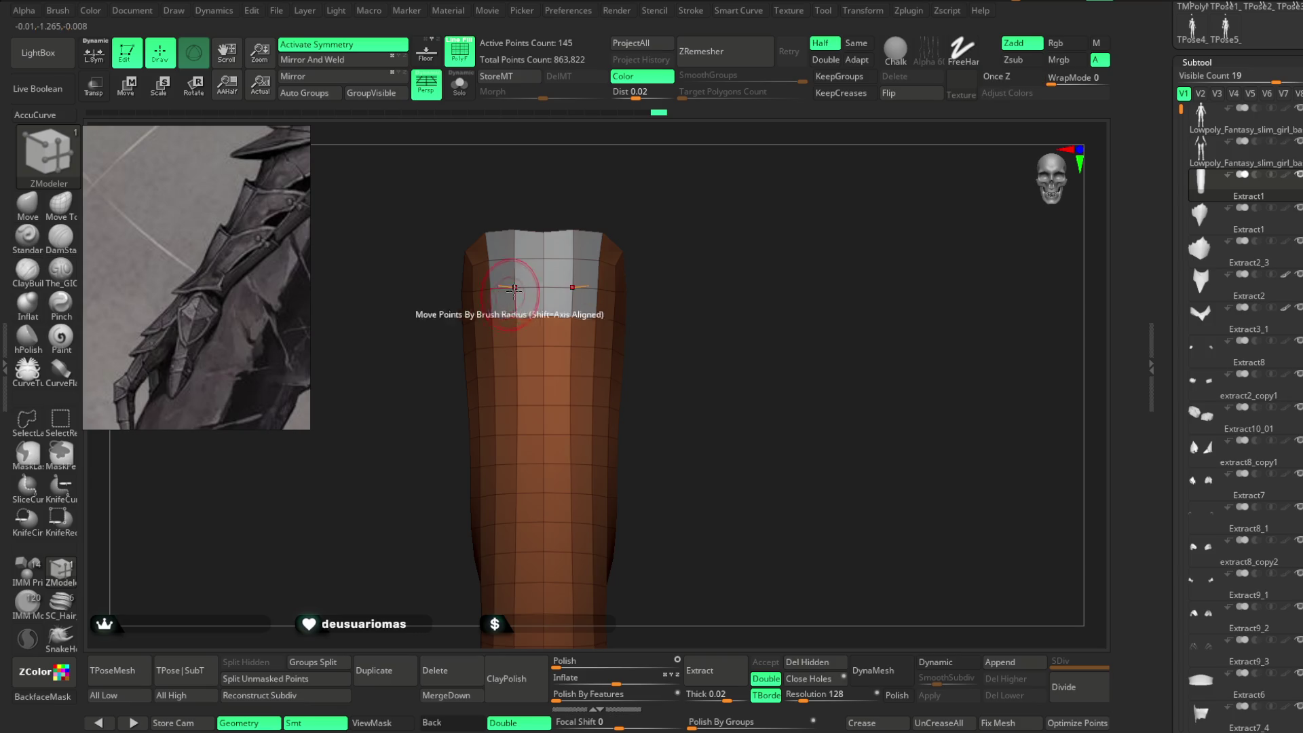
{"action": "left_click", "coordinate": [509, 294]}
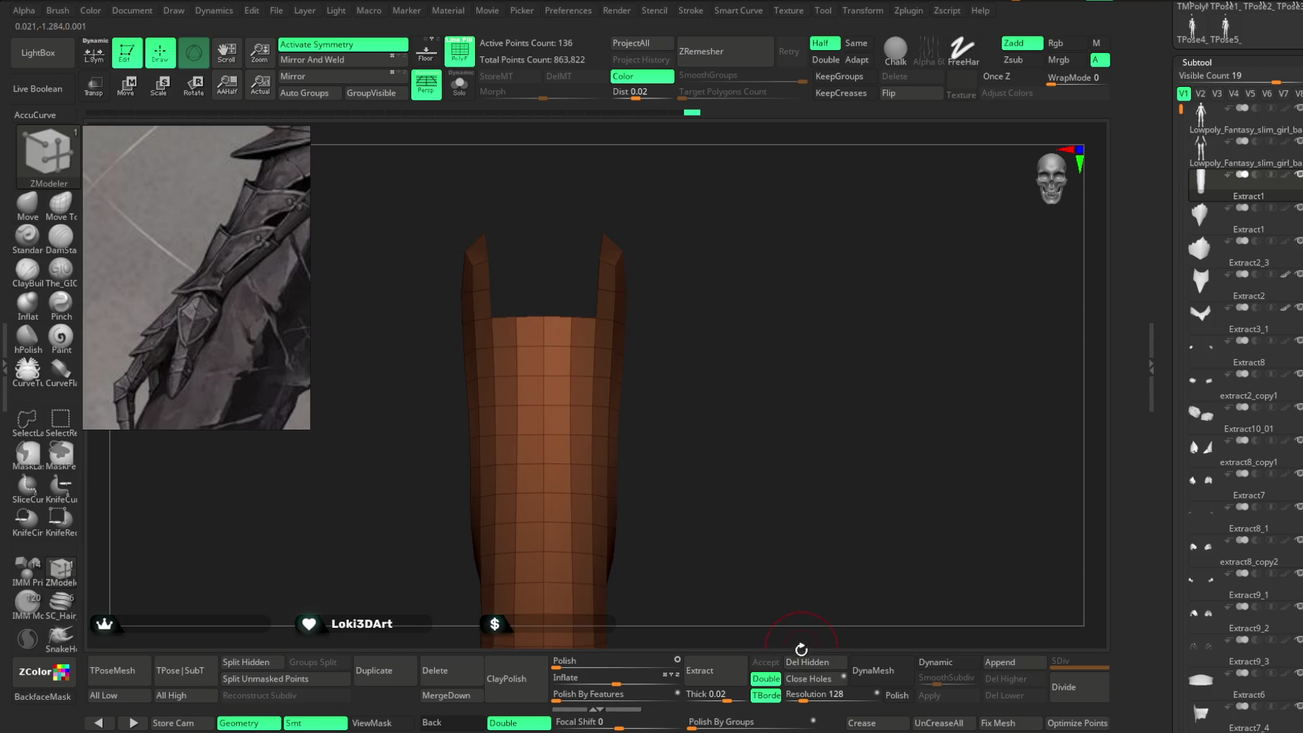
Orbit around the opened, curved plate with the Move brush selected.
{"action": "mouse_move", "coordinate": [779, 541]}
{"action": "left_mouse_down"}
{"action": "mouse_move", "coordinate": [739, 311]}
{"action": "mouse_move", "coordinate": [719, 291]}
{"action": "mouse_move", "coordinate": [706, 332]}
{"action": "left_mouse_up"}
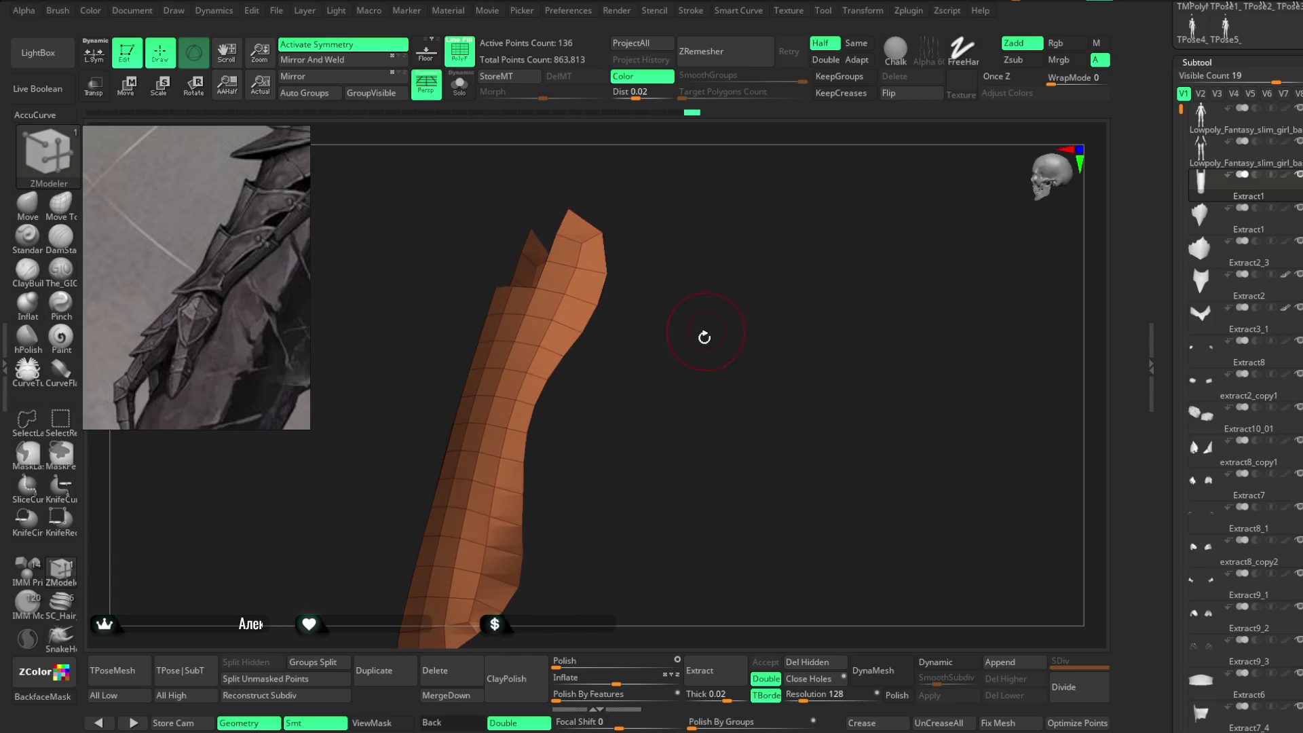
{"action": "left_click_drag", "start_coordinate": [636, 468], "coordinate": [500, 314]}
{"action": "left_click", "coordinate": [27, 204]}
{"action": "mouse_move", "coordinate": [672, 349]}
{"action": "left_mouse_down"}
{"action": "mouse_move", "coordinate": [633, 243]}
{"action": "mouse_move", "coordinate": [452, 456]}
{"action": "left_mouse_up"}
{"action": "mouse_move", "coordinate": [401, 344]}
{"action": "left_mouse_down"}
{"action": "mouse_move", "coordinate": [358, 255]}
{"action": "mouse_move", "coordinate": [402, 270]}
{"action": "mouse_move", "coordinate": [387, 390]}
{"action": "left_mouse_up"}
{"action": "mouse_move", "coordinate": [411, 323]}
{"action": "left_mouse_down"}
{"action": "mouse_move", "coordinate": [500, 276]}
{"action": "mouse_move", "coordinate": [532, 581]}
{"action": "mouse_move", "coordinate": [466, 436]}
{"action": "mouse_move", "coordinate": [472, 445]}
{"action": "mouse_move", "coordinate": [502, 411]}
{"action": "left_mouse_up"}
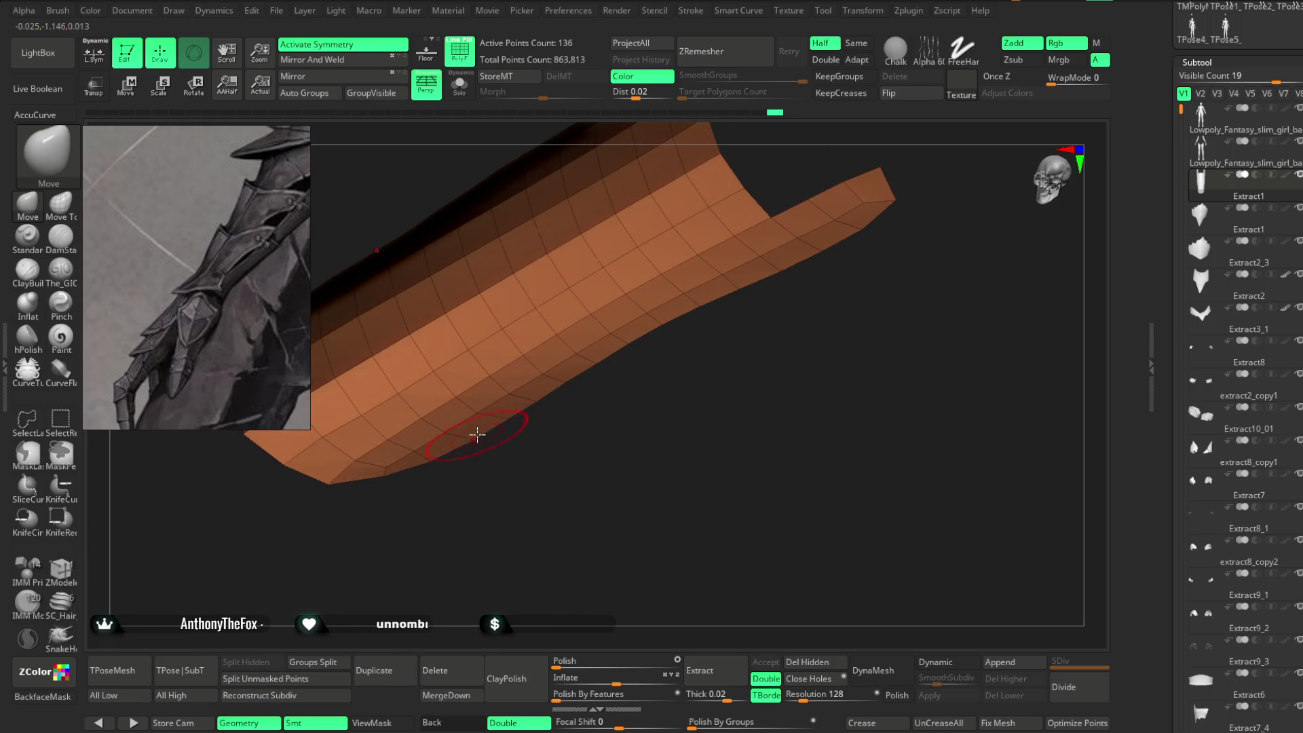
Drag the plate's end into a tapered point with Move, then save the project.
{"action": "mouse_move", "coordinate": [527, 471]}
{"action": "left_mouse_down"}
{"action": "mouse_move", "coordinate": [430, 471]}
{"action": "mouse_move", "coordinate": [468, 503]}
{"action": "mouse_move", "coordinate": [573, 459]}
{"action": "mouse_move", "coordinate": [465, 378]}
{"action": "mouse_move", "coordinate": [573, 346]}
{"action": "mouse_move", "coordinate": [540, 365]}
{"action": "mouse_move", "coordinate": [533, 343]}
{"action": "left_mouse_up"}
{"action": "key", "text": "space"}
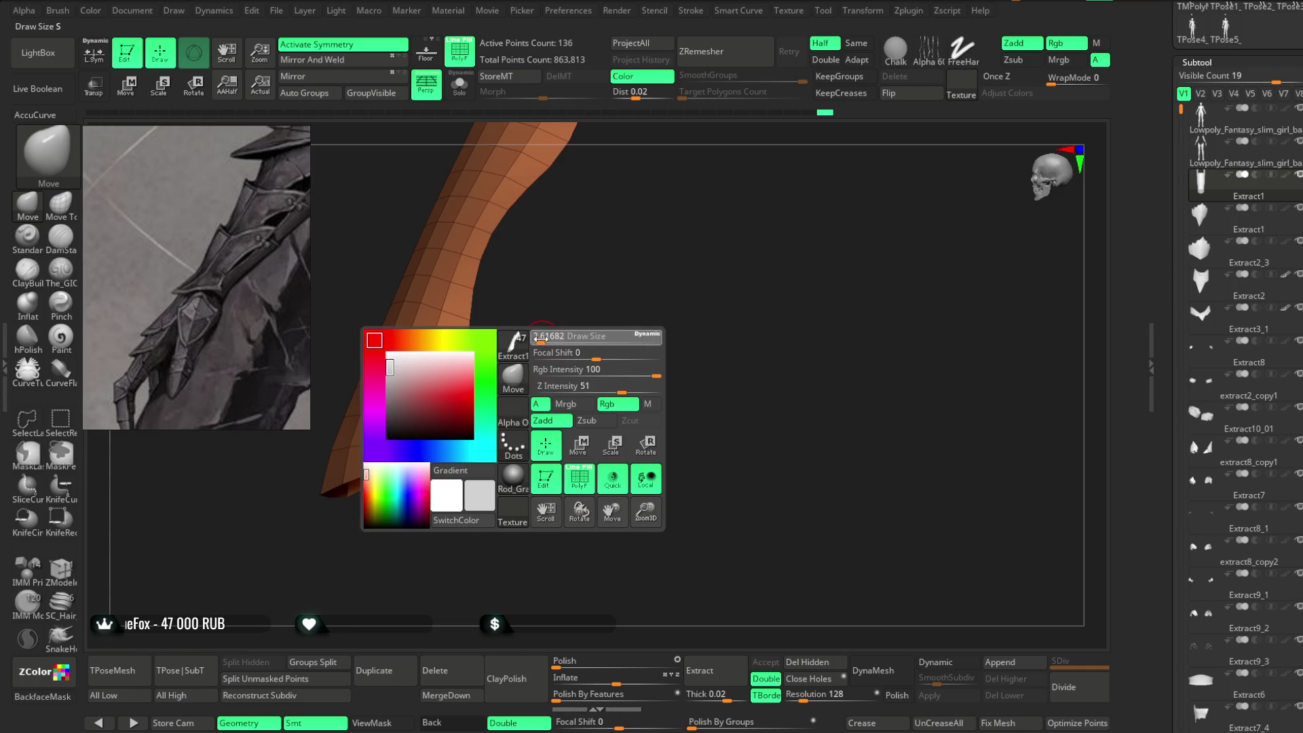
{"action": "key", "text": "space"}
{"action": "left_click_drag", "start_coordinate": [539, 343], "coordinate": [543, 373]}
{"action": "key", "text": "space"}
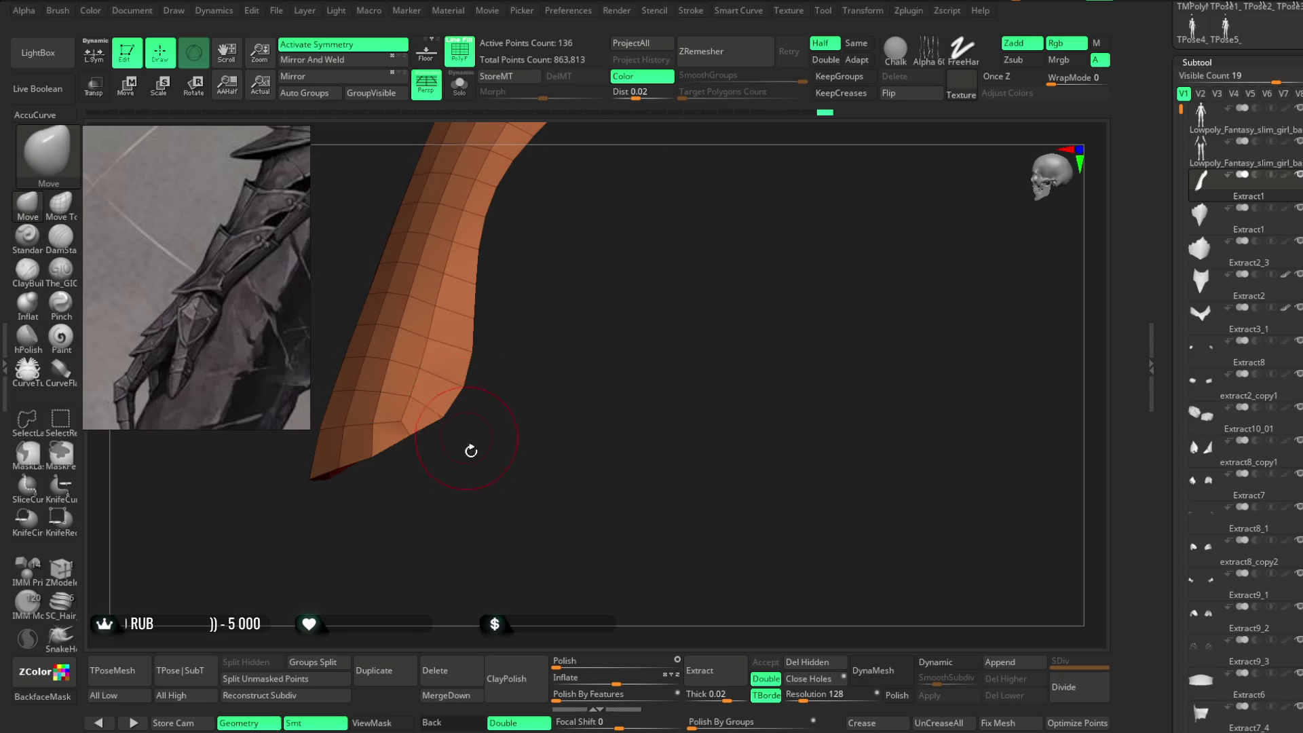
{"action": "left_click_drag", "start_coordinate": [468, 439], "coordinate": [409, 436]}
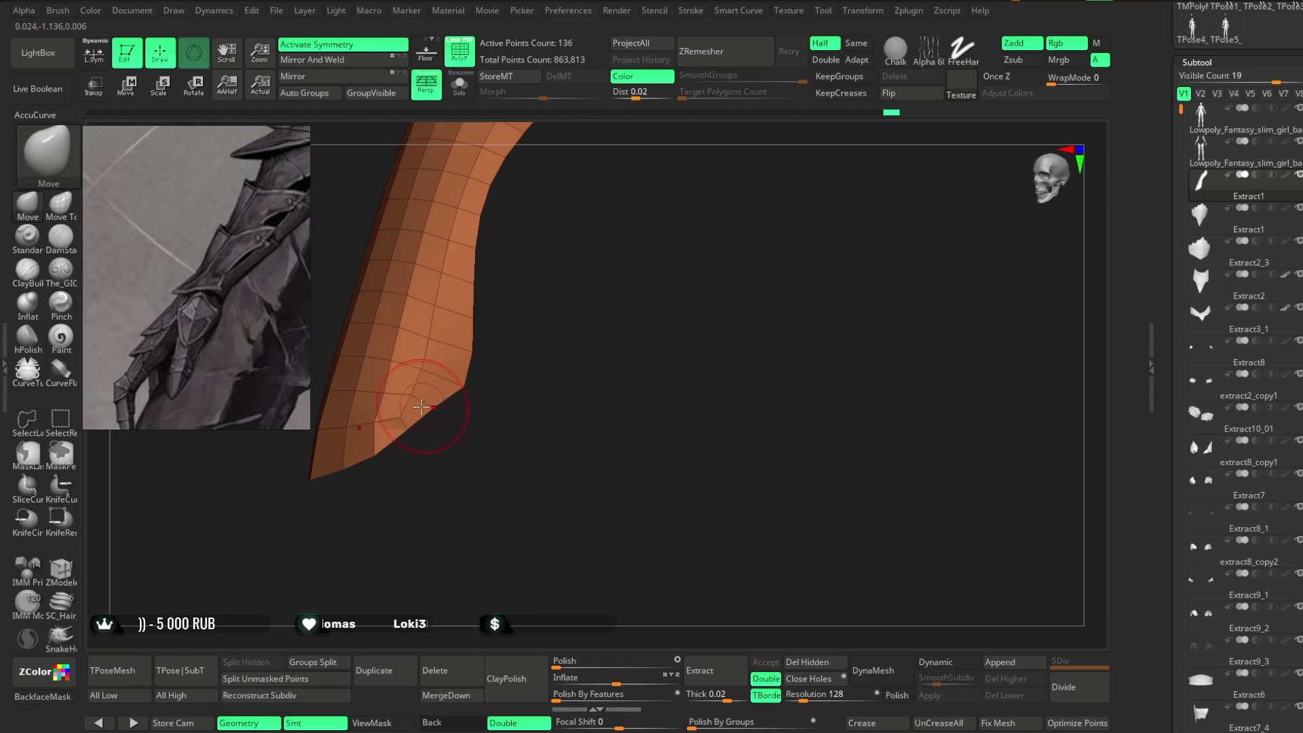
{"action": "mouse_move", "coordinate": [423, 432]}
{"action": "left_mouse_down"}
{"action": "mouse_move", "coordinate": [428, 442]}
{"action": "mouse_move", "coordinate": [416, 415]}
{"action": "mouse_move", "coordinate": [469, 426]}
{"action": "mouse_move", "coordinate": [474, 457]}
{"action": "mouse_move", "coordinate": [406, 444]}
{"action": "mouse_move", "coordinate": [416, 439]}
{"action": "left_mouse_up"}
{"action": "key", "text": "space"}
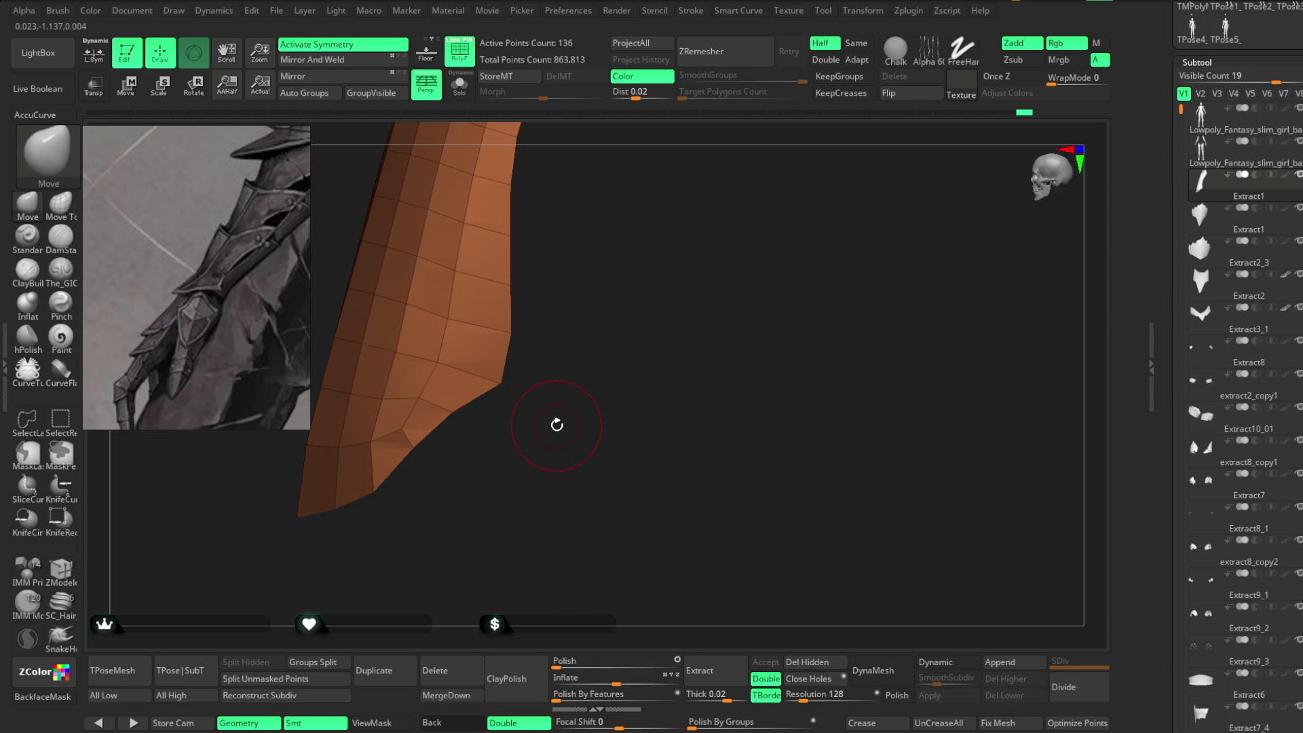
{"action": "left_click", "coordinate": [277, 11]}
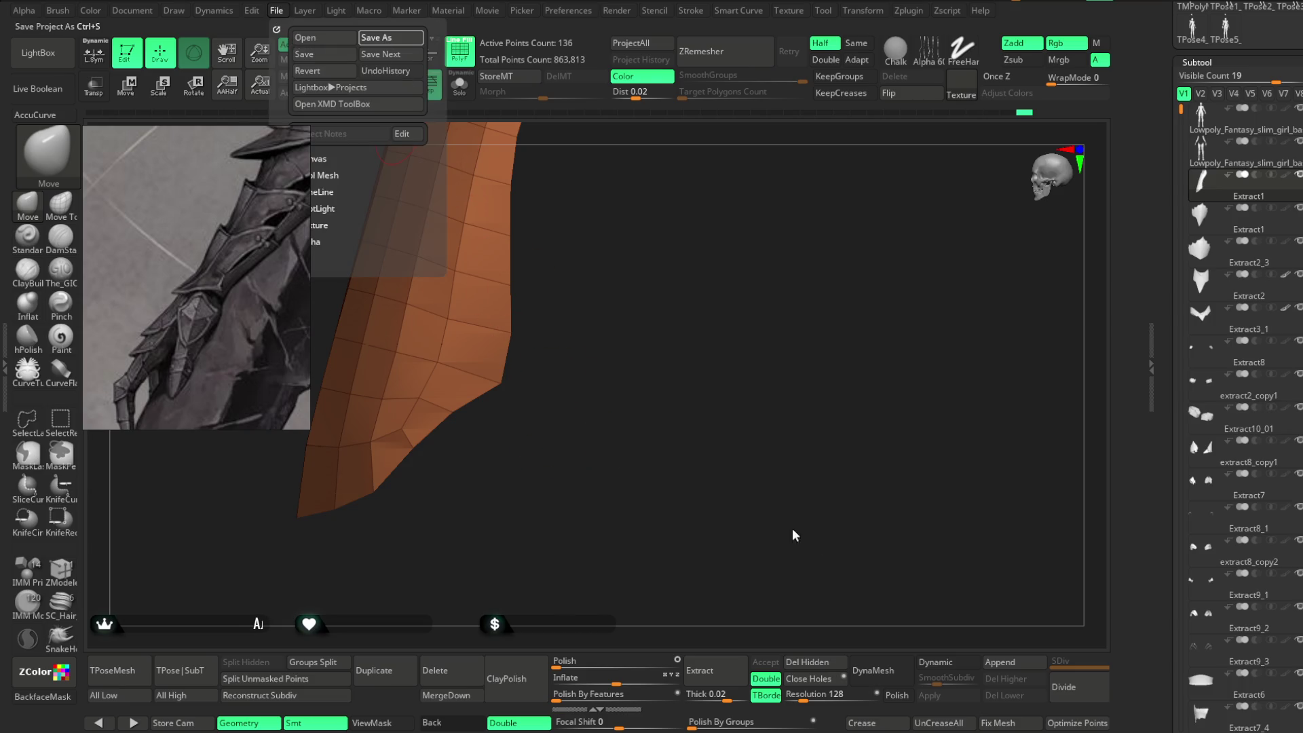
{"action": "key", "text": "ctrl+s"}
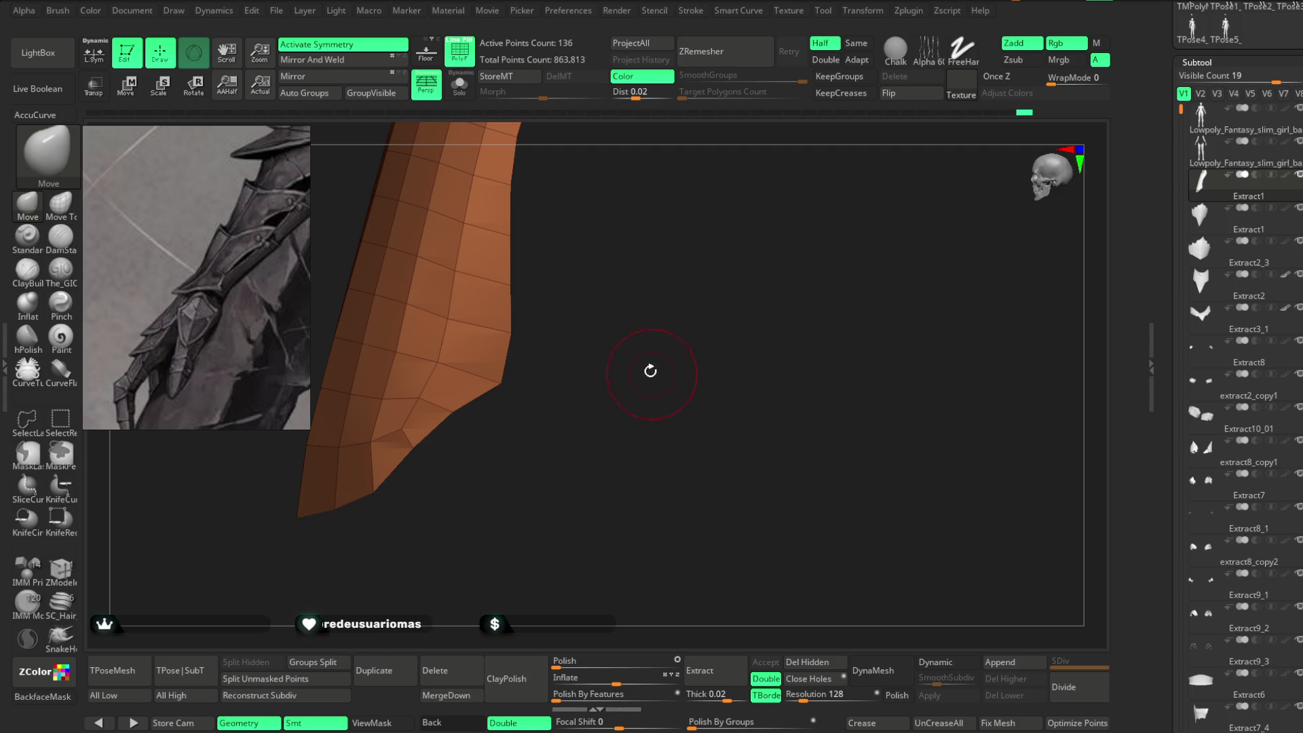
Pull the strip's upper tip up and outward into a taller pointed spike.
{"action": "key", "text": "space"}
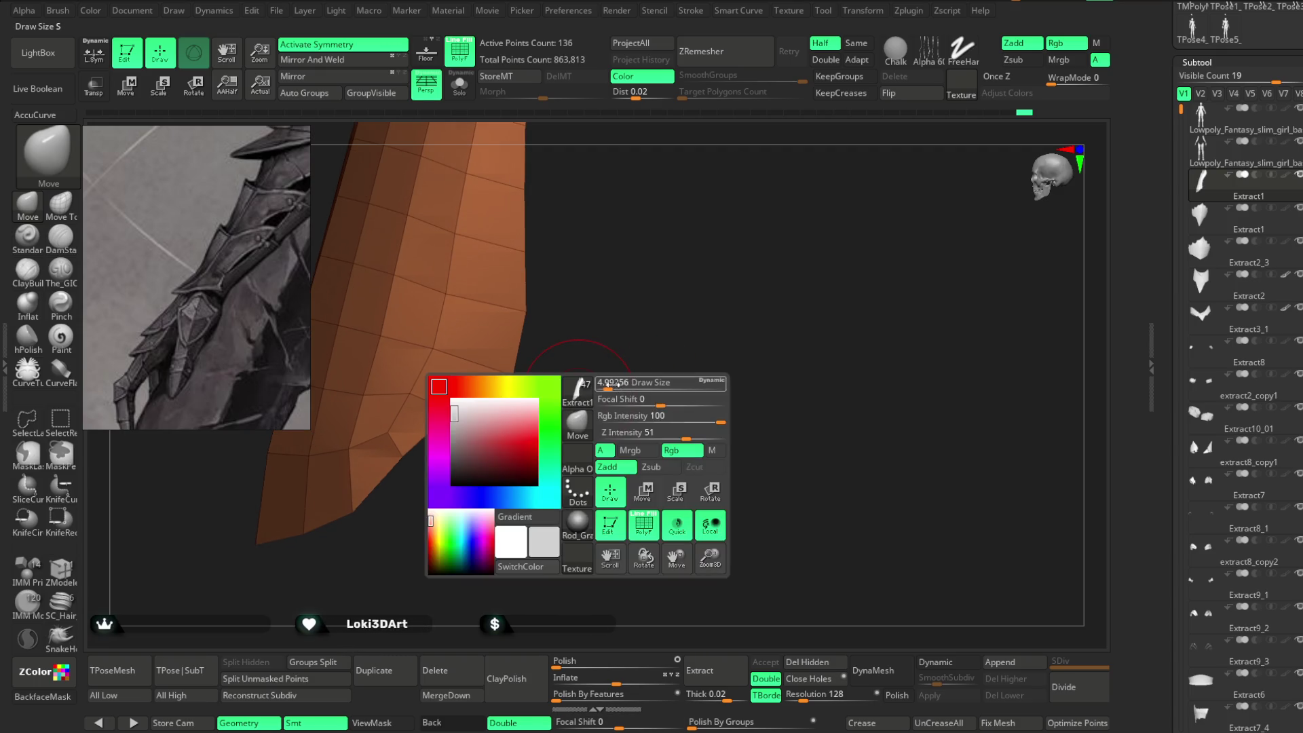
{"action": "left_click_drag", "start_coordinate": [597, 372], "coordinate": [536, 408]}
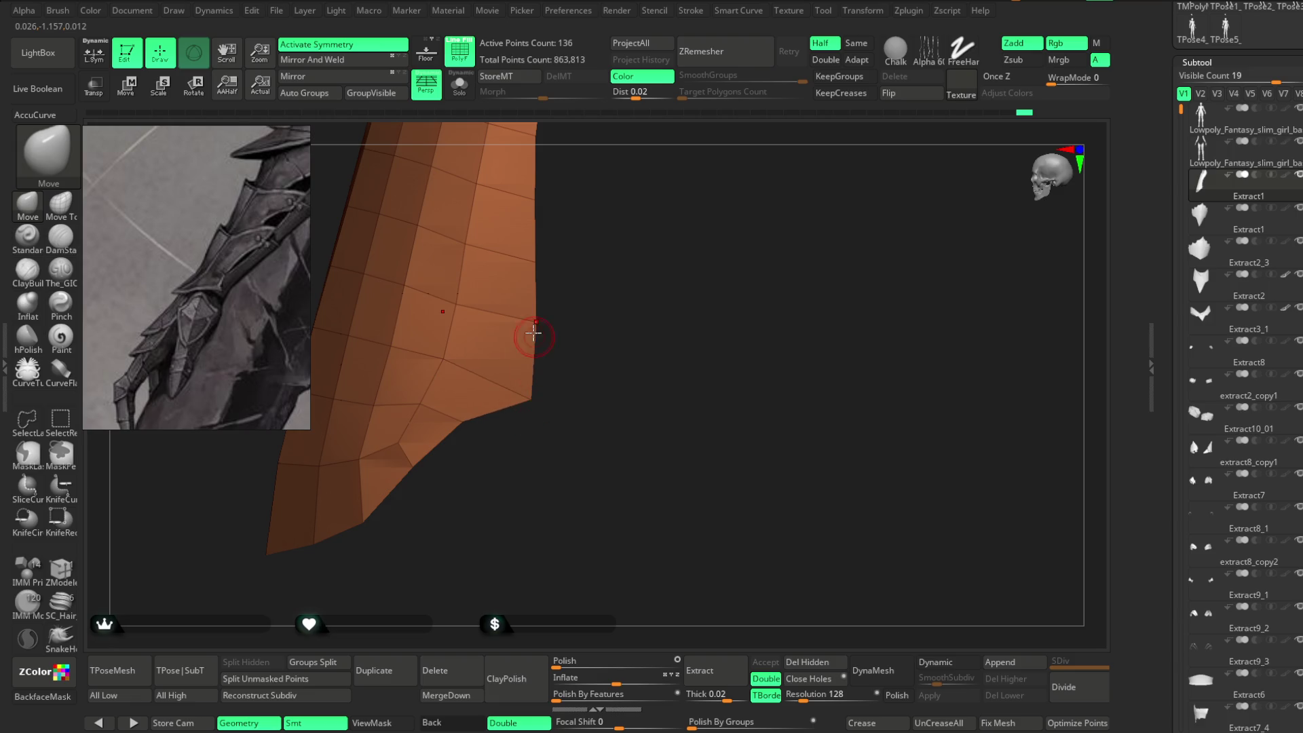
{"action": "mouse_move", "coordinate": [540, 336]}
{"action": "left_mouse_down"}
{"action": "mouse_move", "coordinate": [590, 425]}
{"action": "mouse_move", "coordinate": [553, 380]}
{"action": "mouse_move", "coordinate": [575, 337]}
{"action": "mouse_move", "coordinate": [603, 340]}
{"action": "left_mouse_up"}
{"action": "key", "text": "space"}
{"action": "key", "text": "space"}
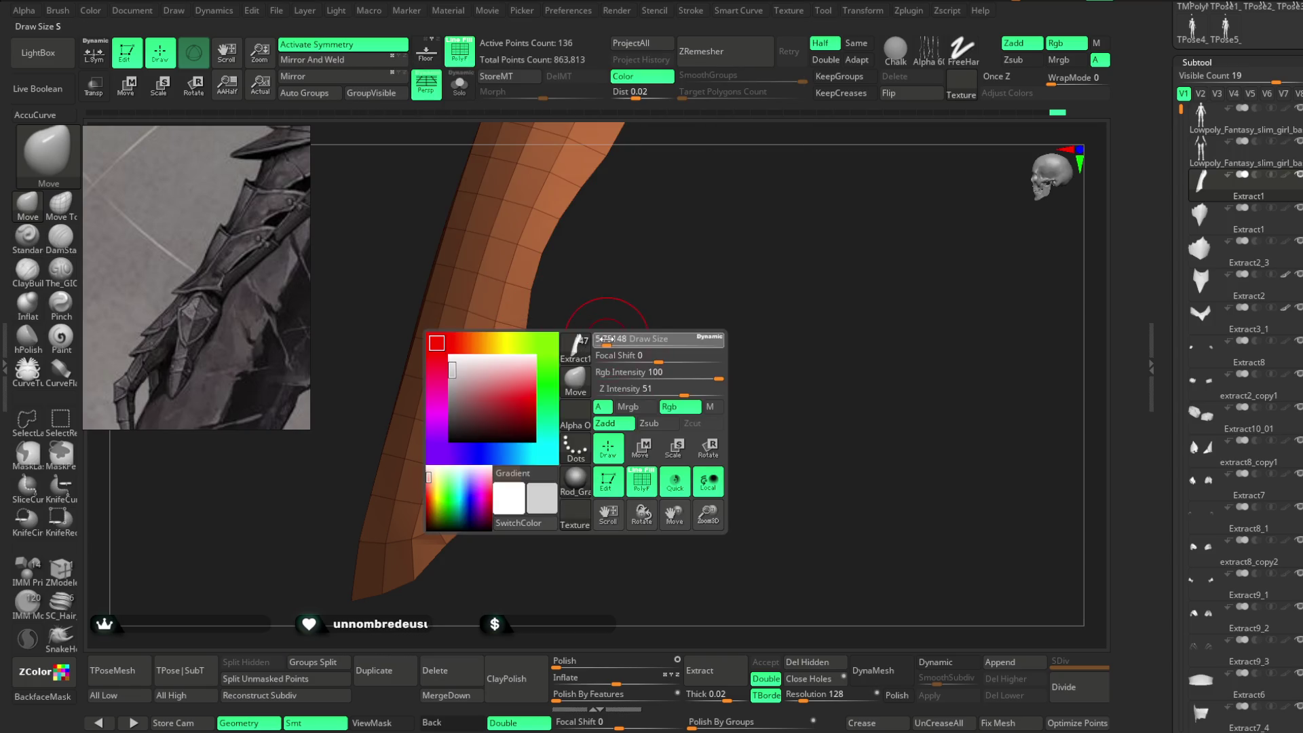
{"action": "mouse_move", "coordinate": [514, 439]}
{"action": "right_mouse_down"}
{"action": "mouse_move", "coordinate": [593, 372]}
{"action": "mouse_move", "coordinate": [544, 327]}
{"action": "right_mouse_up"}
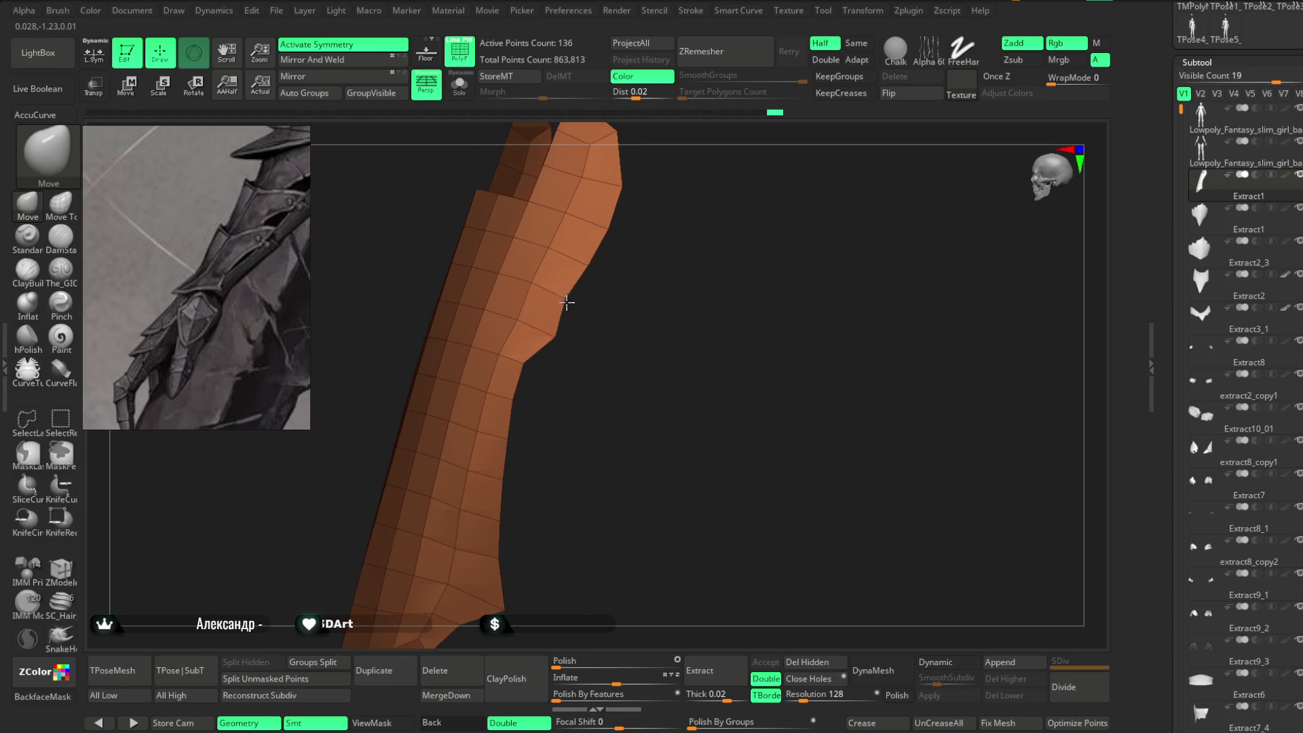
{"action": "right_click_drag", "start_coordinate": [633, 247], "coordinate": [558, 361]}
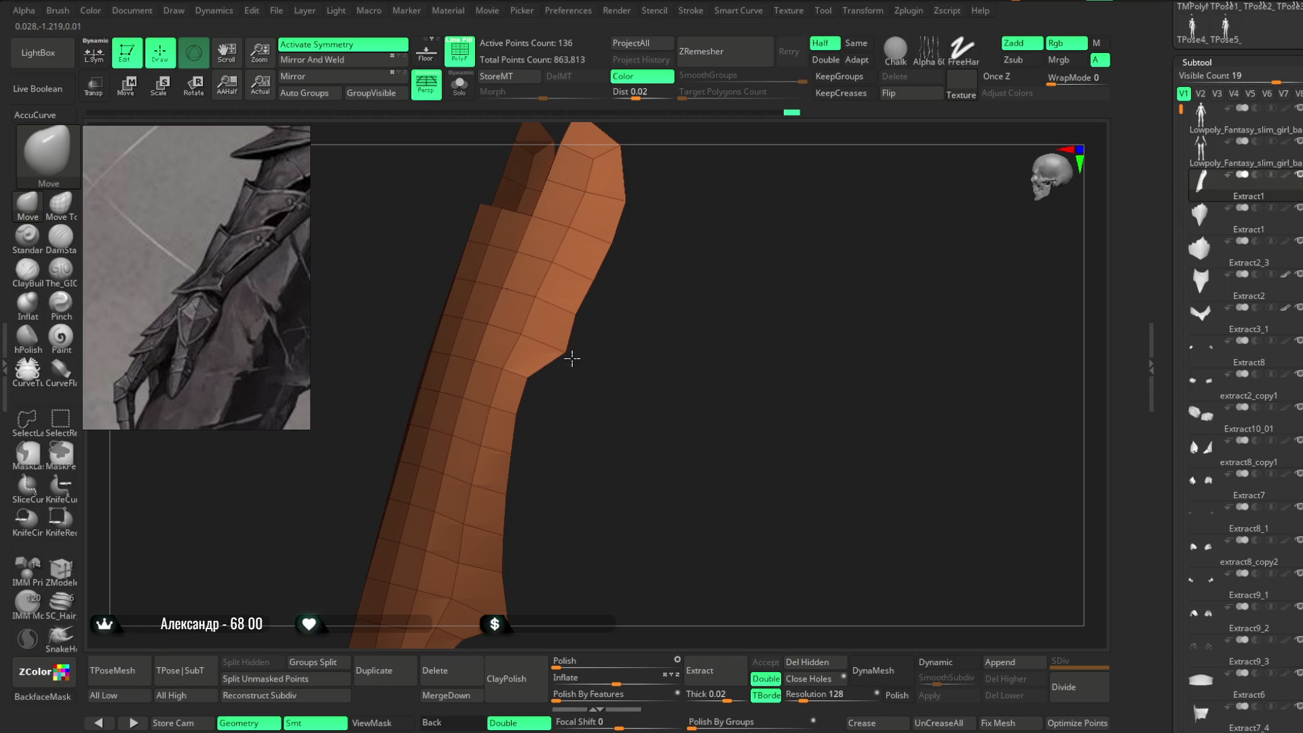
{"action": "right_click_drag", "start_coordinate": [580, 312], "coordinate": [652, 291]}
{"action": "mouse_move", "coordinate": [615, 217]}
{"action": "left_mouse_down"}
{"action": "mouse_move", "coordinate": [640, 204]}
{"action": "mouse_move", "coordinate": [623, 218]}
{"action": "mouse_move", "coordinate": [693, 213]}
{"action": "mouse_move", "coordinate": [631, 344]}
{"action": "mouse_move", "coordinate": [718, 258]}
{"action": "mouse_move", "coordinate": [731, 192]}
{"action": "mouse_move", "coordinate": [759, 247]}
{"action": "mouse_move", "coordinate": [760, 230]}
{"action": "mouse_move", "coordinate": [785, 247]}
{"action": "mouse_move", "coordinate": [751, 249]}
{"action": "mouse_move", "coordinate": [767, 268]}
{"action": "left_mouse_up"}
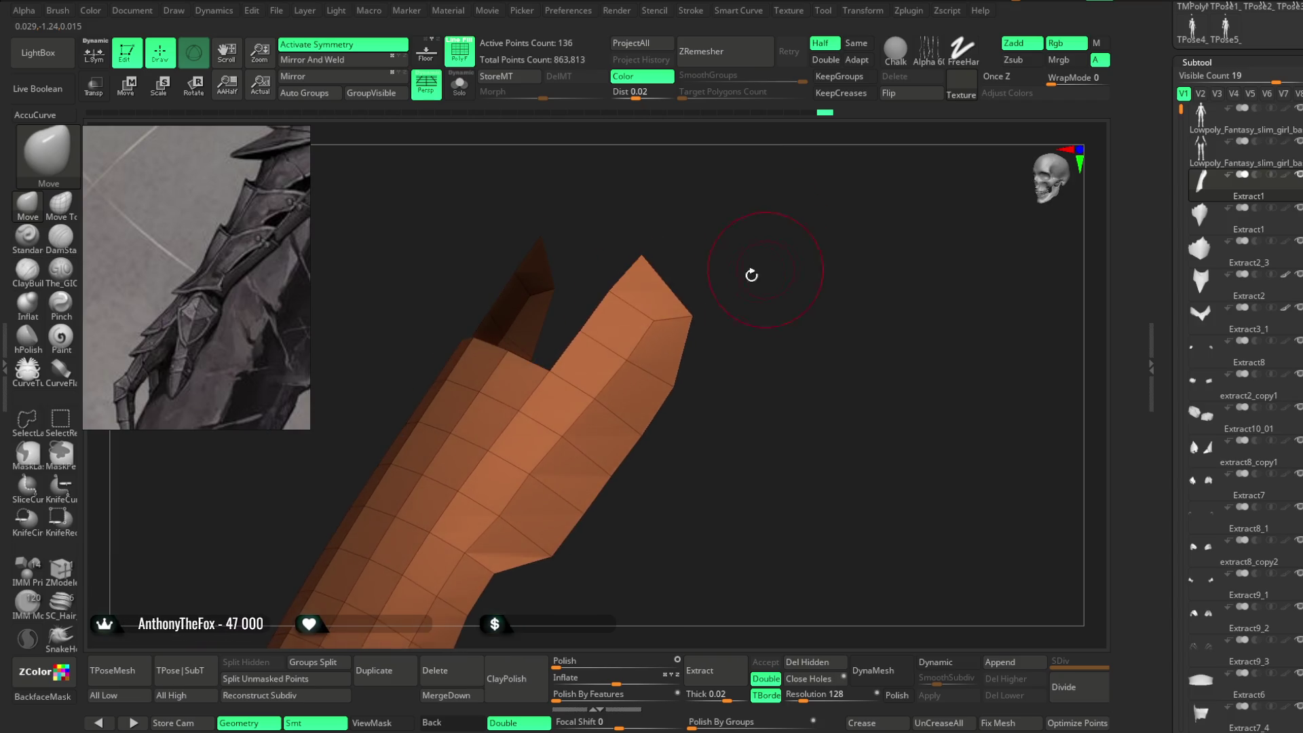
Orbit around the new spike to check it against the dark back flap.
{"action": "mouse_move", "coordinate": [545, 361]}
{"action": "left_mouse_down"}
{"action": "mouse_move", "coordinate": [647, 256]}
{"action": "mouse_move", "coordinate": [591, 282]}
{"action": "mouse_move", "coordinate": [674, 218]}
{"action": "mouse_move", "coordinate": [603, 290]}
{"action": "left_mouse_up"}
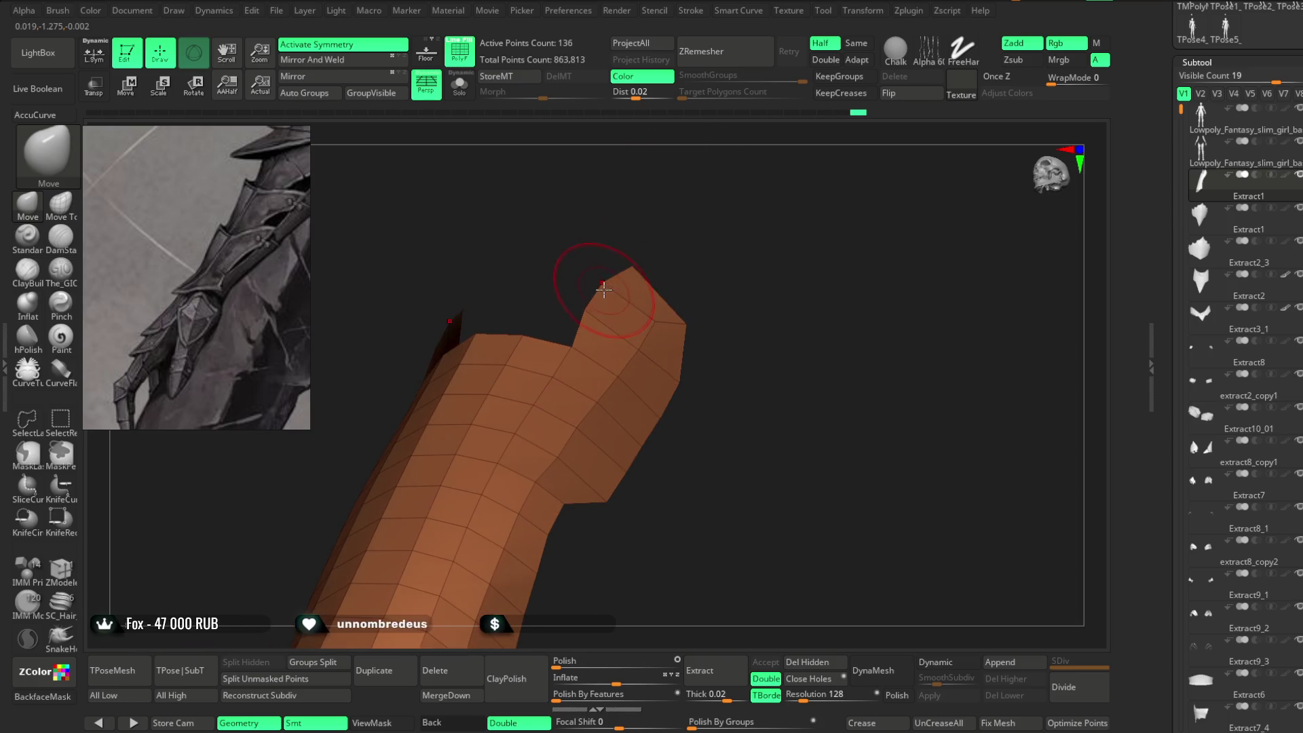
{"action": "key", "text": "space"}
{"action": "mouse_move", "coordinate": [685, 272]}
{"action": "left_mouse_down"}
{"action": "mouse_move", "coordinate": [707, 223]}
{"action": "mouse_move", "coordinate": [711, 285]}
{"action": "left_mouse_up"}
{"action": "mouse_move", "coordinate": [558, 303]}
{"action": "left_mouse_down"}
{"action": "mouse_move", "coordinate": [581, 414]}
{"action": "mouse_move", "coordinate": [578, 375]}
{"action": "mouse_move", "coordinate": [455, 392]}
{"action": "left_mouse_up"}
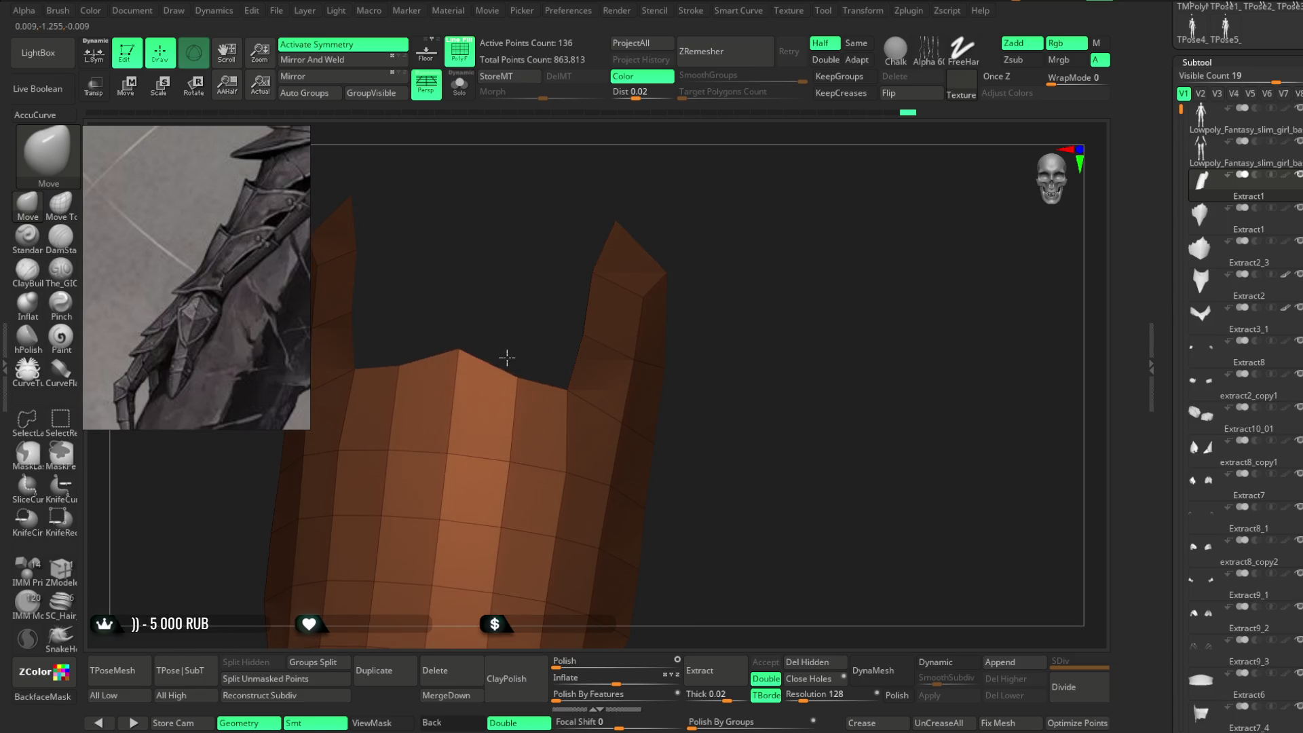
{"action": "mouse_move", "coordinate": [520, 306]}
{"action": "left_mouse_down"}
{"action": "mouse_move", "coordinate": [547, 233]}
{"action": "mouse_move", "coordinate": [572, 249]}
{"action": "left_mouse_up"}
{"action": "mouse_move", "coordinate": [515, 316]}
{"action": "left_mouse_down"}
{"action": "mouse_move", "coordinate": [648, 294]}
{"action": "mouse_move", "coordinate": [686, 267]}
{"action": "mouse_move", "coordinate": [674, 208]}
{"action": "left_mouse_up"}
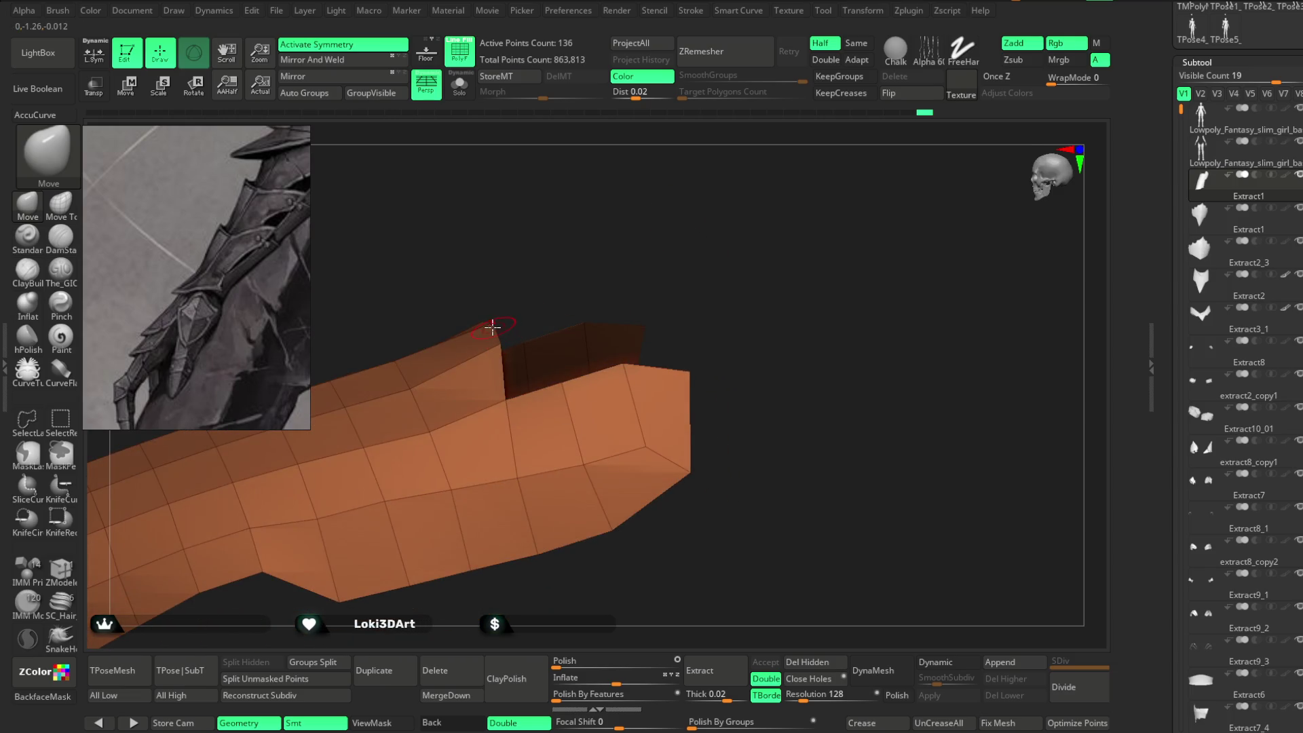
{"action": "mouse_move", "coordinate": [649, 285]}
{"action": "left_mouse_down"}
{"action": "mouse_move", "coordinate": [660, 256]}
{"action": "mouse_move", "coordinate": [701, 264]}
{"action": "mouse_move", "coordinate": [561, 375]}
{"action": "mouse_move", "coordinate": [633, 403]}
{"action": "left_mouse_up"}
{"action": "mouse_move", "coordinate": [668, 340]}
{"action": "left_mouse_down"}
{"action": "mouse_move", "coordinate": [690, 238]}
{"action": "mouse_move", "coordinate": [596, 356]}
{"action": "mouse_move", "coordinate": [742, 285]}
{"action": "mouse_move", "coordinate": [710, 307]}
{"action": "mouse_move", "coordinate": [687, 296]}
{"action": "left_mouse_up"}
Inspect the two horns at the plate's notched upper end from diagonal angles.
{"action": "key", "text": "space"}
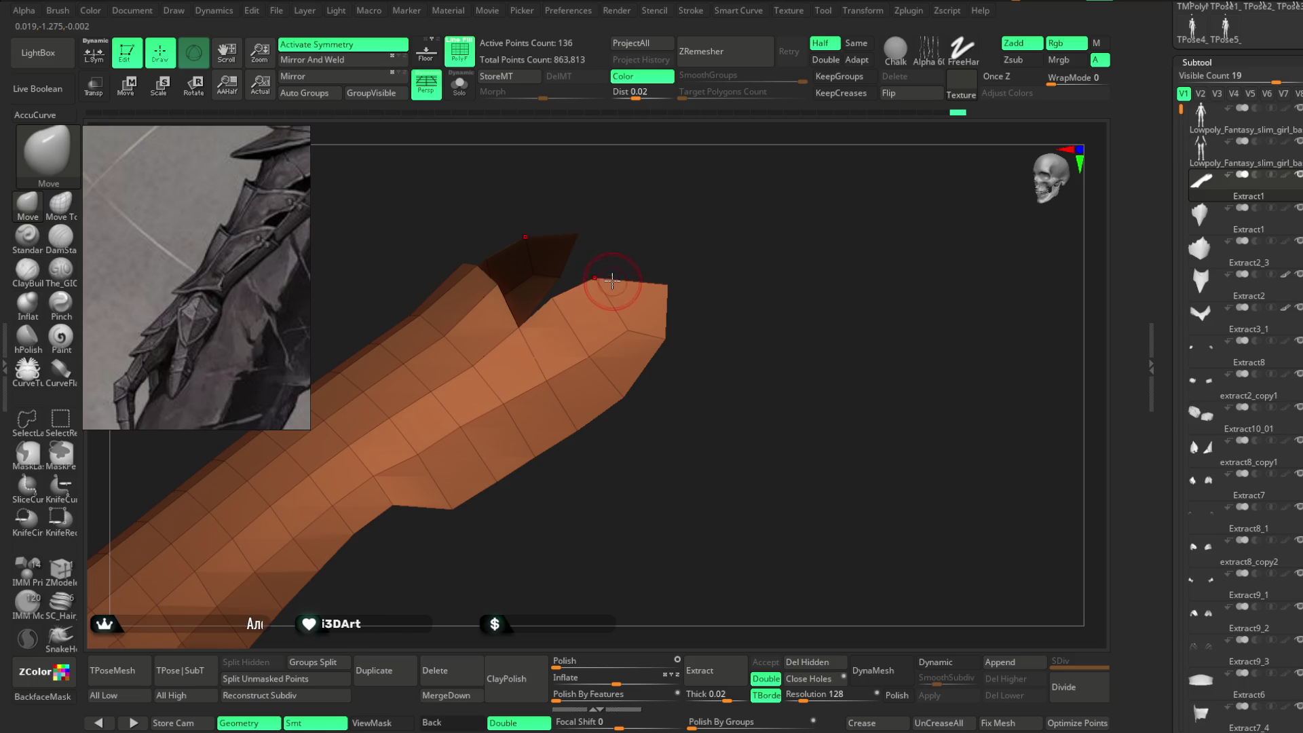
{"action": "mouse_move", "coordinate": [662, 326]}
{"action": "left_mouse_down"}
{"action": "mouse_move", "coordinate": [704, 303]}
{"action": "mouse_move", "coordinate": [686, 315]}
{"action": "left_mouse_up"}
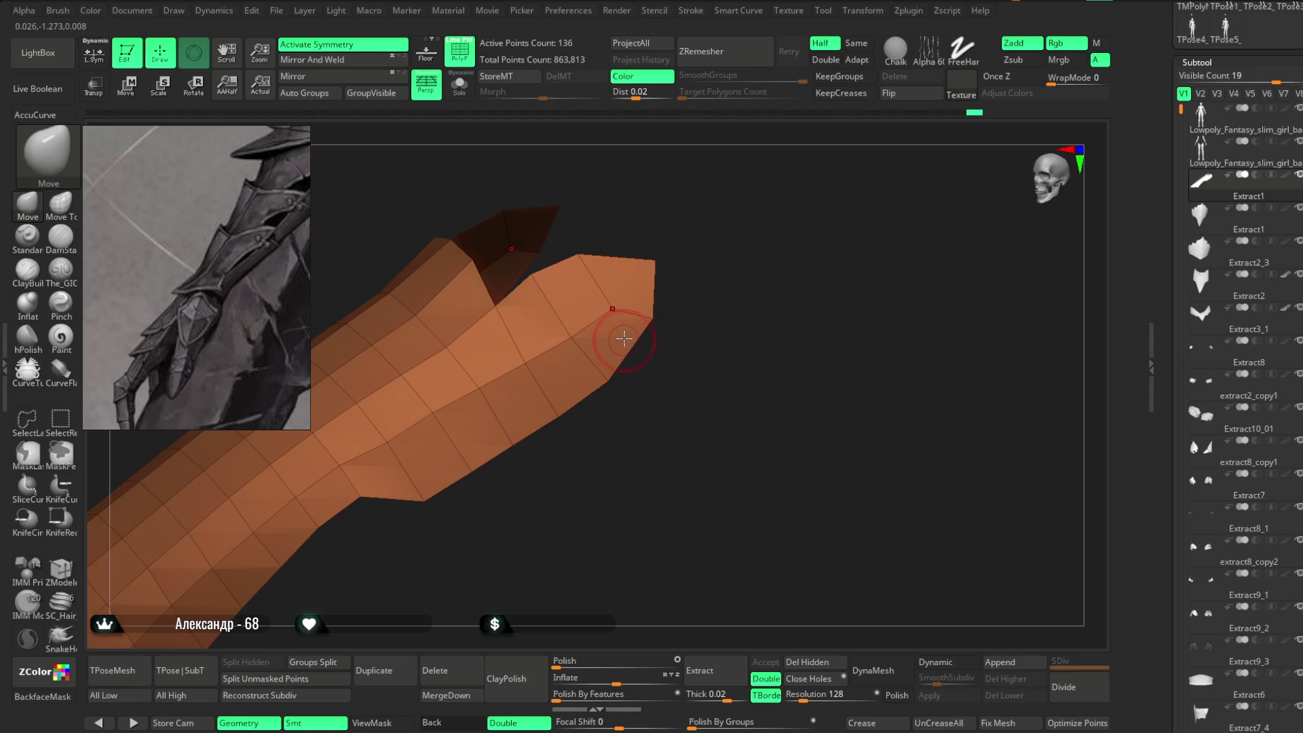
{"action": "mouse_move", "coordinate": [670, 341]}
{"action": "left_mouse_down"}
{"action": "mouse_move", "coordinate": [704, 311]}
{"action": "mouse_move", "coordinate": [540, 360]}
{"action": "left_mouse_up"}
{"action": "mouse_move", "coordinate": [577, 426]}
{"action": "left_mouse_down"}
{"action": "mouse_move", "coordinate": [622, 387]}
{"action": "mouse_move", "coordinate": [614, 421]}
{"action": "mouse_move", "coordinate": [616, 386]}
{"action": "mouse_move", "coordinate": [589, 384]}
{"action": "left_mouse_up"}
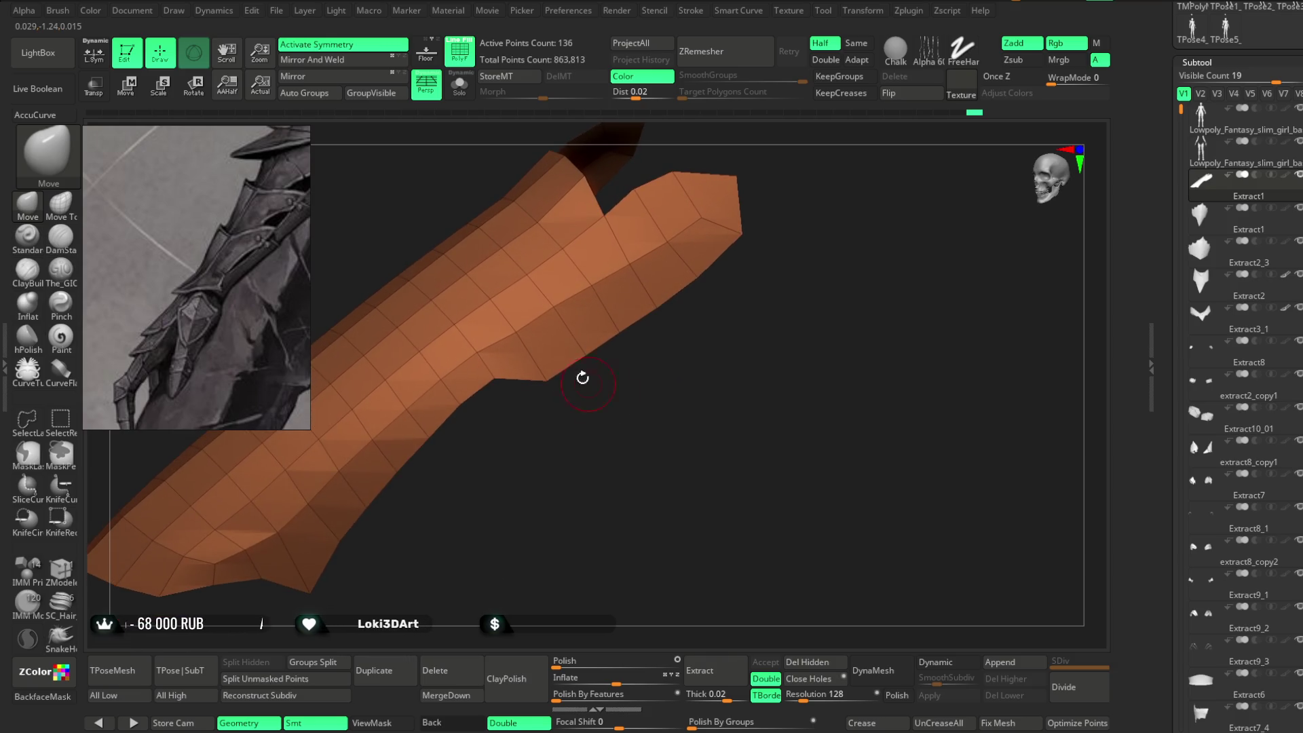
{"action": "mouse_move", "coordinate": [497, 386]}
{"action": "left_mouse_down"}
{"action": "mouse_move", "coordinate": [634, 360]}
{"action": "mouse_move", "coordinate": [602, 381]}
{"action": "mouse_move", "coordinate": [613, 442]}
{"action": "mouse_move", "coordinate": [634, 456]}
{"action": "mouse_move", "coordinate": [679, 305]}
{"action": "mouse_move", "coordinate": [811, 217]}
{"action": "mouse_move", "coordinate": [780, 319]}
{"action": "mouse_move", "coordinate": [668, 299]}
{"action": "left_mouse_up"}
{"action": "left_click_drag", "start_coordinate": [764, 254], "coordinate": [761, 242]}
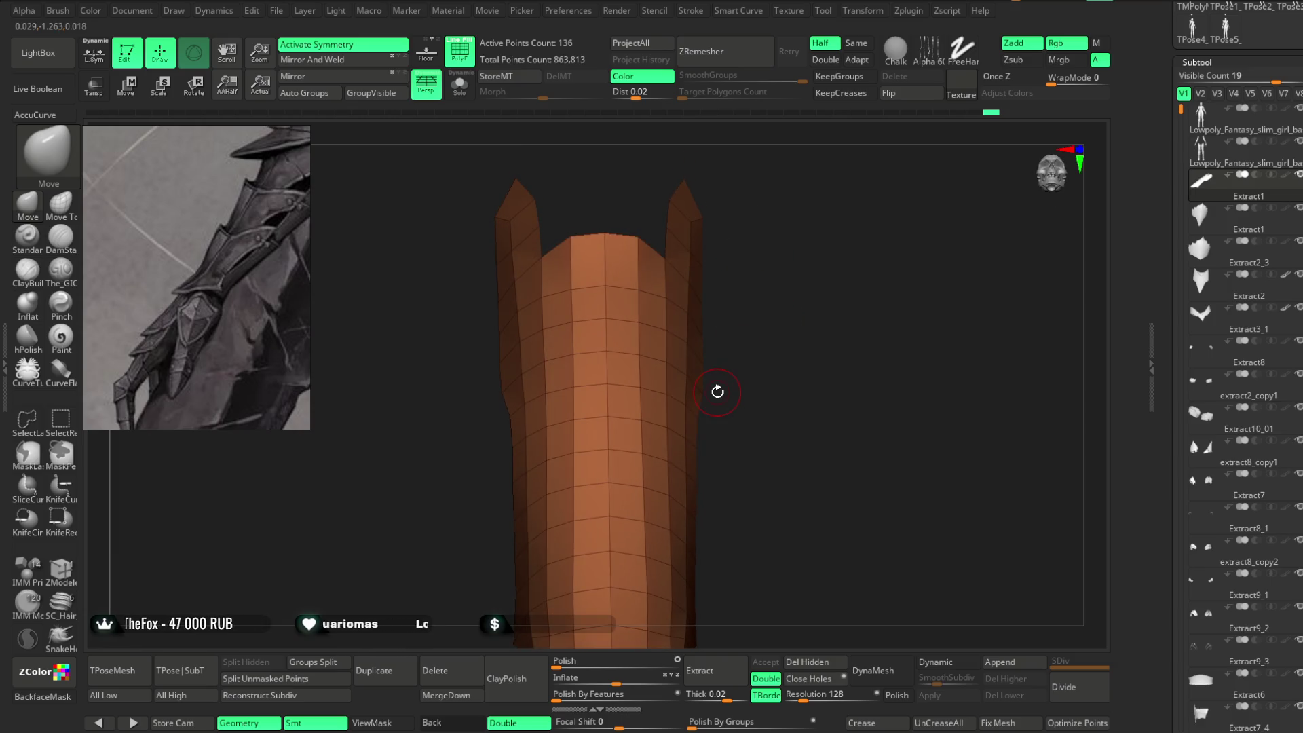
{"action": "left_click_drag", "start_coordinate": [774, 304], "coordinate": [767, 265]}
{"action": "mouse_move", "coordinate": [793, 341]}
{"action": "left_mouse_down"}
{"action": "mouse_move", "coordinate": [756, 332]}
{"action": "mouse_move", "coordinate": [760, 377]}
{"action": "left_mouse_up"}
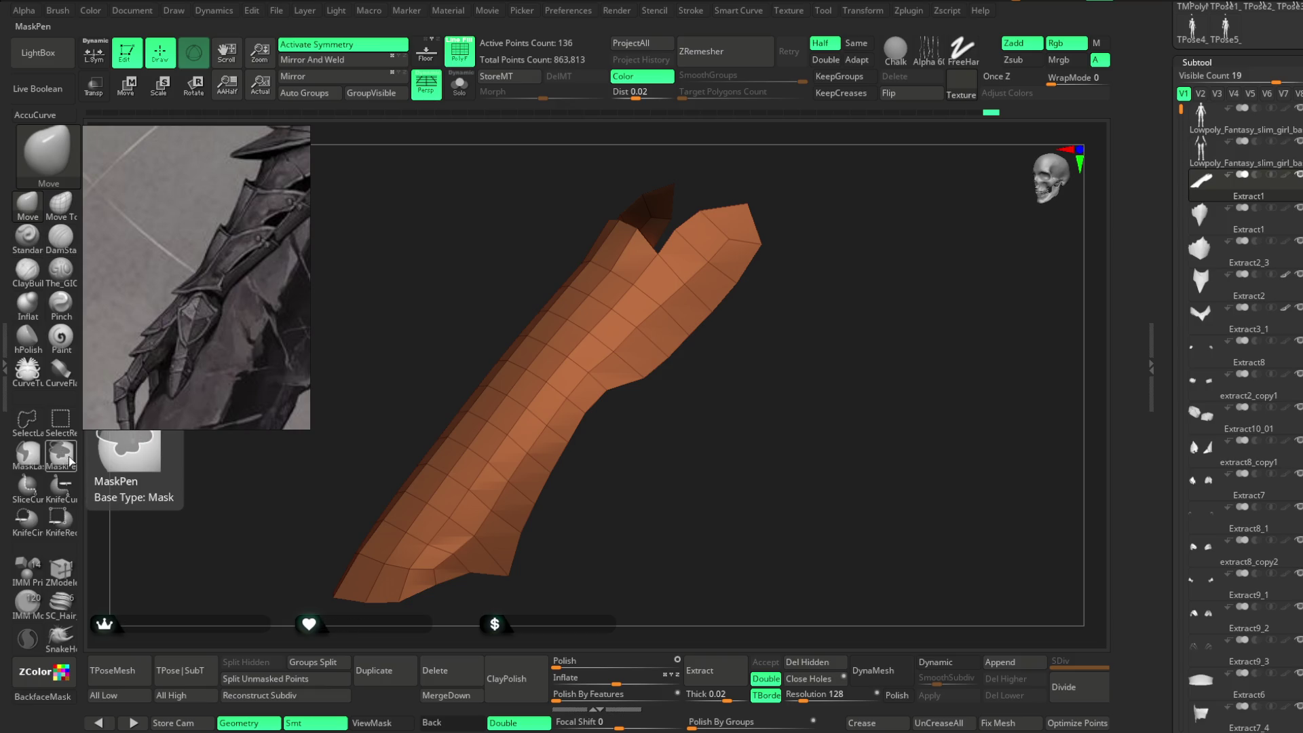
Isolate the strip's middle section with a Ctrl+Shift lasso selection.
{"action": "left_click", "coordinate": [73, 570]}
{"action": "mouse_move", "coordinate": [638, 308]}
{"action": "left_mouse_down"}
{"action": "mouse_move", "coordinate": [591, 359]}
{"action": "mouse_move", "coordinate": [651, 342]}
{"action": "mouse_move", "coordinate": [736, 237]}
{"action": "mouse_move", "coordinate": [775, 252]}
{"action": "left_mouse_up"}
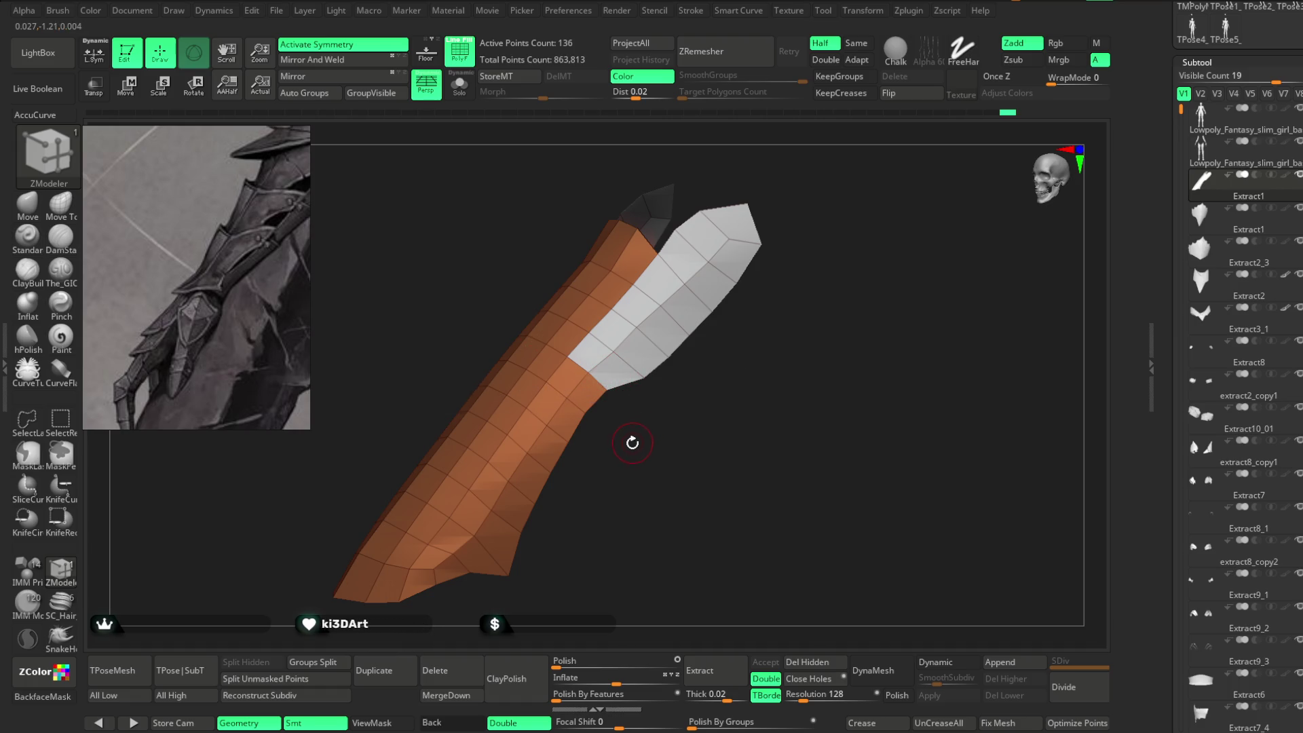
{"action": "mouse_move", "coordinate": [631, 461]}
{"action": "left_mouse_down"}
{"action": "mouse_move", "coordinate": [614, 430]}
{"action": "mouse_move", "coordinate": [642, 417]}
{"action": "mouse_move", "coordinate": [630, 395]}
{"action": "left_mouse_up"}
{"action": "key", "text": "ctrl"}
{"action": "key", "text": "ctrl+shift"}
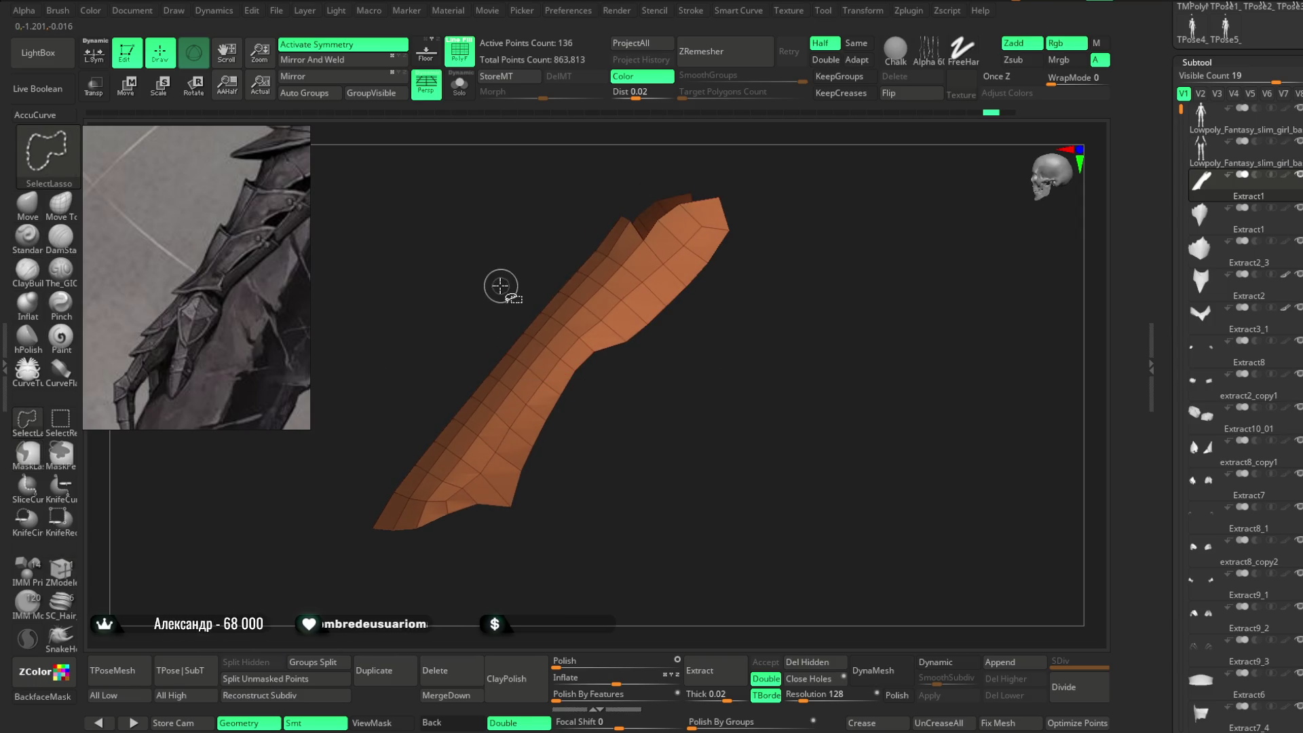
{"action": "mouse_move", "coordinate": [560, 339]}
{"action": "left_mouse_down", "text": "ctrl+shift"}
{"action": "mouse_move", "coordinate": [585, 410]}
{"action": "mouse_move", "coordinate": [547, 450]}
{"action": "mouse_move", "coordinate": [441, 373]}
{"action": "mouse_move", "coordinate": [535, 402]}
{"action": "left_mouse_up", "text": "ctrl+shift"}
Delete the middle band via Del Hidden, leaving two pieces at 100 points, and mask the lower piece.
{"action": "left_click", "coordinate": [614, 400], "text": "ctrl+shift"}
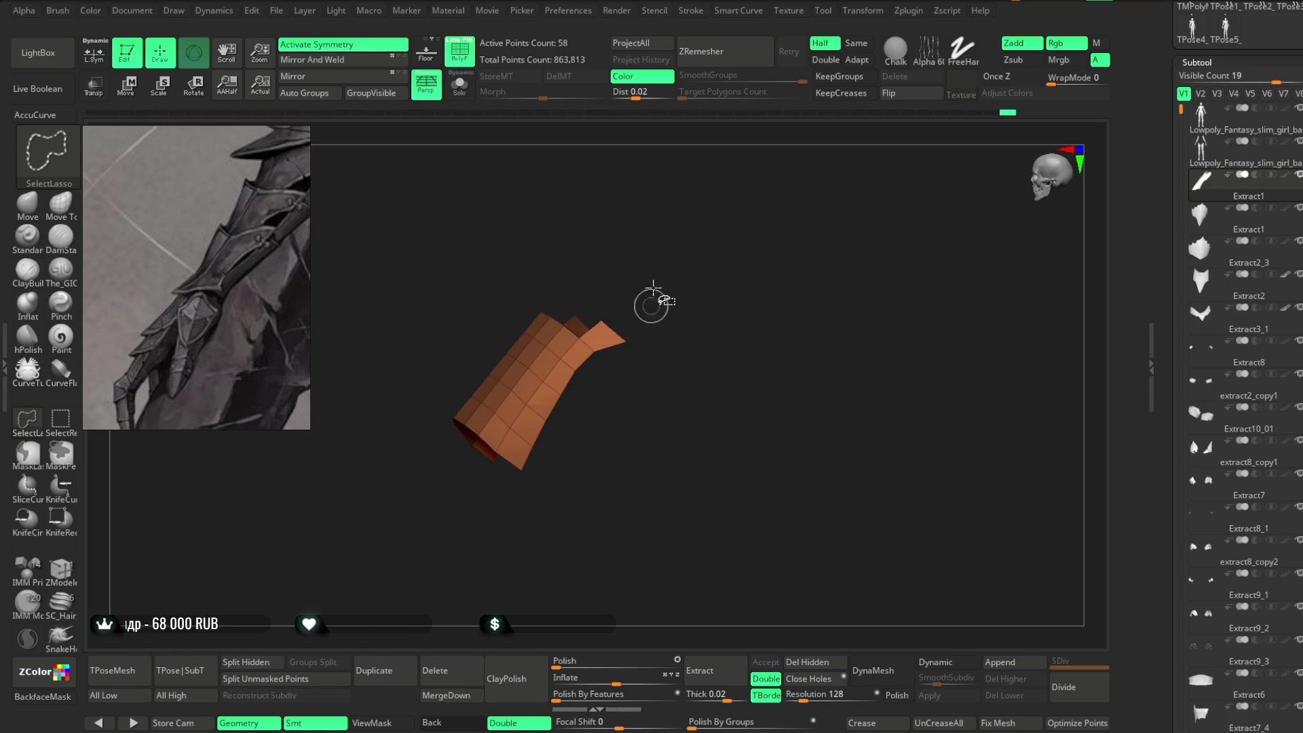
{"action": "mouse_move", "coordinate": [582, 286]}
{"action": "left_mouse_down", "text": "ctrl+shift"}
{"action": "mouse_move", "coordinate": [663, 320]}
{"action": "mouse_move", "coordinate": [675, 282]}
{"action": "left_mouse_up", "text": "ctrl+shift"}
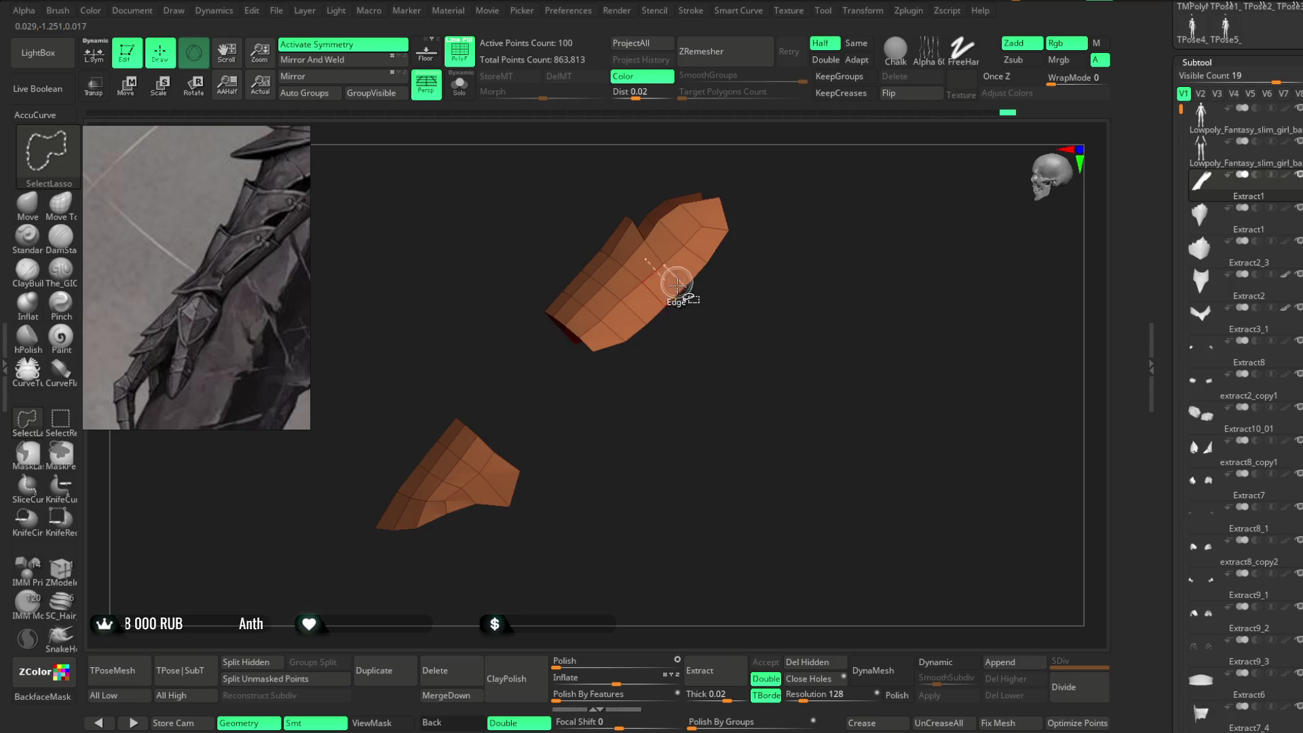
{"action": "mouse_move", "coordinate": [646, 445]}
{"action": "left_mouse_down"}
{"action": "mouse_move", "coordinate": [625, 404]}
{"action": "mouse_move", "coordinate": [631, 419]}
{"action": "left_mouse_up"}
{"action": "left_click", "coordinate": [810, 663]}
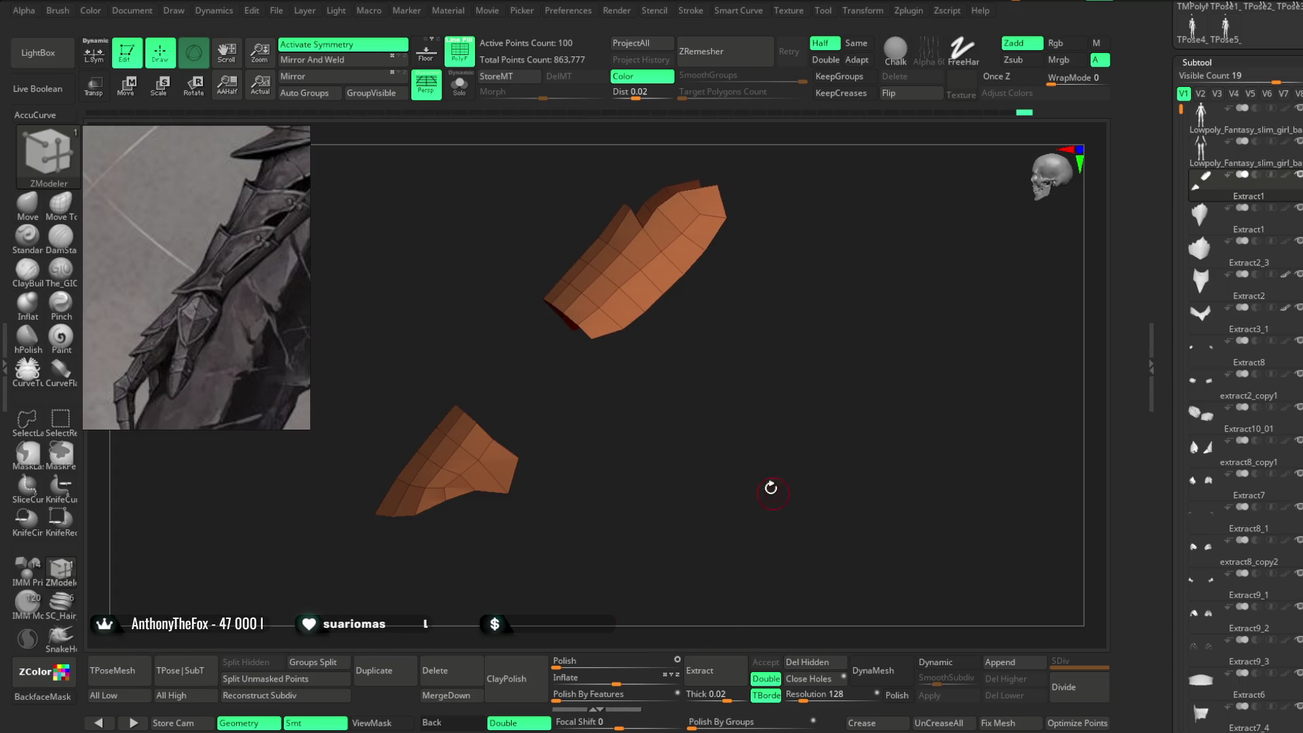
{"action": "mouse_move", "coordinate": [509, 308]}
{"action": "left_mouse_down", "text": "ctrl"}
{"action": "mouse_move", "coordinate": [771, 145]}
{"action": "mouse_move", "coordinate": [609, 246]}
{"action": "left_mouse_up", "text": "ctrl"}
{"action": "left_click", "coordinate": [669, 340], "text": "ctrl"}
Move the unmasked upper piece up along the forearm with the Transpose gizmo.
{"action": "key", "text": "w"}
{"action": "left_click_drag", "start_coordinate": [754, 389], "coordinate": [771, 360], "text": "shift"}
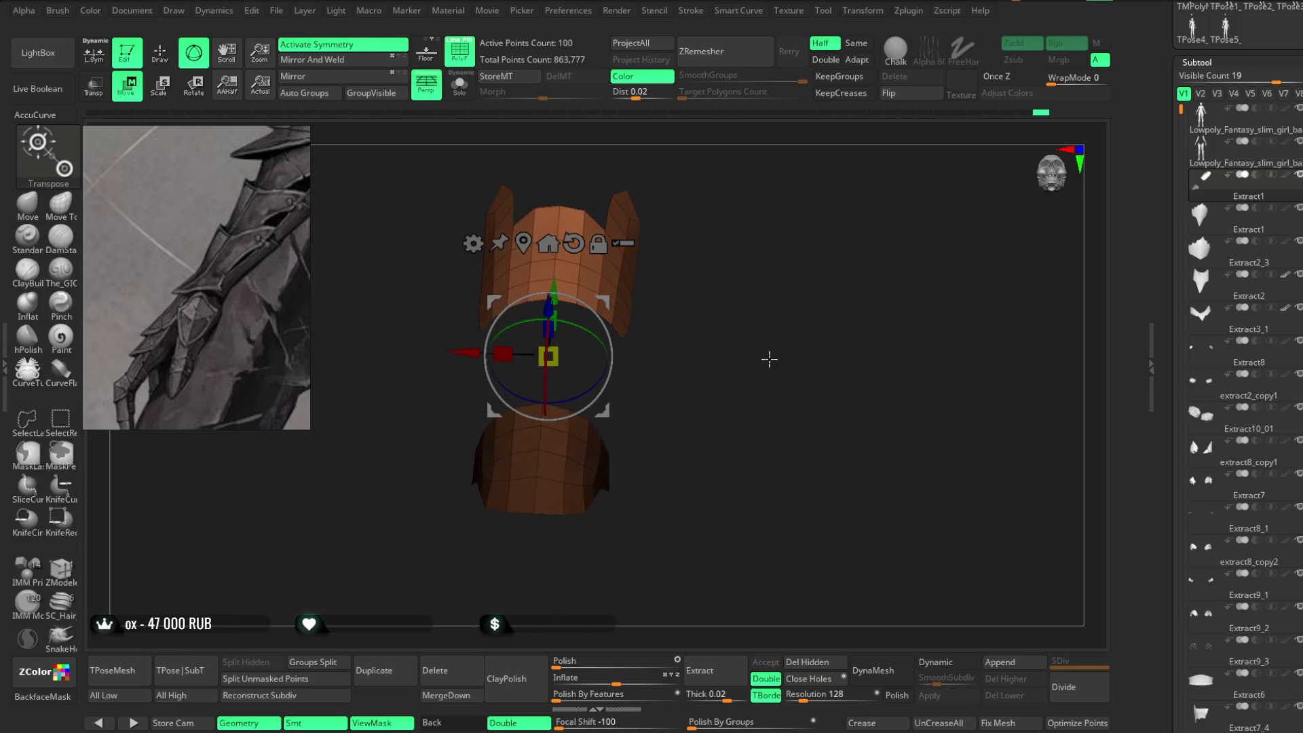
{"action": "left_click_drag", "start_coordinate": [544, 355], "coordinate": [546, 258]}
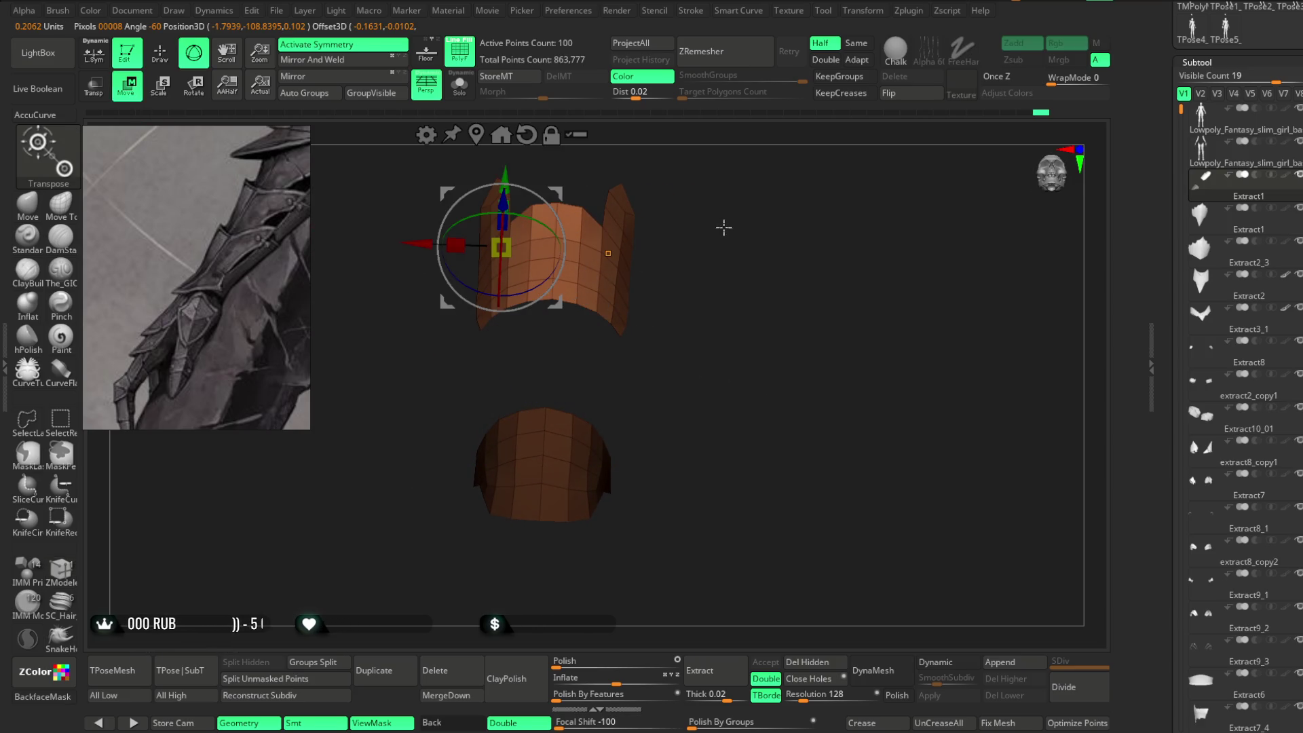
{"action": "left_click_drag", "start_coordinate": [508, 178], "coordinate": [517, 279]}
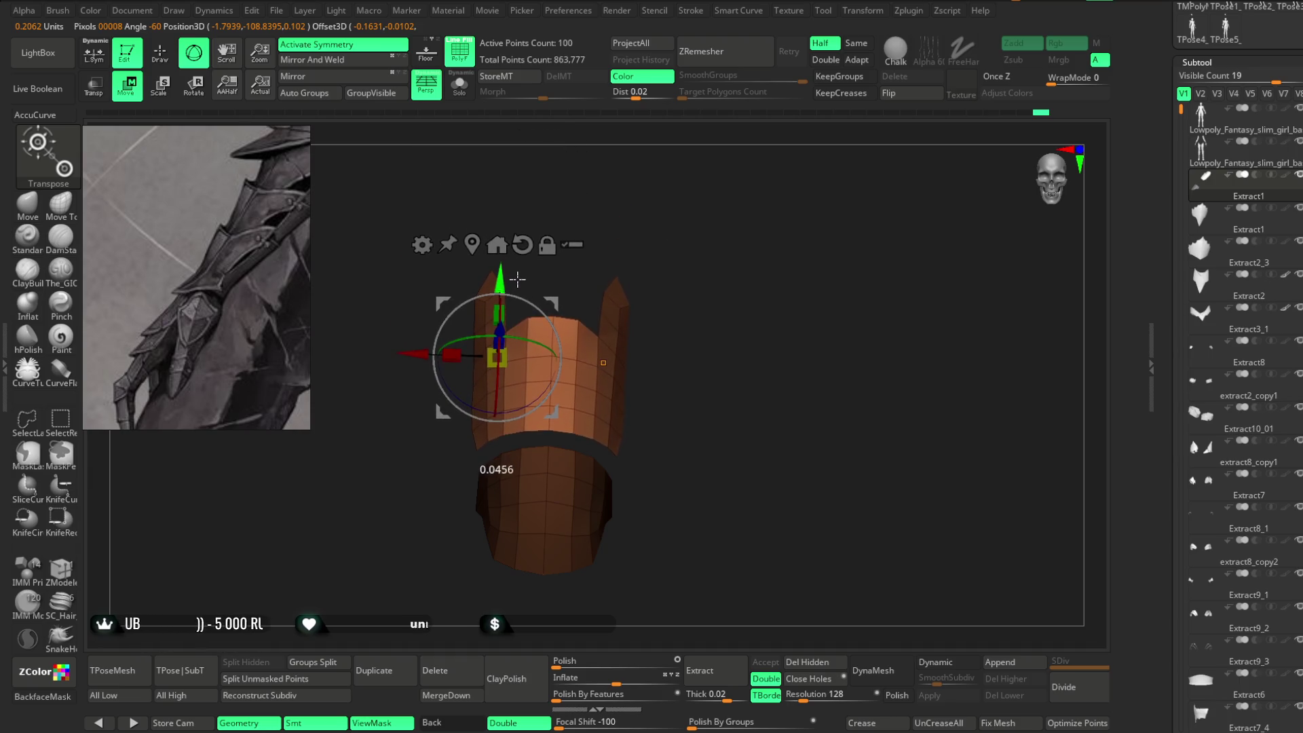
{"action": "mouse_move", "coordinate": [678, 204]}
{"action": "left_mouse_down"}
{"action": "mouse_move", "coordinate": [686, 183]}
{"action": "mouse_move", "coordinate": [666, 186]}
{"action": "mouse_move", "coordinate": [673, 207]}
{"action": "left_mouse_up"}
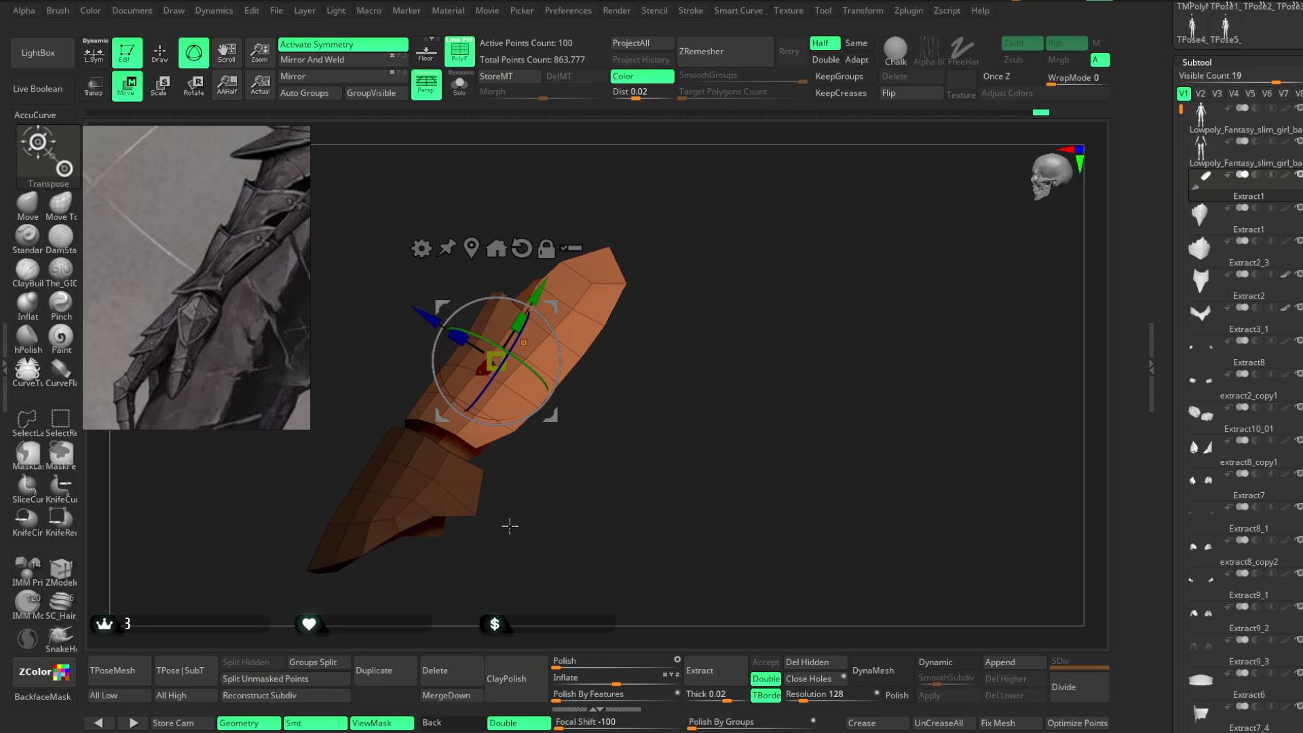
{"action": "key", "text": "q"}
{"action": "scroll", "coordinate": [678, 373], "scroll_direction": "up", "scroll_amount": 5}
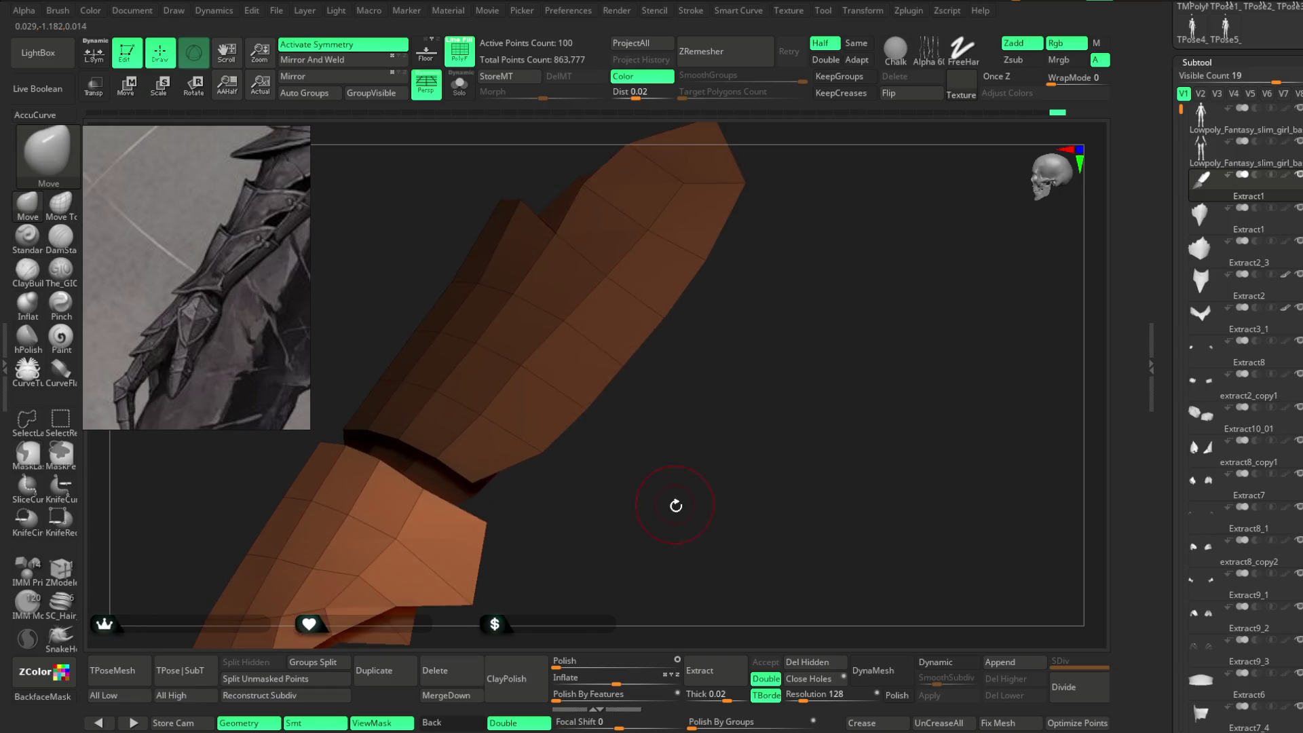
{"action": "mouse_move", "coordinate": [703, 407]}
{"action": "left_mouse_down"}
{"action": "mouse_move", "coordinate": [687, 402]}
{"action": "mouse_move", "coordinate": [680, 438]}
{"action": "mouse_move", "coordinate": [730, 373]}
{"action": "mouse_move", "coordinate": [692, 428]}
{"action": "mouse_move", "coordinate": [523, 401]}
{"action": "left_mouse_up"}
Slide the upper piece further up and right, widening the gap above the lower piece.
{"action": "left_click", "coordinate": [129, 99]}
{"action": "left_click_drag", "start_coordinate": [525, 246], "coordinate": [544, 226]}
{"action": "scroll", "coordinate": [666, 361], "scroll_direction": "down", "scroll_amount": 3}
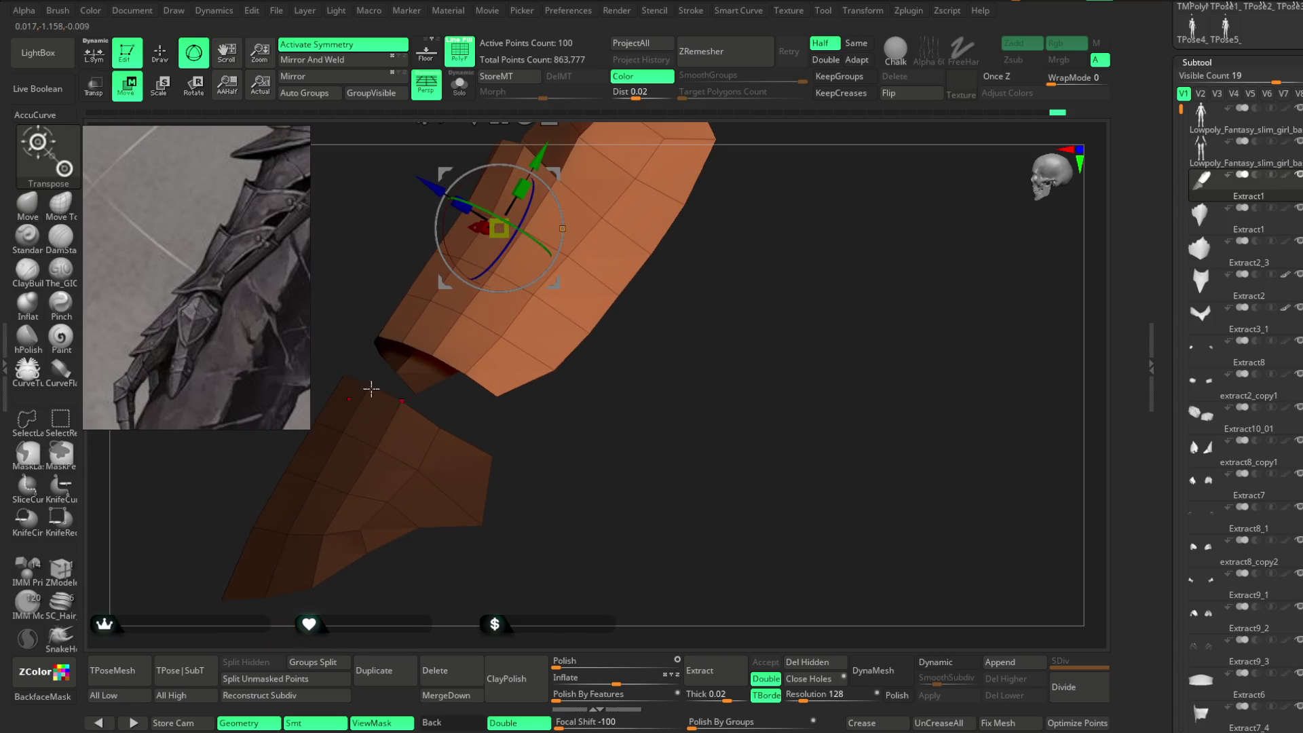
{"action": "left_click", "coordinate": [45, 217]}
{"action": "mouse_move", "coordinate": [604, 398]}
{"action": "left_mouse_down"}
{"action": "mouse_move", "coordinate": [662, 364]}
{"action": "mouse_move", "coordinate": [655, 408]}
{"action": "left_mouse_up"}
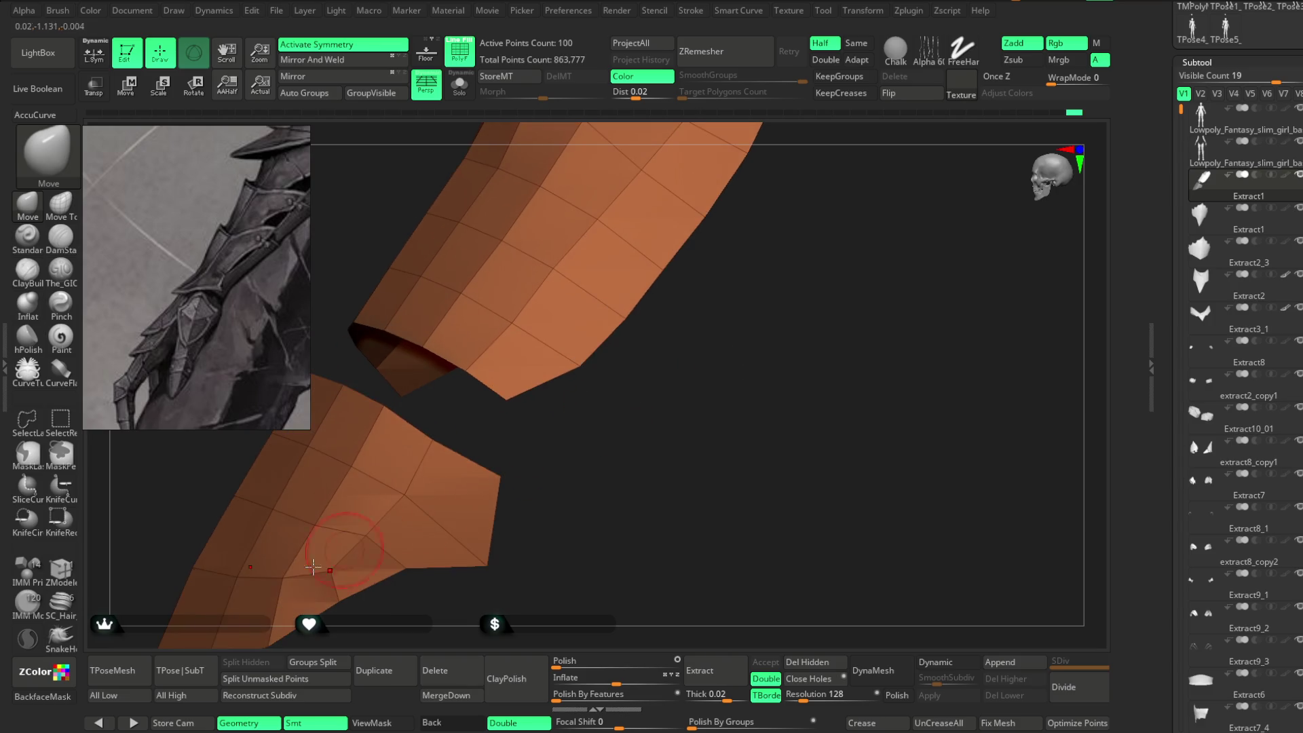
{"action": "left_click", "coordinate": [68, 572]}
{"action": "key", "text": "space"}
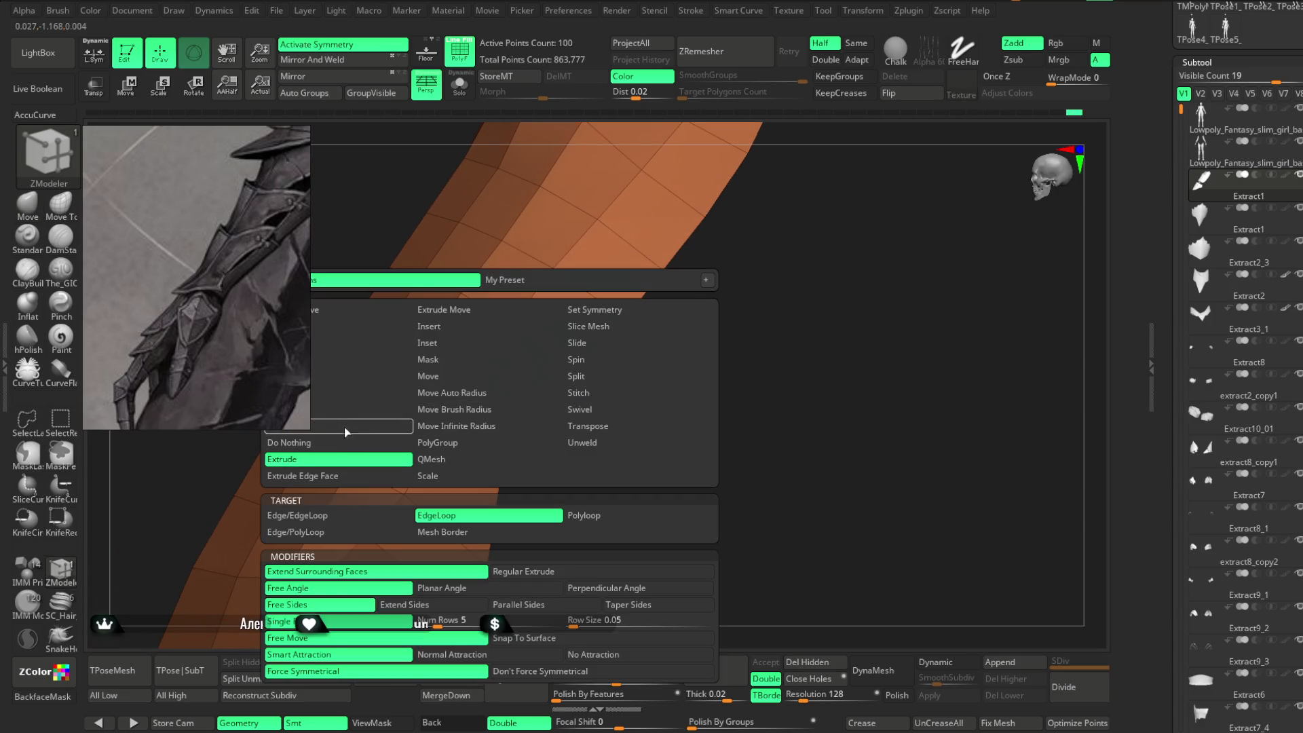
Bridge the two facing edges to rejoin the pieces, then merge everything into one polygroup.
{"action": "left_click", "coordinate": [326, 359]}
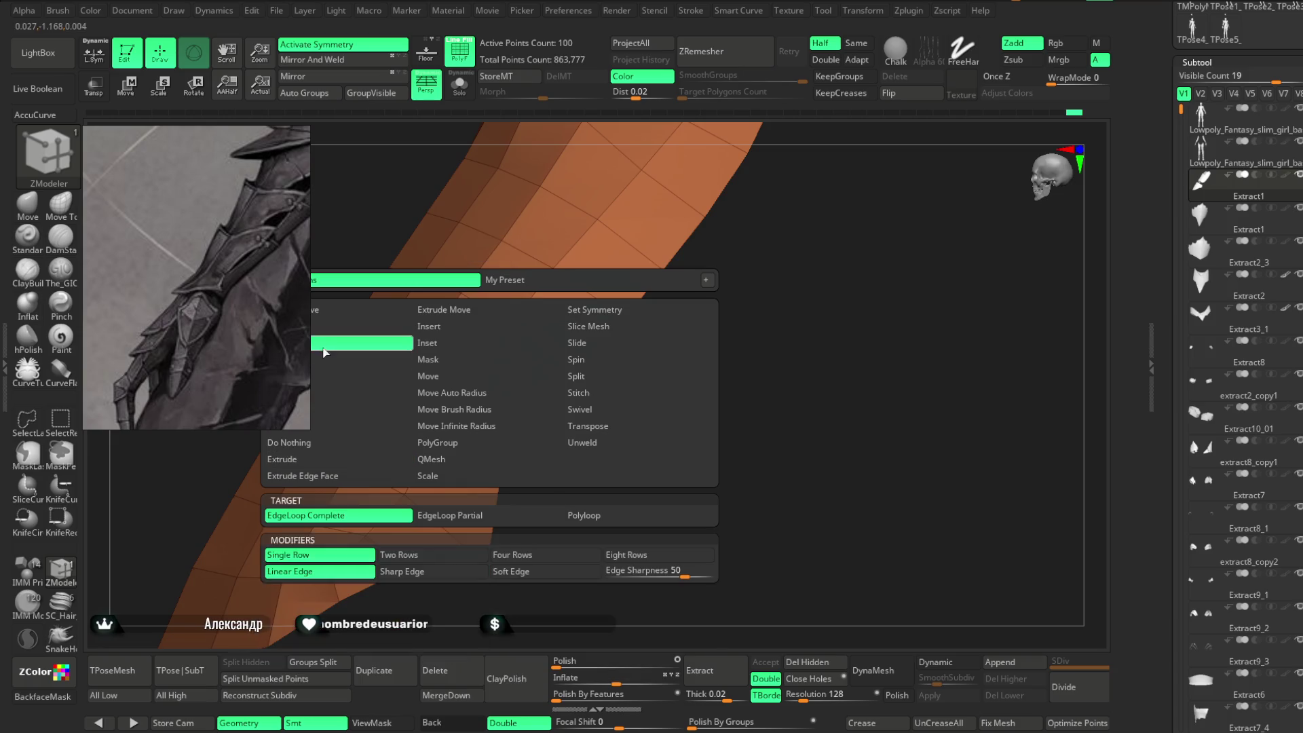
{"action": "left_click", "coordinate": [475, 463]}
{"action": "left_click", "coordinate": [492, 388]}
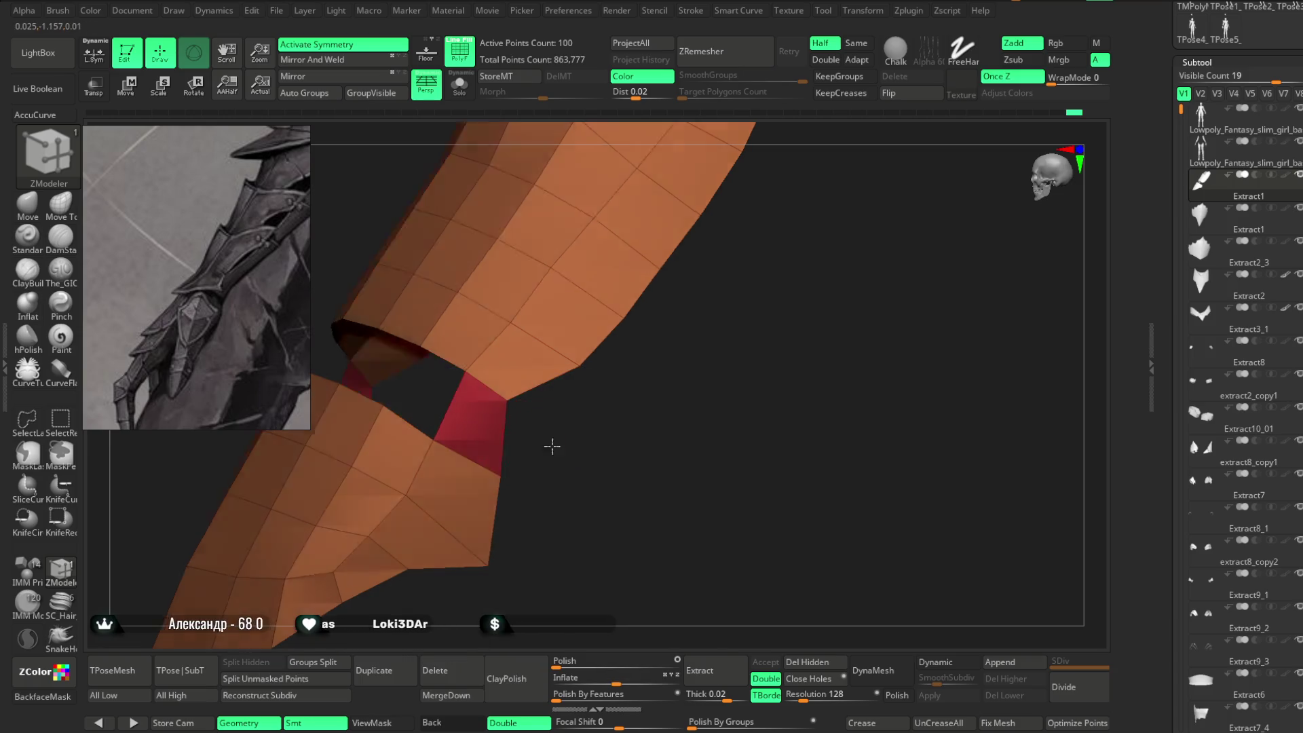
{"action": "left_click_drag", "start_coordinate": [546, 442], "coordinate": [419, 359]}
{"action": "left_click_drag", "start_coordinate": [541, 418], "coordinate": [553, 454]}
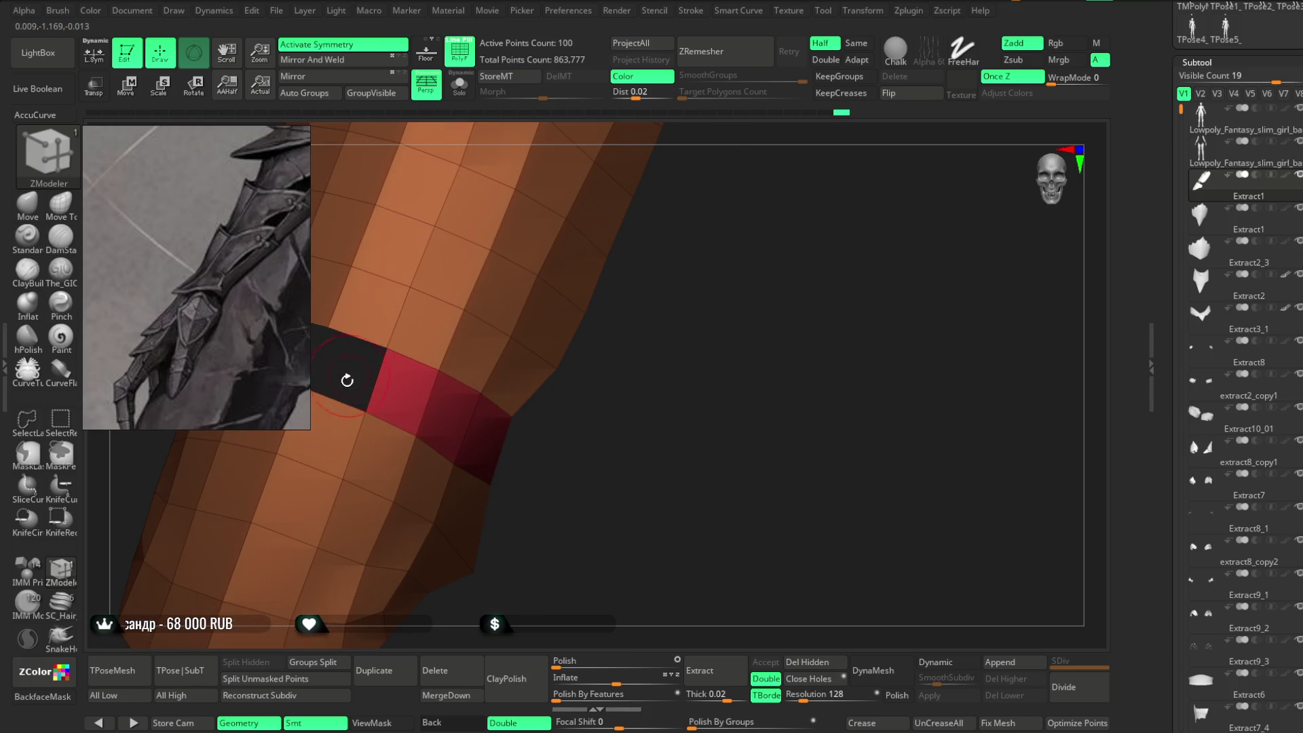
{"action": "mouse_move", "coordinate": [343, 407]}
{"action": "left_mouse_down"}
{"action": "mouse_move", "coordinate": [613, 369]}
{"action": "mouse_move", "coordinate": [602, 430]}
{"action": "mouse_move", "coordinate": [633, 354]}
{"action": "mouse_move", "coordinate": [642, 378]}
{"action": "mouse_move", "coordinate": [625, 384]}
{"action": "left_mouse_up"}
{"action": "left_click", "coordinate": [363, 92]}
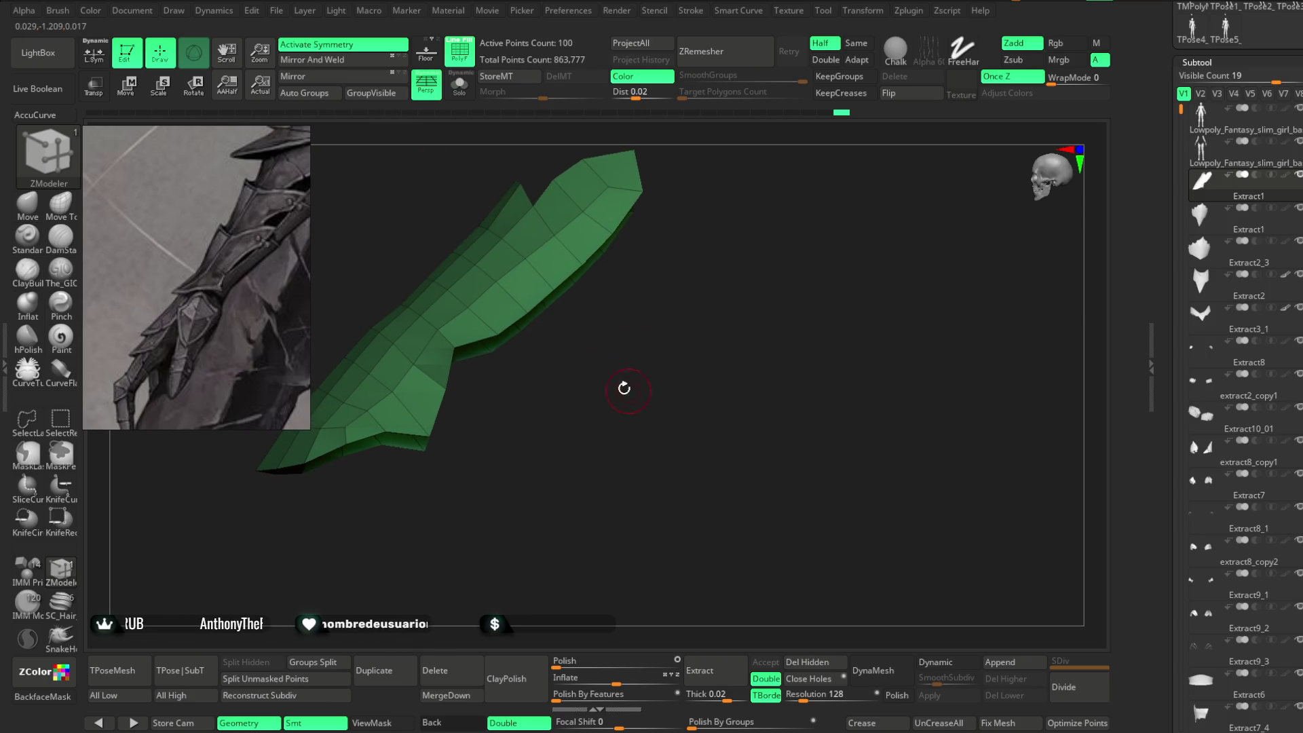
Pull the green plate's vertices with Move into a longer diagonal flare.
{"action": "left_click", "coordinate": [27, 203]}
{"action": "key", "text": "space"}
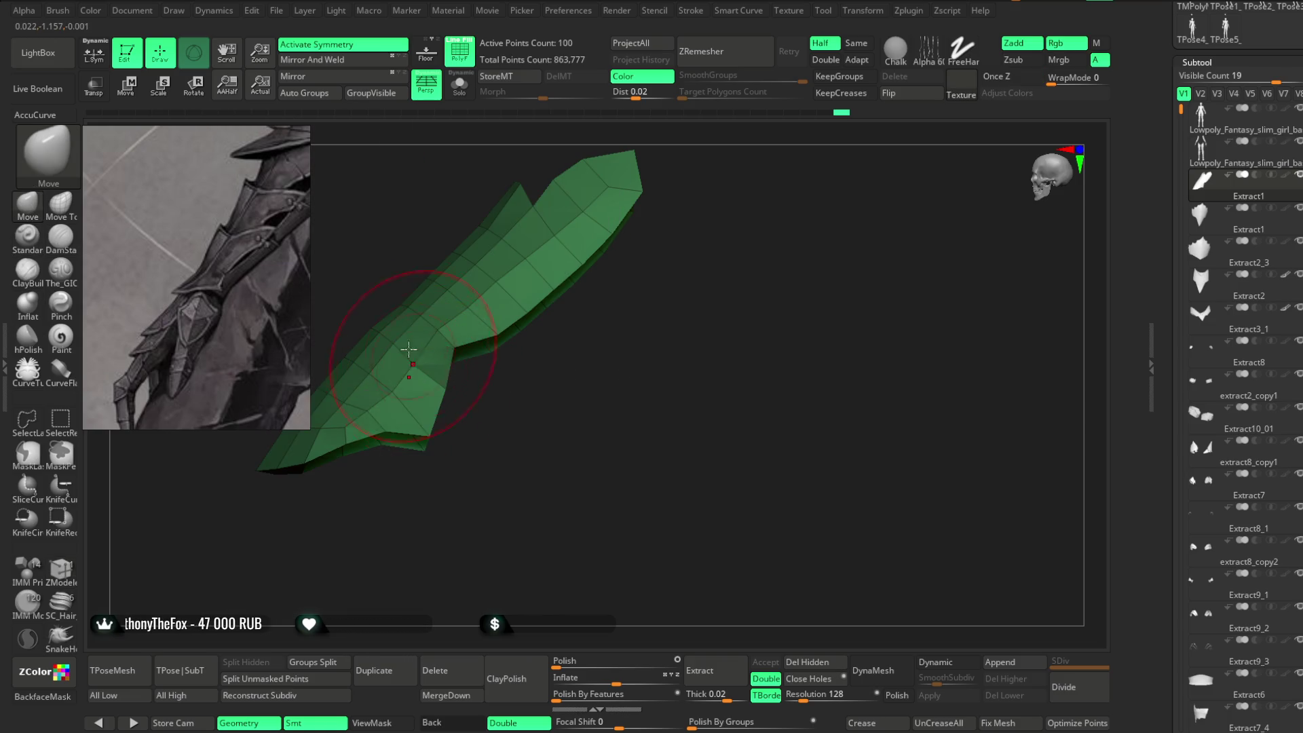
{"action": "left_click_drag", "start_coordinate": [384, 328], "coordinate": [370, 300]}
{"action": "mouse_move", "coordinate": [380, 334]}
{"action": "right_mouse_down"}
{"action": "mouse_move", "coordinate": [395, 315]}
{"action": "mouse_move", "coordinate": [392, 350]}
{"action": "right_mouse_up"}
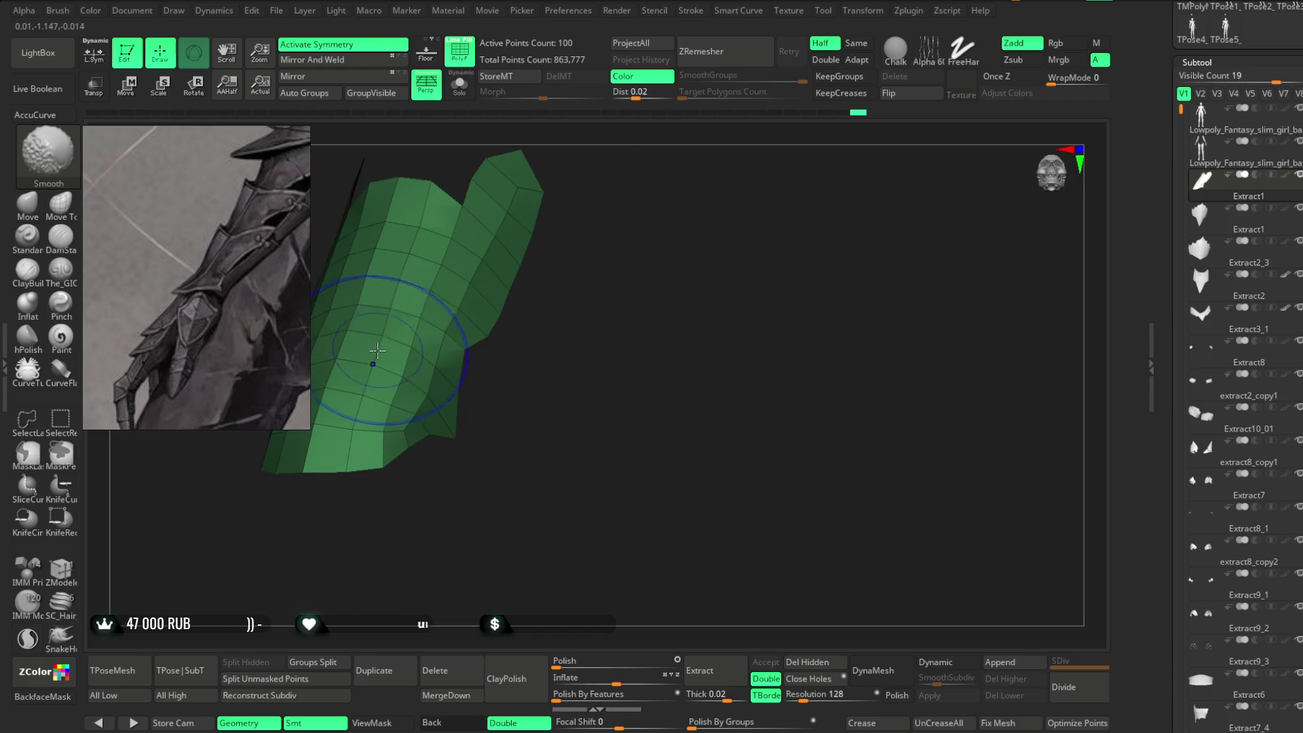
{"action": "mouse_move", "coordinate": [408, 277]}
{"action": "right_mouse_down"}
{"action": "mouse_move", "coordinate": [513, 407]}
{"action": "mouse_move", "coordinate": [538, 393]}
{"action": "mouse_move", "coordinate": [475, 465]}
{"action": "mouse_move", "coordinate": [599, 312]}
{"action": "mouse_move", "coordinate": [637, 308]}
{"action": "mouse_move", "coordinate": [608, 316]}
{"action": "mouse_move", "coordinate": [649, 372]}
{"action": "mouse_move", "coordinate": [646, 355]}
{"action": "mouse_move", "coordinate": [634, 371]}
{"action": "mouse_move", "coordinate": [606, 355]}
{"action": "mouse_move", "coordinate": [632, 309]}
{"action": "right_mouse_up"}
{"action": "key", "text": "space"}
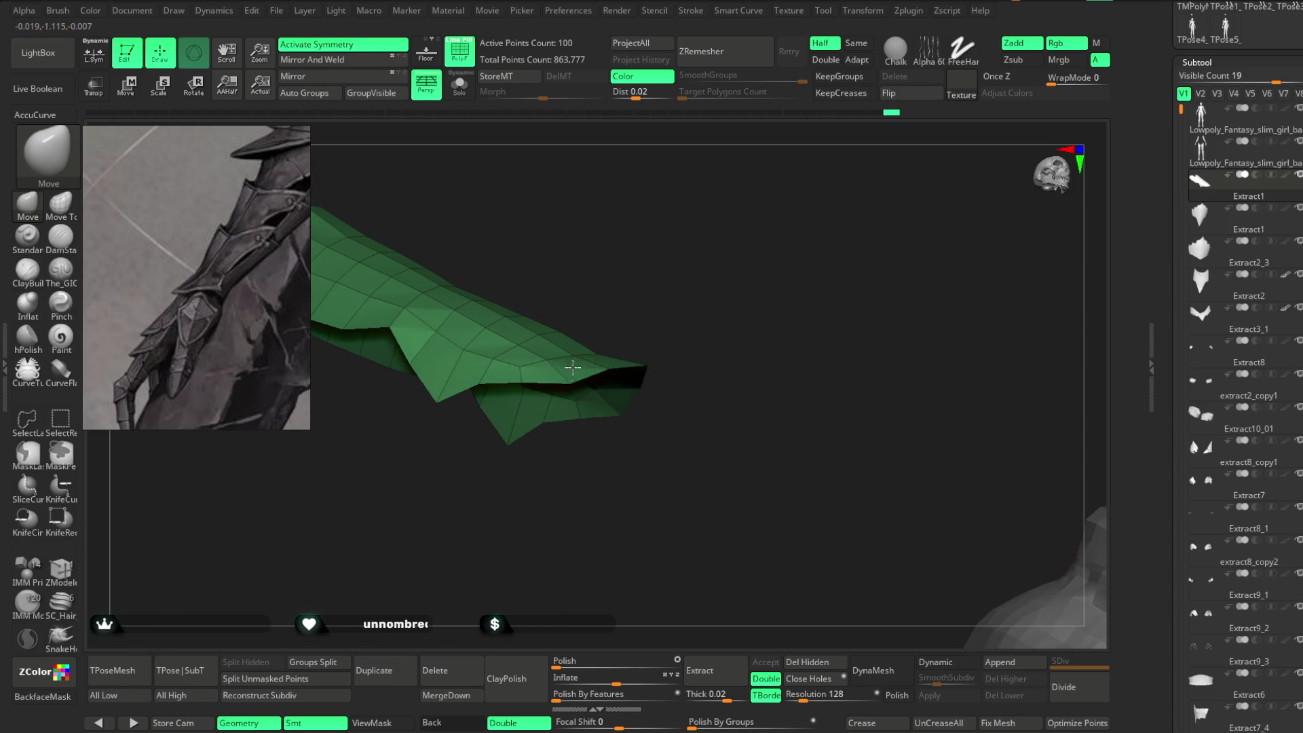
{"action": "right_click_drag", "start_coordinate": [572, 372], "coordinate": [677, 353]}
{"action": "mouse_move", "coordinate": [590, 311]}
{"action": "left_mouse_down"}
{"action": "mouse_move", "coordinate": [579, 288]}
{"action": "mouse_move", "coordinate": [584, 314]}
{"action": "mouse_move", "coordinate": [596, 262]}
{"action": "left_mouse_up"}
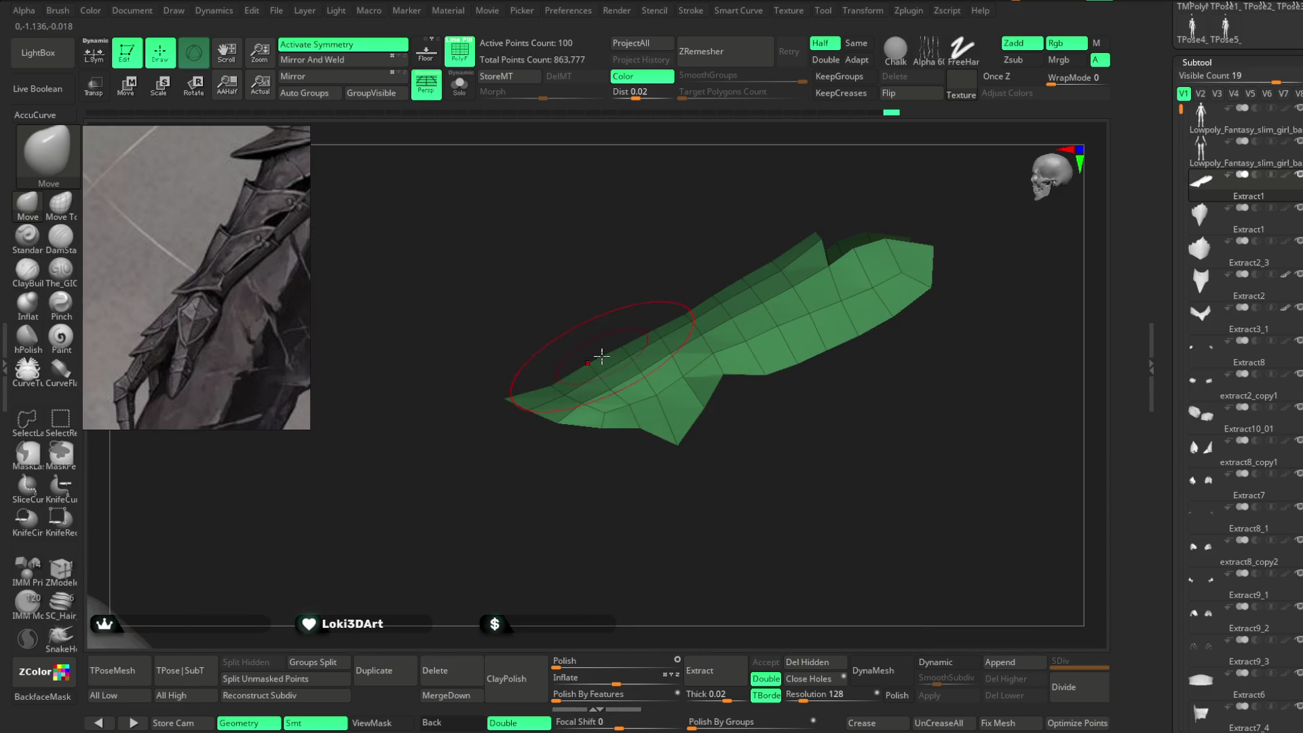
{"action": "mouse_move", "coordinate": [669, 262]}
{"action": "left_mouse_down"}
{"action": "mouse_move", "coordinate": [681, 328]}
{"action": "mouse_move", "coordinate": [596, 512]}
{"action": "mouse_move", "coordinate": [633, 352]}
{"action": "left_mouse_up"}
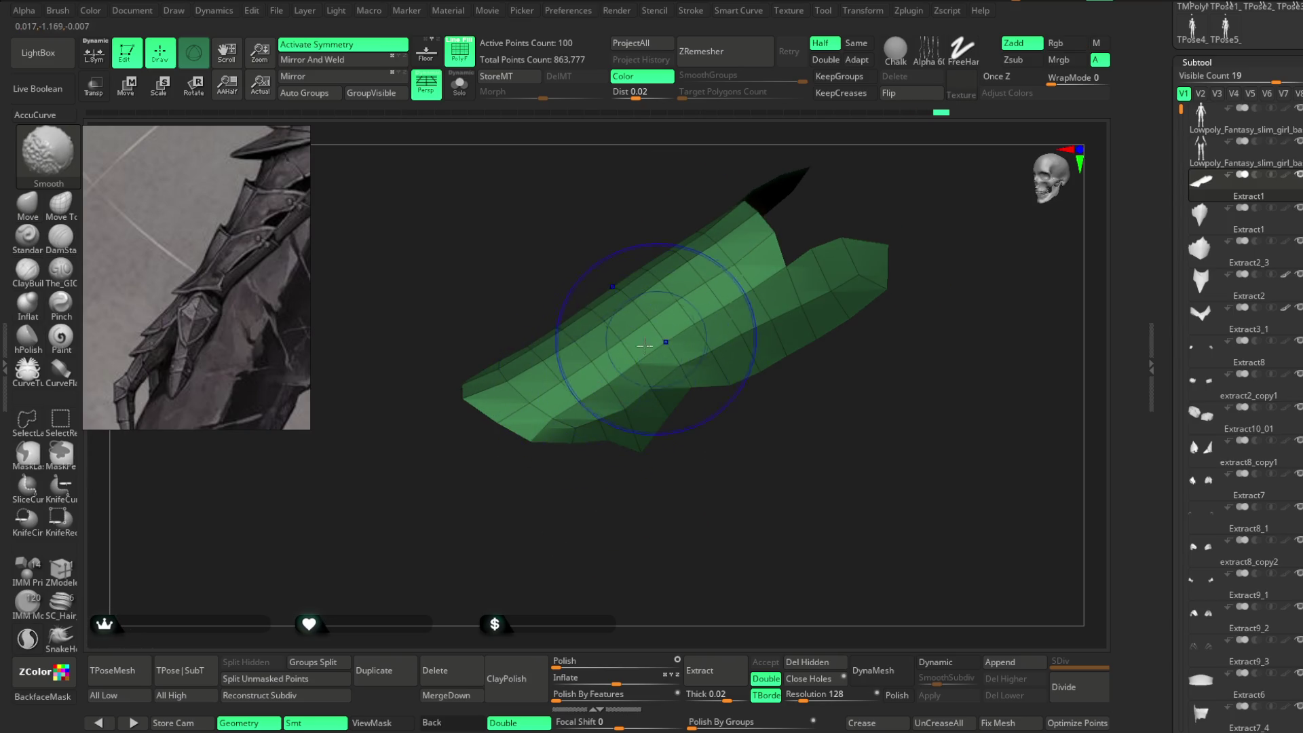
{"action": "left_click_drag", "start_coordinate": [690, 441], "coordinate": [532, 416]}
Raise the Move brush's Draw Size substantially for broad reshaping of the plate.
{"action": "key", "text": "space"}
{"action": "mouse_move", "coordinate": [668, 449]}
{"action": "left_mouse_down"}
{"action": "mouse_move", "coordinate": [657, 380]}
{"action": "mouse_move", "coordinate": [617, 371]}
{"action": "left_mouse_up"}
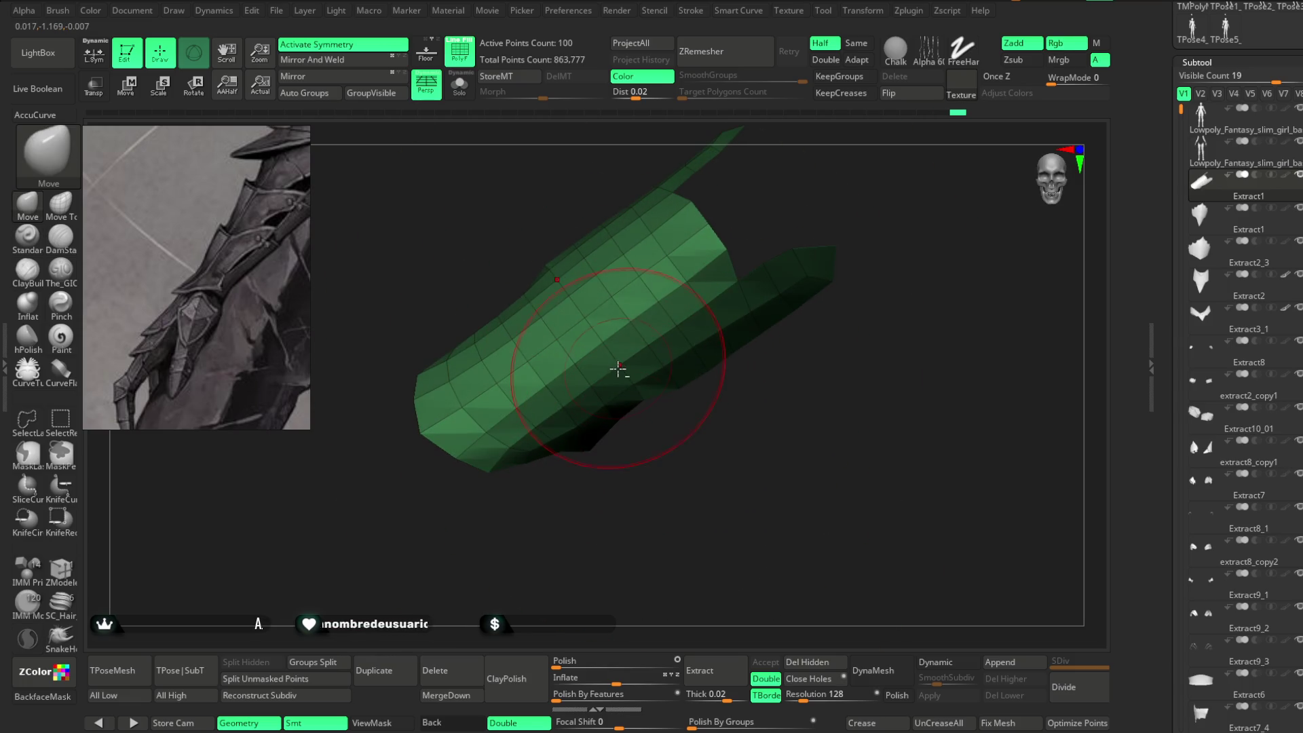
{"action": "mouse_move", "coordinate": [663, 408]}
{"action": "left_mouse_down"}
{"action": "mouse_move", "coordinate": [613, 462]}
{"action": "mouse_move", "coordinate": [626, 451]}
{"action": "mouse_move", "coordinate": [628, 486]}
{"action": "mouse_move", "coordinate": [686, 378]}
{"action": "mouse_move", "coordinate": [718, 358]}
{"action": "mouse_move", "coordinate": [689, 381]}
{"action": "mouse_move", "coordinate": [529, 384]}
{"action": "mouse_move", "coordinate": [631, 369]}
{"action": "mouse_move", "coordinate": [710, 319]}
{"action": "mouse_move", "coordinate": [713, 296]}
{"action": "mouse_move", "coordinate": [607, 347]}
{"action": "left_mouse_up"}
{"action": "key", "text": "space"}
{"action": "mouse_move", "coordinate": [495, 334]}
{"action": "left_mouse_down"}
{"action": "mouse_move", "coordinate": [663, 326]}
{"action": "mouse_move", "coordinate": [678, 299]}
{"action": "left_mouse_up"}
{"action": "key", "text": "space"}
{"action": "mouse_move", "coordinate": [709, 226]}
{"action": "left_mouse_down"}
{"action": "mouse_move", "coordinate": [725, 226]}
{"action": "mouse_move", "coordinate": [733, 198]}
{"action": "mouse_move", "coordinate": [559, 334]}
{"action": "left_mouse_up"}
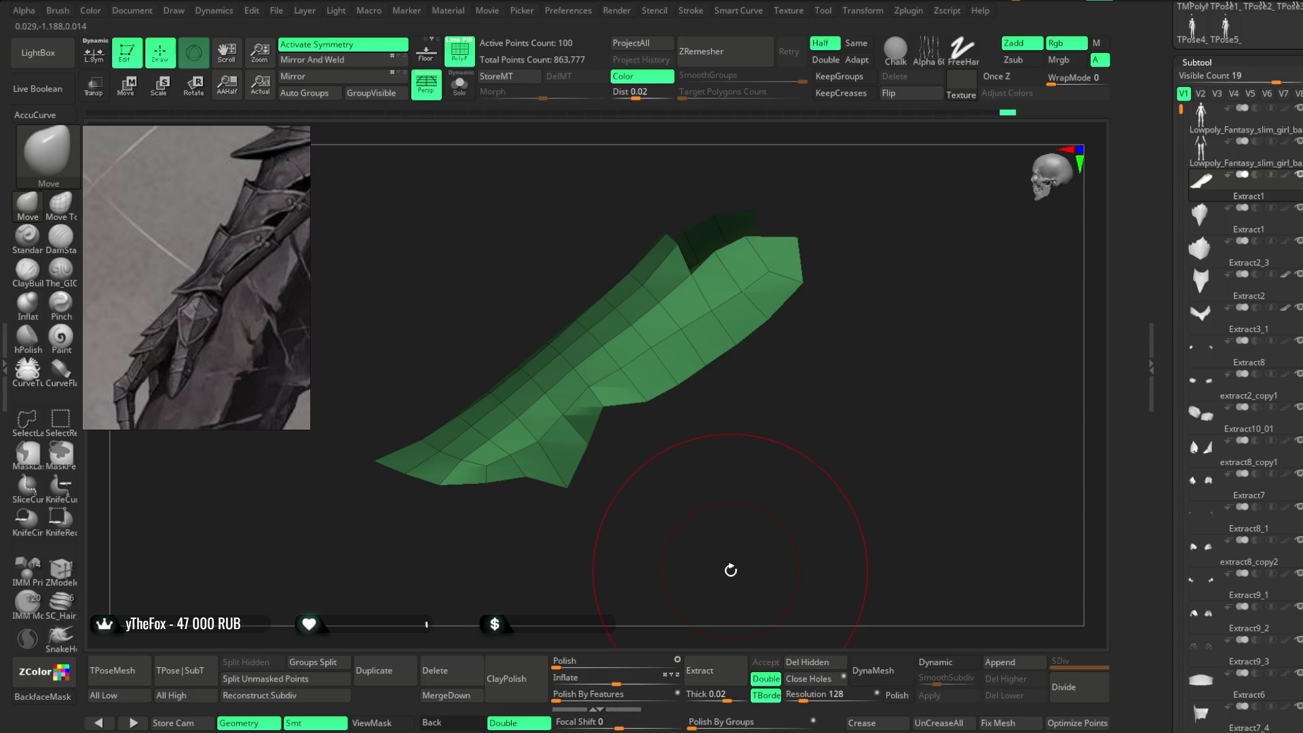
Lower the Move brush's Draw Size for finer edits.
{"action": "mouse_move", "coordinate": [686, 561]}
{"action": "left_mouse_down"}
{"action": "mouse_move", "coordinate": [699, 488]}
{"action": "mouse_move", "coordinate": [682, 487]}
{"action": "left_mouse_up"}
{"action": "key", "text": "space"}
{"action": "left_click_drag", "start_coordinate": [560, 500], "coordinate": [540, 475]}
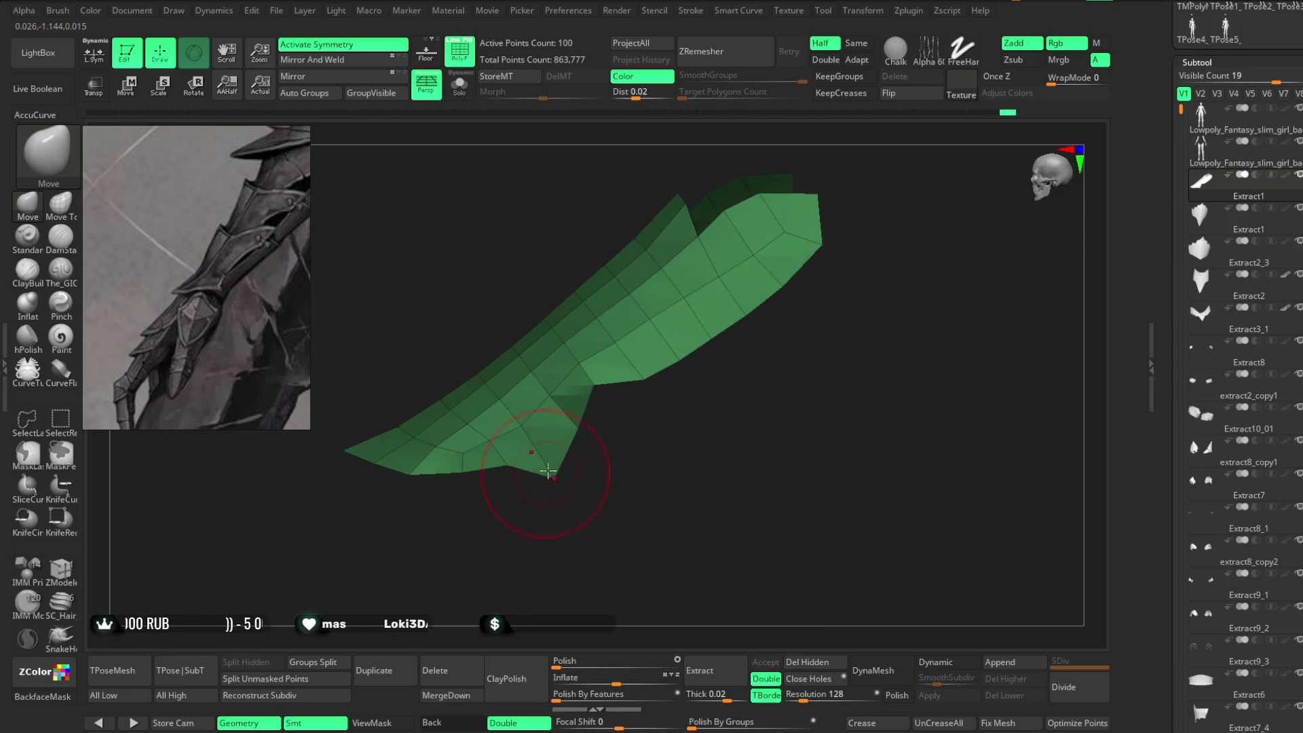
{"action": "mouse_move", "coordinate": [601, 406]}
{"action": "left_mouse_down"}
{"action": "mouse_move", "coordinate": [596, 392]}
{"action": "mouse_move", "coordinate": [622, 421]}
{"action": "left_mouse_up"}
{"action": "key", "text": "space"}
{"action": "mouse_move", "coordinate": [646, 373]}
{"action": "left_mouse_down"}
{"action": "mouse_move", "coordinate": [689, 414]}
{"action": "mouse_move", "coordinate": [636, 362]}
{"action": "left_mouse_up"}
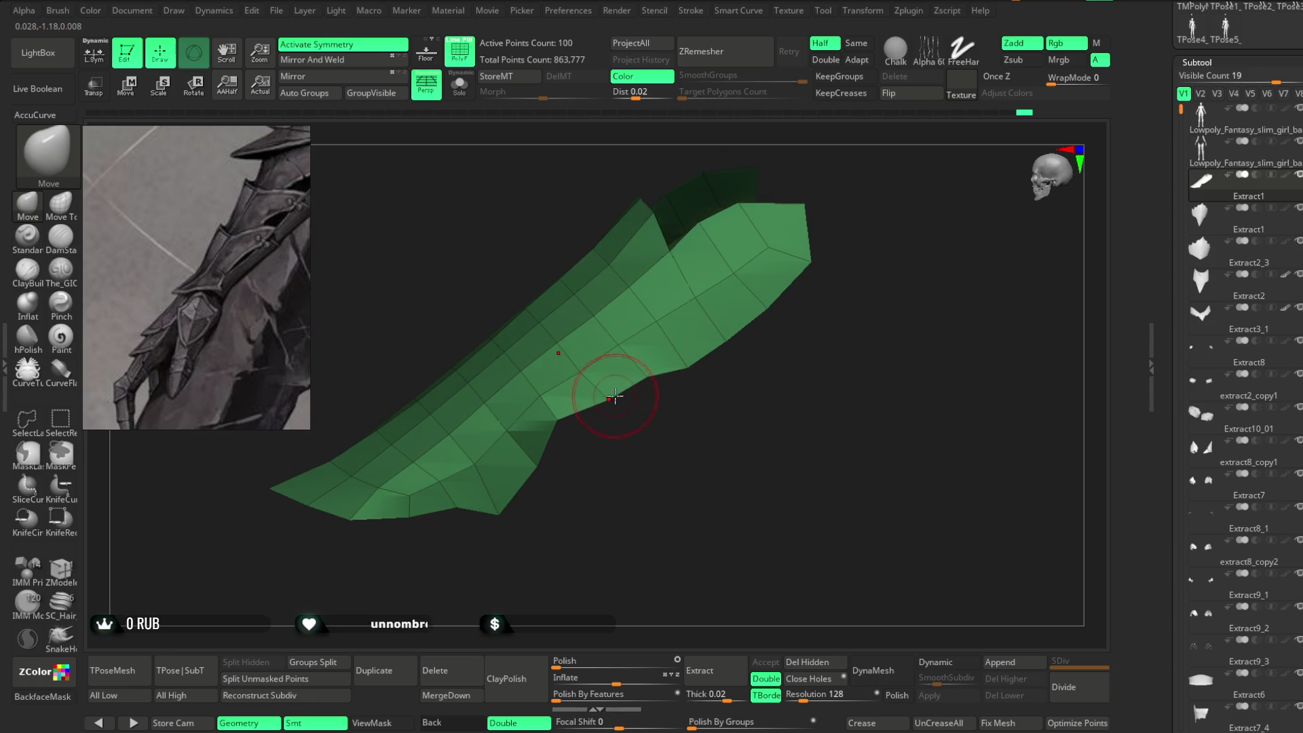
Refine the plate's lower edge and tip into a smoother tapered curve, checking from several angles.
{"action": "mouse_move", "coordinate": [568, 436]}
{"action": "left_mouse_down"}
{"action": "mouse_move", "coordinate": [541, 470]}
{"action": "mouse_move", "coordinate": [584, 408]}
{"action": "mouse_move", "coordinate": [547, 489]}
{"action": "mouse_move", "coordinate": [572, 496]}
{"action": "left_mouse_up"}
{"action": "mouse_move", "coordinate": [573, 443]}
{"action": "left_mouse_down"}
{"action": "mouse_move", "coordinate": [556, 427]}
{"action": "mouse_move", "coordinate": [572, 344]}
{"action": "mouse_move", "coordinate": [593, 334]}
{"action": "mouse_move", "coordinate": [581, 300]}
{"action": "mouse_move", "coordinate": [538, 369]}
{"action": "left_mouse_up"}
{"action": "mouse_move", "coordinate": [515, 428]}
{"action": "left_mouse_down"}
{"action": "mouse_move", "coordinate": [645, 471]}
{"action": "mouse_move", "coordinate": [615, 440]}
{"action": "mouse_move", "coordinate": [602, 451]}
{"action": "mouse_move", "coordinate": [612, 445]}
{"action": "left_mouse_up"}
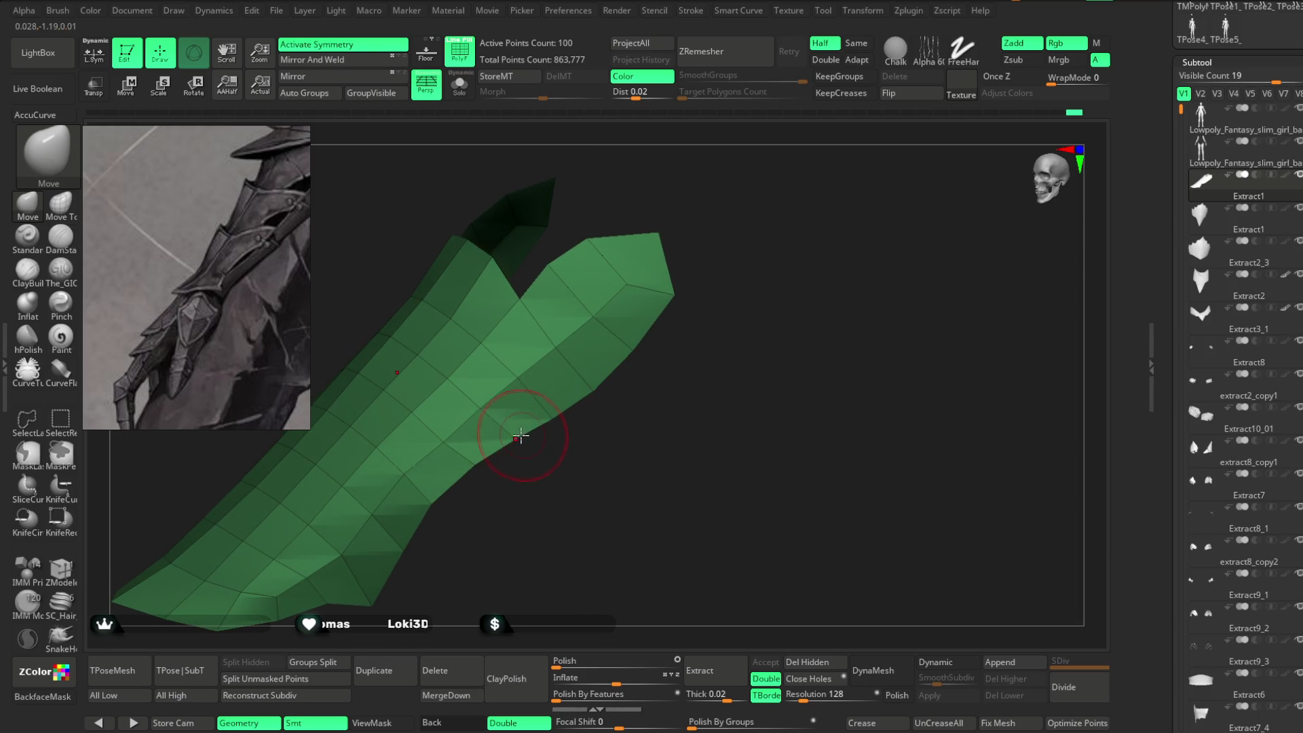
{"action": "mouse_move", "coordinate": [709, 277]}
{"action": "left_mouse_down"}
{"action": "mouse_move", "coordinate": [733, 262]}
{"action": "mouse_move", "coordinate": [654, 415]}
{"action": "mouse_move", "coordinate": [544, 393]}
{"action": "mouse_move", "coordinate": [563, 404]}
{"action": "mouse_move", "coordinate": [559, 416]}
{"action": "mouse_move", "coordinate": [521, 396]}
{"action": "left_mouse_up"}
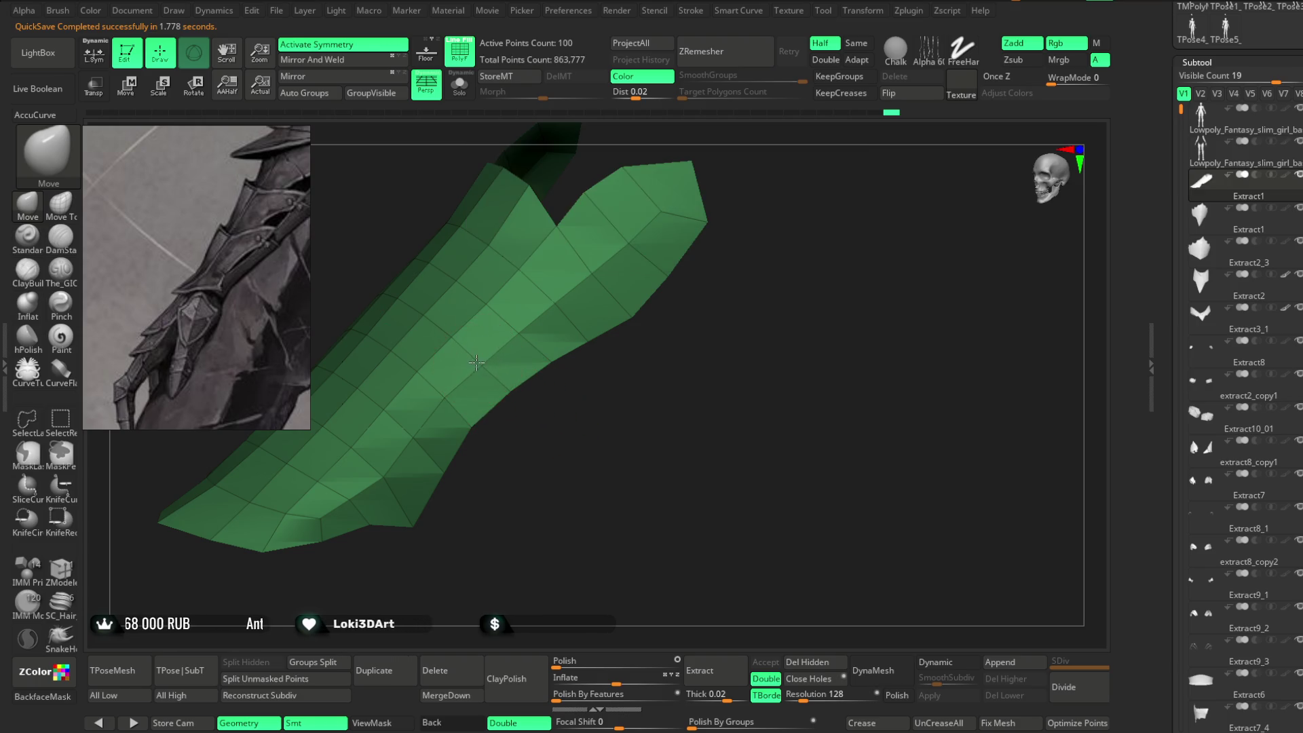
{"action": "left_click_drag", "start_coordinate": [567, 411], "coordinate": [486, 366]}
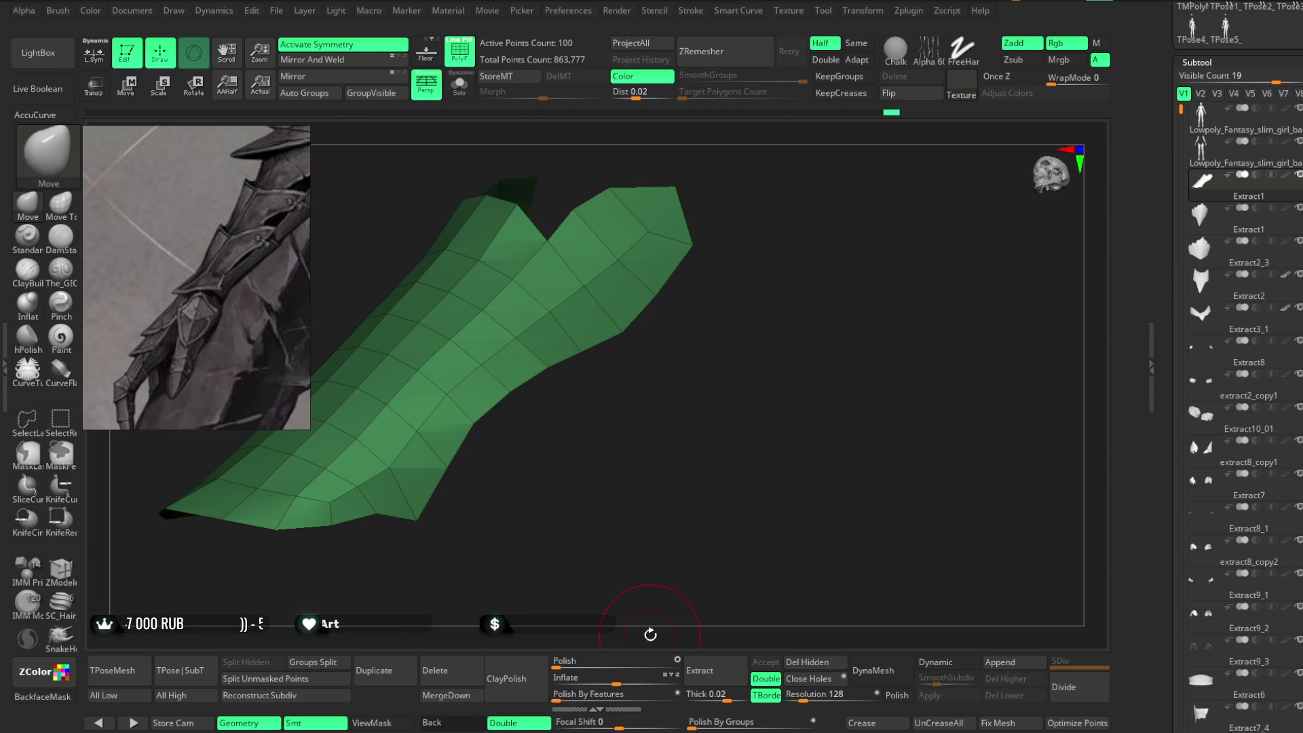
{"action": "mouse_move", "coordinate": [585, 516]}
{"action": "left_mouse_down", "text": "alt"}
{"action": "mouse_move", "coordinate": [619, 414]}
{"action": "mouse_move", "coordinate": [498, 452]}
{"action": "mouse_move", "coordinate": [512, 429]}
{"action": "mouse_move", "coordinate": [572, 424]}
{"action": "mouse_move", "coordinate": [722, 323]}
{"action": "mouse_move", "coordinate": [722, 308]}
{"action": "mouse_move", "coordinate": [678, 288]}
{"action": "left_mouse_up", "text": "alt"}
{"action": "mouse_move", "coordinate": [651, 234]}
{"action": "left_mouse_down"}
{"action": "mouse_move", "coordinate": [701, 209]}
{"action": "mouse_move", "coordinate": [652, 245]}
{"action": "mouse_move", "coordinate": [666, 221]}
{"action": "mouse_move", "coordinate": [733, 218]}
{"action": "mouse_move", "coordinate": [701, 238]}
{"action": "mouse_move", "coordinate": [712, 222]}
{"action": "mouse_move", "coordinate": [630, 356]}
{"action": "left_mouse_up"}
{"action": "key", "text": "space"}
{"action": "mouse_move", "coordinate": [519, 413]}
{"action": "left_mouse_down"}
{"action": "mouse_move", "coordinate": [535, 437]}
{"action": "mouse_move", "coordinate": [542, 398]}
{"action": "left_mouse_up"}
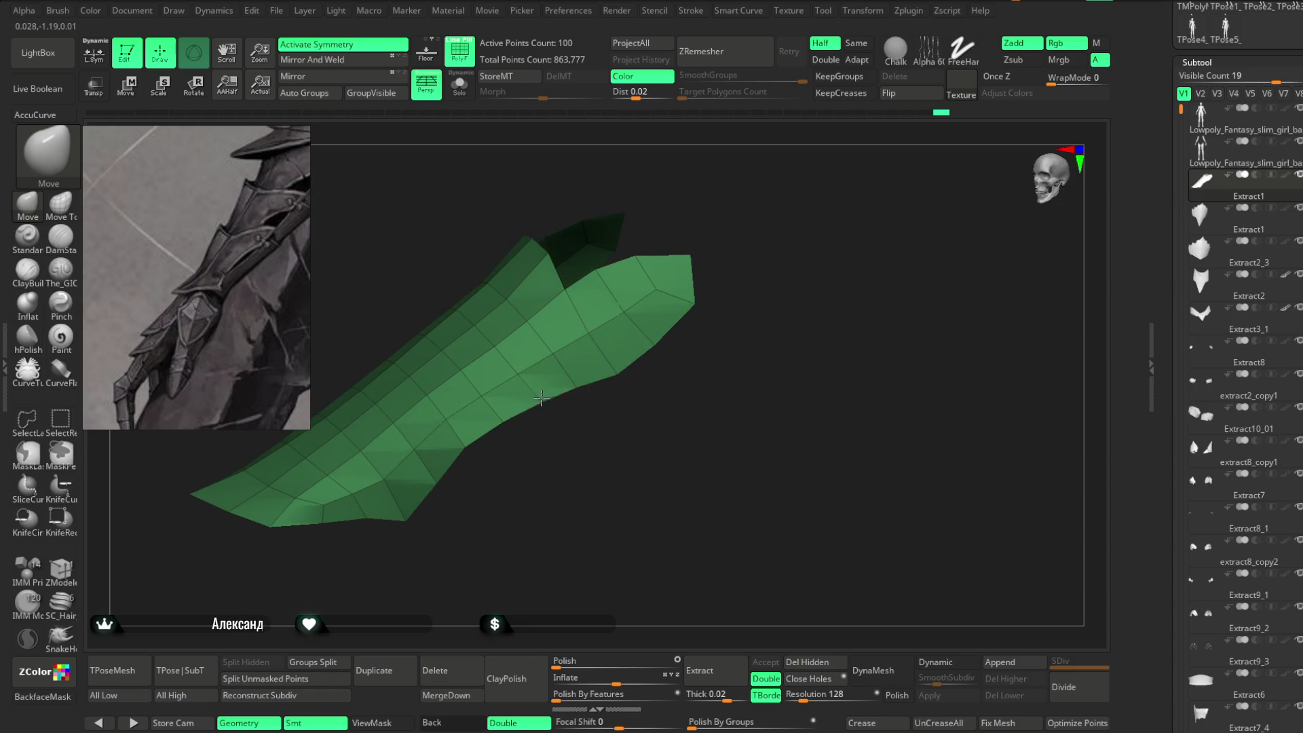
Orbit around the plate and character, then frame the plate with F.
{"action": "mouse_move", "coordinate": [470, 448]}
{"action": "left_mouse_down"}
{"action": "mouse_move", "coordinate": [588, 395]}
{"action": "mouse_move", "coordinate": [473, 444]}
{"action": "mouse_move", "coordinate": [455, 428]}
{"action": "left_mouse_up"}
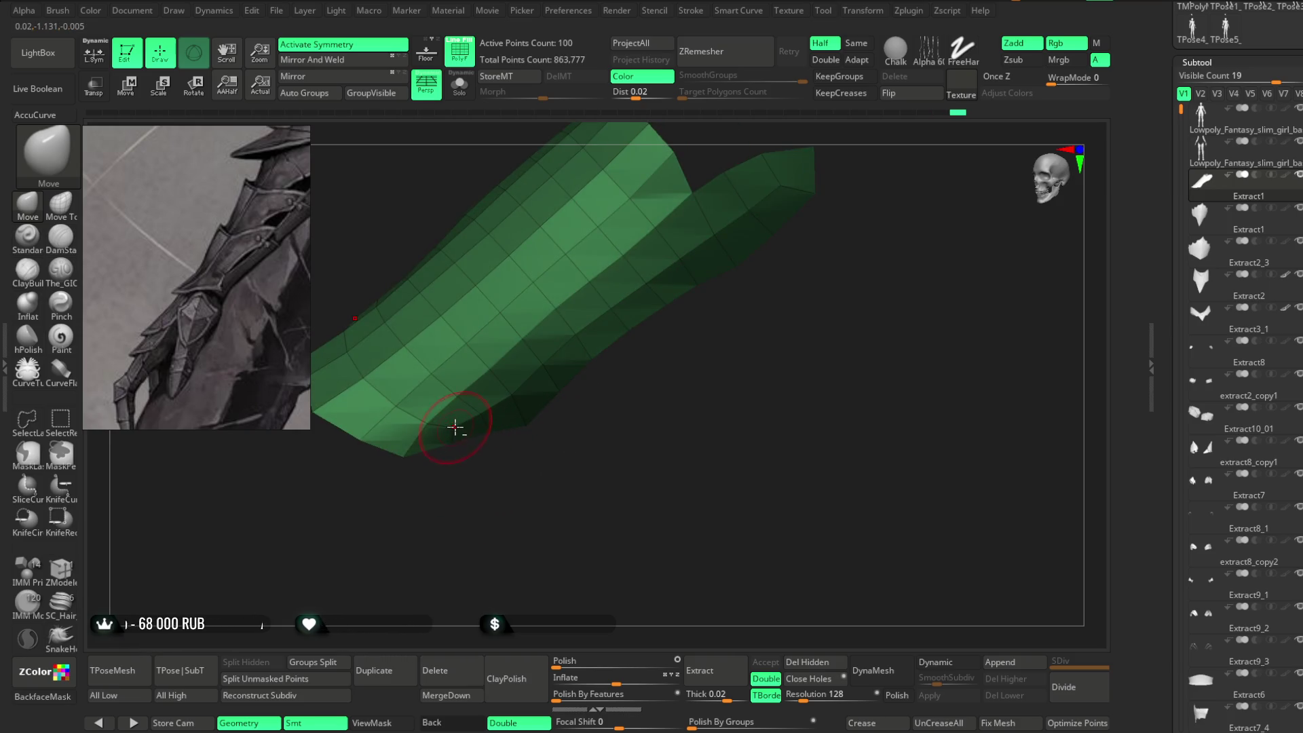
{"action": "mouse_move", "coordinate": [496, 473]}
{"action": "left_mouse_down"}
{"action": "mouse_move", "coordinate": [450, 422]}
{"action": "mouse_move", "coordinate": [535, 468]}
{"action": "mouse_move", "coordinate": [547, 492]}
{"action": "mouse_move", "coordinate": [495, 431]}
{"action": "mouse_move", "coordinate": [521, 466]}
{"action": "mouse_move", "coordinate": [521, 436]}
{"action": "mouse_move", "coordinate": [526, 471]}
{"action": "mouse_move", "coordinate": [500, 471]}
{"action": "left_mouse_up"}
{"action": "mouse_move", "coordinate": [424, 380]}
{"action": "left_mouse_down"}
{"action": "mouse_move", "coordinate": [480, 279]}
{"action": "mouse_move", "coordinate": [535, 242]}
{"action": "mouse_move", "coordinate": [509, 238]}
{"action": "mouse_move", "coordinate": [504, 317]}
{"action": "mouse_move", "coordinate": [468, 343]}
{"action": "left_mouse_up"}
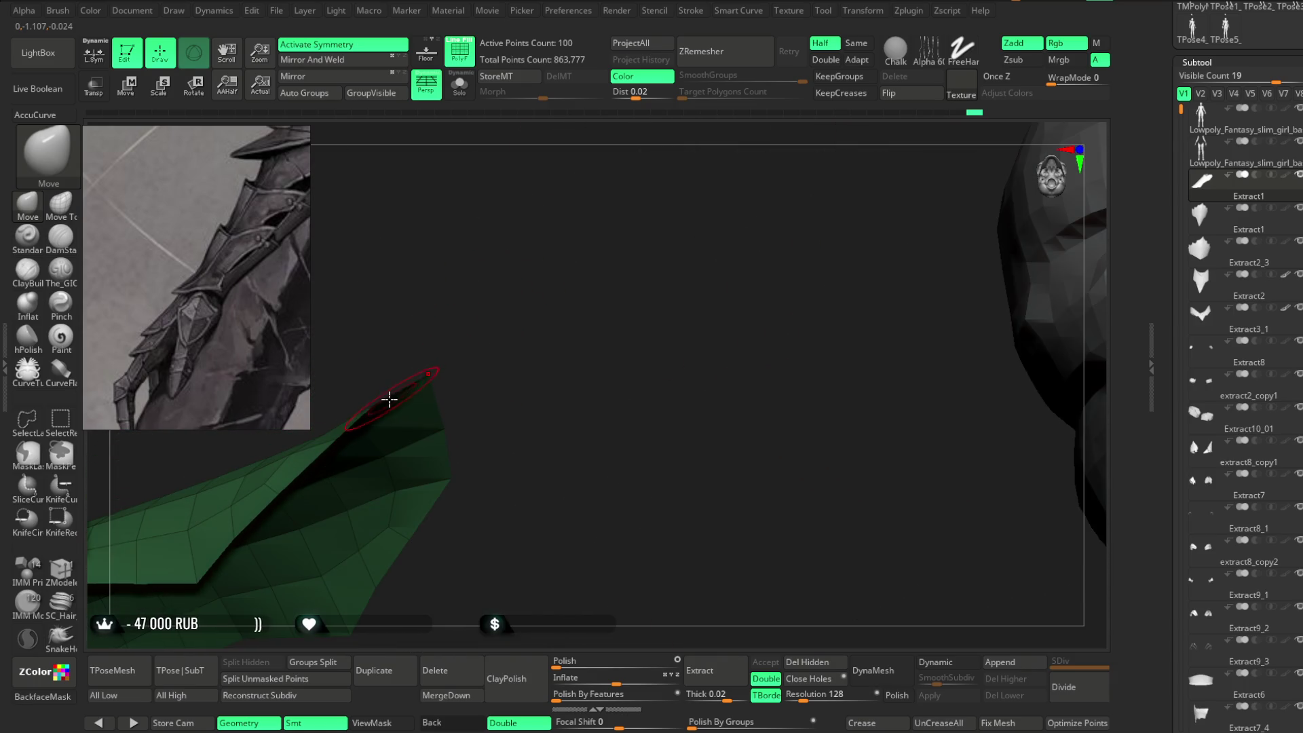
{"action": "mouse_move", "coordinate": [375, 392]}
{"action": "left_mouse_down"}
{"action": "mouse_move", "coordinate": [558, 320]}
{"action": "mouse_move", "coordinate": [570, 343]}
{"action": "mouse_move", "coordinate": [588, 299]}
{"action": "mouse_move", "coordinate": [381, 446]}
{"action": "left_mouse_up"}
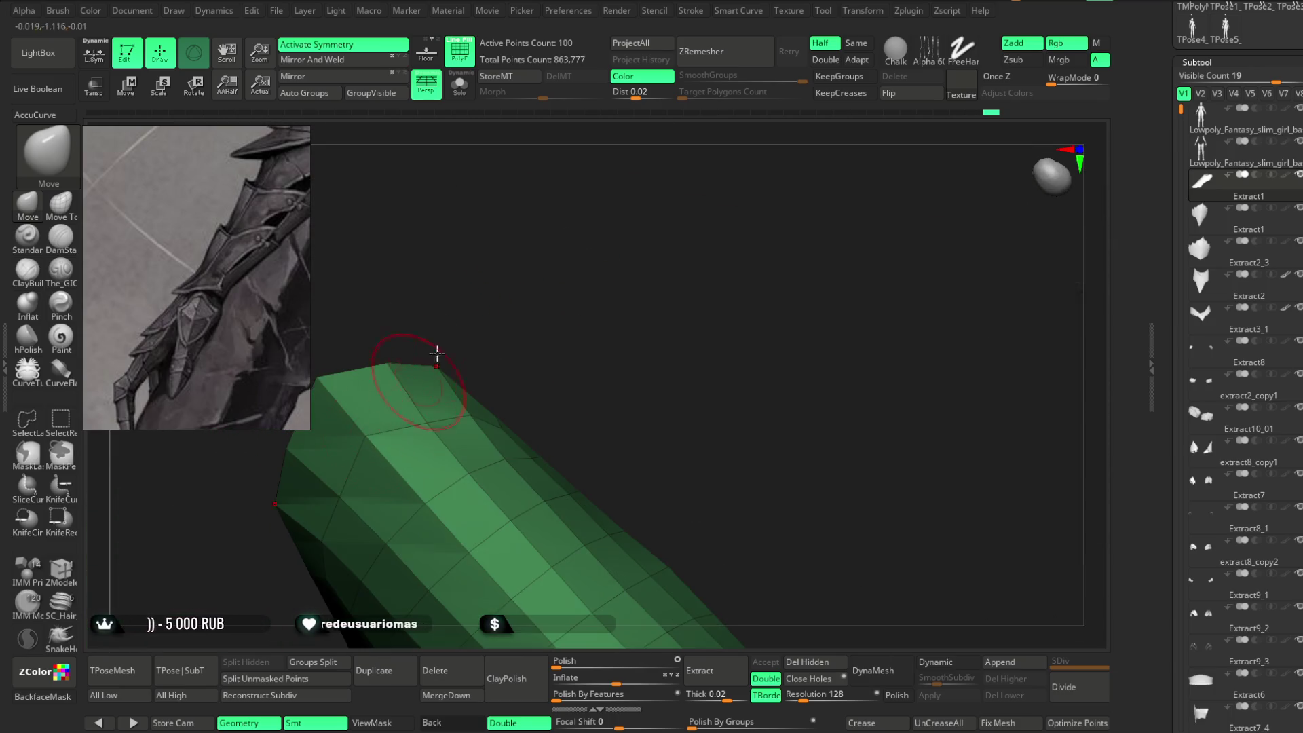
{"action": "left_click_drag", "start_coordinate": [426, 372], "coordinate": [410, 418]}
{"action": "left_click_drag", "start_coordinate": [573, 349], "coordinate": [522, 421]}
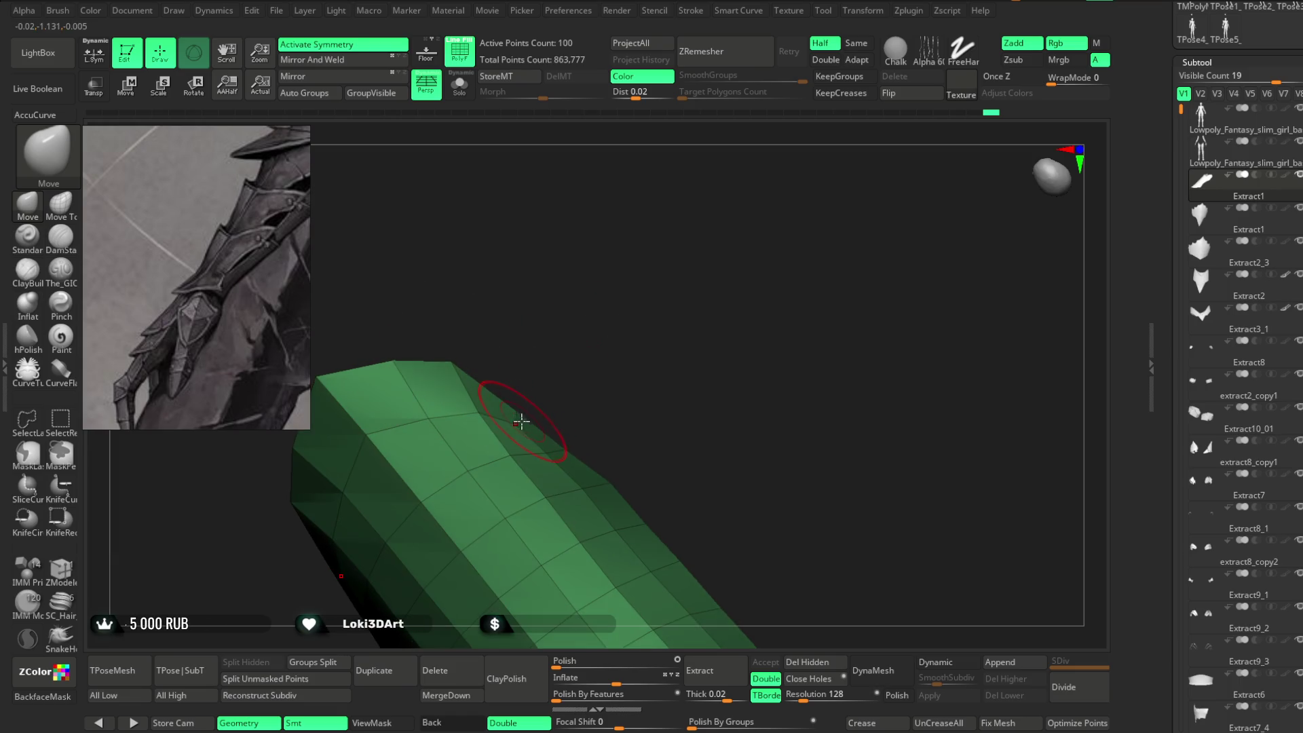
{"action": "mouse_move", "coordinate": [585, 366]}
{"action": "left_mouse_down"}
{"action": "mouse_move", "coordinate": [602, 270]}
{"action": "mouse_move", "coordinate": [568, 324]}
{"action": "left_mouse_up"}
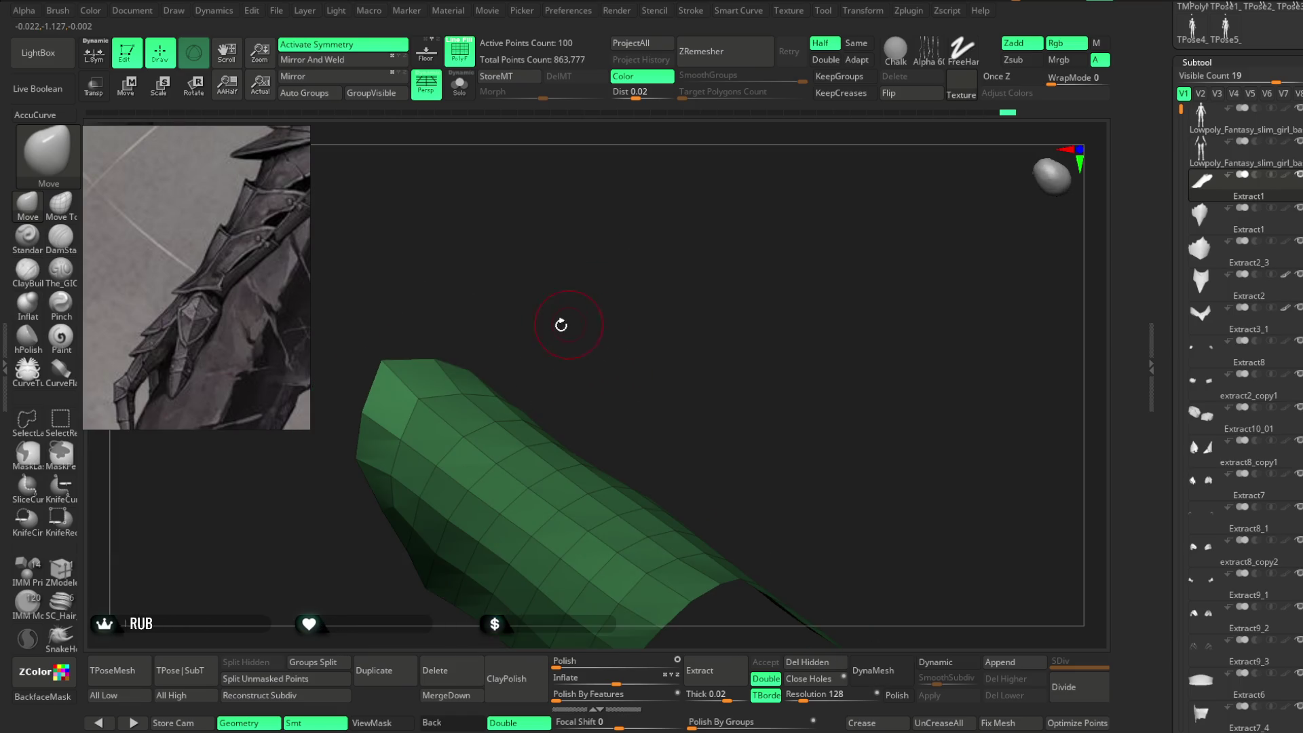
{"action": "mouse_move", "coordinate": [536, 279]}
{"action": "left_mouse_down"}
{"action": "mouse_move", "coordinate": [597, 198]}
{"action": "mouse_move", "coordinate": [590, 256]}
{"action": "mouse_move", "coordinate": [611, 273]}
{"action": "mouse_move", "coordinate": [677, 249]}
{"action": "mouse_move", "coordinate": [636, 398]}
{"action": "mouse_move", "coordinate": [619, 400]}
{"action": "left_mouse_up"}
{"action": "key", "text": "f"}
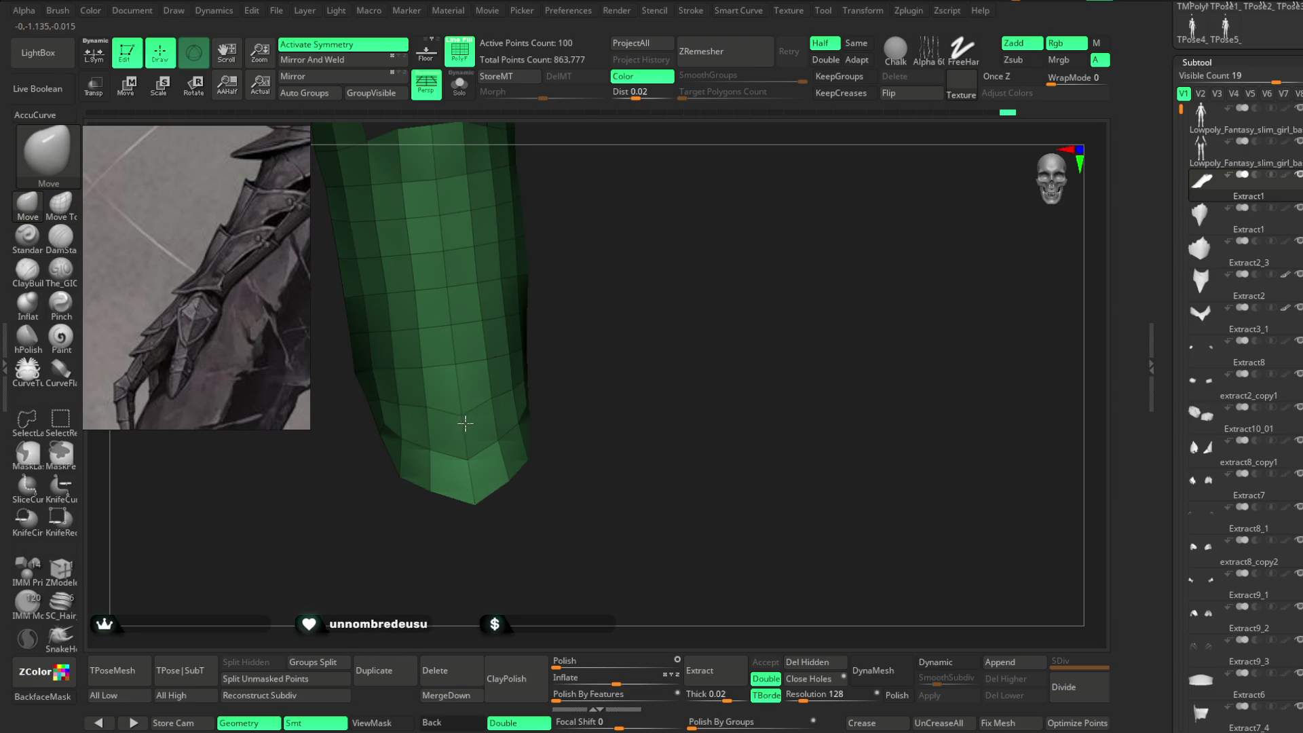
Enlarge the brush and nudge the plate's narrow end into an angled pointed tip.
{"action": "left_click_drag", "start_coordinate": [536, 401], "coordinate": [550, 364]}
{"action": "left_click_drag", "start_coordinate": [499, 412], "coordinate": [546, 374]}
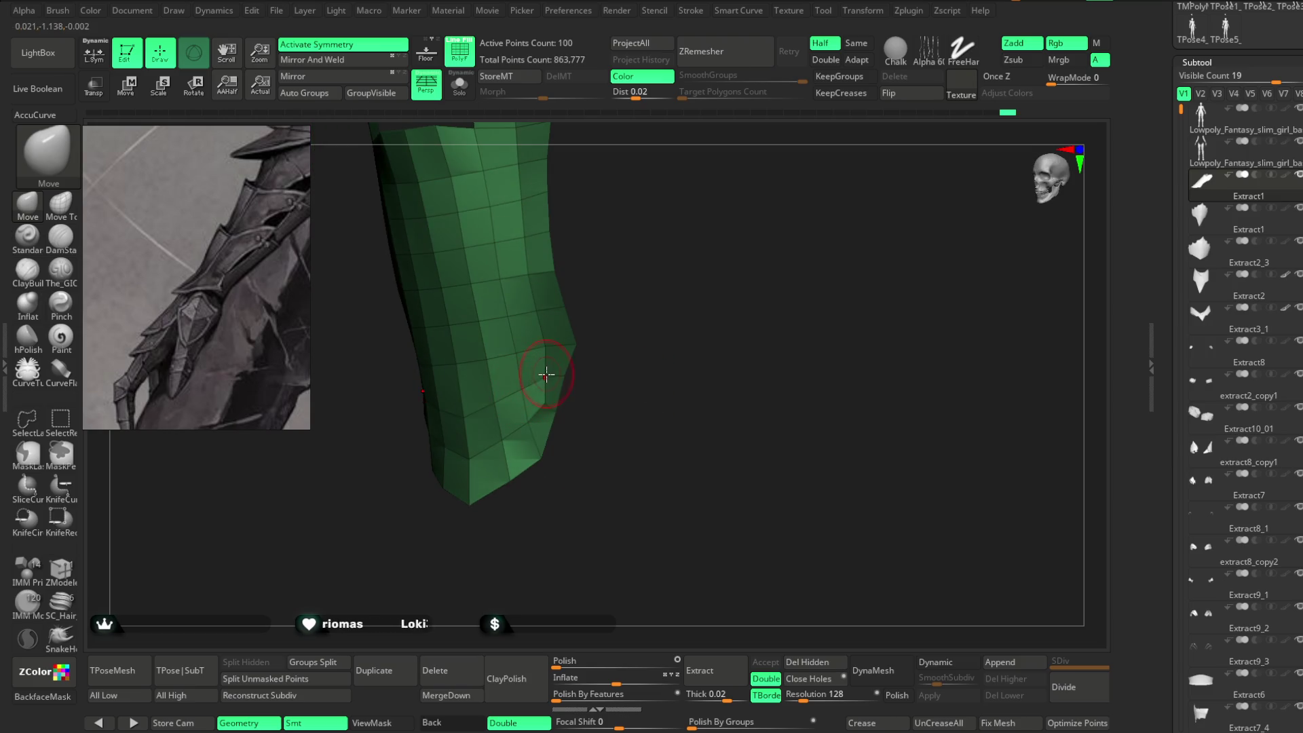
{"action": "mouse_move", "coordinate": [634, 274]}
{"action": "left_mouse_down"}
{"action": "mouse_move", "coordinate": [612, 202]}
{"action": "mouse_move", "coordinate": [677, 311]}
{"action": "mouse_move", "coordinate": [634, 372]}
{"action": "mouse_move", "coordinate": [543, 338]}
{"action": "left_mouse_up"}
{"action": "key", "text": "space"}
{"action": "mouse_move", "coordinate": [552, 405]}
{"action": "left_mouse_down"}
{"action": "mouse_move", "coordinate": [573, 381]}
{"action": "mouse_move", "coordinate": [588, 387]}
{"action": "mouse_move", "coordinate": [564, 395]}
{"action": "mouse_move", "coordinate": [573, 376]}
{"action": "mouse_move", "coordinate": [604, 447]}
{"action": "mouse_move", "coordinate": [527, 475]}
{"action": "mouse_move", "coordinate": [605, 425]}
{"action": "mouse_move", "coordinate": [572, 238]}
{"action": "mouse_move", "coordinate": [573, 276]}
{"action": "mouse_move", "coordinate": [503, 456]}
{"action": "left_mouse_up"}
{"action": "key", "text": "space"}
{"action": "mouse_move", "coordinate": [577, 367]}
{"action": "left_mouse_down"}
{"action": "mouse_move", "coordinate": [608, 287]}
{"action": "mouse_move", "coordinate": [651, 517]}
{"action": "mouse_move", "coordinate": [716, 517]}
{"action": "left_mouse_up"}
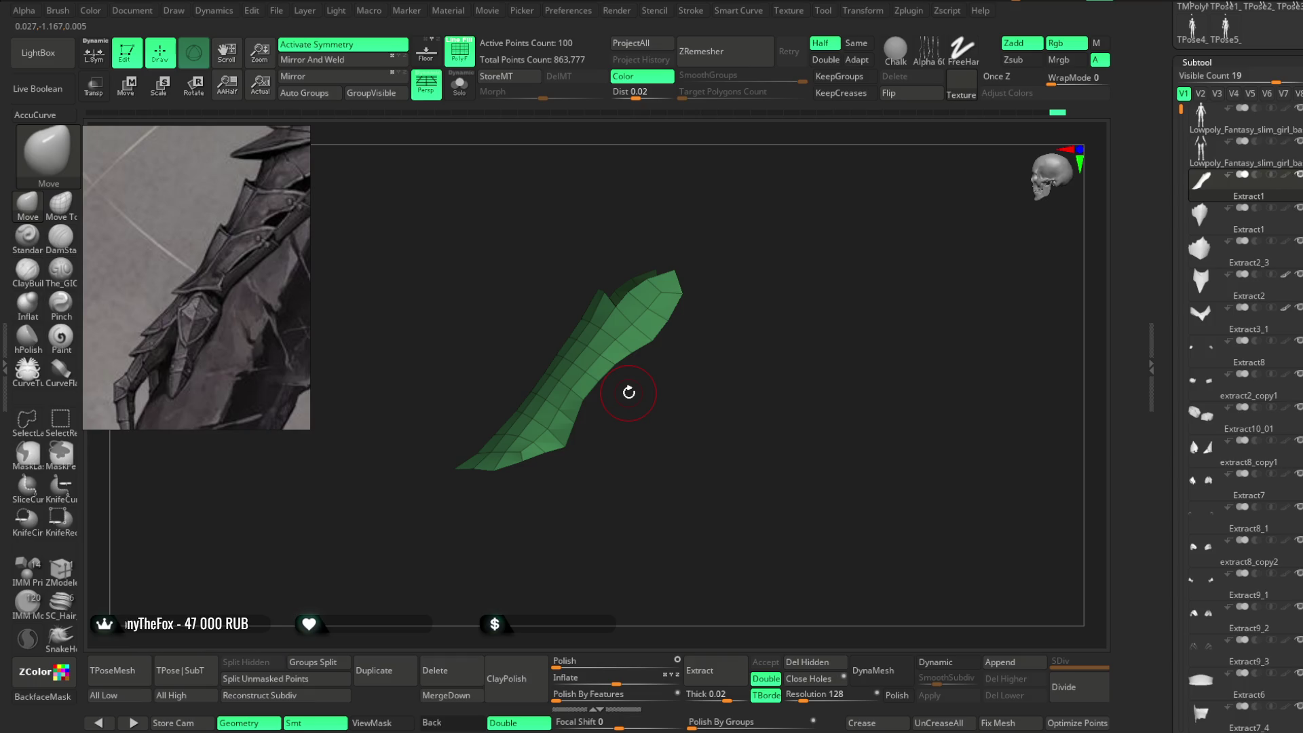
{"action": "mouse_move", "coordinate": [755, 363]}
{"action": "left_mouse_down"}
{"action": "mouse_move", "coordinate": [713, 387]}
{"action": "mouse_move", "coordinate": [703, 412]}
{"action": "left_mouse_up"}
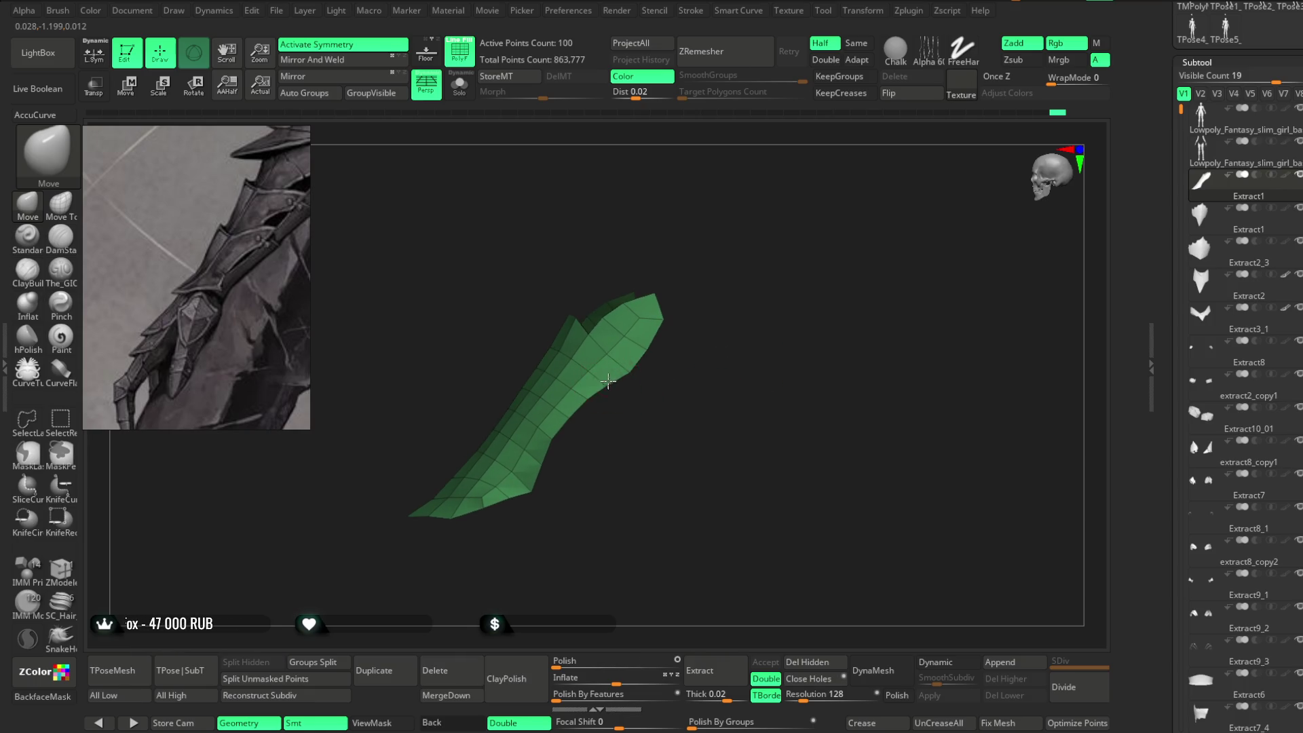
{"action": "mouse_move", "coordinate": [627, 394]}
{"action": "left_mouse_down"}
{"action": "mouse_move", "coordinate": [683, 329]}
{"action": "mouse_move", "coordinate": [695, 380]}
{"action": "mouse_move", "coordinate": [700, 314]}
{"action": "left_mouse_up"}
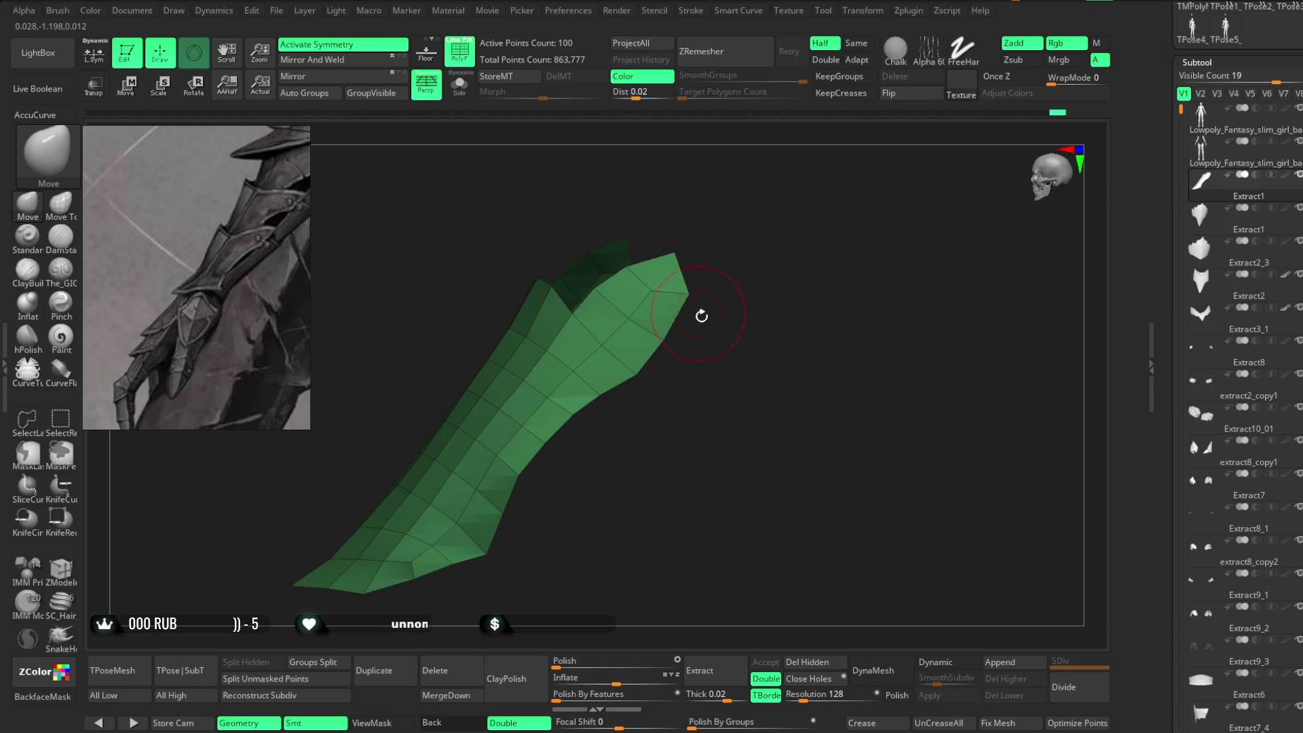
{"action": "right_click", "coordinate": [705, 328]}
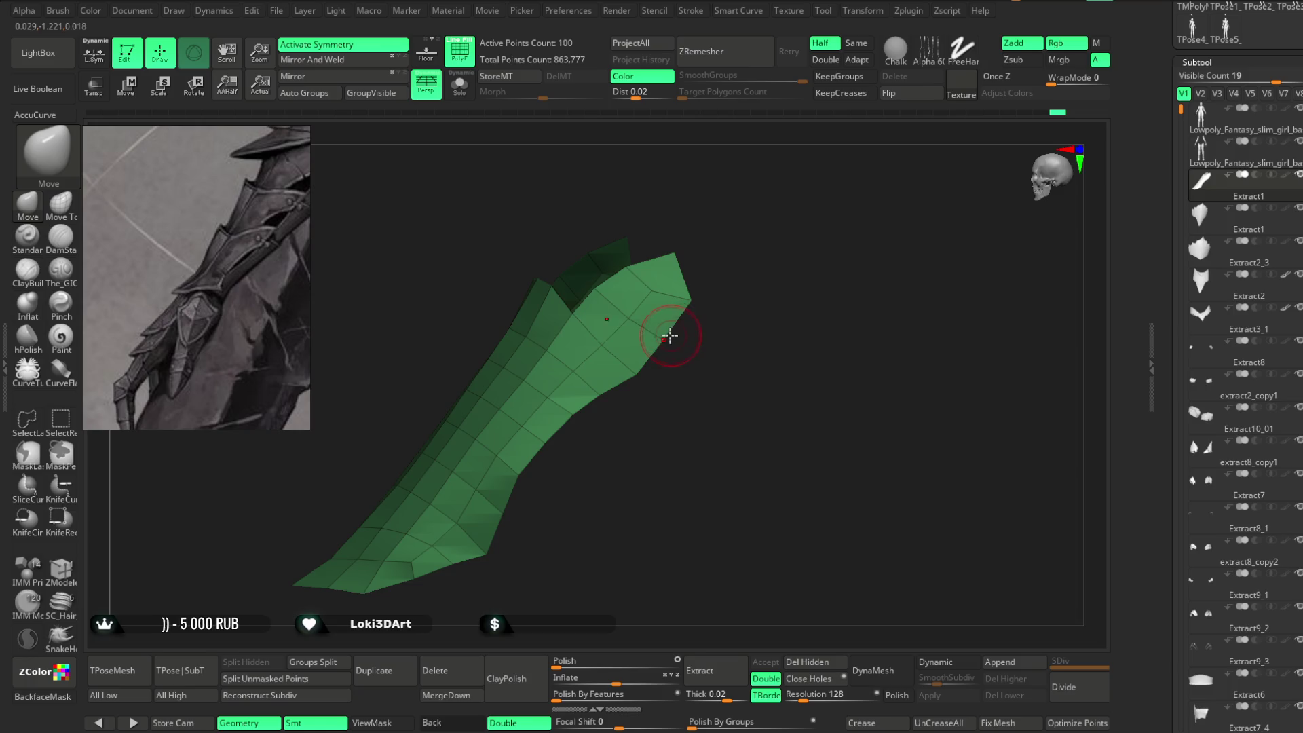
{"action": "mouse_move", "coordinate": [726, 286]}
{"action": "left_mouse_down"}
{"action": "mouse_move", "coordinate": [722, 303]}
{"action": "mouse_move", "coordinate": [689, 264]}
{"action": "left_mouse_up"}
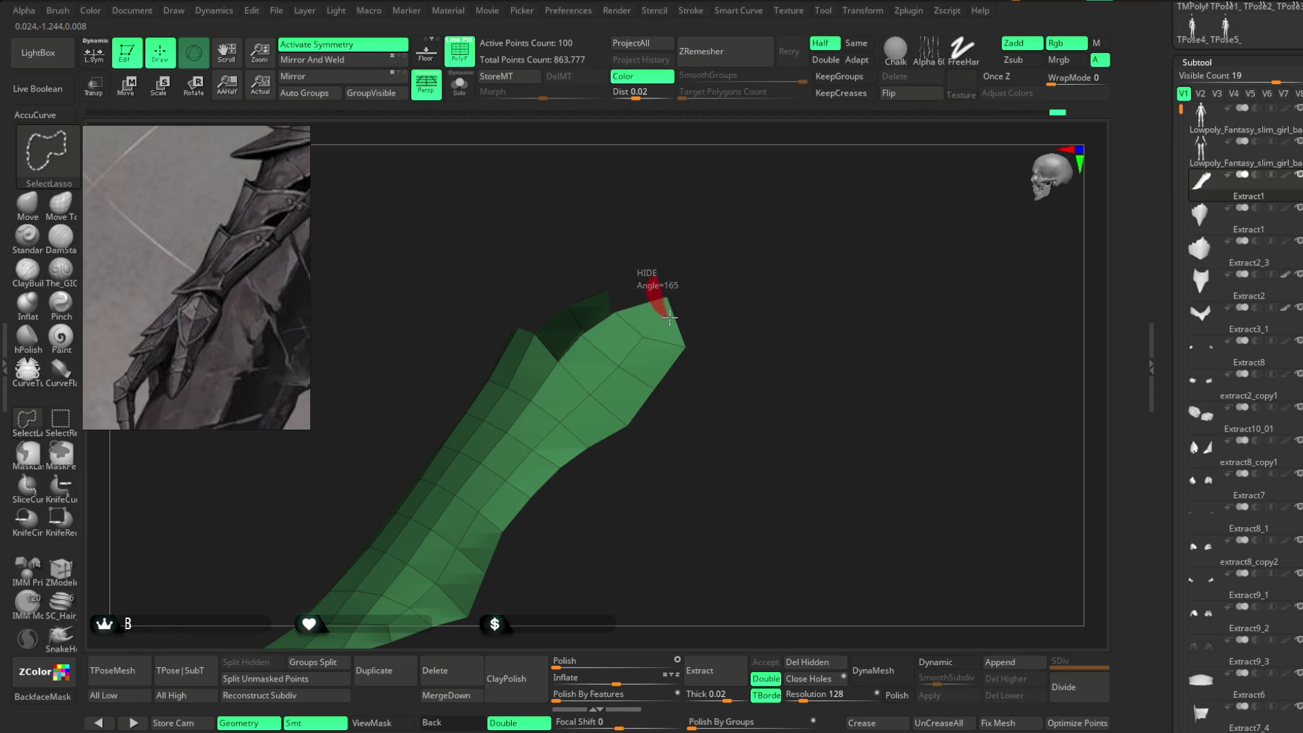
Collapse the tip vertex, trimming the mesh from 100 to 98 points, and inspect the forked end.
{"action": "left_click", "coordinate": [664, 292]}
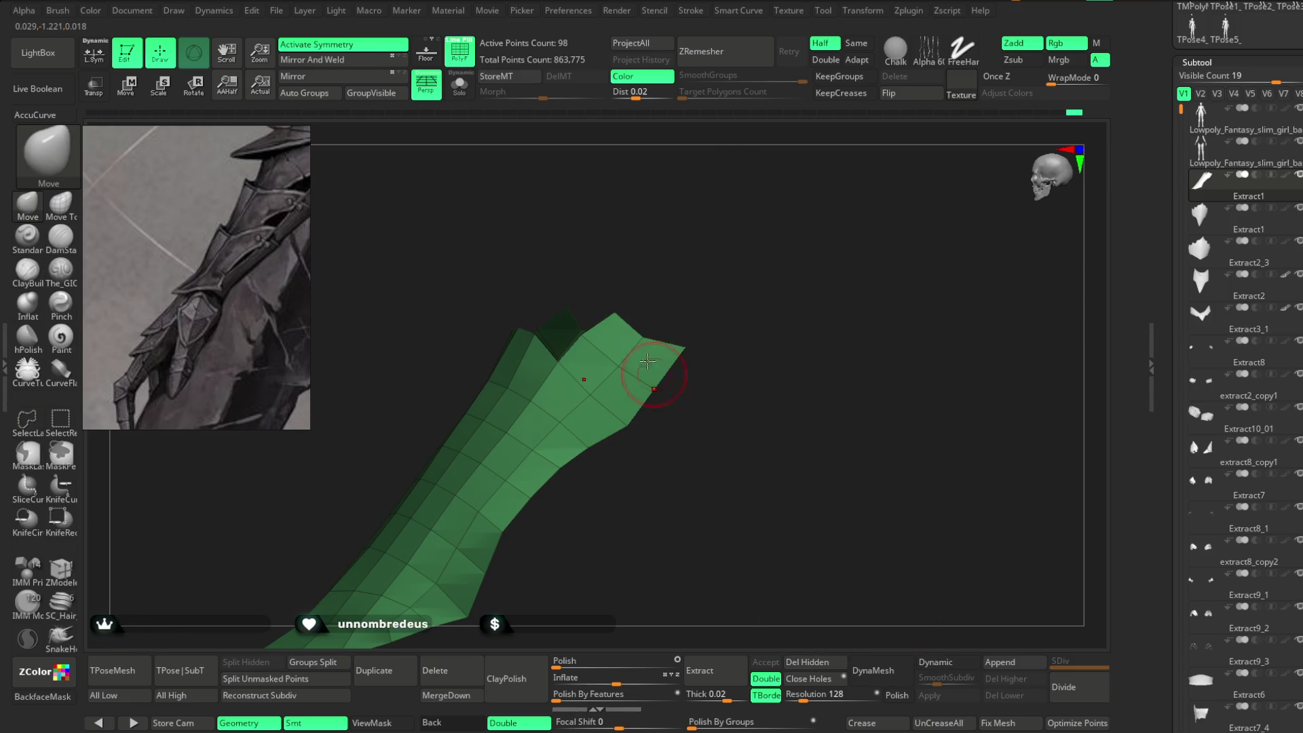
{"action": "left_click_drag", "start_coordinate": [651, 299], "coordinate": [652, 282]}
{"action": "mouse_move", "coordinate": [674, 235]}
{"action": "left_mouse_down"}
{"action": "mouse_move", "coordinate": [614, 325]}
{"action": "mouse_move", "coordinate": [648, 317]}
{"action": "left_mouse_up"}
{"action": "right_click_drag", "start_coordinate": [623, 326], "coordinate": [663, 250]}
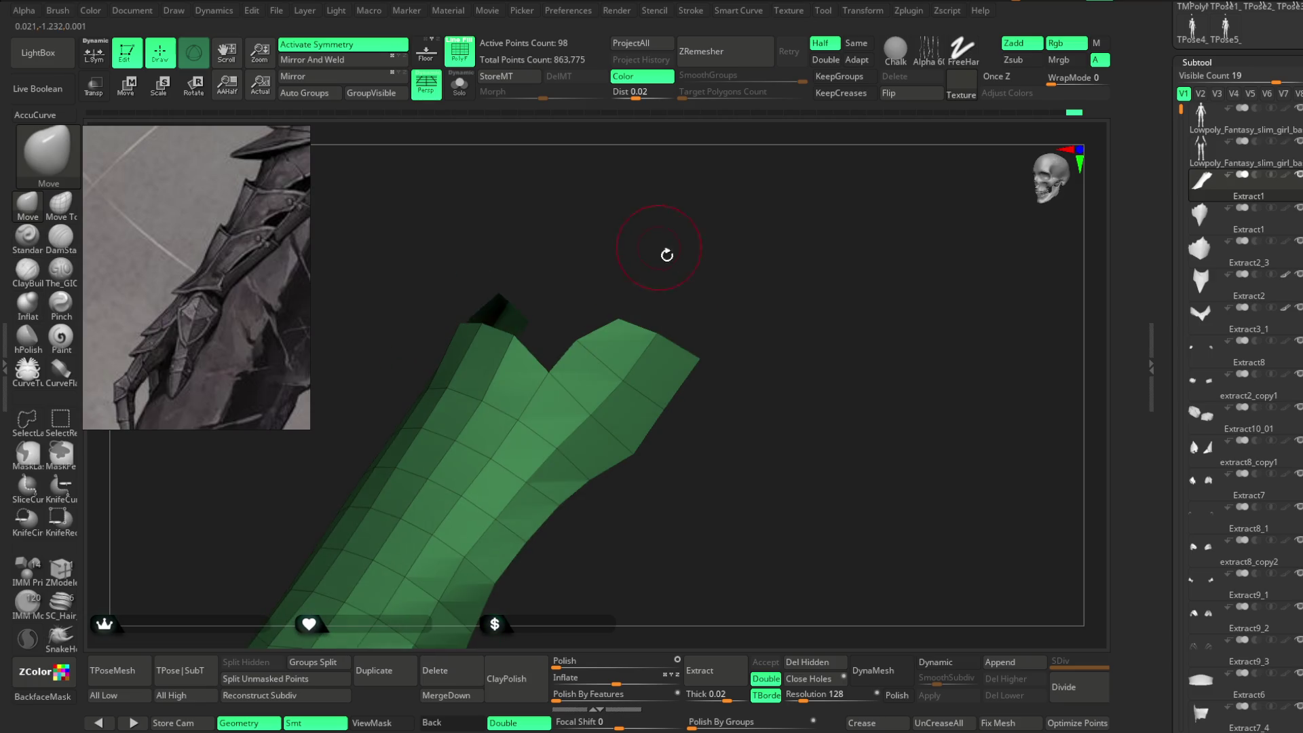
{"action": "mouse_move", "coordinate": [713, 309]}
{"action": "left_mouse_down"}
{"action": "mouse_move", "coordinate": [701, 349]}
{"action": "mouse_move", "coordinate": [744, 352]}
{"action": "mouse_move", "coordinate": [661, 411]}
{"action": "mouse_move", "coordinate": [663, 398]}
{"action": "left_mouse_up"}
{"action": "right_click", "coordinate": [663, 389]}
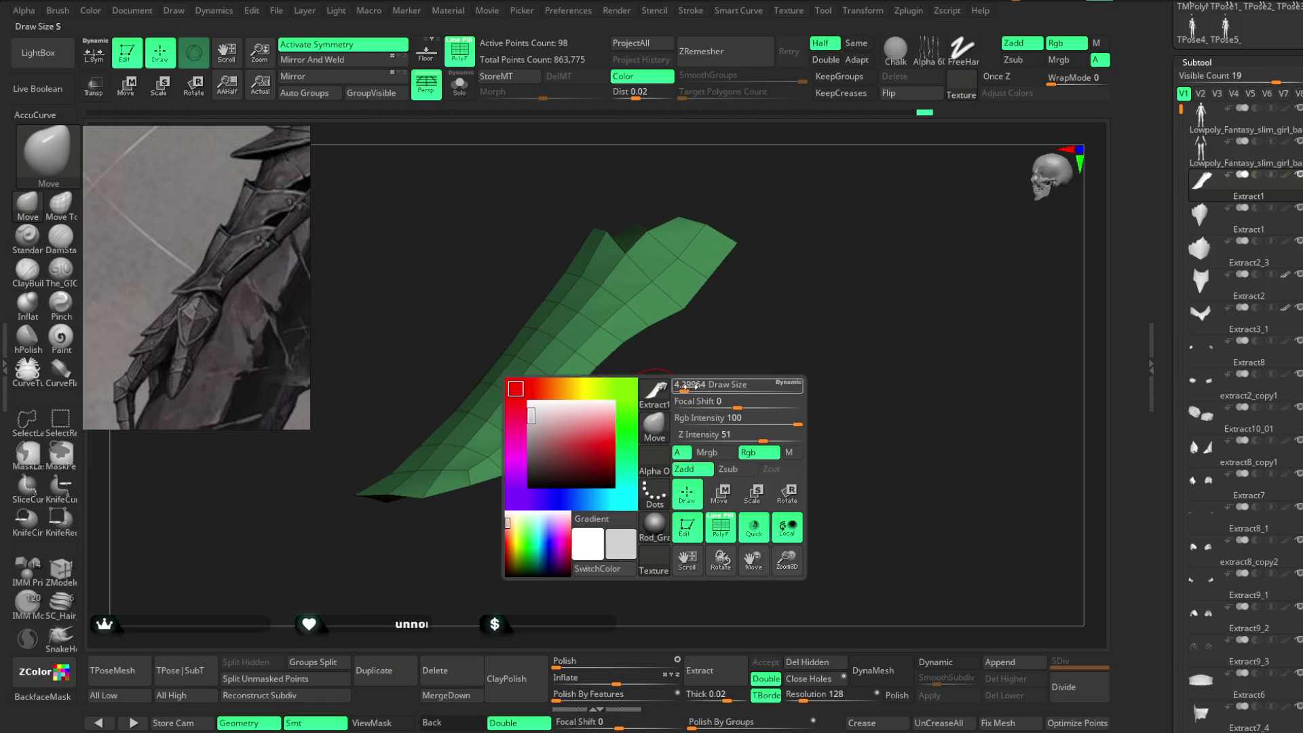
{"action": "mouse_move", "coordinate": [575, 394]}
{"action": "left_mouse_down"}
{"action": "mouse_move", "coordinate": [712, 357]}
{"action": "mouse_move", "coordinate": [729, 372]}
{"action": "left_mouse_up"}
{"action": "mouse_move", "coordinate": [692, 398]}
{"action": "left_mouse_down"}
{"action": "mouse_move", "coordinate": [686, 361]}
{"action": "mouse_move", "coordinate": [695, 378]}
{"action": "mouse_move", "coordinate": [715, 291]}
{"action": "mouse_move", "coordinate": [406, 269]}
{"action": "left_mouse_up"}
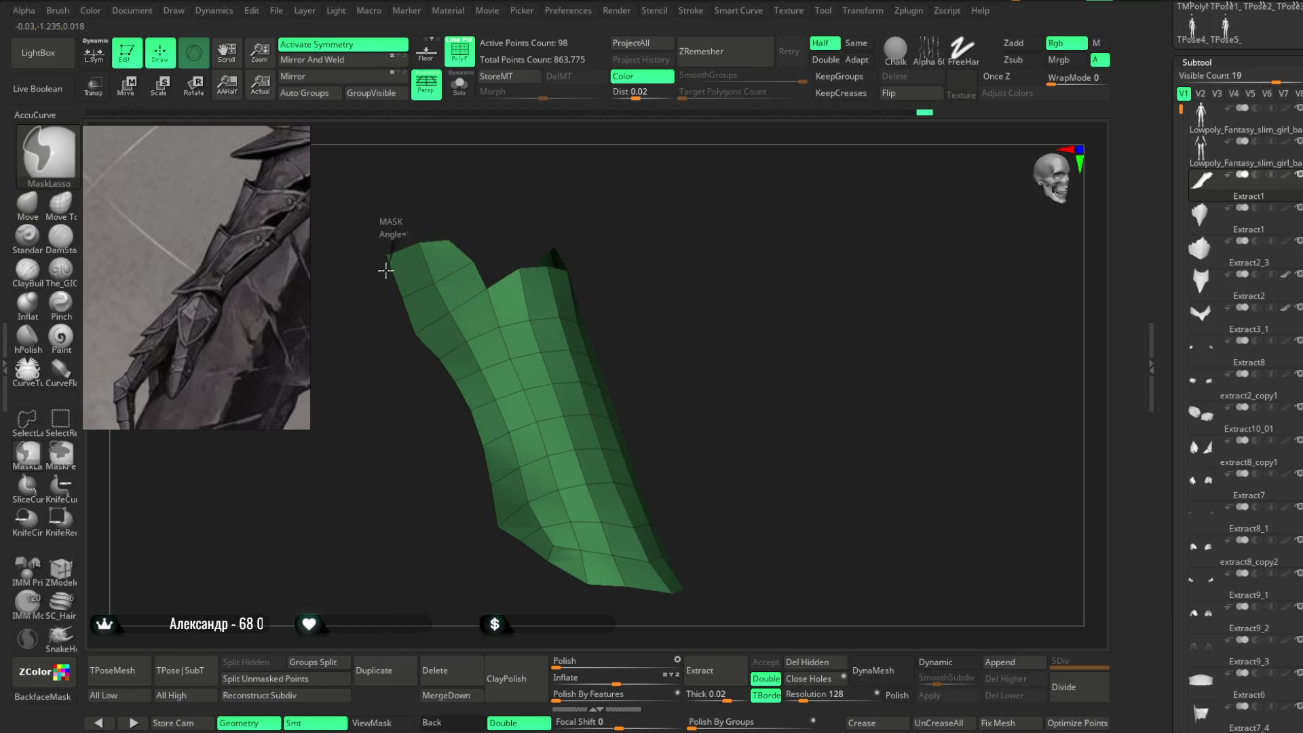
Turn the bracer plate upright and pull its lower part to the left with the Move brush.
{"action": "left_click_drag", "start_coordinate": [617, 305], "coordinate": [713, 300]}
{"action": "mouse_move", "coordinate": [494, 532]}
{"action": "left_mouse_down"}
{"action": "mouse_move", "coordinate": [704, 337]}
{"action": "mouse_move", "coordinate": [719, 343]}
{"action": "mouse_move", "coordinate": [716, 305]}
{"action": "left_mouse_up"}
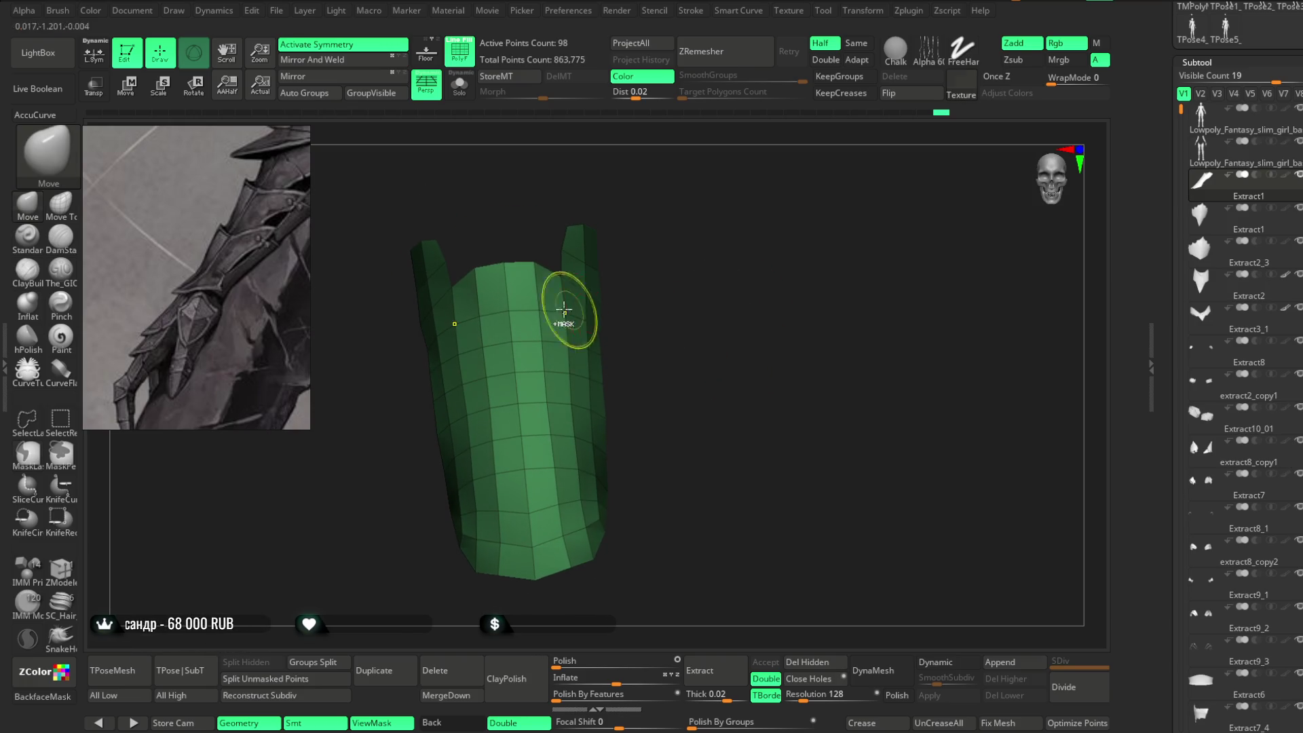
{"action": "mouse_move", "coordinate": [605, 163]}
{"action": "left_mouse_down"}
{"action": "mouse_move", "coordinate": [735, 277]}
{"action": "mouse_move", "coordinate": [605, 532]}
{"action": "left_mouse_up"}
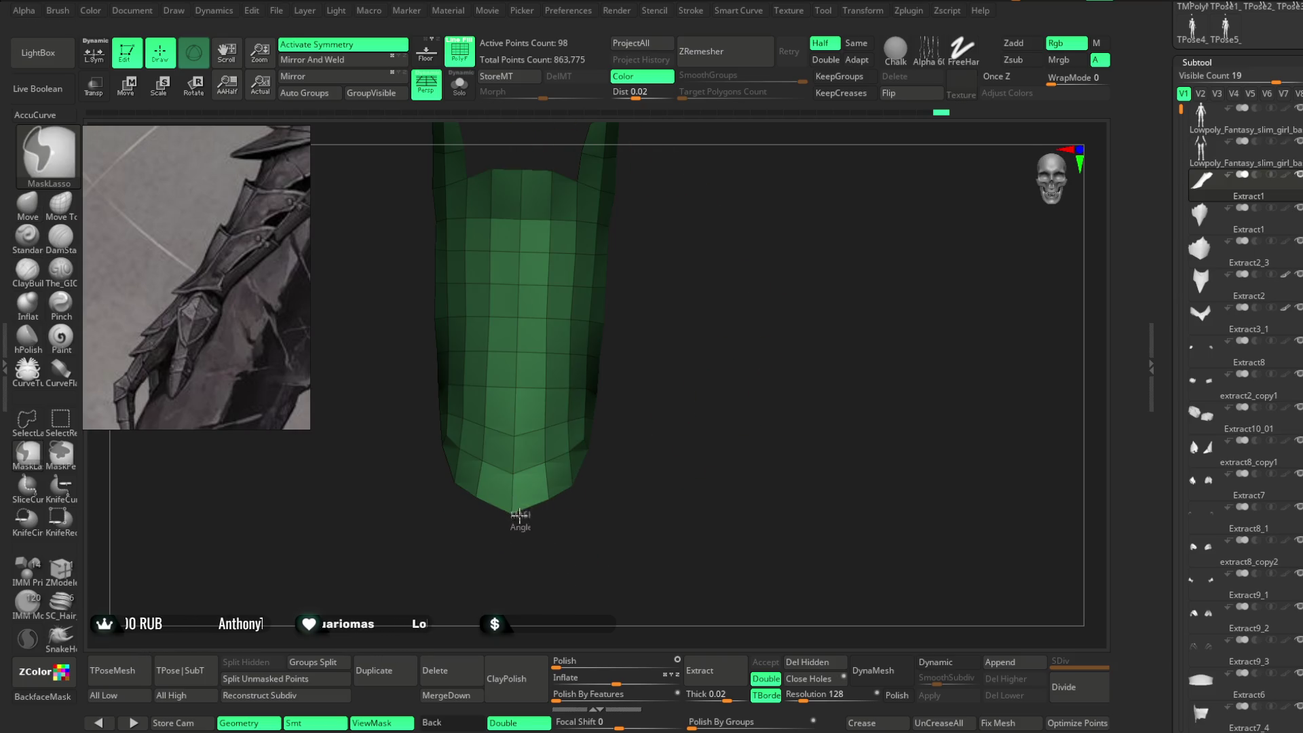
{"action": "left_click_drag", "start_coordinate": [649, 469], "coordinate": [631, 464]}
{"action": "mouse_move", "coordinate": [645, 516]}
{"action": "left_mouse_down"}
{"action": "mouse_move", "coordinate": [704, 401]}
{"action": "mouse_move", "coordinate": [699, 425]}
{"action": "mouse_move", "coordinate": [646, 456]}
{"action": "mouse_move", "coordinate": [553, 645]}
{"action": "left_mouse_up"}
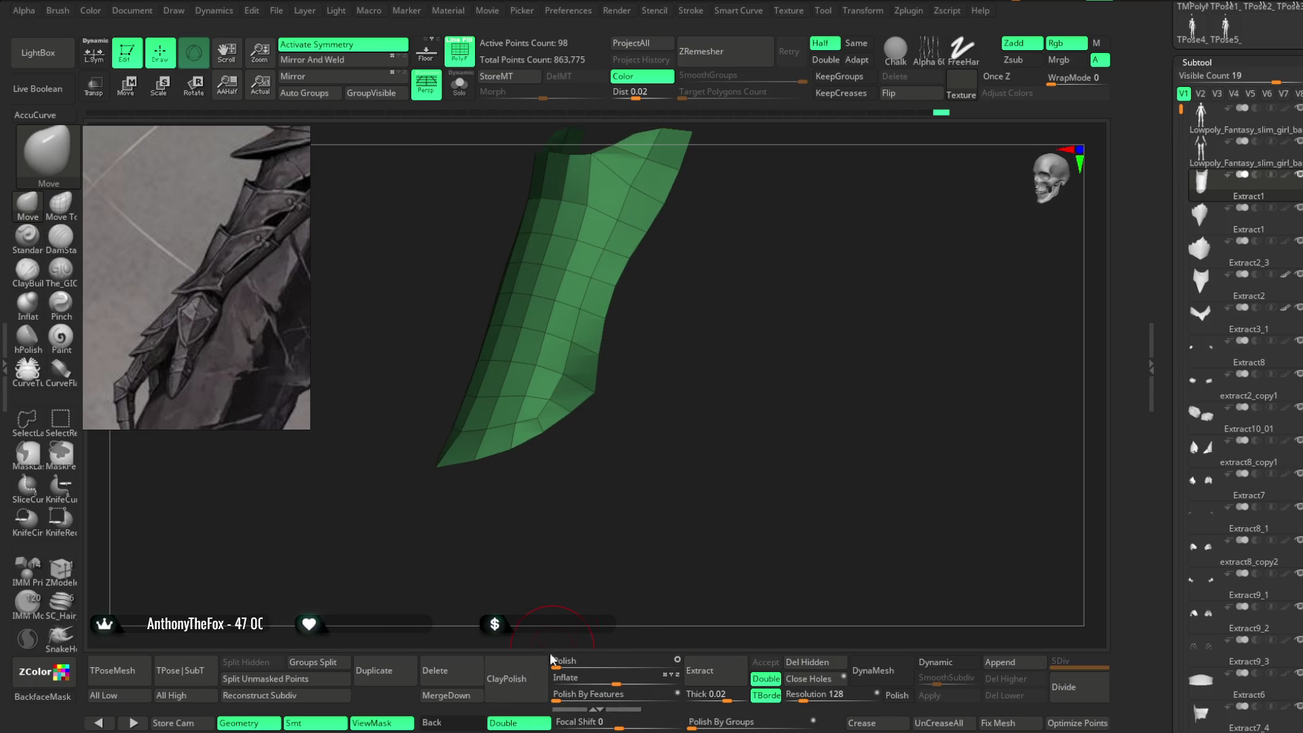
Orbit around the plate and frame it to inspect the new flared curve.
{"action": "mouse_move", "coordinate": [672, 454]}
{"action": "left_mouse_down"}
{"action": "mouse_move", "coordinate": [694, 439]}
{"action": "mouse_move", "coordinate": [713, 459]}
{"action": "mouse_move", "coordinate": [701, 405]}
{"action": "mouse_move", "coordinate": [715, 422]}
{"action": "mouse_move", "coordinate": [696, 433]}
{"action": "mouse_move", "coordinate": [689, 416]}
{"action": "mouse_move", "coordinate": [590, 454]}
{"action": "left_mouse_up"}
{"action": "mouse_move", "coordinate": [682, 426]}
{"action": "left_mouse_down"}
{"action": "mouse_move", "coordinate": [597, 451]}
{"action": "mouse_move", "coordinate": [669, 500]}
{"action": "mouse_move", "coordinate": [656, 459]}
{"action": "left_mouse_up"}
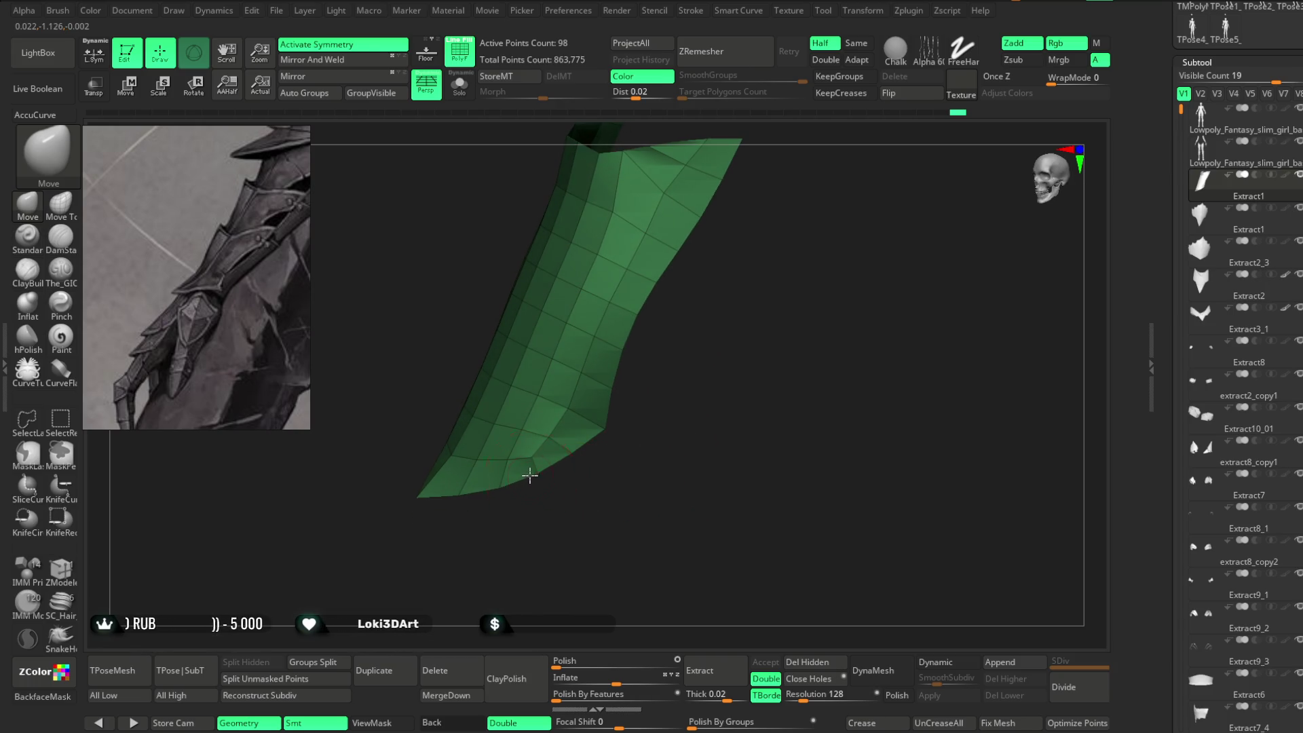
{"action": "mouse_move", "coordinate": [543, 490]}
{"action": "left_mouse_down"}
{"action": "mouse_move", "coordinate": [495, 479]}
{"action": "mouse_move", "coordinate": [577, 473]}
{"action": "mouse_move", "coordinate": [576, 492]}
{"action": "left_mouse_up"}
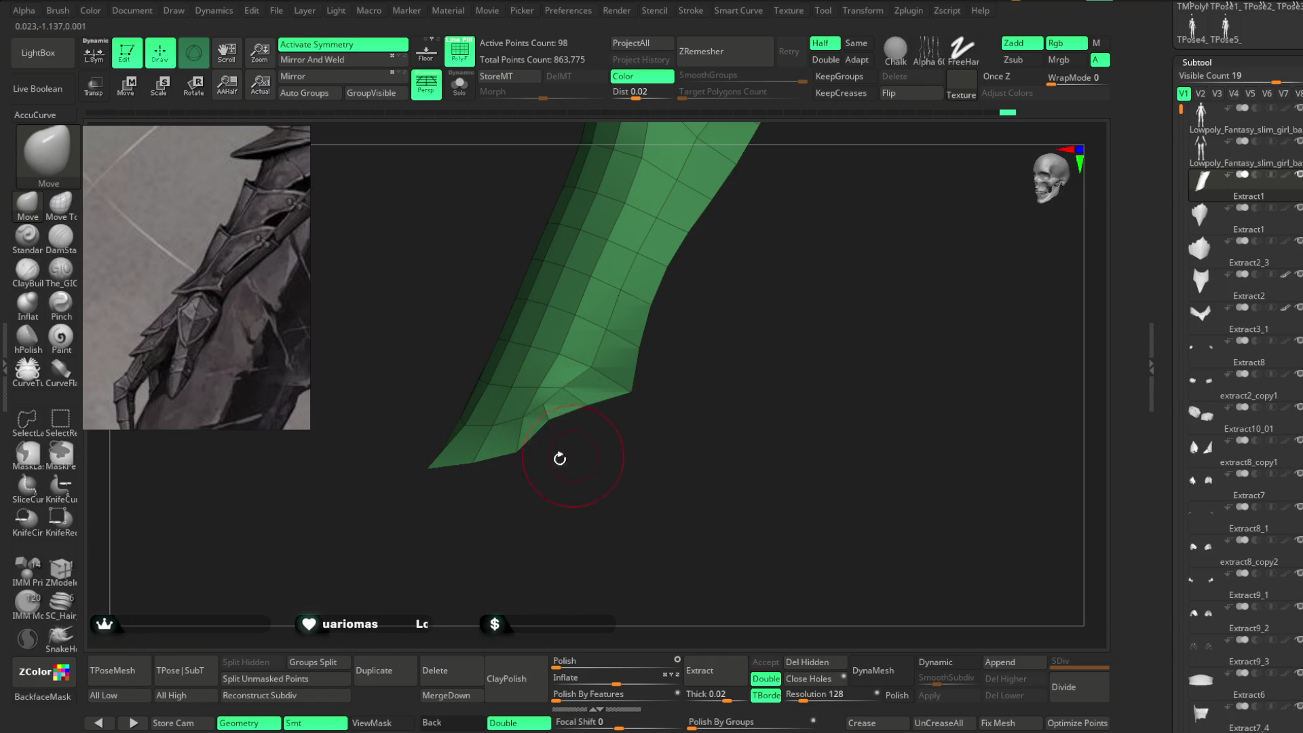
{"action": "mouse_move", "coordinate": [518, 456]}
{"action": "left_mouse_down"}
{"action": "mouse_move", "coordinate": [570, 457]}
{"action": "mouse_move", "coordinate": [633, 360]}
{"action": "mouse_move", "coordinate": [549, 367]}
{"action": "mouse_move", "coordinate": [751, 352]}
{"action": "mouse_move", "coordinate": [738, 309]}
{"action": "mouse_move", "coordinate": [712, 445]}
{"action": "mouse_move", "coordinate": [602, 485]}
{"action": "mouse_move", "coordinate": [687, 311]}
{"action": "left_mouse_up"}
{"action": "key", "text": "ctrl"}
{"action": "mouse_move", "coordinate": [729, 275]}
{"action": "left_mouse_down"}
{"action": "mouse_move", "coordinate": [771, 282]}
{"action": "mouse_move", "coordinate": [667, 303]}
{"action": "mouse_move", "coordinate": [751, 233]}
{"action": "mouse_move", "coordinate": [715, 244]}
{"action": "mouse_move", "coordinate": [656, 319]}
{"action": "mouse_move", "coordinate": [688, 294]}
{"action": "mouse_move", "coordinate": [721, 312]}
{"action": "mouse_move", "coordinate": [725, 337]}
{"action": "mouse_move", "coordinate": [692, 285]}
{"action": "mouse_move", "coordinate": [709, 310]}
{"action": "left_mouse_up"}
{"action": "key", "text": "space"}
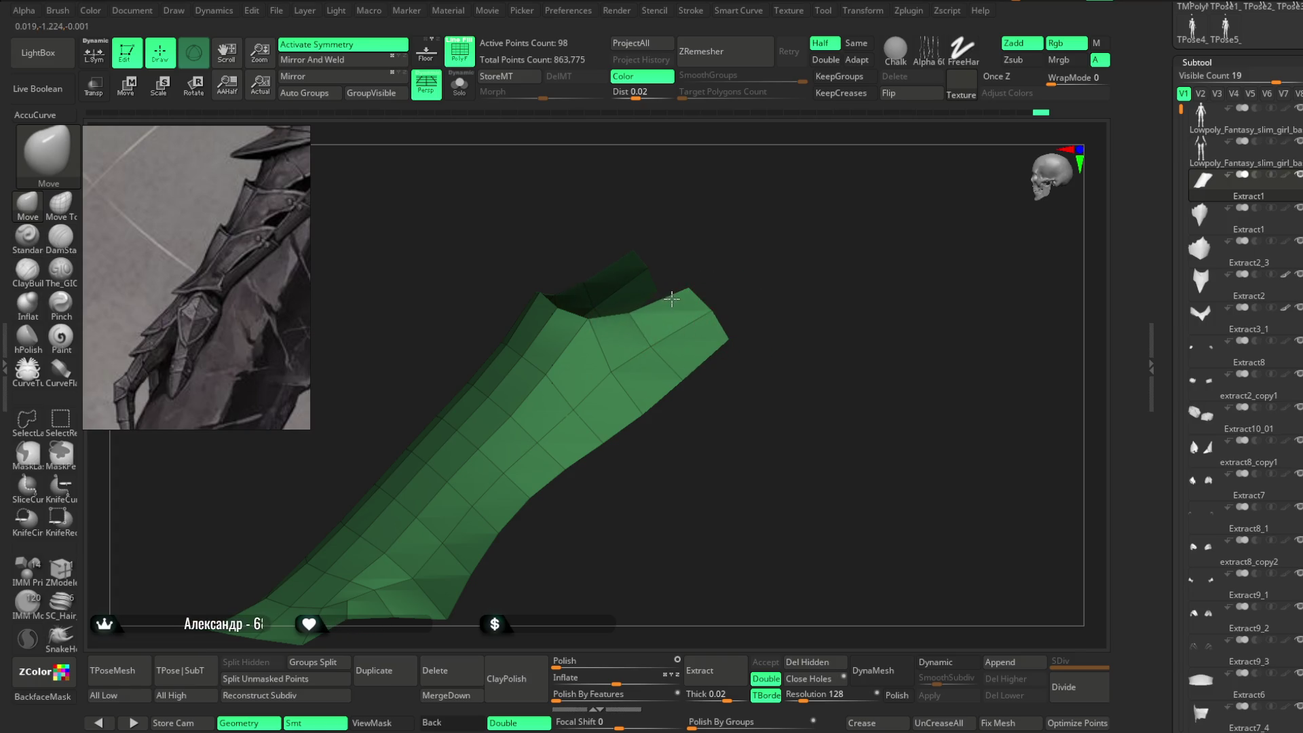
{"action": "left_click_drag", "start_coordinate": [753, 261], "coordinate": [744, 257]}
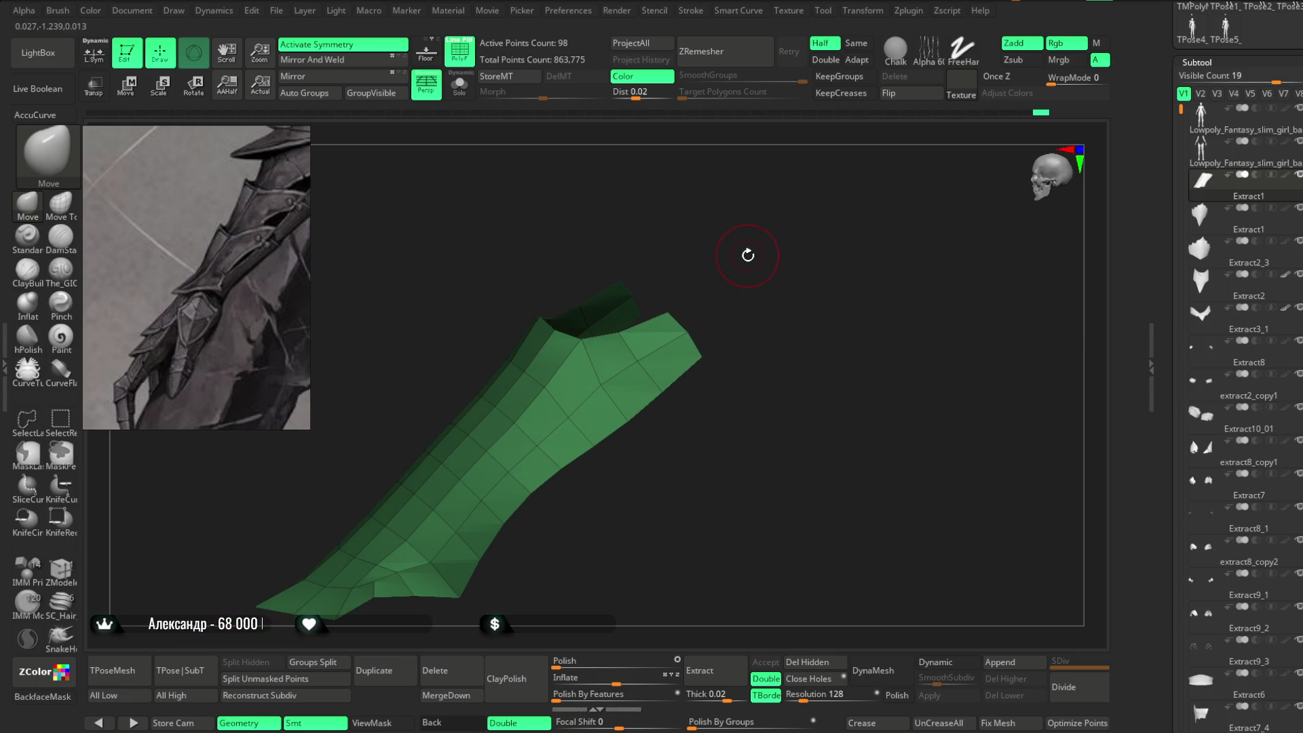
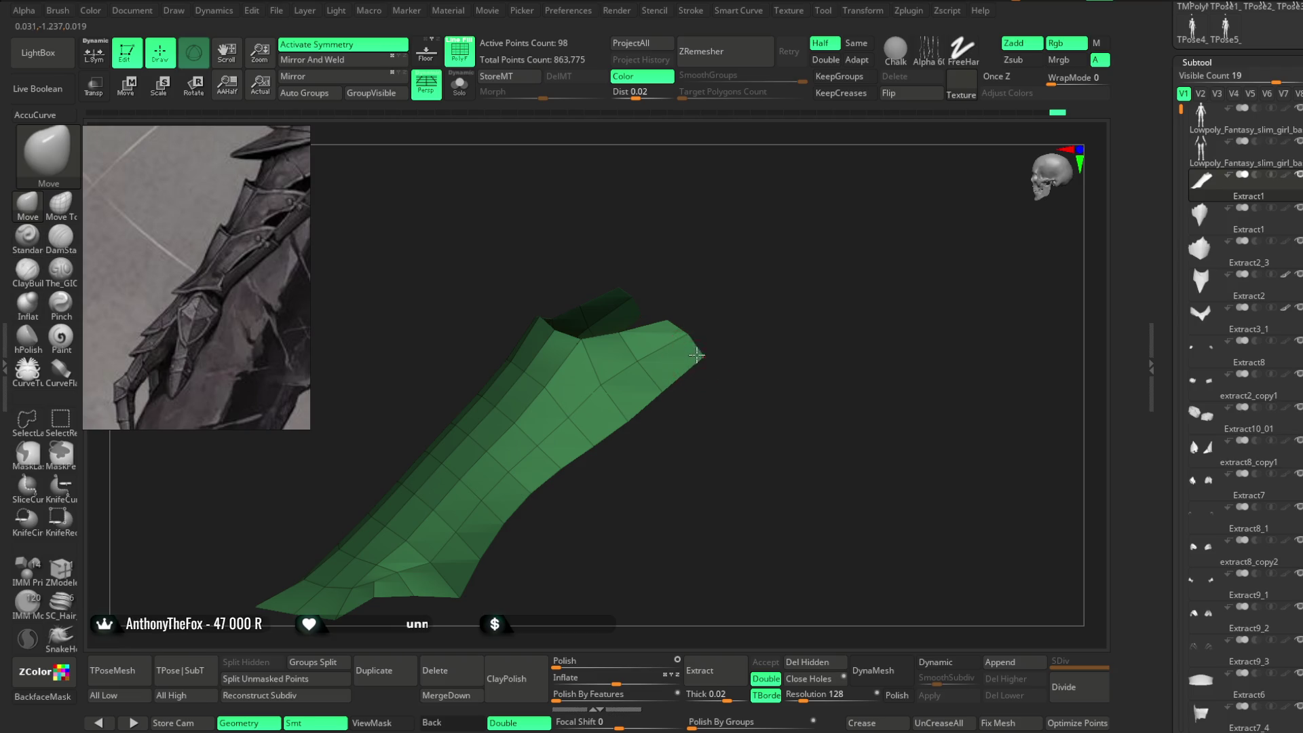
Turn the bracer upright, resize the brush, pick ZModeler and list actions for its end edge.
{"action": "left_click_drag", "start_coordinate": [722, 287], "coordinate": [726, 275]}
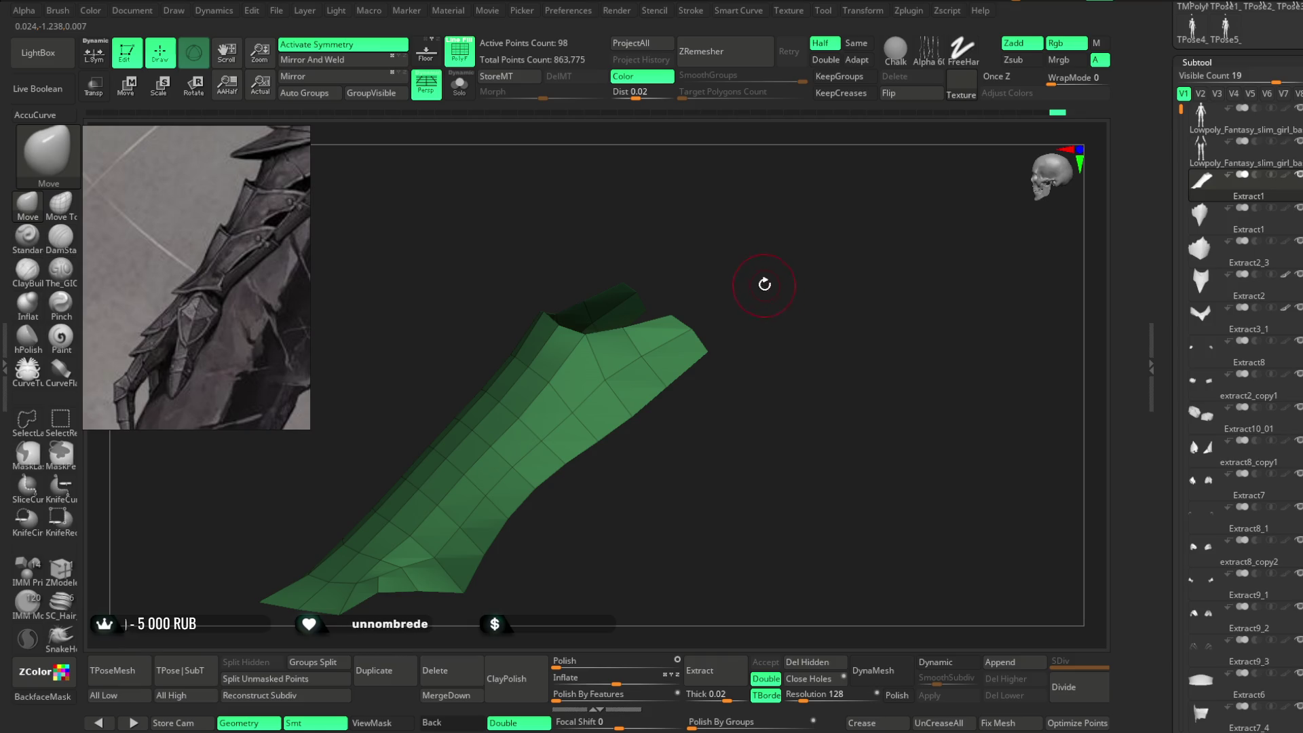
{"action": "left_click_drag", "start_coordinate": [591, 519], "coordinate": [634, 460], "text": "alt"}
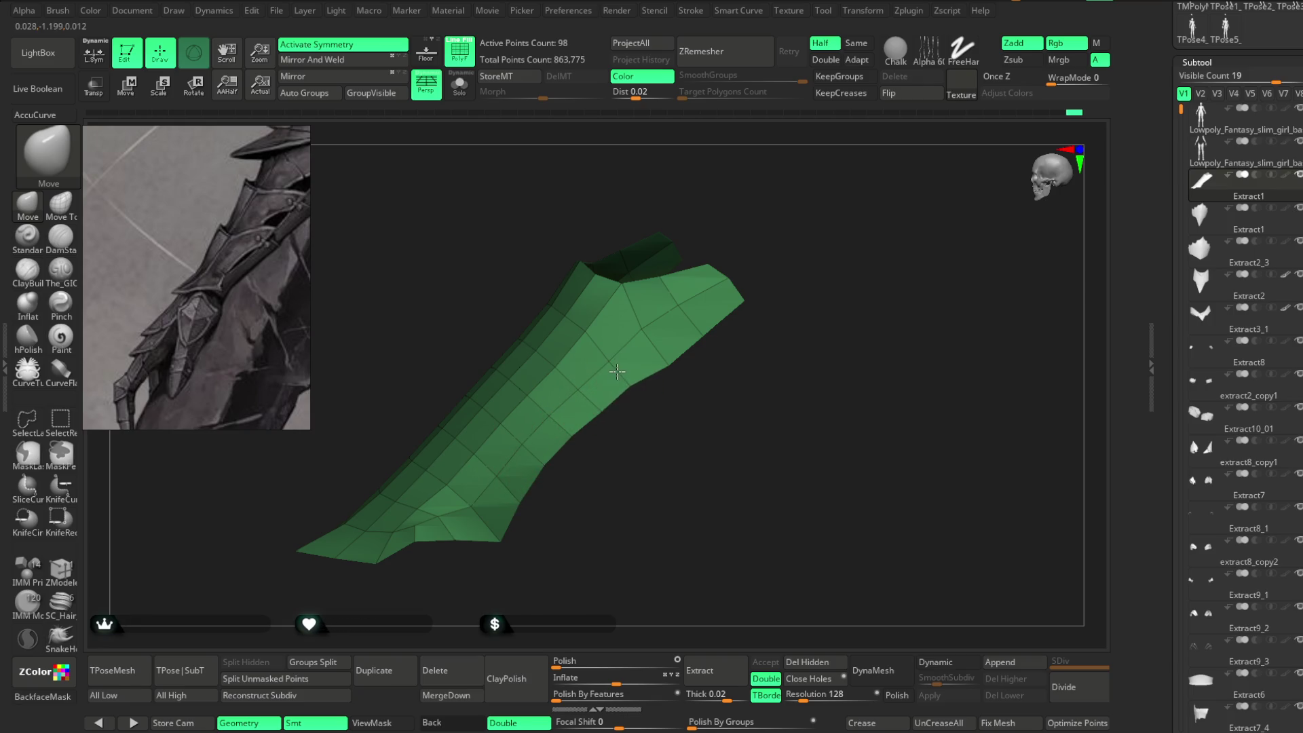
{"action": "left_click_drag", "start_coordinate": [642, 393], "coordinate": [604, 410], "text": "alt"}
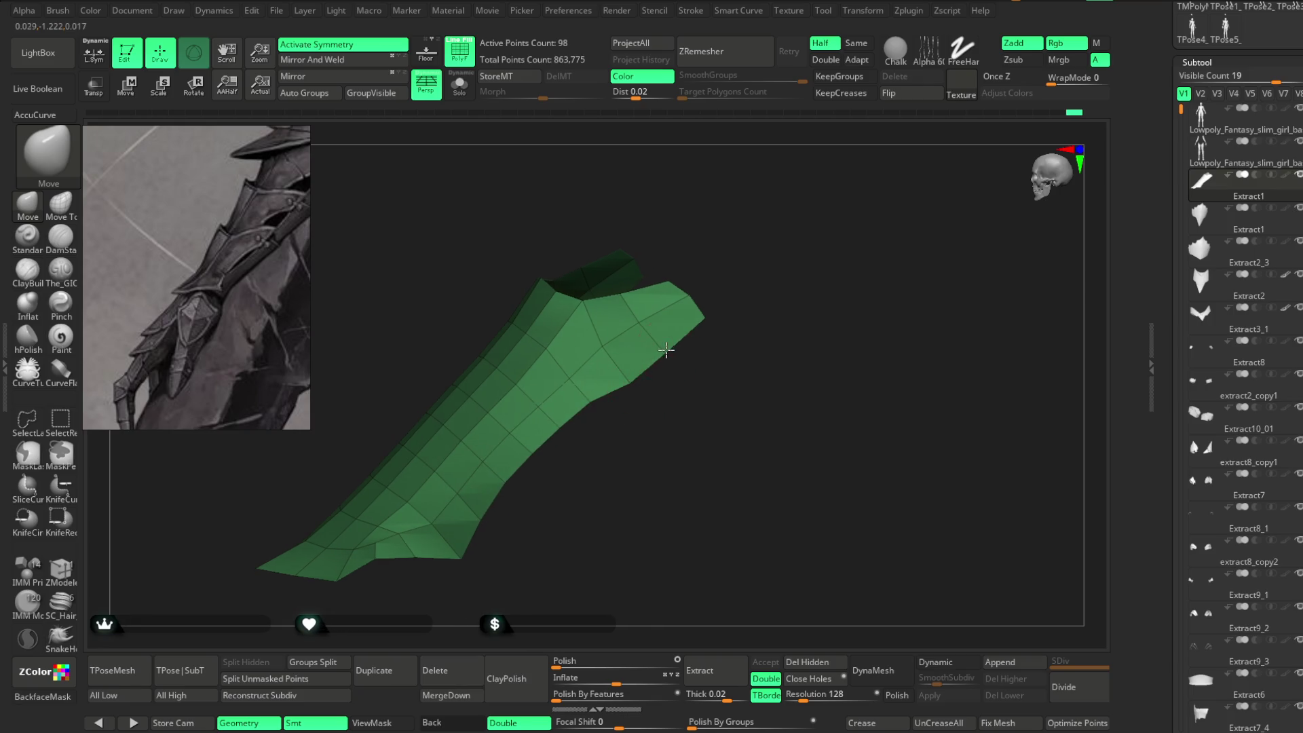
{"action": "mouse_move", "coordinate": [712, 253]}
{"action": "left_mouse_down"}
{"action": "mouse_move", "coordinate": [706, 277]}
{"action": "mouse_move", "coordinate": [654, 290]}
{"action": "left_mouse_up"}
{"action": "key", "text": "space"}
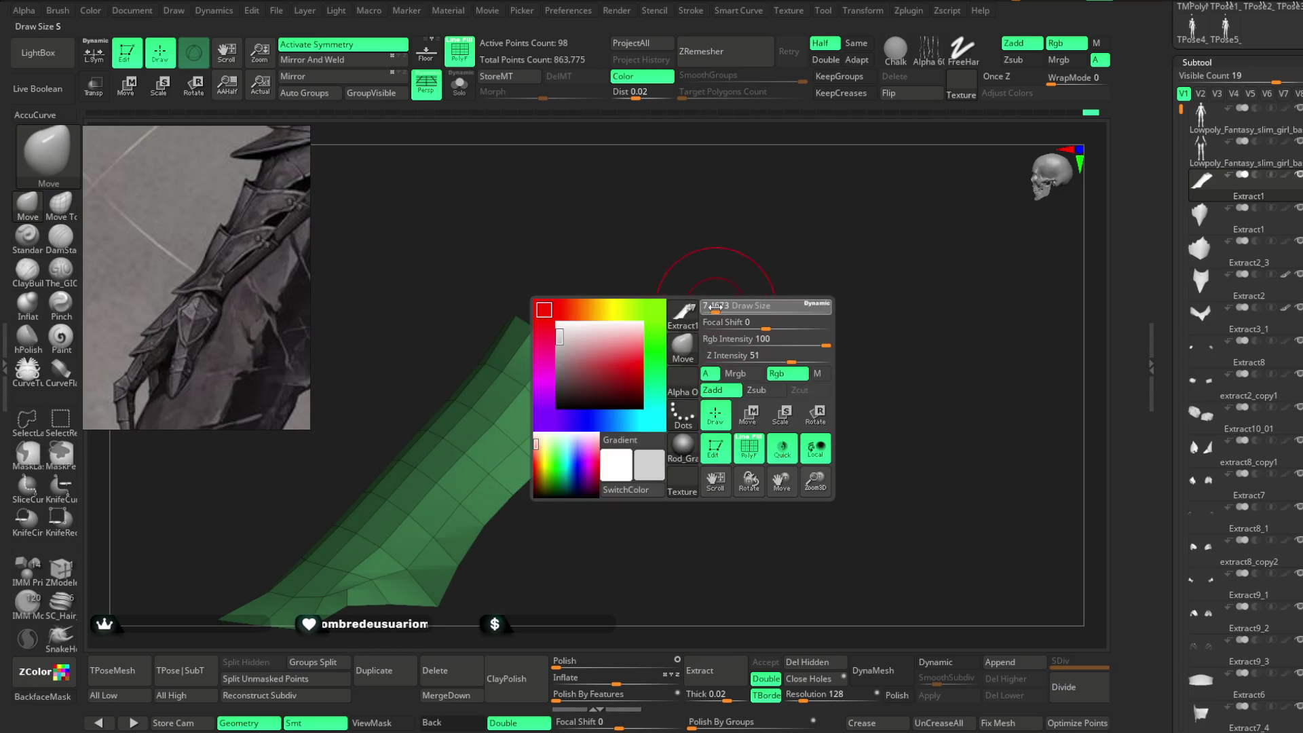
{"action": "mouse_move", "coordinate": [730, 267]}
{"action": "left_mouse_down"}
{"action": "mouse_move", "coordinate": [679, 283]}
{"action": "mouse_move", "coordinate": [610, 233]}
{"action": "left_mouse_up"}
{"action": "key", "text": "space"}
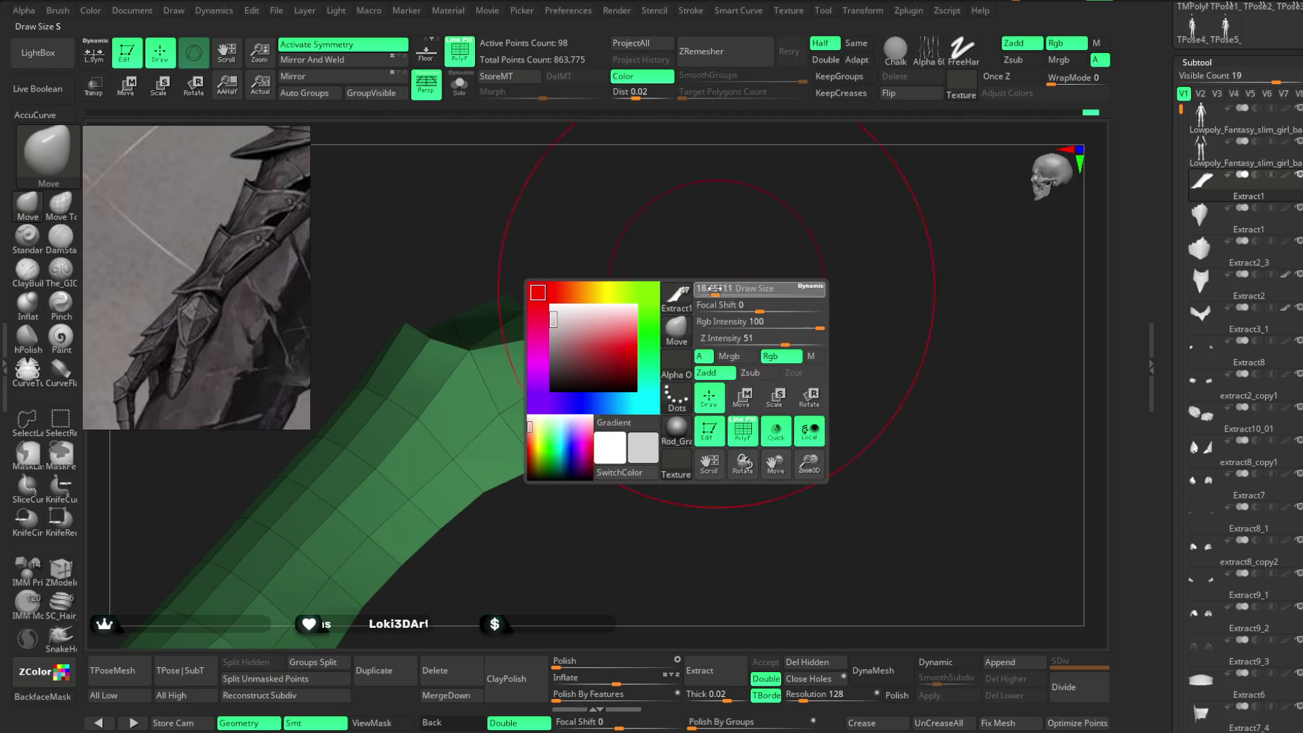
{"action": "left_click", "coordinate": [60, 569]}
{"action": "left_click_drag", "start_coordinate": [699, 248], "coordinate": [623, 367]}
{"action": "key", "text": "space"}
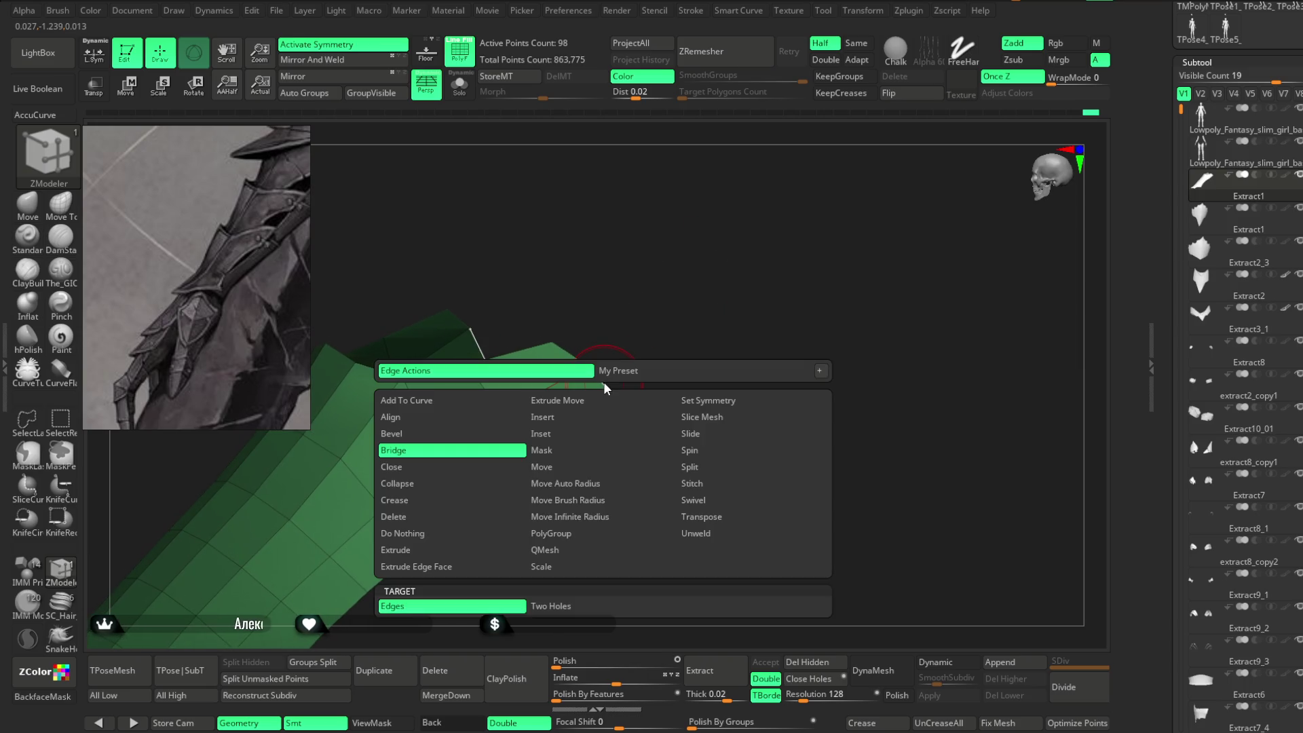
Extrude the bracer's end edge into a new strip and pull its tip vertex outward with Move.
{"action": "left_click", "coordinate": [395, 550]}
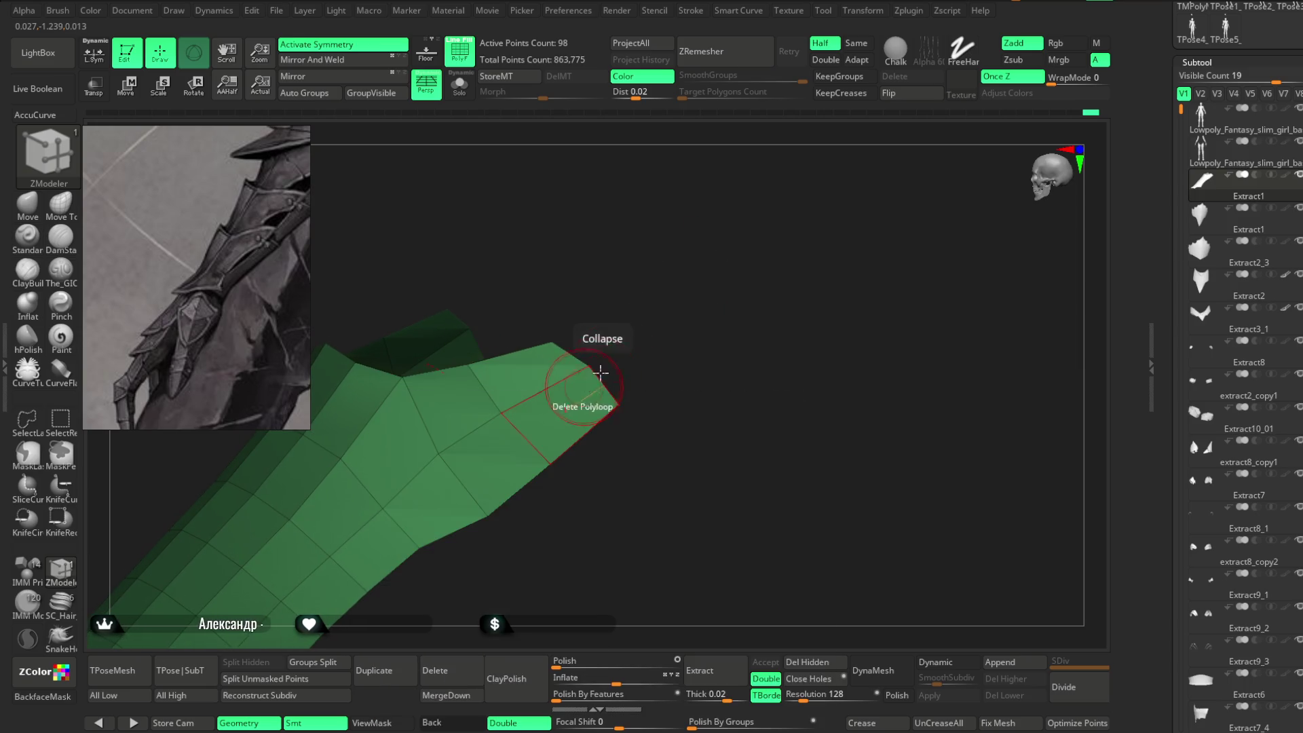
{"action": "left_click_drag", "start_coordinate": [600, 378], "coordinate": [635, 365]}
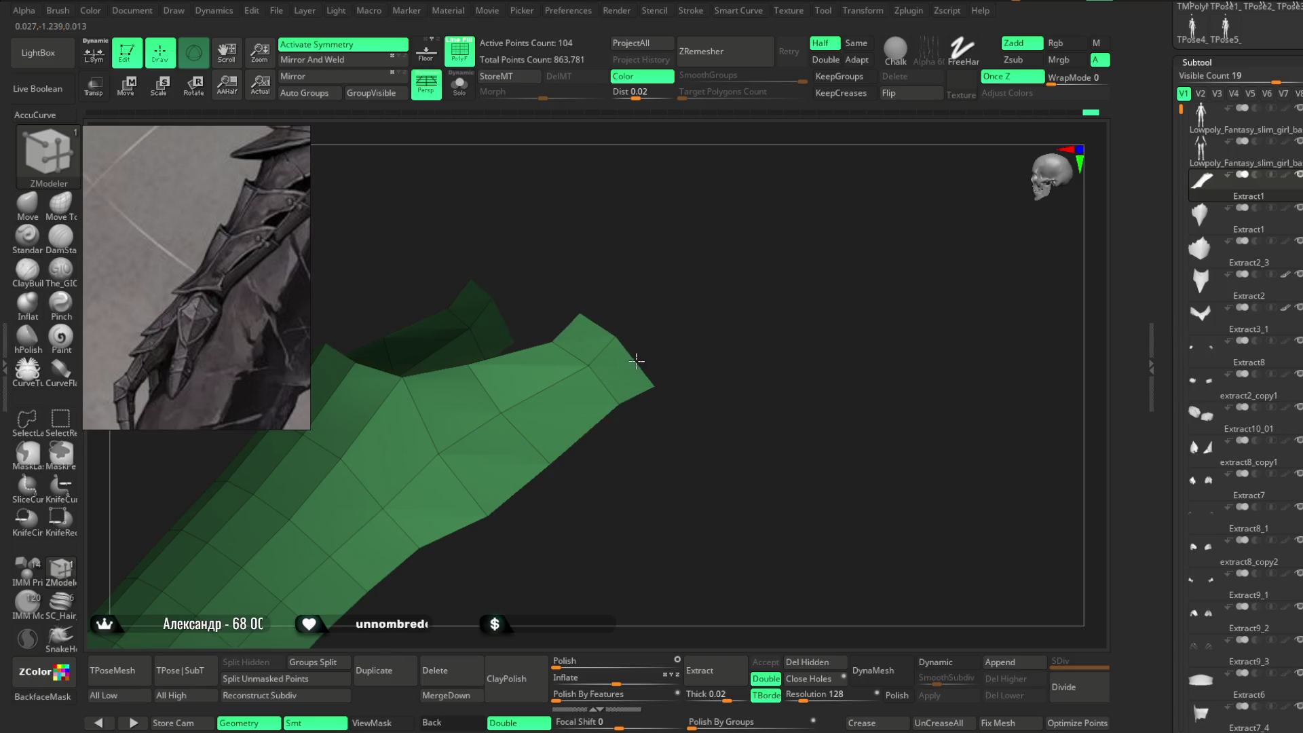
{"action": "key", "text": "b"}
{"action": "key", "text": "m"}
{"action": "key", "text": "v"}
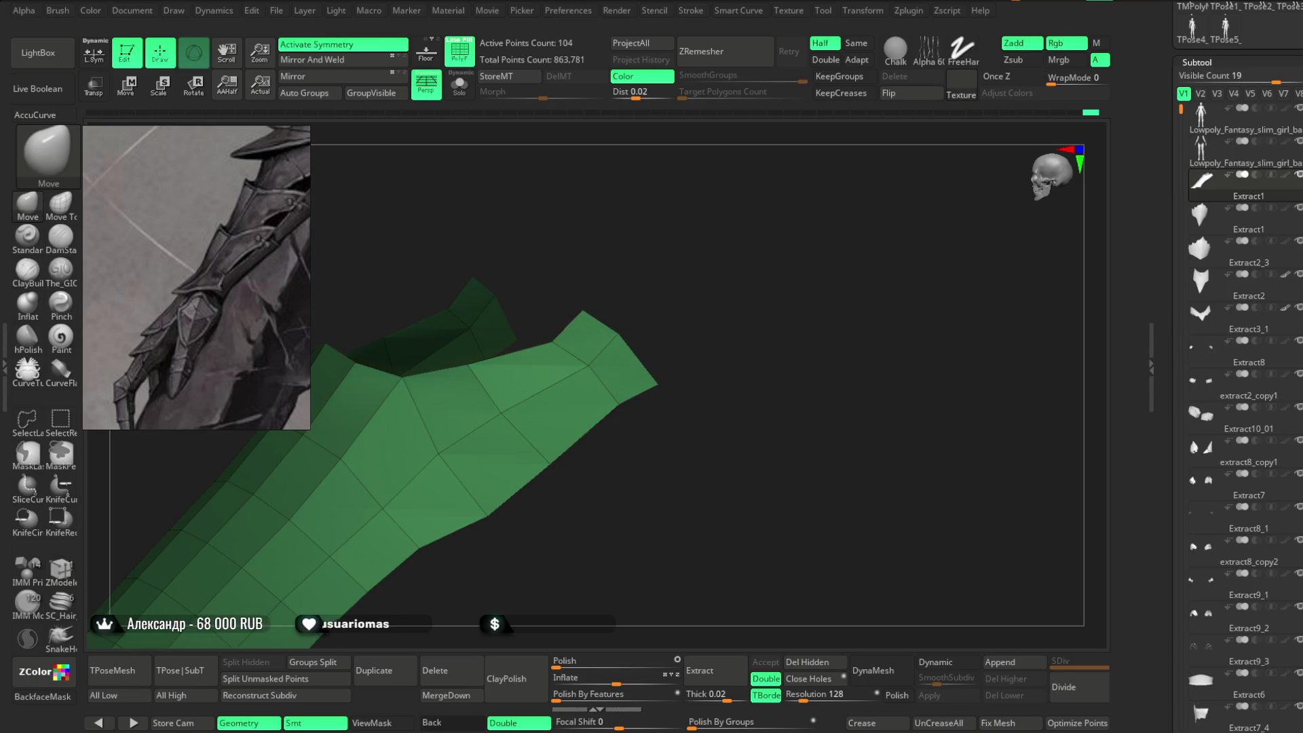
{"action": "mouse_move", "coordinate": [589, 319]}
{"action": "left_mouse_down"}
{"action": "mouse_move", "coordinate": [686, 340]}
{"action": "mouse_move", "coordinate": [686, 267]}
{"action": "mouse_move", "coordinate": [569, 341]}
{"action": "mouse_move", "coordinate": [567, 311]}
{"action": "left_mouse_up"}
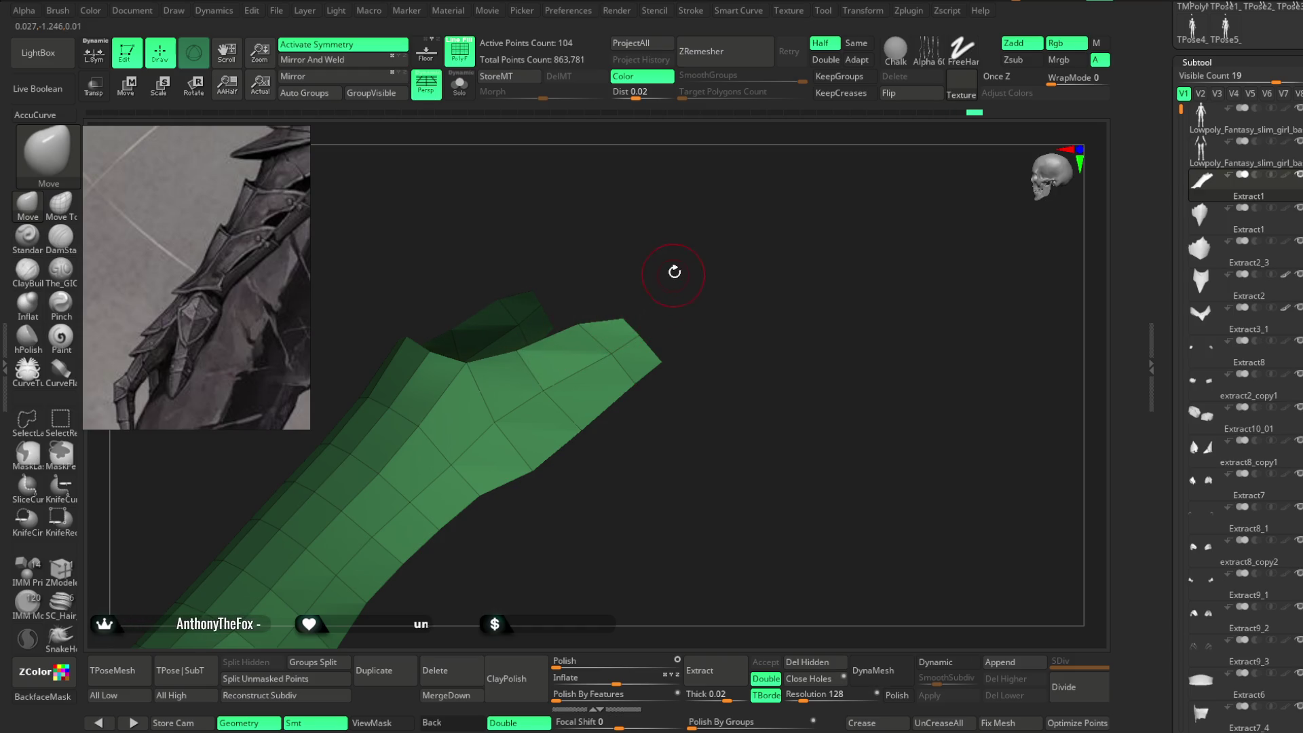
Orbit around the extended bracer and return to the character's front view.
{"action": "left_click_drag", "start_coordinate": [673, 274], "coordinate": [675, 277]}
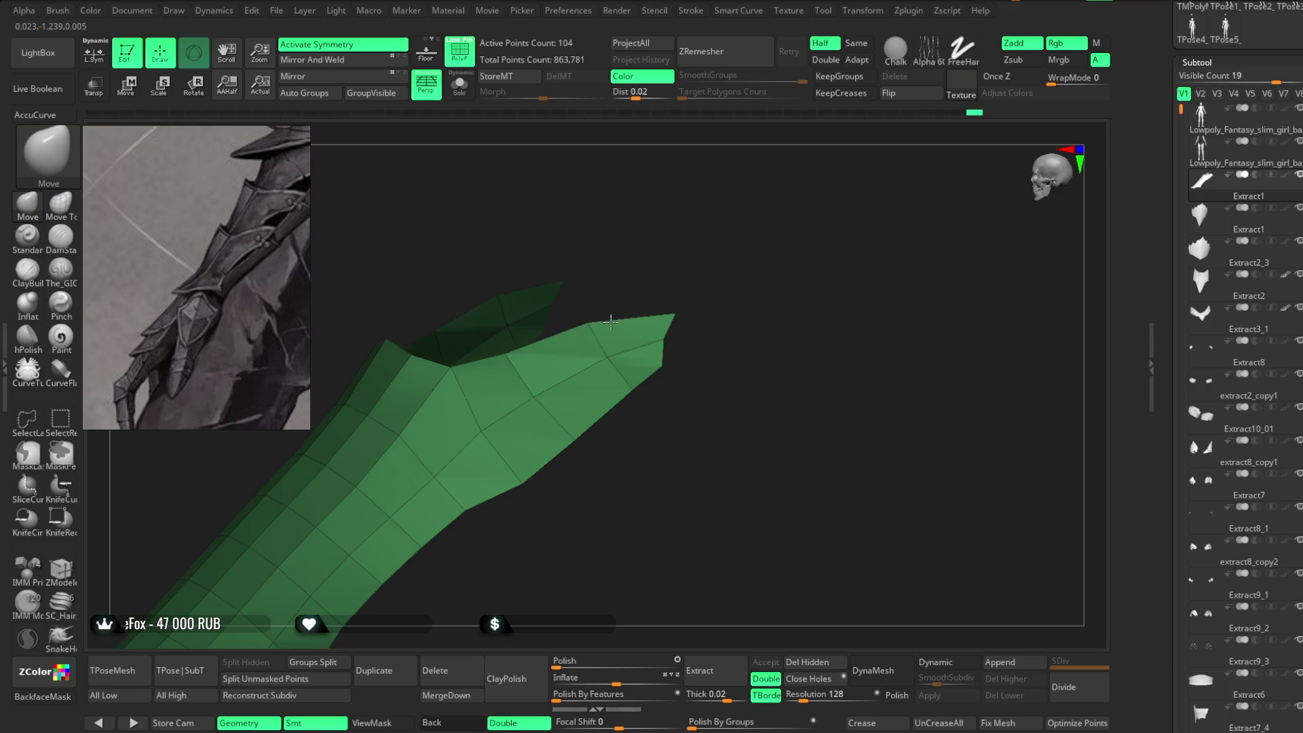
{"action": "right_click", "coordinate": [706, 304]}
{"action": "mouse_move", "coordinate": [719, 312]}
{"action": "left_mouse_down"}
{"action": "mouse_move", "coordinate": [736, 323]}
{"action": "mouse_move", "coordinate": [658, 366]}
{"action": "mouse_move", "coordinate": [686, 311]}
{"action": "mouse_move", "coordinate": [663, 363]}
{"action": "mouse_move", "coordinate": [730, 274]}
{"action": "mouse_move", "coordinate": [722, 243]}
{"action": "mouse_move", "coordinate": [706, 241]}
{"action": "mouse_move", "coordinate": [744, 265]}
{"action": "mouse_move", "coordinate": [733, 287]}
{"action": "mouse_move", "coordinate": [634, 351]}
{"action": "mouse_move", "coordinate": [611, 333]}
{"action": "left_mouse_up"}
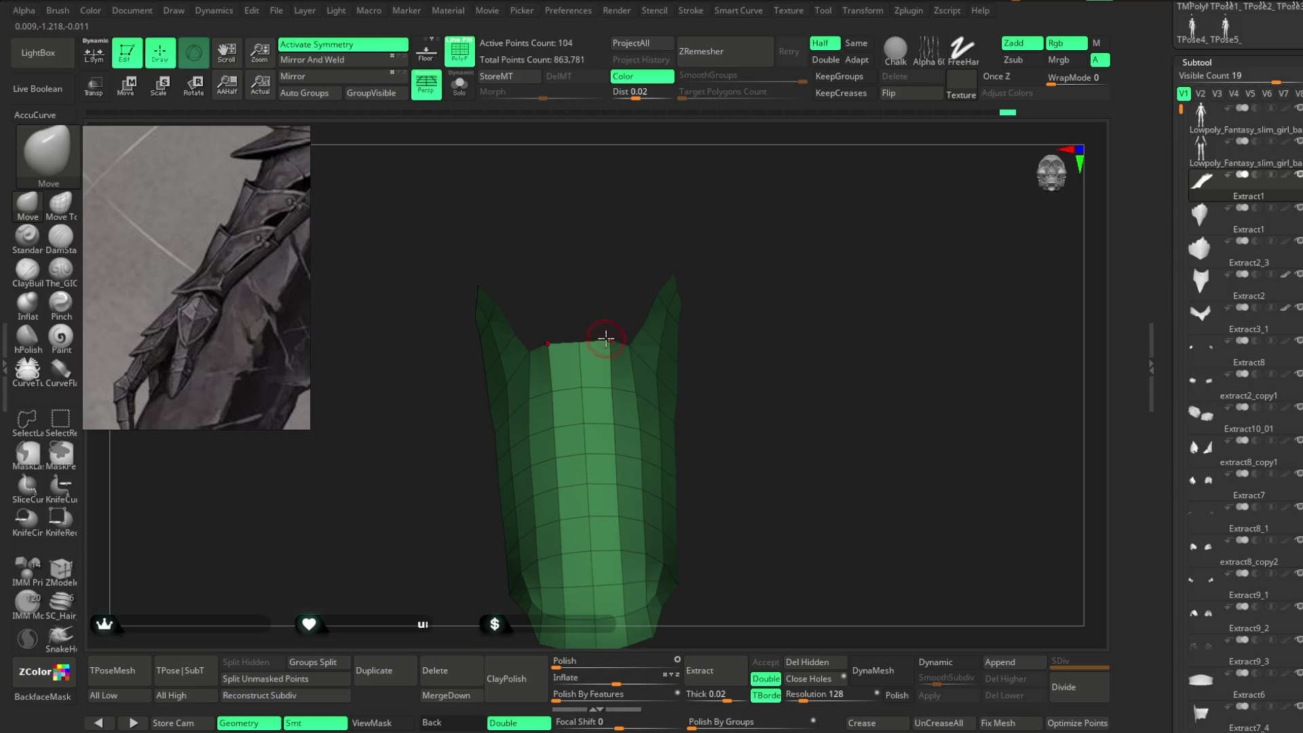
{"action": "mouse_move", "coordinate": [736, 256]}
{"action": "left_mouse_down"}
{"action": "mouse_move", "coordinate": [719, 265]}
{"action": "mouse_move", "coordinate": [719, 242]}
{"action": "mouse_move", "coordinate": [597, 352]}
{"action": "left_mouse_up"}
{"action": "mouse_move", "coordinate": [681, 319]}
{"action": "left_mouse_down"}
{"action": "mouse_move", "coordinate": [627, 282]}
{"action": "mouse_move", "coordinate": [665, 276]}
{"action": "mouse_move", "coordinate": [684, 236]}
{"action": "mouse_move", "coordinate": [710, 273]}
{"action": "left_mouse_up"}
{"action": "mouse_move", "coordinate": [696, 178]}
{"action": "left_mouse_down"}
{"action": "mouse_move", "coordinate": [699, 337]}
{"action": "mouse_move", "coordinate": [677, 240]}
{"action": "mouse_move", "coordinate": [692, 267]}
{"action": "mouse_move", "coordinate": [695, 233]}
{"action": "left_mouse_up"}
With Transpose Move active, reset the bracer via Geometry > Stager > Home Stage.
{"action": "key", "text": "w"}
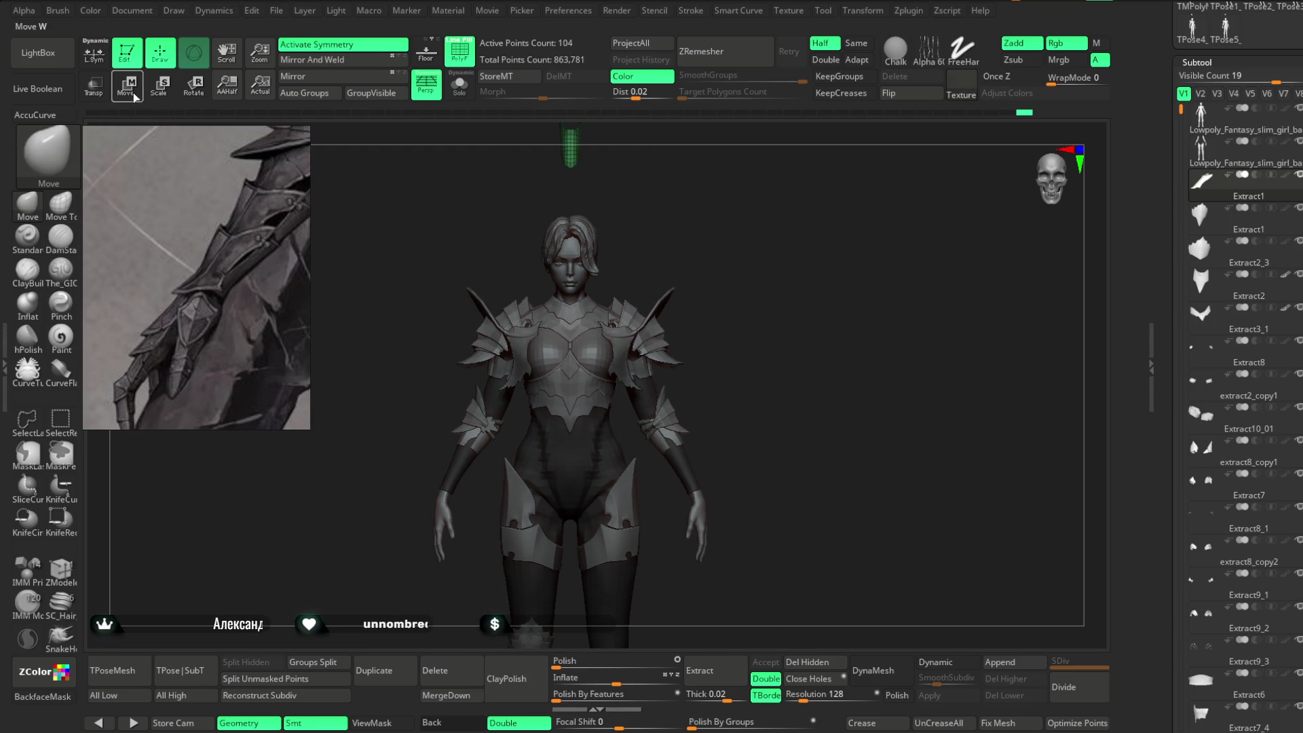
{"action": "scroll", "coordinate": [1240, 367], "scroll_direction": "down", "scroll_amount": 10}
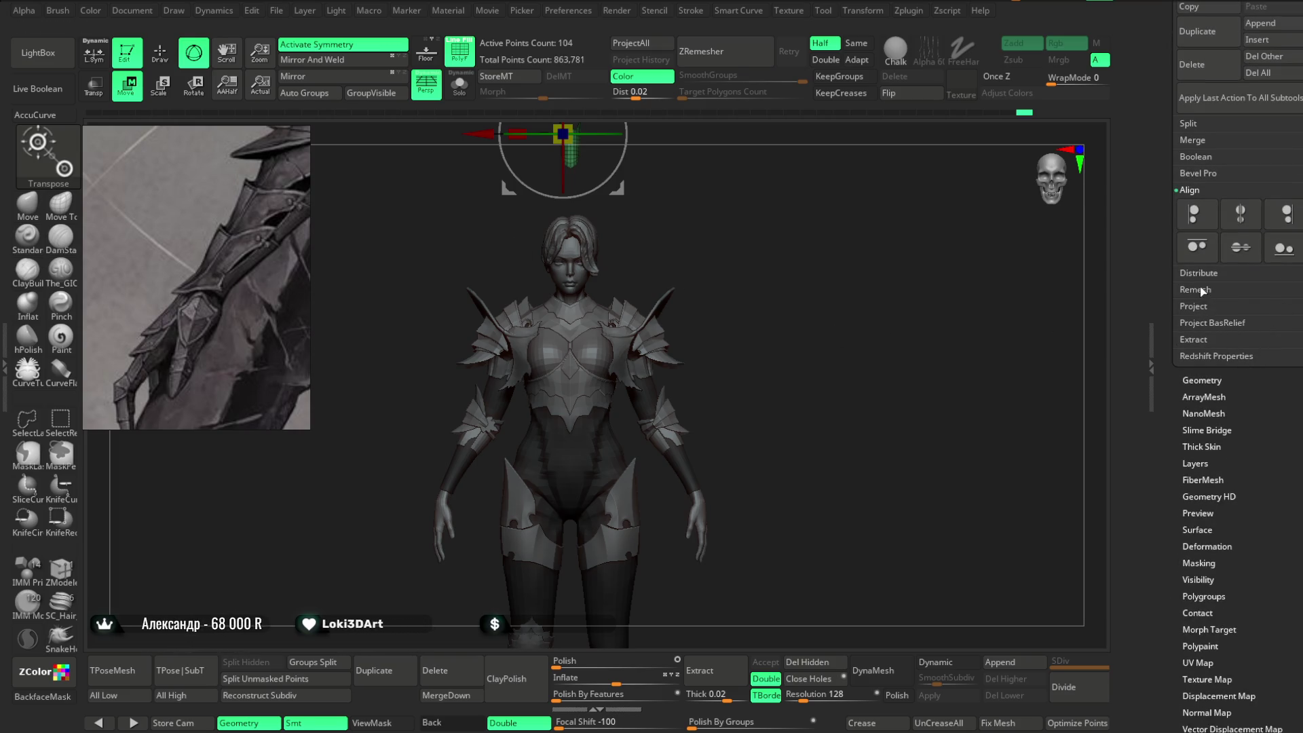
{"action": "left_click", "coordinate": [1195, 191]}
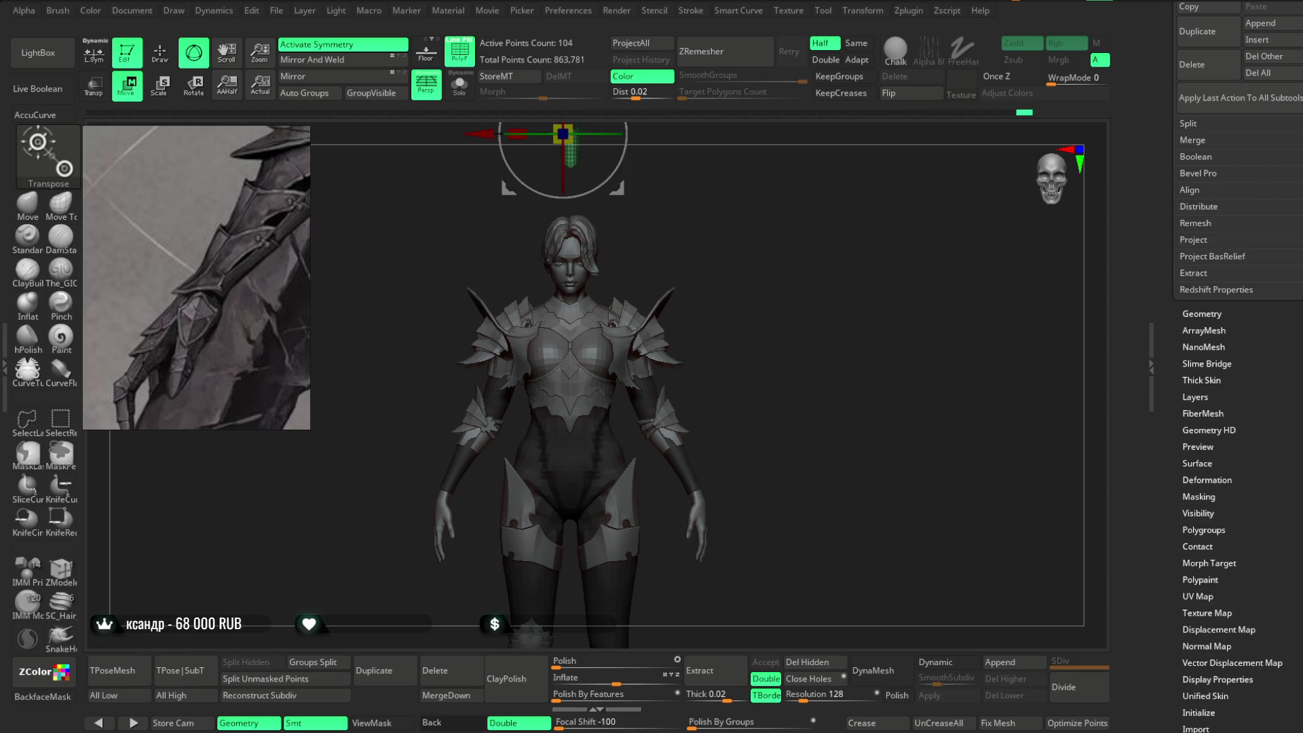
{"action": "scroll", "coordinate": [1301, 255], "scroll_direction": "up", "scroll_amount": 5}
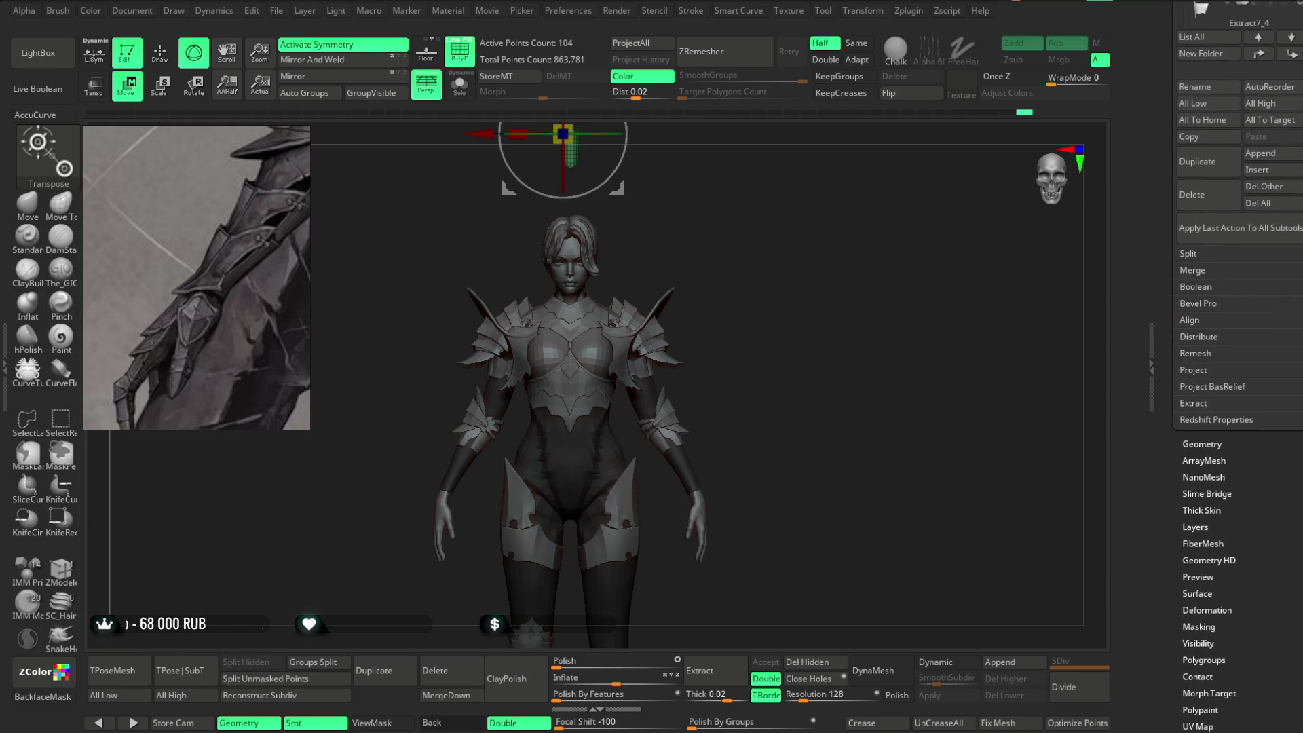
{"action": "scroll", "coordinate": [1243, 312], "scroll_direction": "down", "scroll_amount": 5}
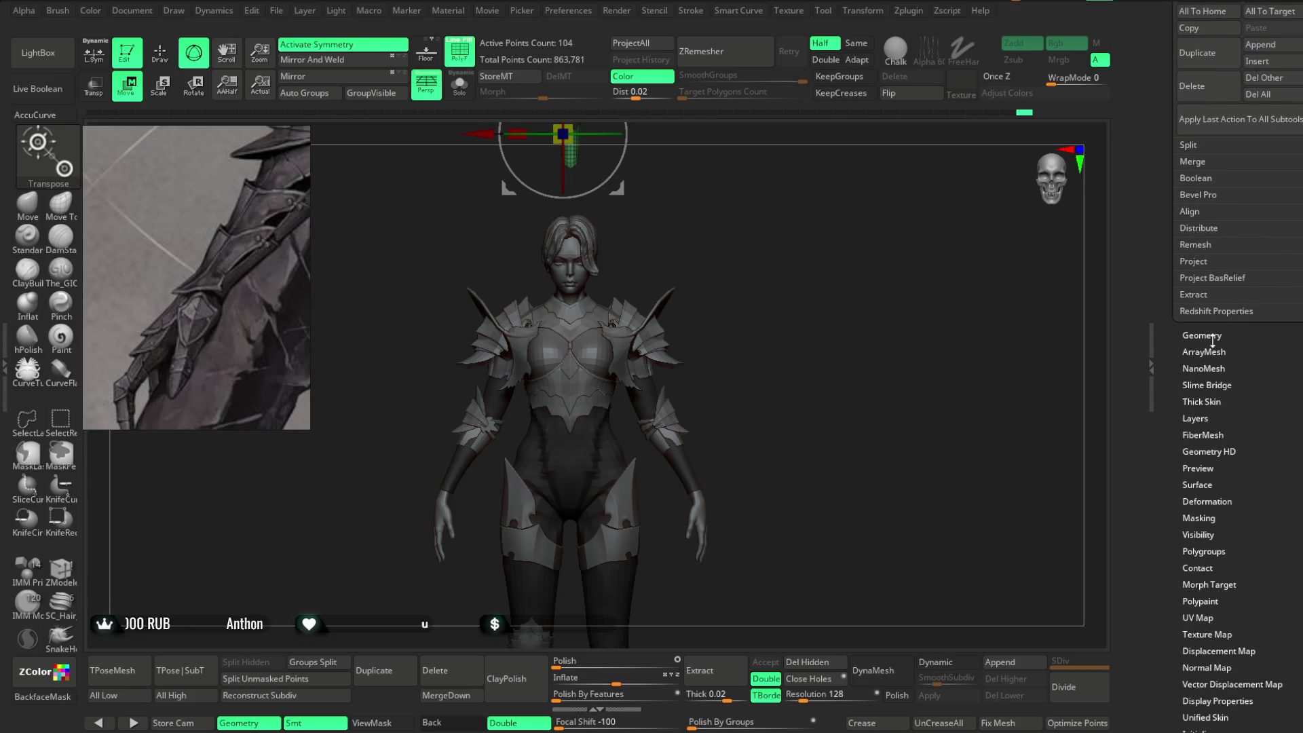
{"action": "left_click", "coordinate": [1243, 299]}
{"action": "left_click", "coordinate": [1201, 365]}
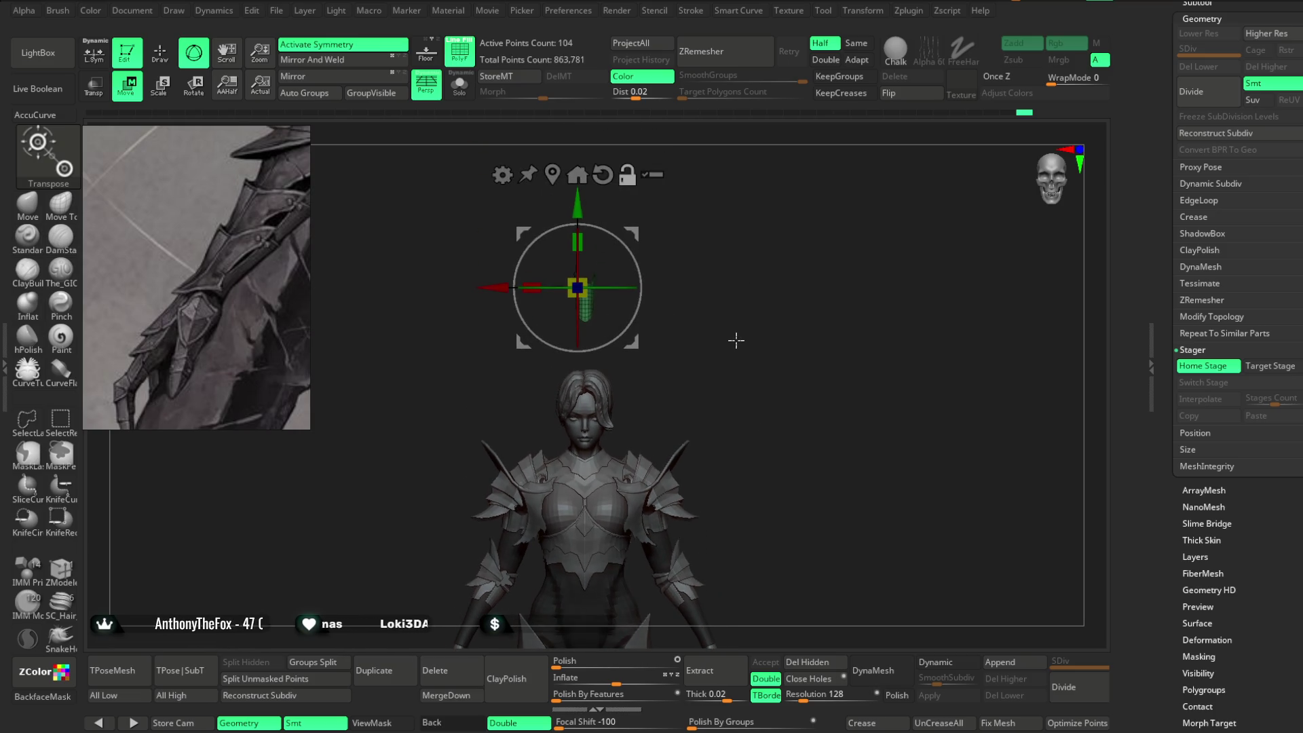
Turn symmetry off, zoom to the forearm, and scale the bracer up around the wrist.
{"action": "key", "text": "x"}
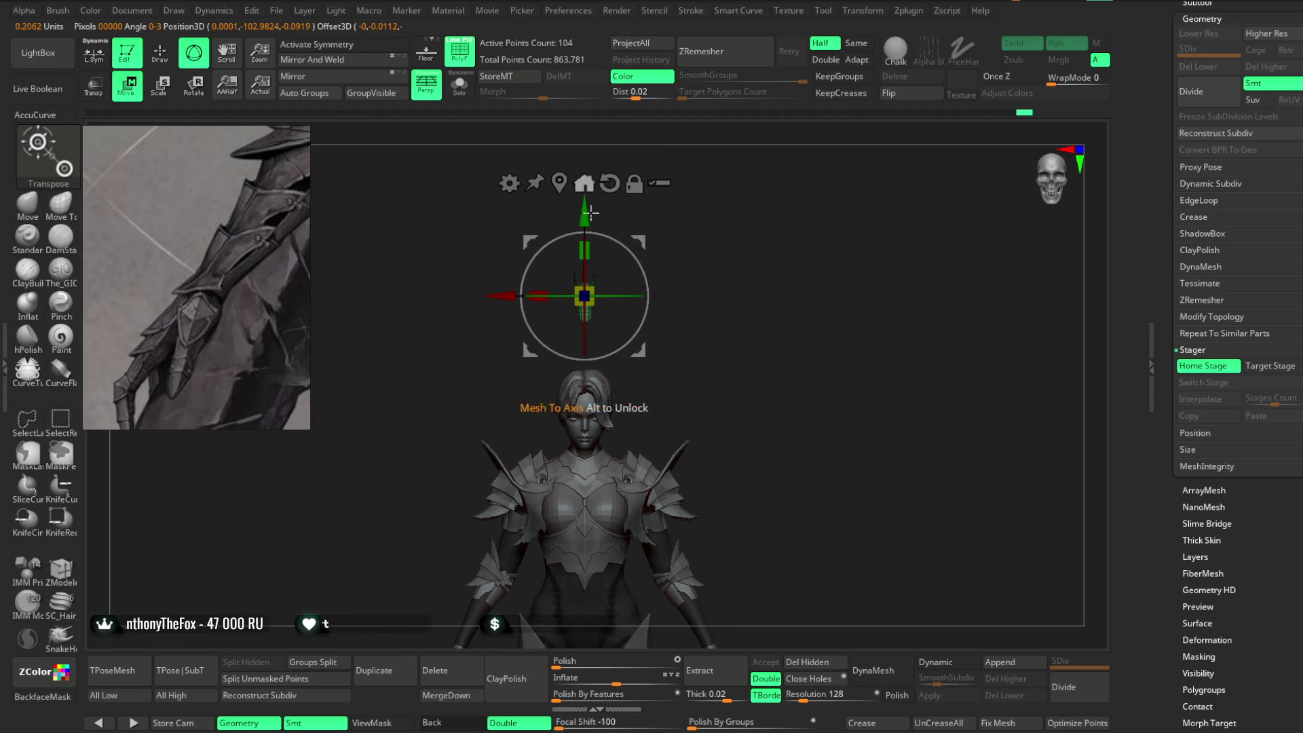
{"action": "key", "text": "f"}
{"action": "mouse_move", "coordinate": [714, 317]}
{"action": "left_mouse_down"}
{"action": "mouse_move", "coordinate": [707, 279]}
{"action": "mouse_move", "coordinate": [840, 298]}
{"action": "mouse_move", "coordinate": [805, 378]}
{"action": "mouse_move", "coordinate": [516, 420]}
{"action": "left_mouse_up"}
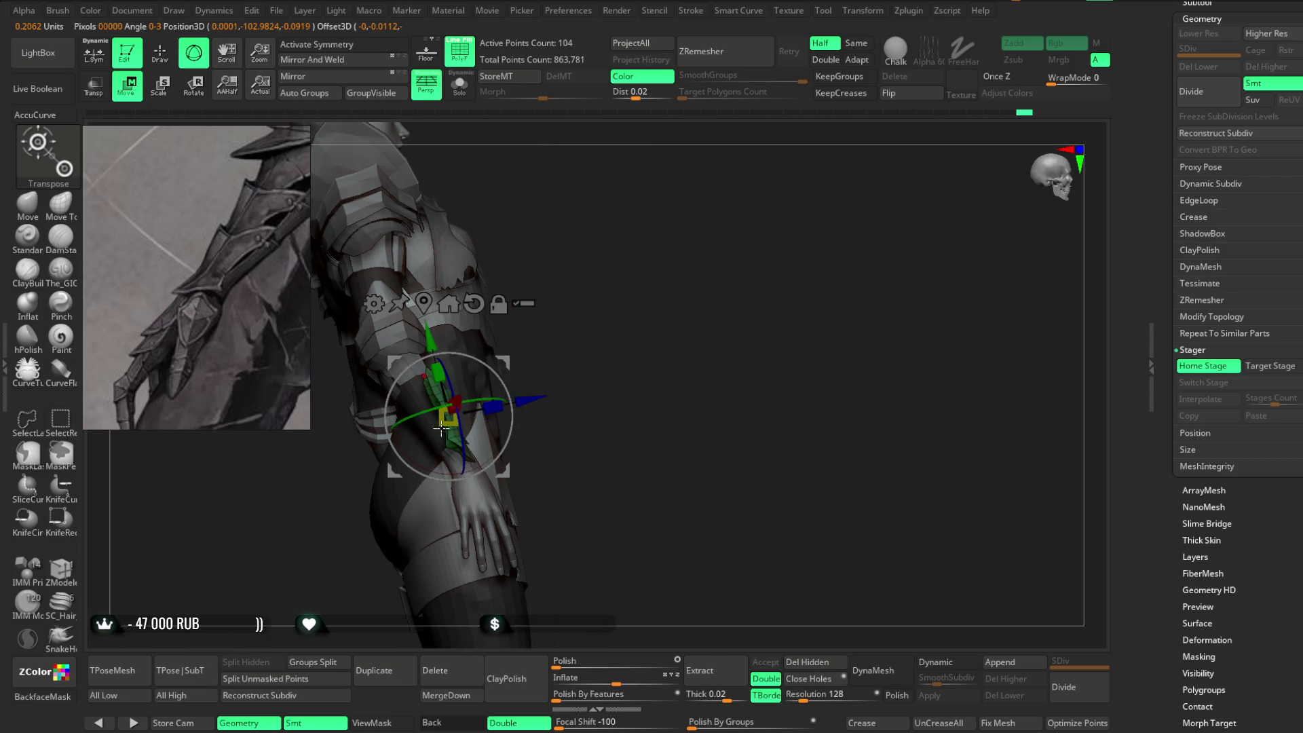
{"action": "key", "text": "q"}
{"action": "key", "text": "w"}
{"action": "left_click_drag", "start_coordinate": [564, 380], "coordinate": [582, 407]}
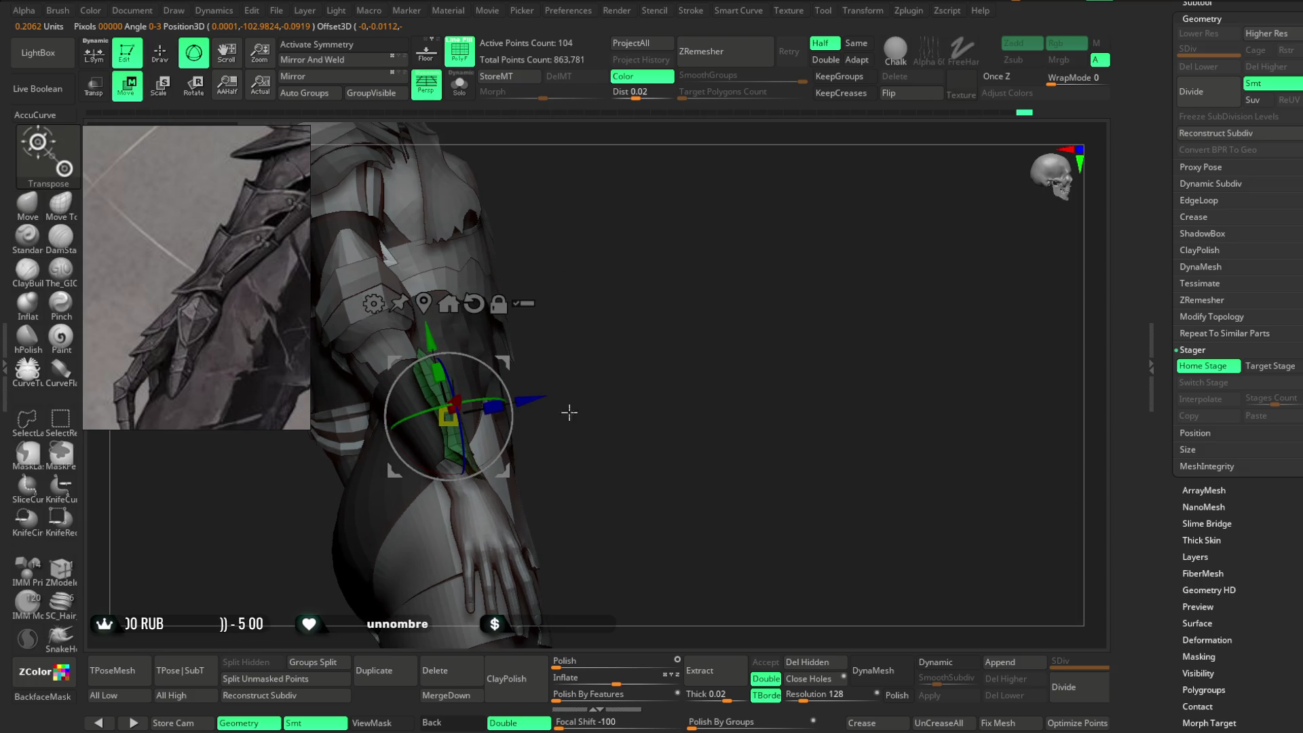
{"action": "mouse_move", "coordinate": [414, 444]}
{"action": "left_mouse_down"}
{"action": "mouse_move", "coordinate": [541, 430]}
{"action": "mouse_move", "coordinate": [480, 338]}
{"action": "mouse_move", "coordinate": [568, 388]}
{"action": "left_mouse_up"}
{"action": "mouse_move", "coordinate": [513, 437]}
{"action": "left_mouse_down"}
{"action": "mouse_move", "coordinate": [482, 434]}
{"action": "mouse_move", "coordinate": [557, 393]}
{"action": "mouse_move", "coordinate": [545, 367]}
{"action": "left_mouse_up"}
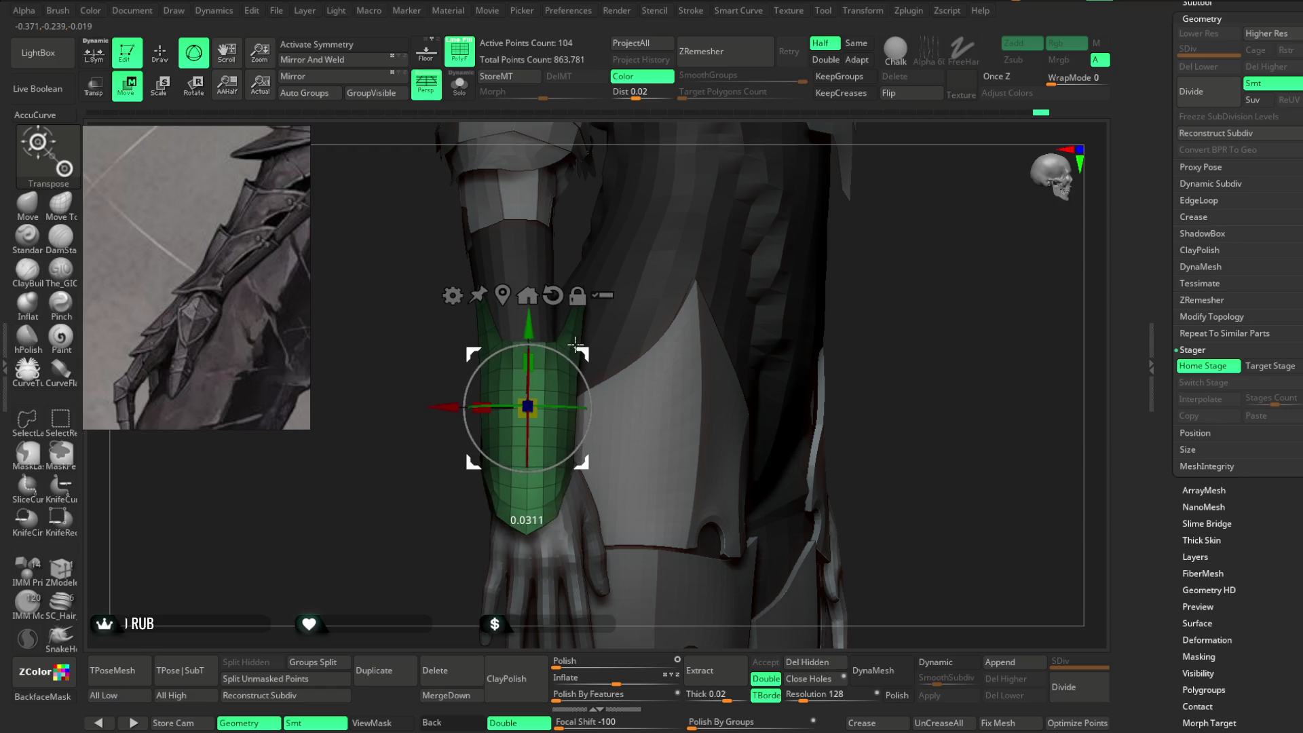
{"action": "left_click_drag", "start_coordinate": [428, 508], "coordinate": [545, 457]}
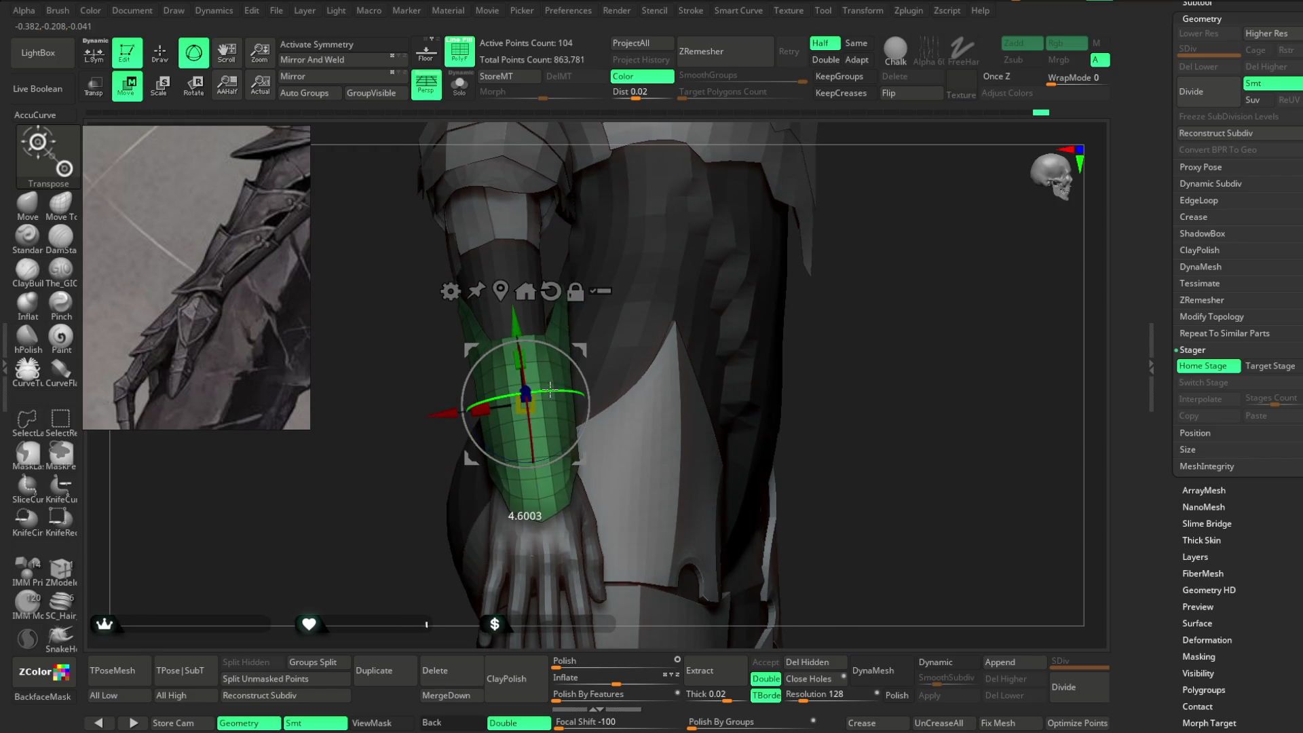
{"action": "mouse_move", "coordinate": [861, 316]}
{"action": "left_mouse_down"}
{"action": "mouse_move", "coordinate": [815, 308]}
{"action": "mouse_move", "coordinate": [741, 381]}
{"action": "mouse_move", "coordinate": [578, 375]}
{"action": "mouse_move", "coordinate": [605, 451]}
{"action": "left_mouse_up"}
Nudge the bracer in depth and up the forearm, then rotate it to align with the forearm.
{"action": "left_click_drag", "start_coordinate": [451, 372], "coordinate": [446, 370]}
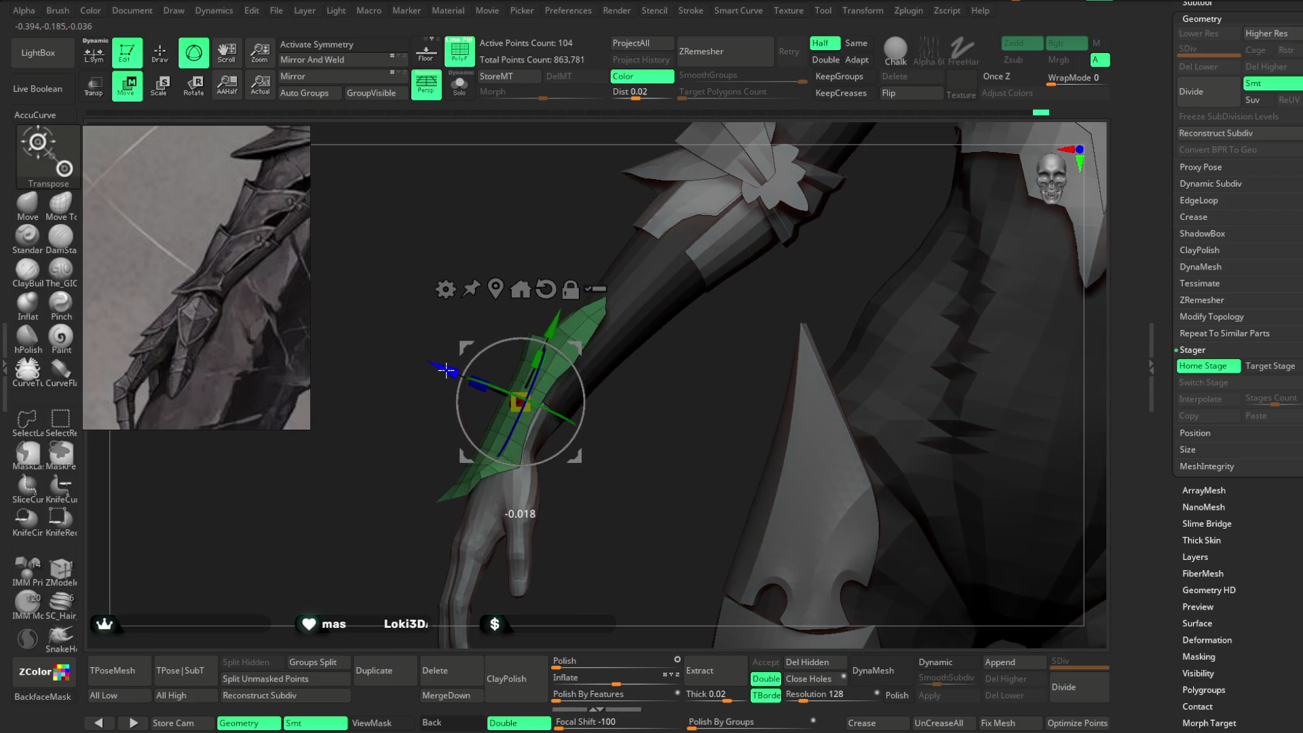
{"action": "left_click_drag", "start_coordinate": [621, 422], "coordinate": [421, 357]}
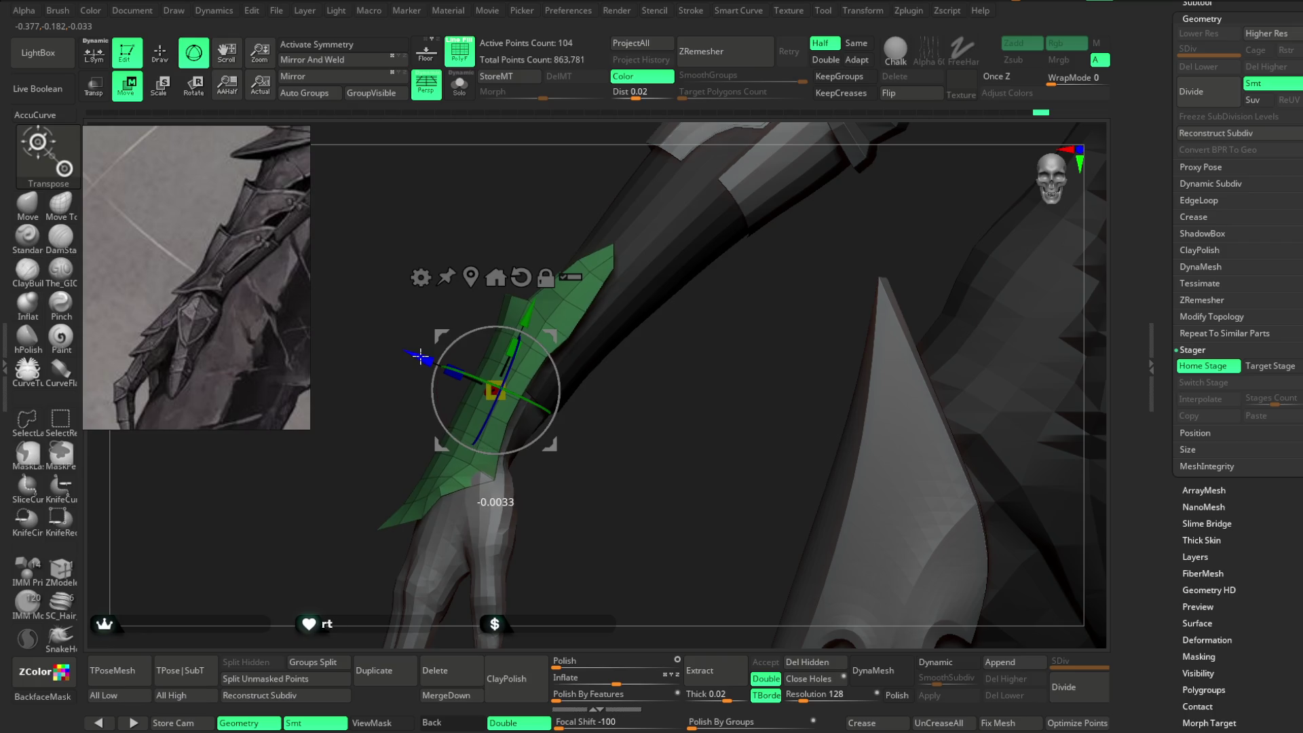
{"action": "left_click_drag", "start_coordinate": [528, 313], "coordinate": [539, 289]}
{"action": "mouse_move", "coordinate": [631, 407]}
{"action": "left_mouse_down"}
{"action": "mouse_move", "coordinate": [734, 374]}
{"action": "mouse_move", "coordinate": [724, 410]}
{"action": "left_mouse_up"}
{"action": "left_click_drag", "start_coordinate": [419, 346], "coordinate": [421, 358]}
{"action": "mouse_move", "coordinate": [354, 422]}
{"action": "left_mouse_down"}
{"action": "mouse_move", "coordinate": [360, 456]}
{"action": "mouse_move", "coordinate": [519, 412]}
{"action": "left_mouse_up"}
{"action": "mouse_move", "coordinate": [754, 329]}
{"action": "left_mouse_down"}
{"action": "mouse_move", "coordinate": [901, 334]}
{"action": "mouse_move", "coordinate": [644, 349]}
{"action": "left_mouse_up"}
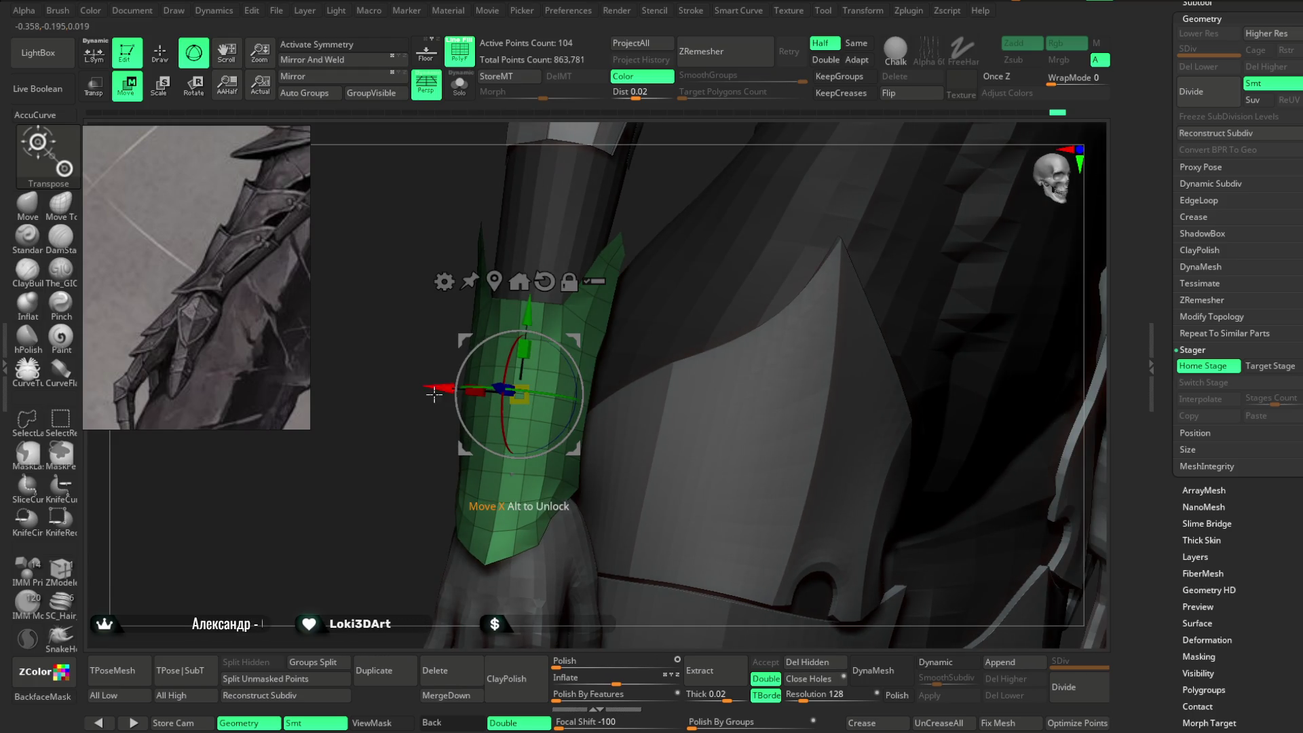
{"action": "mouse_move", "coordinate": [474, 437]}
{"action": "left_mouse_down"}
{"action": "mouse_move", "coordinate": [436, 370]}
{"action": "mouse_move", "coordinate": [695, 221]}
{"action": "left_mouse_up"}
{"action": "mouse_move", "coordinate": [584, 394]}
{"action": "left_mouse_down"}
{"action": "mouse_move", "coordinate": [592, 327]}
{"action": "mouse_move", "coordinate": [611, 312]}
{"action": "mouse_move", "coordinate": [672, 340]}
{"action": "mouse_move", "coordinate": [619, 364]}
{"action": "mouse_move", "coordinate": [643, 425]}
{"action": "mouse_move", "coordinate": [695, 308]}
{"action": "mouse_move", "coordinate": [567, 347]}
{"action": "left_mouse_up"}
{"action": "mouse_move", "coordinate": [701, 253]}
{"action": "left_mouse_down"}
{"action": "mouse_move", "coordinate": [699, 218]}
{"action": "mouse_move", "coordinate": [706, 249]}
{"action": "left_mouse_up"}
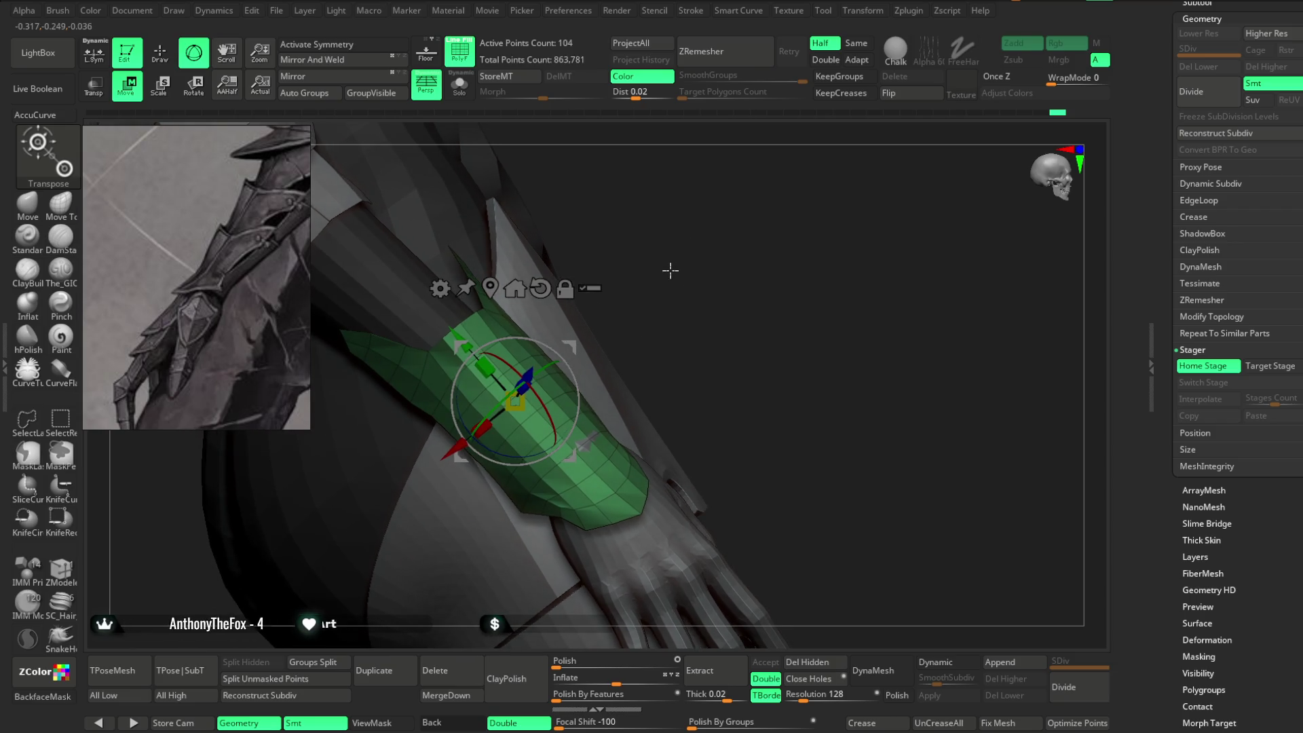
Reorient the gizmo axes to match the bracer's tilt and return to Draw mode.
{"action": "key", "text": "q"}
{"action": "right_click_drag", "start_coordinate": [720, 292], "coordinate": [693, 250]}
{"action": "left_click", "coordinate": [61, 568]}
{"action": "key", "text": "space"}
{"action": "left_click", "coordinate": [366, 275]}
{"action": "key", "text": "w"}
{"action": "mouse_move", "coordinate": [514, 264]}
{"action": "right_mouse_down"}
{"action": "mouse_move", "coordinate": [777, 194]}
{"action": "mouse_move", "coordinate": [602, 276]}
{"action": "mouse_move", "coordinate": [632, 204]}
{"action": "mouse_move", "coordinate": [492, 309]}
{"action": "right_mouse_up"}
{"action": "left_click_drag", "start_coordinate": [491, 310], "coordinate": [469, 268], "text": "alt"}
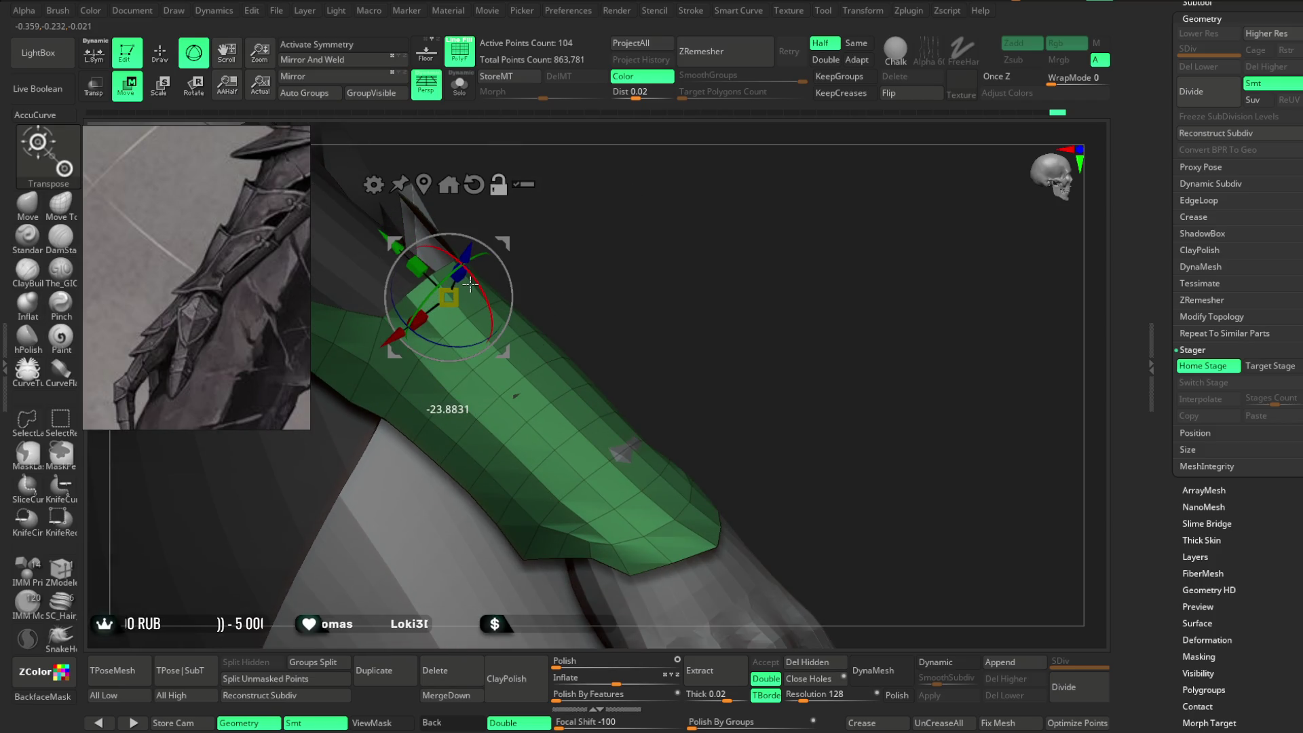
{"action": "left_click", "coordinate": [167, 63]}
{"action": "mouse_move", "coordinate": [736, 306]}
{"action": "left_mouse_down"}
{"action": "mouse_move", "coordinate": [380, 397]}
{"action": "mouse_move", "coordinate": [651, 262]}
{"action": "mouse_move", "coordinate": [617, 285]}
{"action": "left_mouse_up"}
Enable symmetry with local symmetry about the bracer's centre and view the forearm from the side.
{"action": "key", "text": "space"}
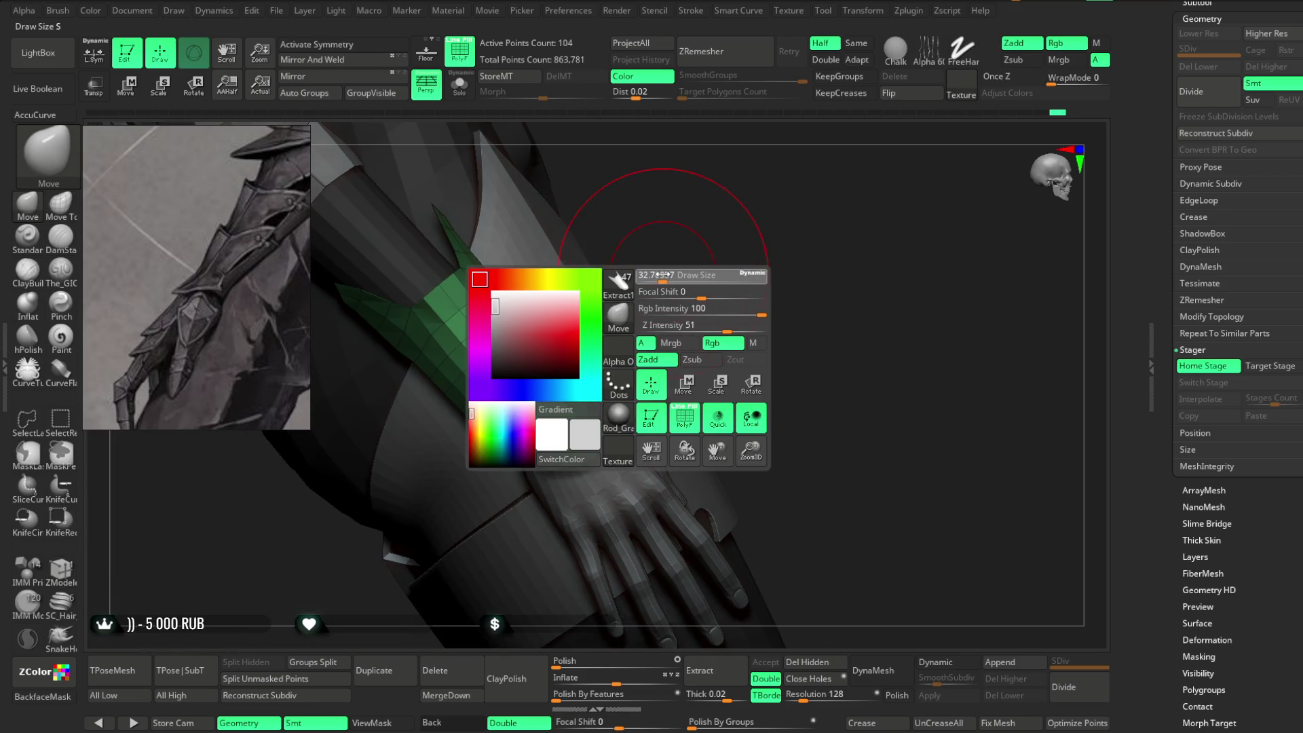
{"action": "key", "text": "x"}
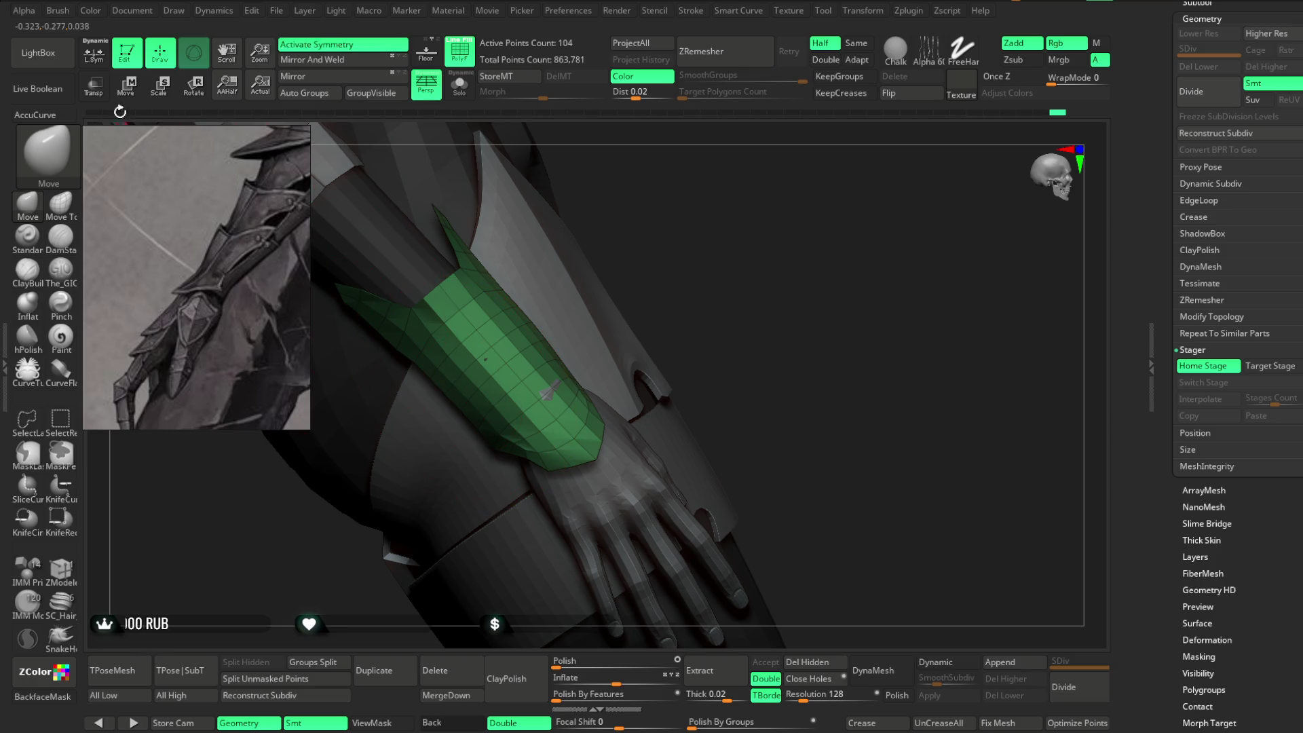
{"action": "left_click", "coordinate": [94, 52]}
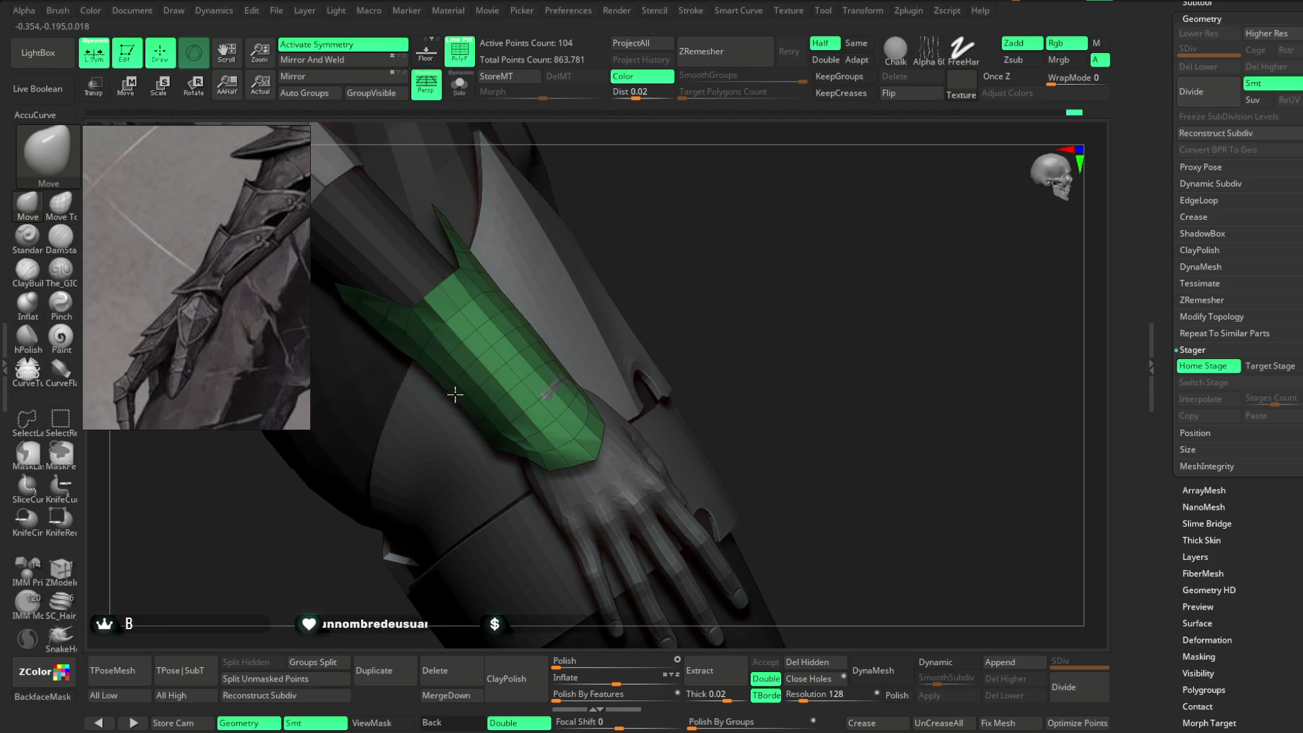
{"action": "left_click_drag", "start_coordinate": [454, 393], "coordinate": [566, 314]}
{"action": "right_click_drag", "start_coordinate": [496, 377], "coordinate": [569, 388]}
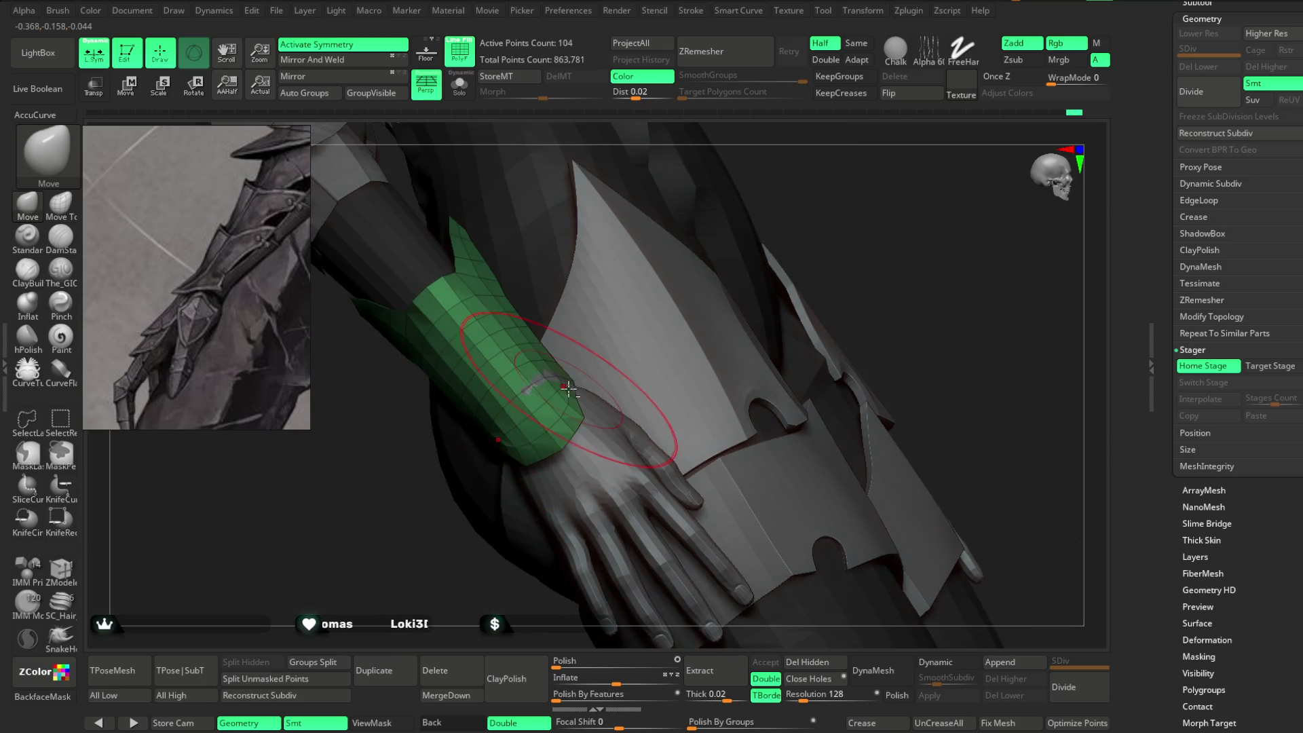
{"action": "mouse_move", "coordinate": [817, 194]}
{"action": "right_mouse_down"}
{"action": "mouse_move", "coordinate": [678, 323]}
{"action": "mouse_move", "coordinate": [629, 297]}
{"action": "mouse_move", "coordinate": [672, 332]}
{"action": "mouse_move", "coordinate": [607, 297]}
{"action": "mouse_move", "coordinate": [742, 183]}
{"action": "mouse_move", "coordinate": [741, 198]}
{"action": "mouse_move", "coordinate": [591, 195]}
{"action": "right_mouse_up"}
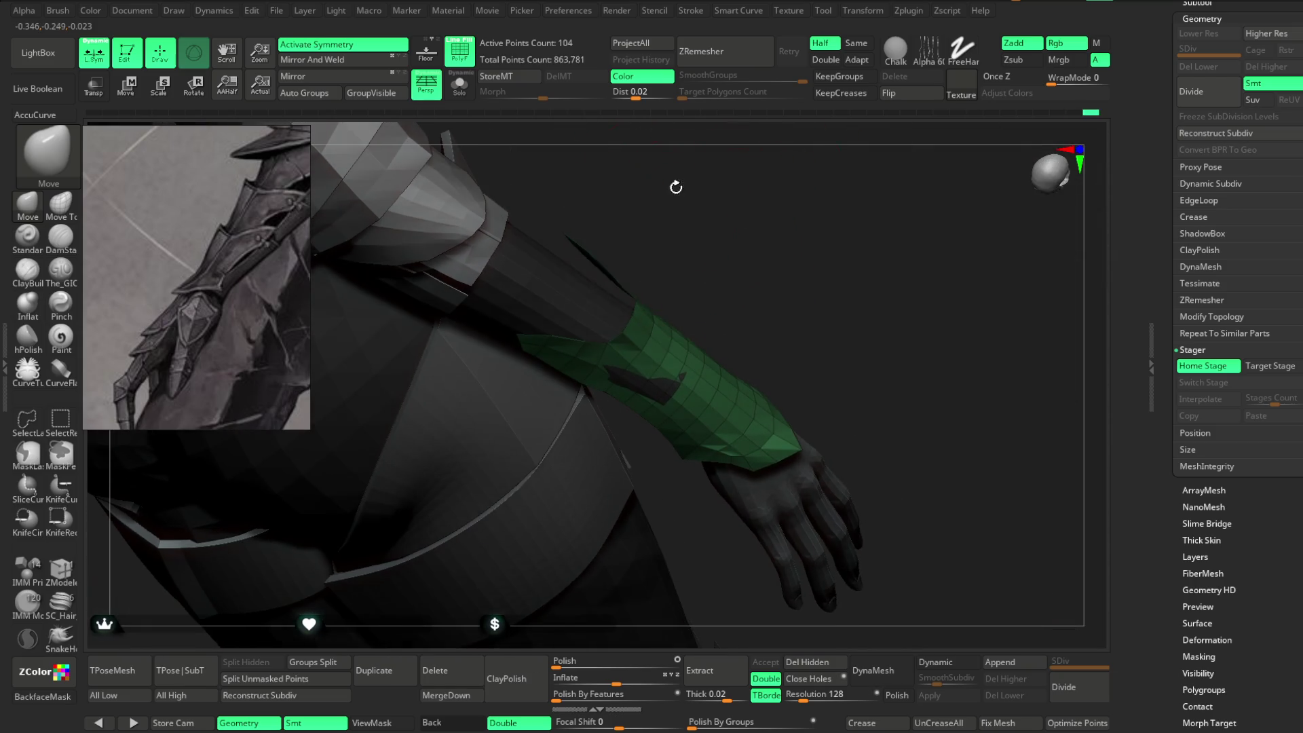
{"action": "right_click_drag", "start_coordinate": [588, 254], "coordinate": [655, 368]}
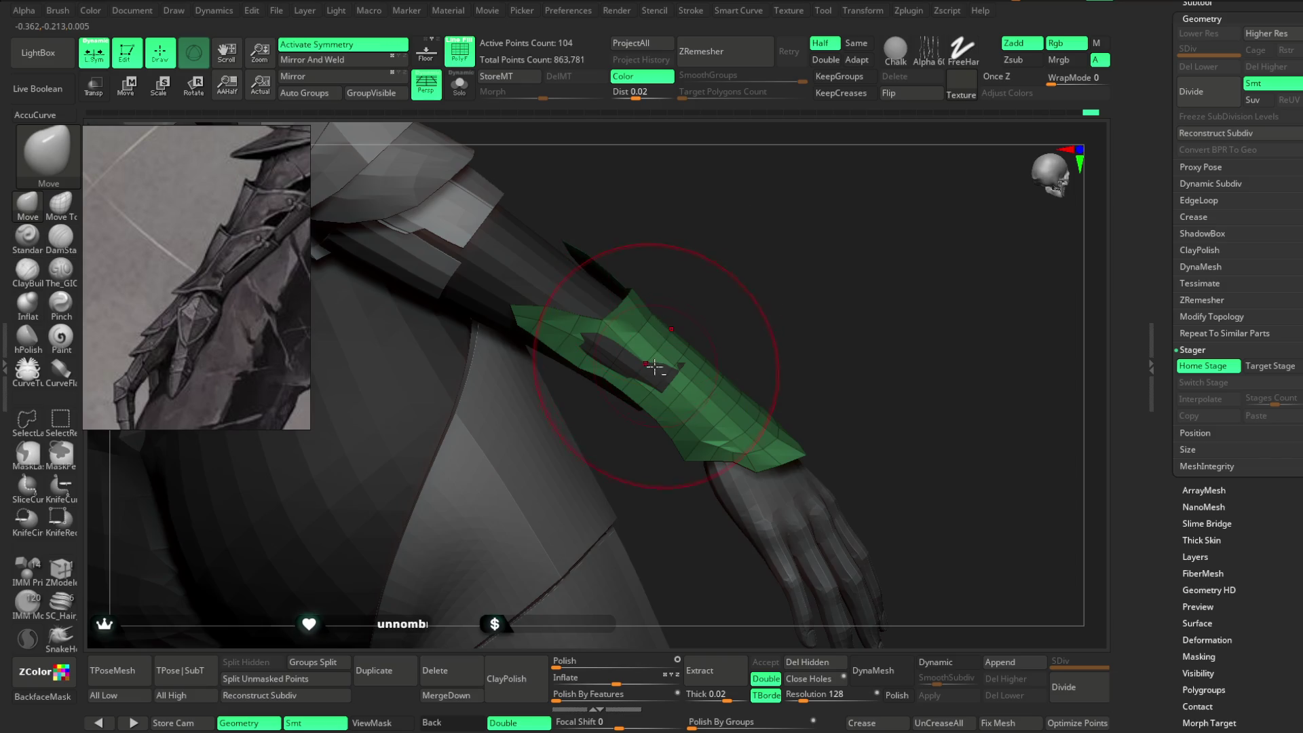
{"action": "mouse_move", "coordinate": [718, 233]}
{"action": "right_mouse_down"}
{"action": "mouse_move", "coordinate": [585, 256]}
{"action": "mouse_move", "coordinate": [515, 353]}
{"action": "mouse_move", "coordinate": [436, 407]}
{"action": "right_mouse_up"}
Enlarge the brush draw size to about 14 while orbiting around the bracer.
{"action": "key", "text": "space"}
{"action": "mouse_move", "coordinate": [526, 409]}
{"action": "right_mouse_down"}
{"action": "mouse_move", "coordinate": [518, 391]}
{"action": "mouse_move", "coordinate": [473, 495]}
{"action": "mouse_move", "coordinate": [567, 471]}
{"action": "mouse_move", "coordinate": [568, 436]}
{"action": "mouse_move", "coordinate": [606, 448]}
{"action": "right_mouse_up"}
{"action": "key", "text": "space"}
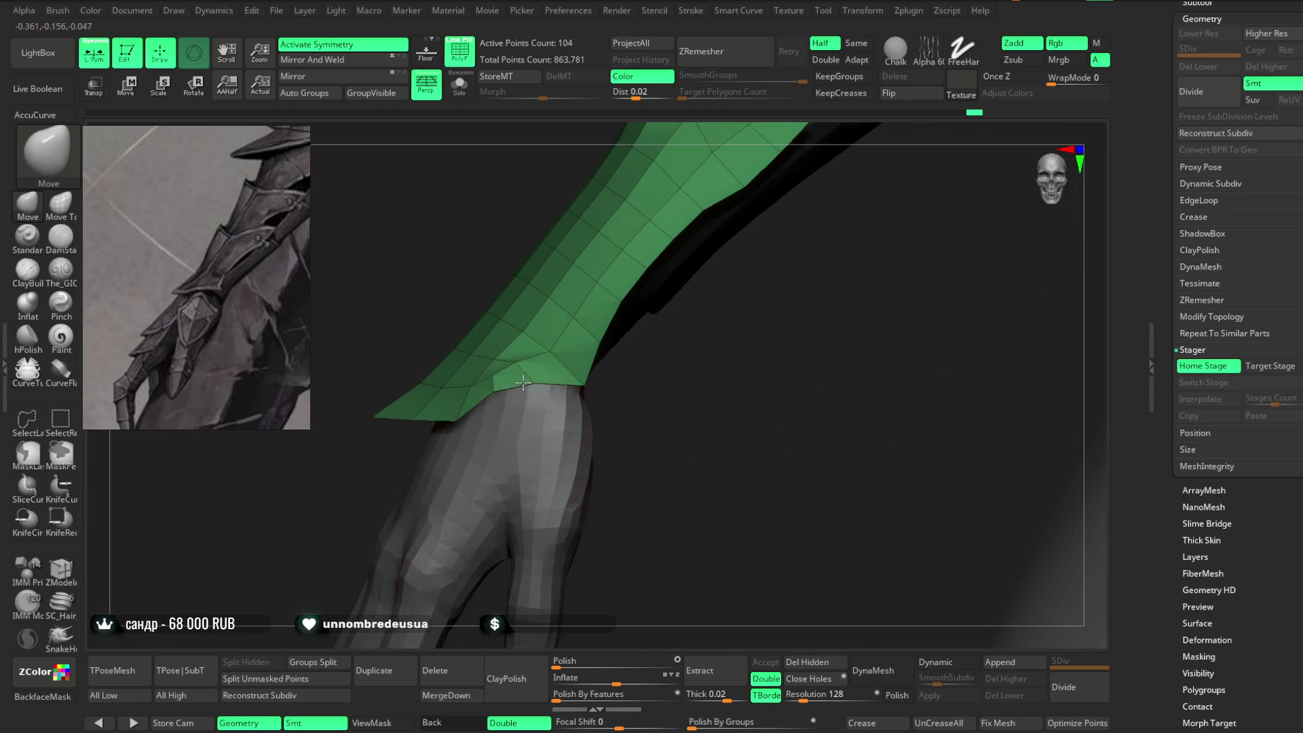
{"action": "right_click_drag", "start_coordinate": [491, 392], "coordinate": [649, 353]}
{"action": "mouse_move", "coordinate": [582, 392]}
{"action": "right_mouse_down"}
{"action": "mouse_move", "coordinate": [707, 378]}
{"action": "mouse_move", "coordinate": [742, 256]}
{"action": "mouse_move", "coordinate": [597, 311]}
{"action": "right_mouse_up"}
{"action": "key", "text": "space"}
{"action": "left_click_drag", "start_coordinate": [642, 297], "coordinate": [650, 298]}
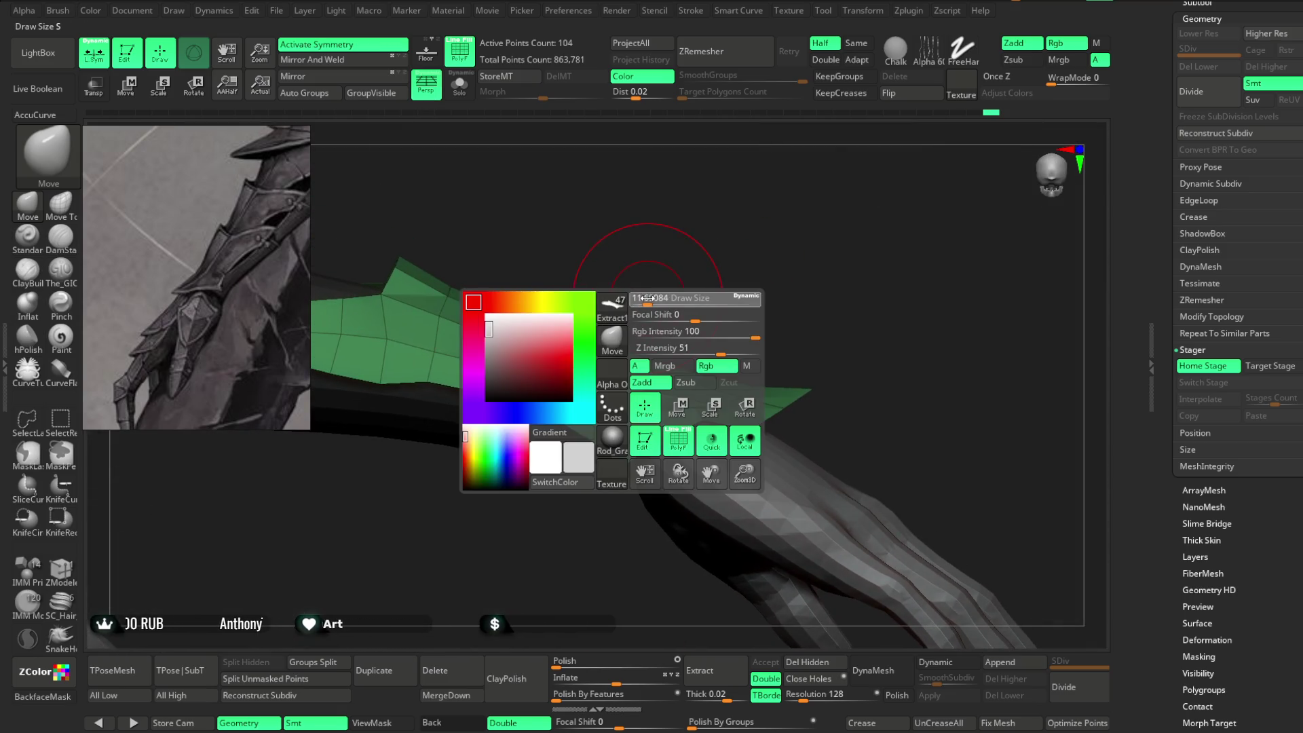
{"action": "mouse_move", "coordinate": [654, 270]}
{"action": "right_mouse_down"}
{"action": "mouse_move", "coordinate": [628, 244]}
{"action": "mouse_move", "coordinate": [650, 280]}
{"action": "right_mouse_up"}
{"action": "key", "text": "space"}
{"action": "left_click_drag", "start_coordinate": [651, 280], "coordinate": [678, 272]}
{"action": "mouse_move", "coordinate": [611, 372]}
{"action": "right_mouse_down"}
{"action": "mouse_move", "coordinate": [584, 299]}
{"action": "mouse_move", "coordinate": [666, 285]}
{"action": "mouse_move", "coordinate": [600, 263]}
{"action": "mouse_move", "coordinate": [634, 251]}
{"action": "mouse_move", "coordinate": [623, 226]}
{"action": "mouse_move", "coordinate": [602, 238]}
{"action": "right_mouse_up"}
Reduce the brush draw size again and tilt the view around the bracer.
{"action": "key", "text": "space"}
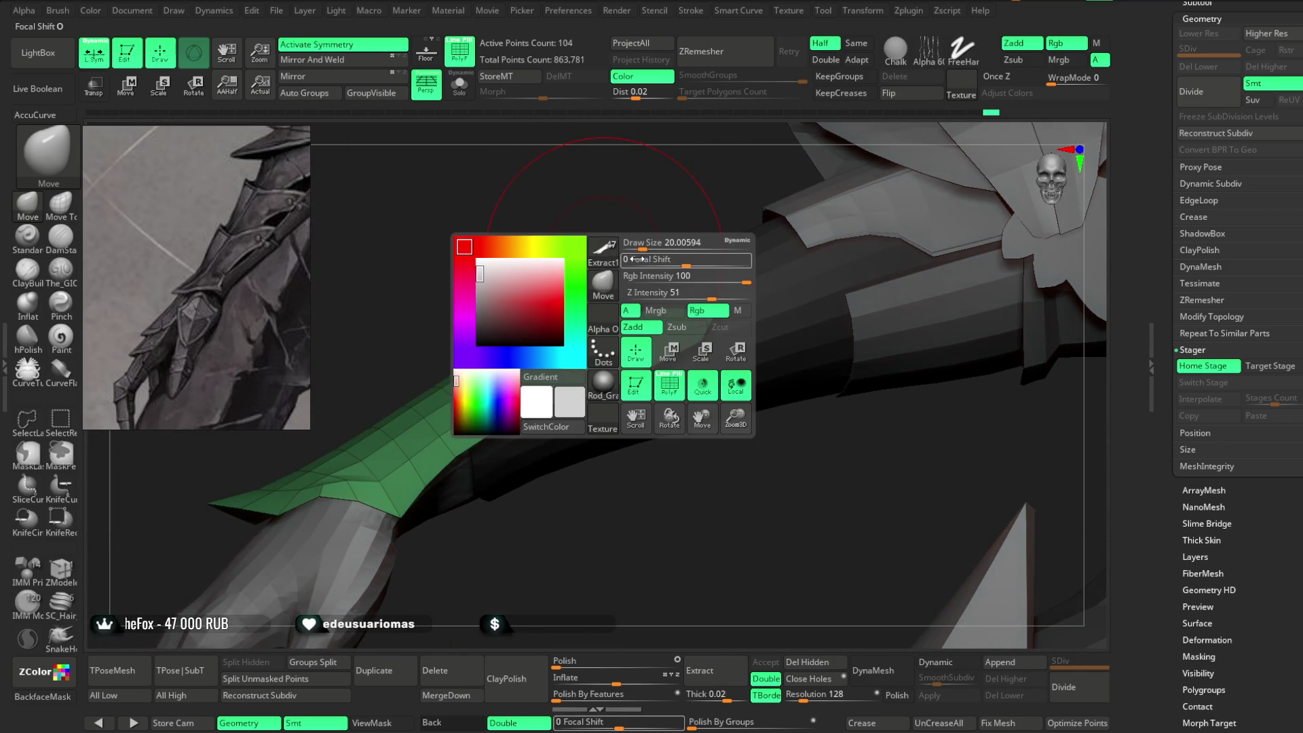
{"action": "left_click_drag", "start_coordinate": [652, 252], "coordinate": [634, 252]}
{"action": "right_click_drag", "start_coordinate": [634, 252], "coordinate": [618, 365]}
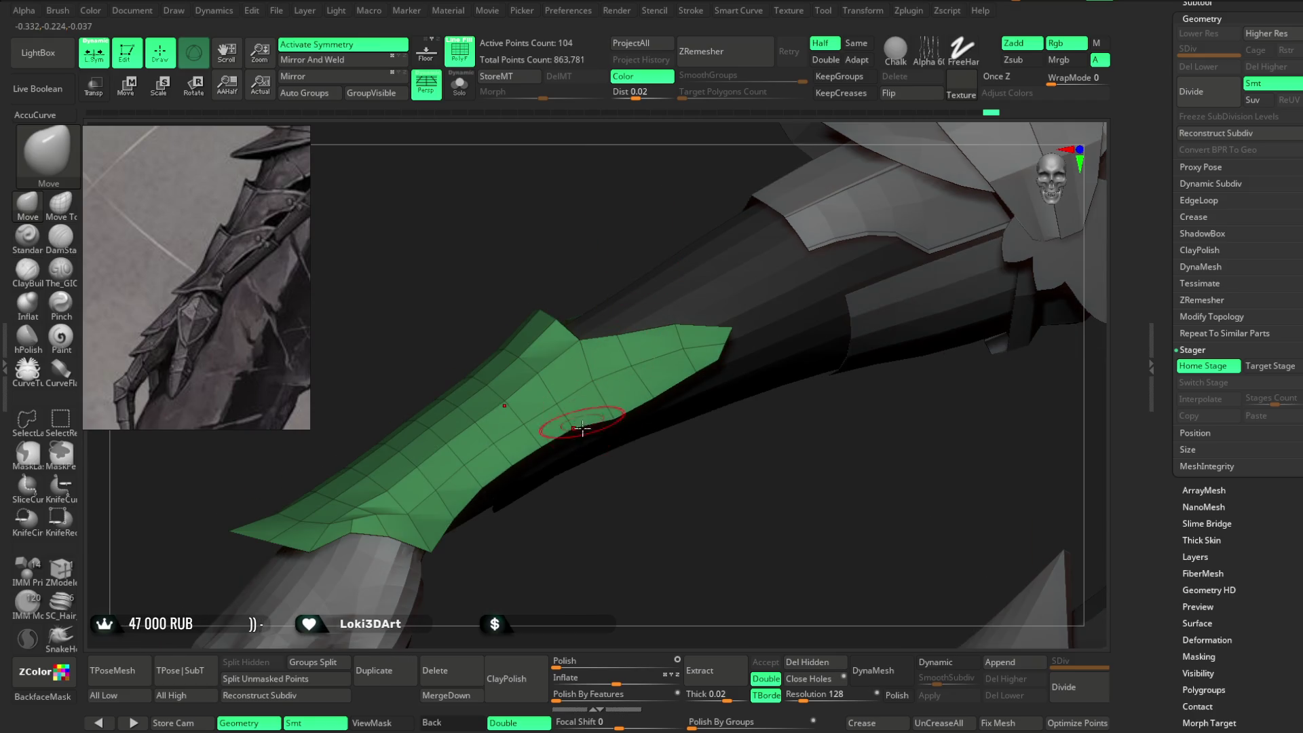
{"action": "right_click_drag", "start_coordinate": [582, 425], "coordinate": [527, 470]}
{"action": "mouse_move", "coordinate": [555, 514]}
{"action": "right_mouse_down"}
{"action": "mouse_move", "coordinate": [521, 358]}
{"action": "mouse_move", "coordinate": [523, 412]}
{"action": "mouse_move", "coordinate": [538, 401]}
{"action": "mouse_move", "coordinate": [590, 465]}
{"action": "mouse_move", "coordinate": [353, 224]}
{"action": "right_mouse_up"}
{"action": "key", "text": "space"}
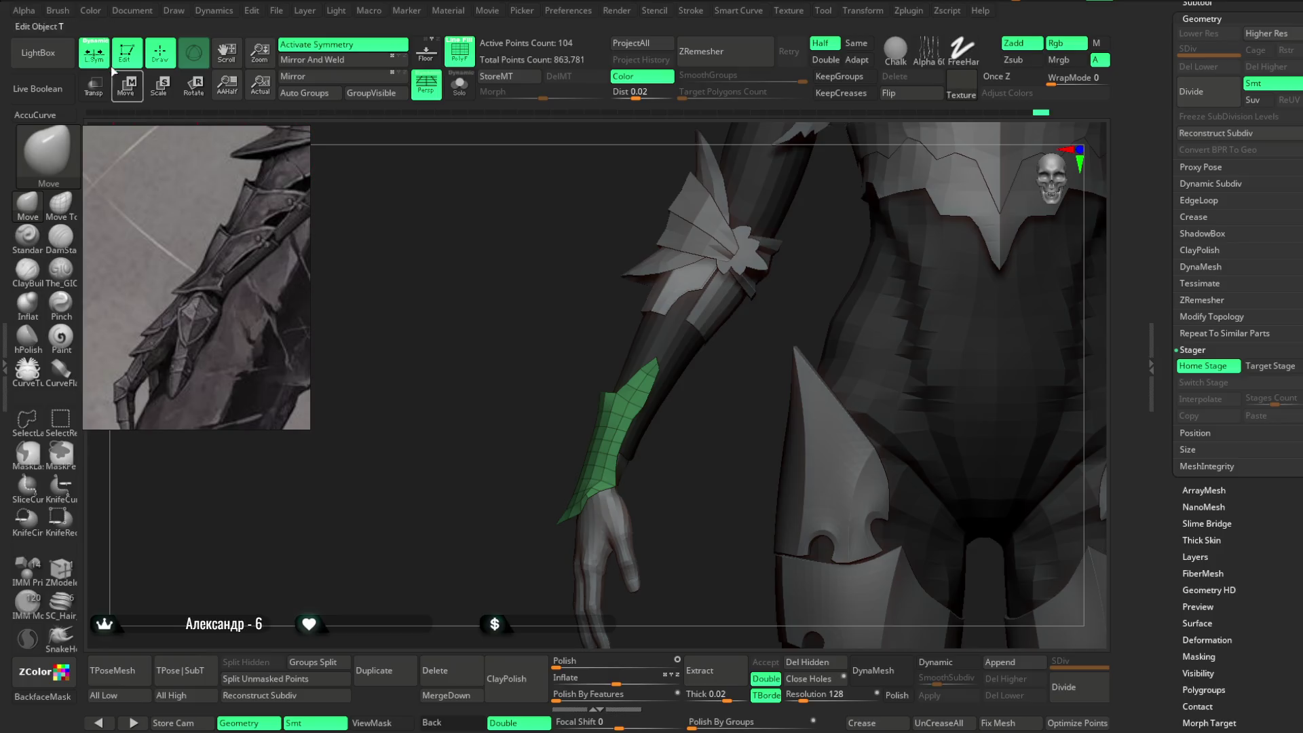
Turn off local symmetry, store the target stage, switch stages and zoom onto the isolated bracer.
{"action": "left_click", "coordinate": [97, 59]}
{"action": "left_click", "coordinate": [1266, 367]}
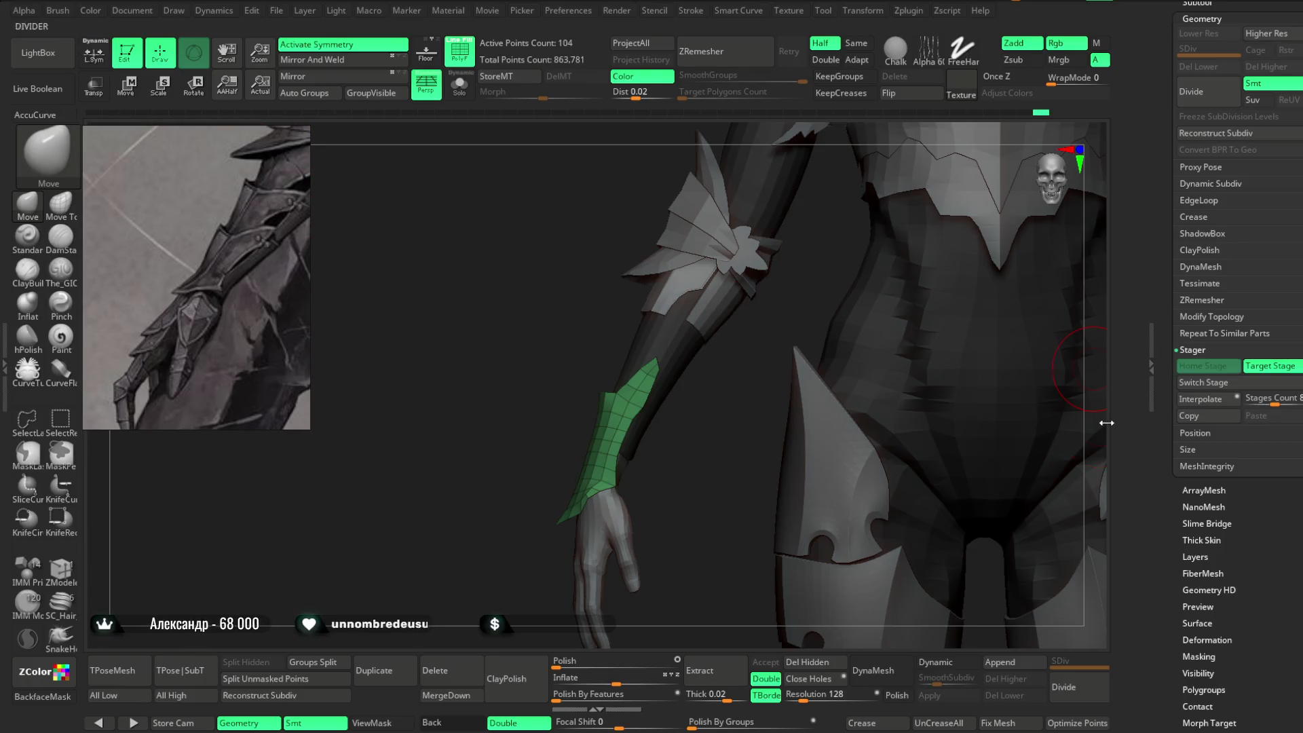
{"action": "left_click", "coordinate": [1205, 384]}
{"action": "mouse_move", "coordinate": [801, 282]}
{"action": "left_mouse_down"}
{"action": "mouse_move", "coordinate": [678, 497]}
{"action": "mouse_move", "coordinate": [875, 224]}
{"action": "mouse_move", "coordinate": [835, 282]}
{"action": "left_mouse_up"}
{"action": "mouse_move", "coordinate": [620, 263]}
{"action": "left_mouse_down"}
{"action": "mouse_move", "coordinate": [619, 378]}
{"action": "mouse_move", "coordinate": [735, 326]}
{"action": "mouse_move", "coordinate": [747, 299]}
{"action": "mouse_move", "coordinate": [747, 344]}
{"action": "mouse_move", "coordinate": [779, 294]}
{"action": "mouse_move", "coordinate": [767, 258]}
{"action": "mouse_move", "coordinate": [756, 291]}
{"action": "mouse_move", "coordinate": [550, 401]}
{"action": "left_mouse_up"}
{"action": "right_click", "coordinate": [768, 273]}
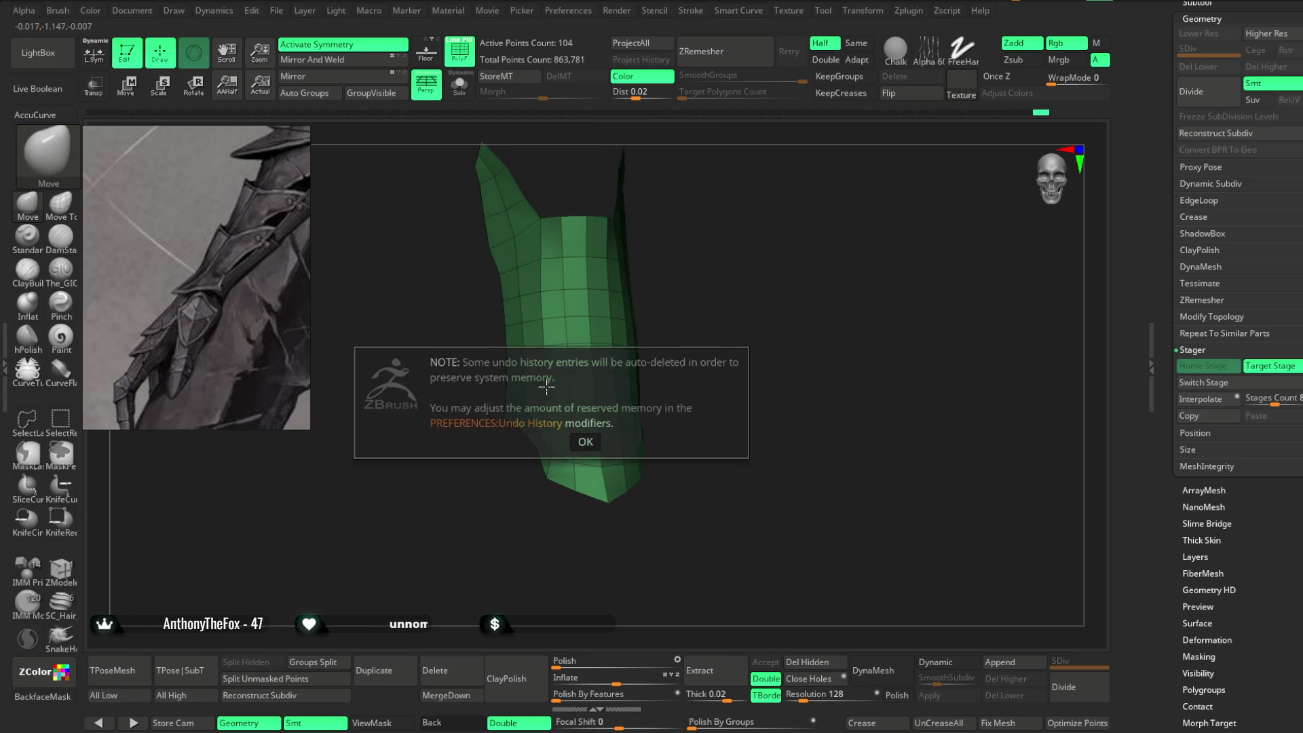
{"action": "left_click", "coordinate": [585, 442]}
{"action": "right_click", "coordinate": [672, 326]}
{"action": "left_click_drag", "start_coordinate": [705, 322], "coordinate": [548, 329]}
{"action": "mouse_move", "coordinate": [542, 293]}
{"action": "right_mouse_down"}
{"action": "mouse_move", "coordinate": [689, 238]}
{"action": "mouse_move", "coordinate": [698, 325]}
{"action": "mouse_move", "coordinate": [666, 393]}
{"action": "mouse_move", "coordinate": [618, 408]}
{"action": "mouse_move", "coordinate": [688, 401]}
{"action": "right_mouse_up"}
{"action": "right_click", "coordinate": [618, 408]}
{"action": "right_click_drag", "start_coordinate": [612, 432], "coordinate": [743, 341]}
{"action": "mouse_move", "coordinate": [723, 405]}
{"action": "right_mouse_down"}
{"action": "mouse_move", "coordinate": [746, 365]}
{"action": "mouse_move", "coordinate": [727, 268]}
{"action": "mouse_move", "coordinate": [666, 369]}
{"action": "mouse_move", "coordinate": [678, 393]}
{"action": "right_mouse_up"}
{"action": "mouse_move", "coordinate": [702, 333]}
{"action": "right_mouse_down"}
{"action": "mouse_move", "coordinate": [686, 517]}
{"action": "mouse_move", "coordinate": [712, 468]}
{"action": "mouse_move", "coordinate": [564, 499]}
{"action": "right_mouse_up"}
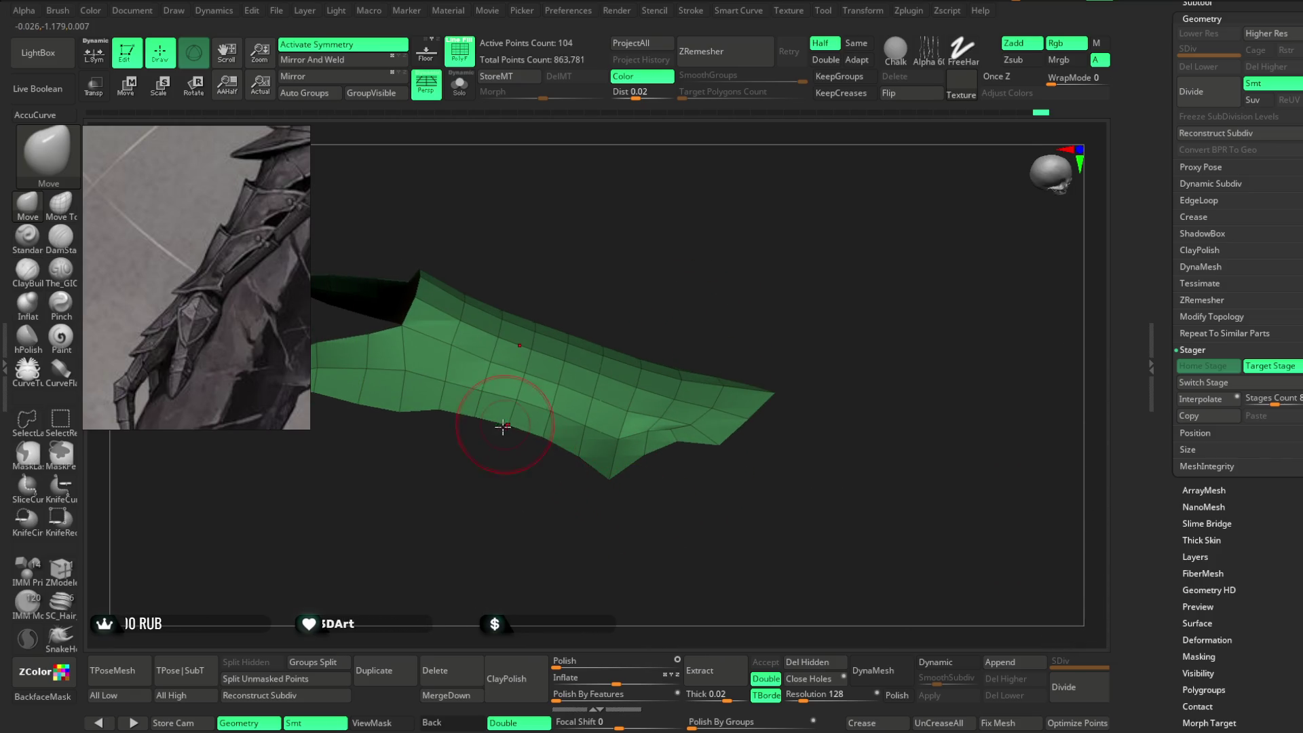
{"action": "right_click_drag", "start_coordinate": [504, 425], "coordinate": [576, 468]}
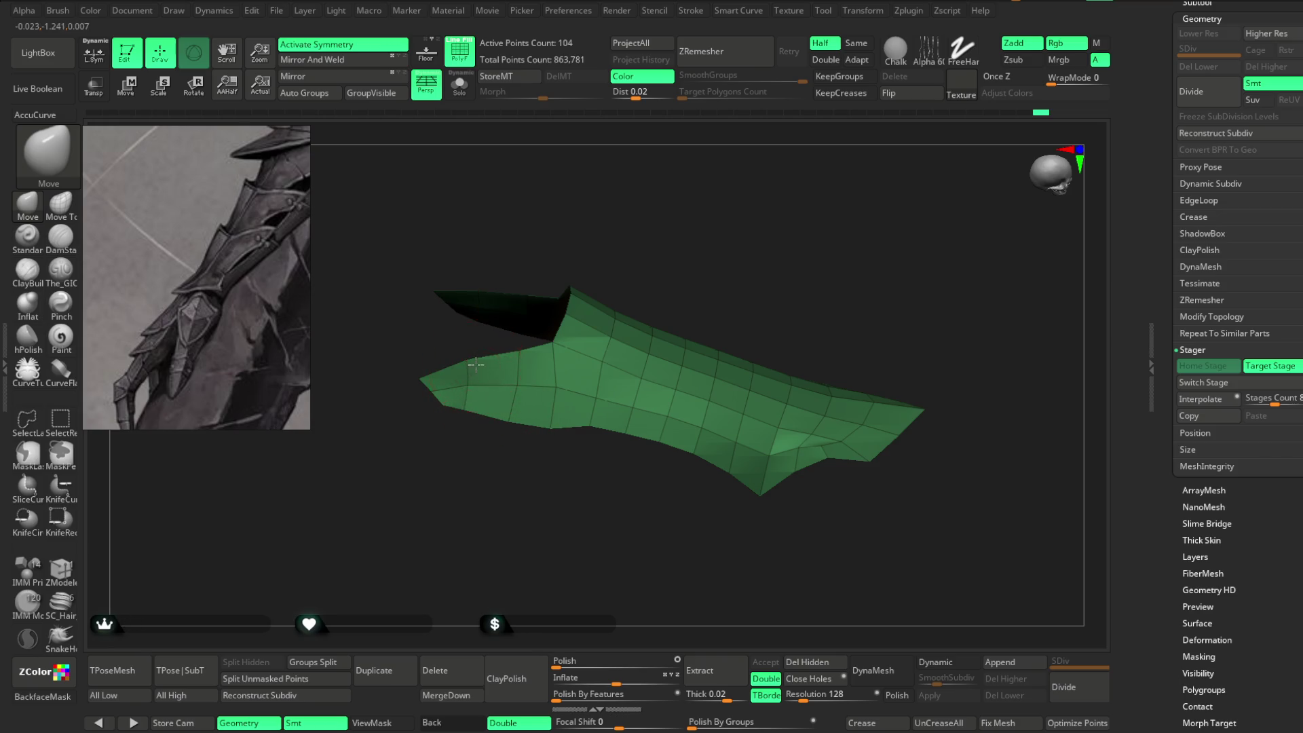
{"action": "right_click_drag", "start_coordinate": [553, 399], "coordinate": [603, 419]}
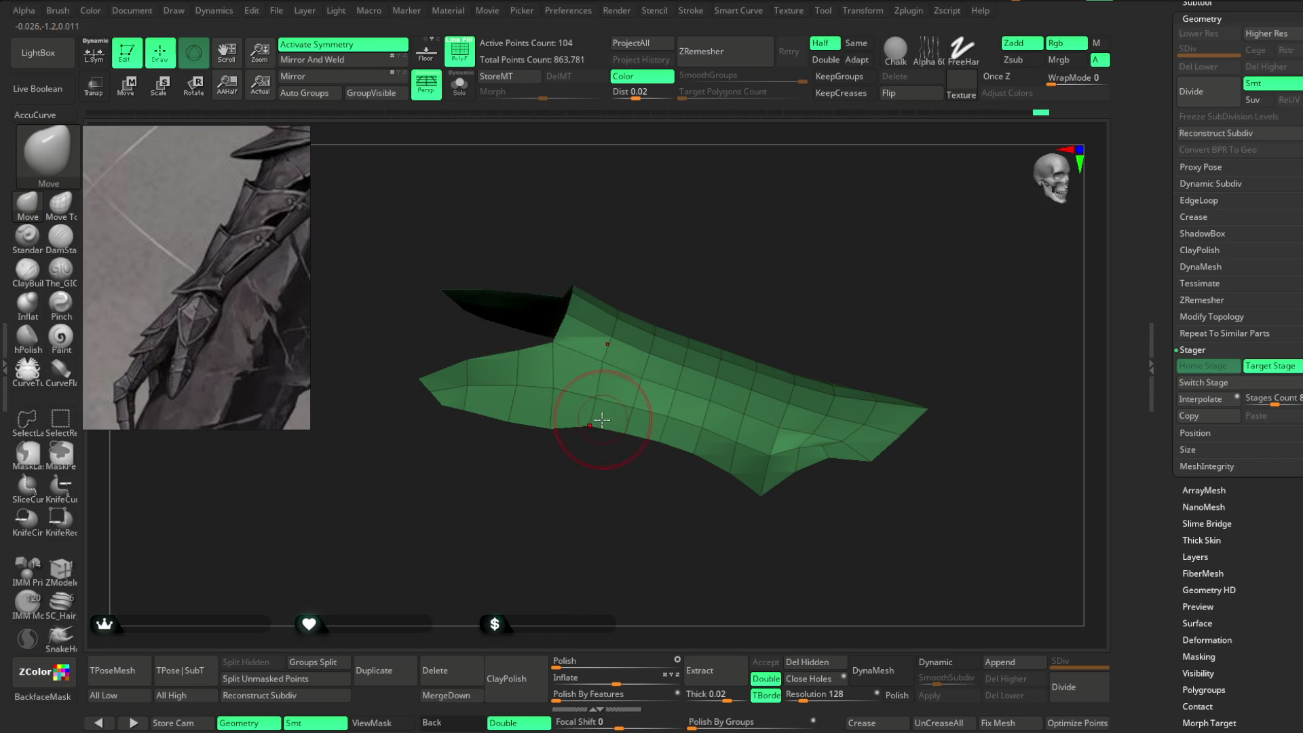
{"action": "right_click_drag", "start_coordinate": [650, 478], "coordinate": [652, 449]}
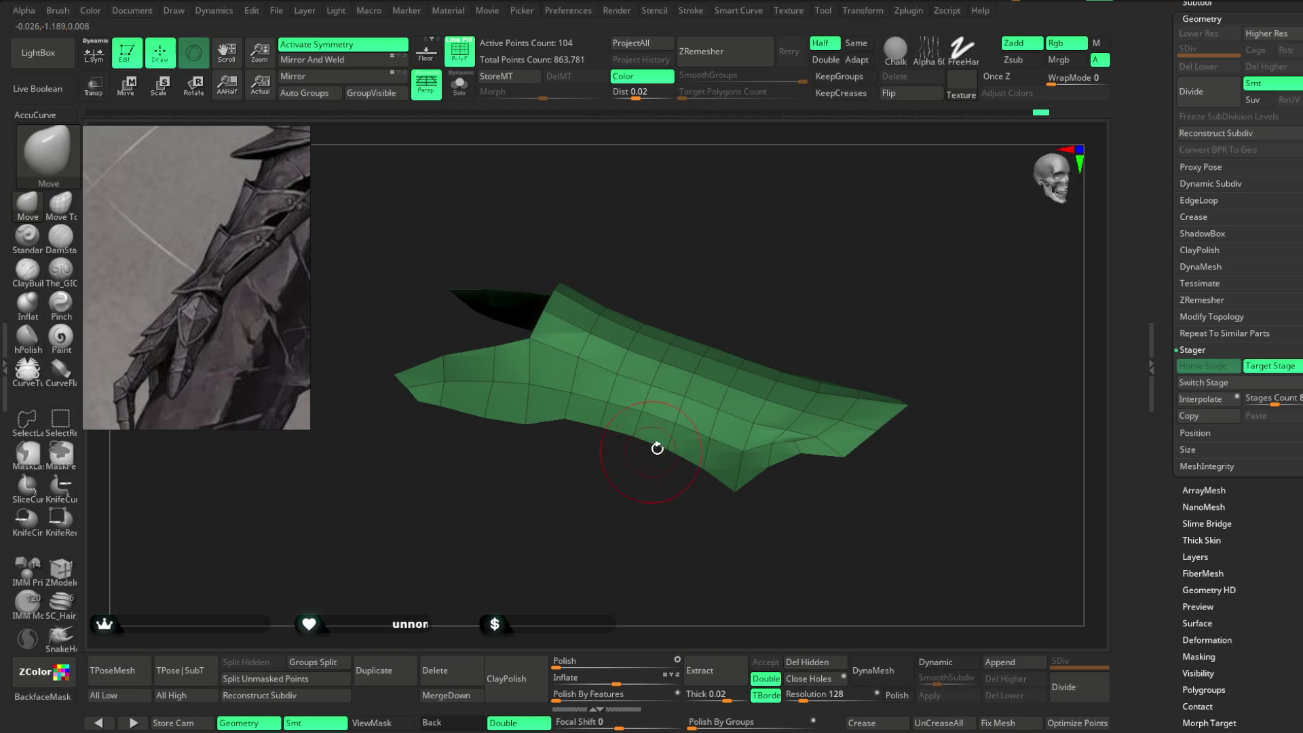
{"action": "mouse_move", "coordinate": [518, 434]}
{"action": "right_mouse_down", "text": "alt"}
{"action": "mouse_move", "coordinate": [546, 444]}
{"action": "mouse_move", "coordinate": [669, 343]}
{"action": "mouse_move", "coordinate": [727, 262]}
{"action": "right_mouse_up", "text": "alt"}
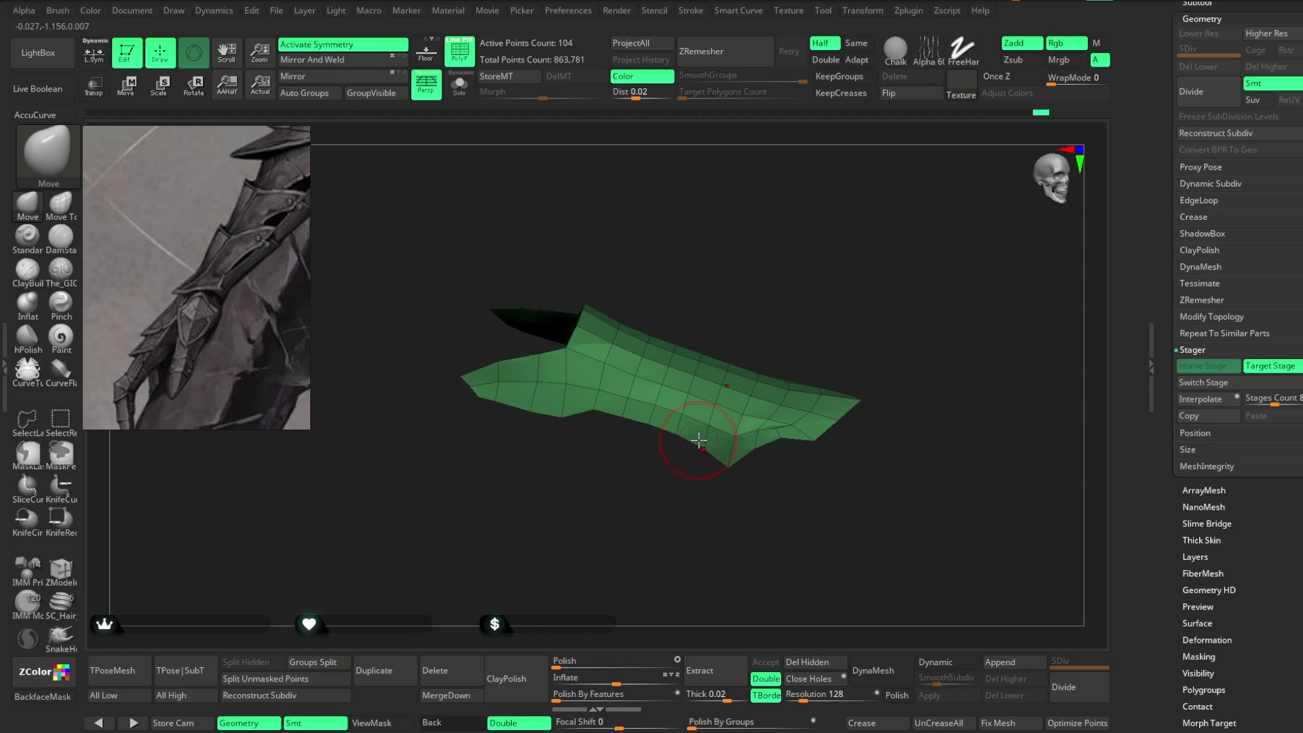
{"action": "mouse_move", "coordinate": [642, 424]}
{"action": "right_mouse_down"}
{"action": "mouse_move", "coordinate": [759, 251]}
{"action": "mouse_move", "coordinate": [663, 250]}
{"action": "mouse_move", "coordinate": [701, 239]}
{"action": "mouse_move", "coordinate": [675, 538]}
{"action": "mouse_move", "coordinate": [675, 518]}
{"action": "mouse_move", "coordinate": [698, 540]}
{"action": "mouse_move", "coordinate": [669, 448]}
{"action": "mouse_move", "coordinate": [663, 476]}
{"action": "mouse_move", "coordinate": [672, 401]}
{"action": "mouse_move", "coordinate": [751, 278]}
{"action": "mouse_move", "coordinate": [710, 242]}
{"action": "mouse_move", "coordinate": [637, 460]}
{"action": "mouse_move", "coordinate": [660, 495]}
{"action": "mouse_move", "coordinate": [634, 430]}
{"action": "mouse_move", "coordinate": [664, 415]}
{"action": "mouse_move", "coordinate": [593, 512]}
{"action": "mouse_move", "coordinate": [605, 511]}
{"action": "mouse_move", "coordinate": [634, 473]}
{"action": "mouse_move", "coordinate": [595, 501]}
{"action": "mouse_move", "coordinate": [605, 386]}
{"action": "mouse_move", "coordinate": [583, 453]}
{"action": "right_mouse_up"}
{"action": "right_click", "coordinate": [663, 416]}
{"action": "right_click", "coordinate": [604, 405]}
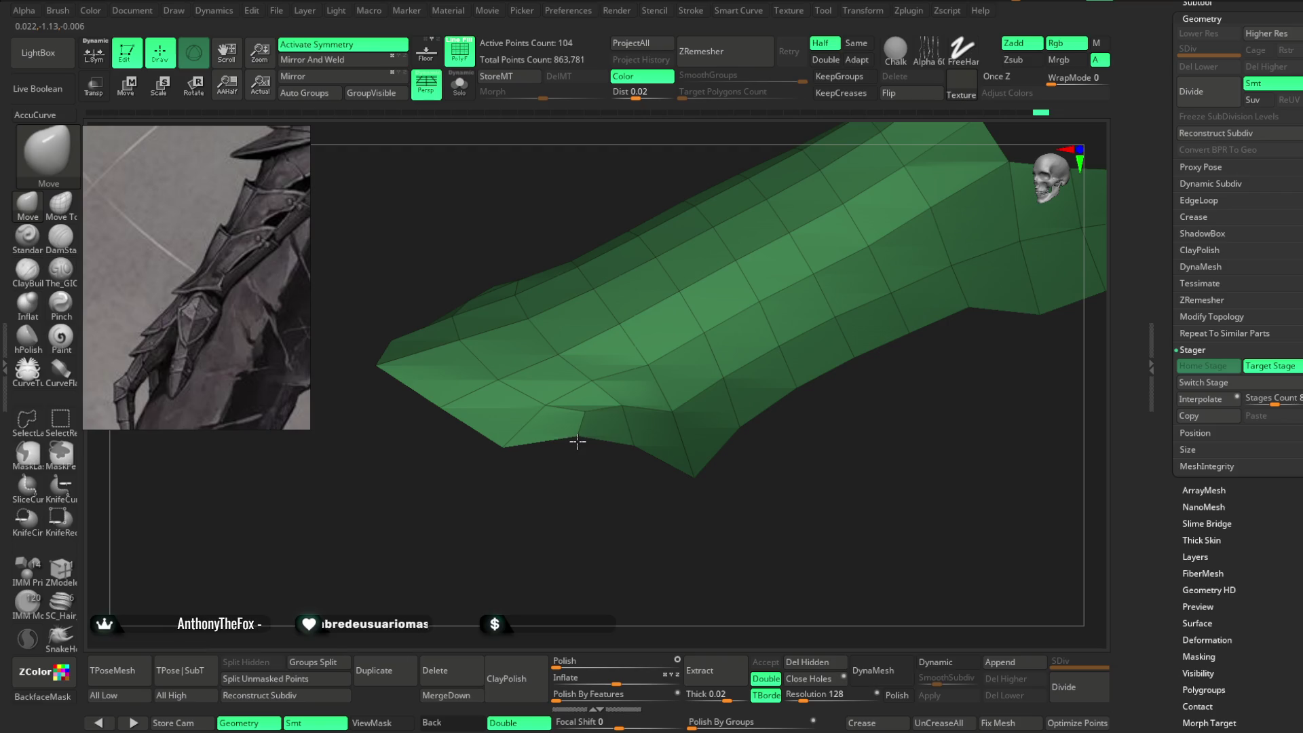
{"action": "mouse_move", "coordinate": [622, 408]}
{"action": "right_mouse_down"}
{"action": "mouse_move", "coordinate": [604, 500]}
{"action": "mouse_move", "coordinate": [586, 413]}
{"action": "mouse_move", "coordinate": [618, 399]}
{"action": "mouse_move", "coordinate": [654, 541]}
{"action": "mouse_move", "coordinate": [615, 394]}
{"action": "right_mouse_up"}
{"action": "mouse_move", "coordinate": [678, 333]}
{"action": "right_mouse_down"}
{"action": "mouse_move", "coordinate": [678, 369]}
{"action": "mouse_move", "coordinate": [684, 343]}
{"action": "mouse_move", "coordinate": [568, 423]}
{"action": "mouse_move", "coordinate": [645, 288]}
{"action": "mouse_move", "coordinate": [658, 340]}
{"action": "mouse_move", "coordinate": [642, 326]}
{"action": "right_mouse_up"}
{"action": "right_click", "coordinate": [554, 418]}
{"action": "mouse_move", "coordinate": [655, 267]}
{"action": "right_mouse_down", "text": "alt"}
{"action": "mouse_move", "coordinate": [636, 279]}
{"action": "mouse_move", "coordinate": [637, 326]}
{"action": "mouse_move", "coordinate": [681, 323]}
{"action": "mouse_move", "coordinate": [618, 272]}
{"action": "mouse_move", "coordinate": [654, 212]}
{"action": "mouse_move", "coordinate": [611, 251]}
{"action": "right_mouse_up", "text": "alt"}
{"action": "key", "text": "space"}
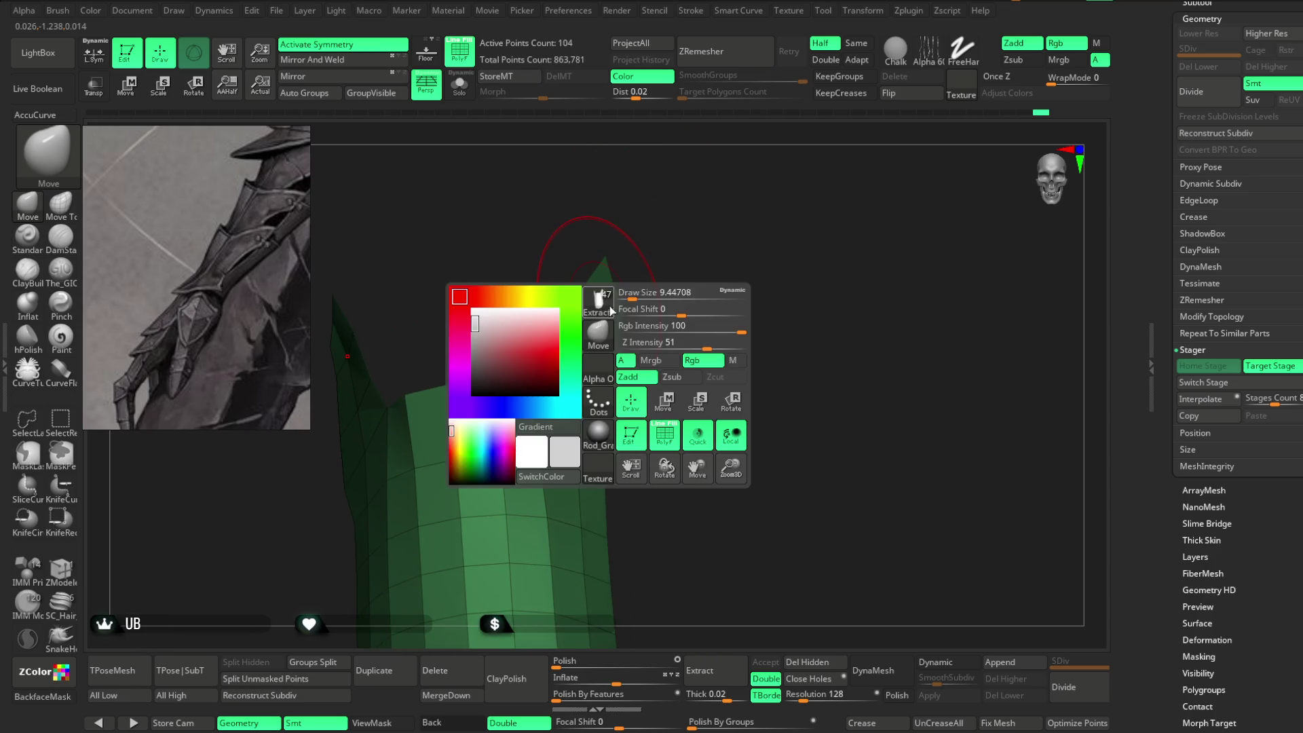
{"action": "right_click_drag", "start_coordinate": [600, 321], "coordinate": [665, 256]}
{"action": "key", "text": "space"}
{"action": "mouse_move", "coordinate": [538, 322]}
{"action": "right_mouse_down"}
{"action": "mouse_move", "coordinate": [649, 285]}
{"action": "mouse_move", "coordinate": [677, 253]}
{"action": "mouse_move", "coordinate": [683, 357]}
{"action": "mouse_move", "coordinate": [603, 389]}
{"action": "mouse_move", "coordinate": [594, 365]}
{"action": "mouse_move", "coordinate": [610, 319]}
{"action": "mouse_move", "coordinate": [700, 236]}
{"action": "mouse_move", "coordinate": [681, 291]}
{"action": "mouse_move", "coordinate": [634, 321]}
{"action": "mouse_move", "coordinate": [658, 258]}
{"action": "mouse_move", "coordinate": [649, 213]}
{"action": "mouse_move", "coordinate": [623, 226]}
{"action": "mouse_move", "coordinate": [677, 277]}
{"action": "mouse_move", "coordinate": [666, 250]}
{"action": "mouse_move", "coordinate": [661, 389]}
{"action": "mouse_move", "coordinate": [716, 302]}
{"action": "mouse_move", "coordinate": [692, 364]}
{"action": "mouse_move", "coordinate": [698, 399]}
{"action": "mouse_move", "coordinate": [733, 336]}
{"action": "mouse_move", "coordinate": [632, 355]}
{"action": "mouse_move", "coordinate": [698, 326]}
{"action": "mouse_move", "coordinate": [489, 116]}
{"action": "right_mouse_up"}
{"action": "right_click", "coordinate": [699, 236]}
{"action": "right_click", "coordinate": [678, 277]}
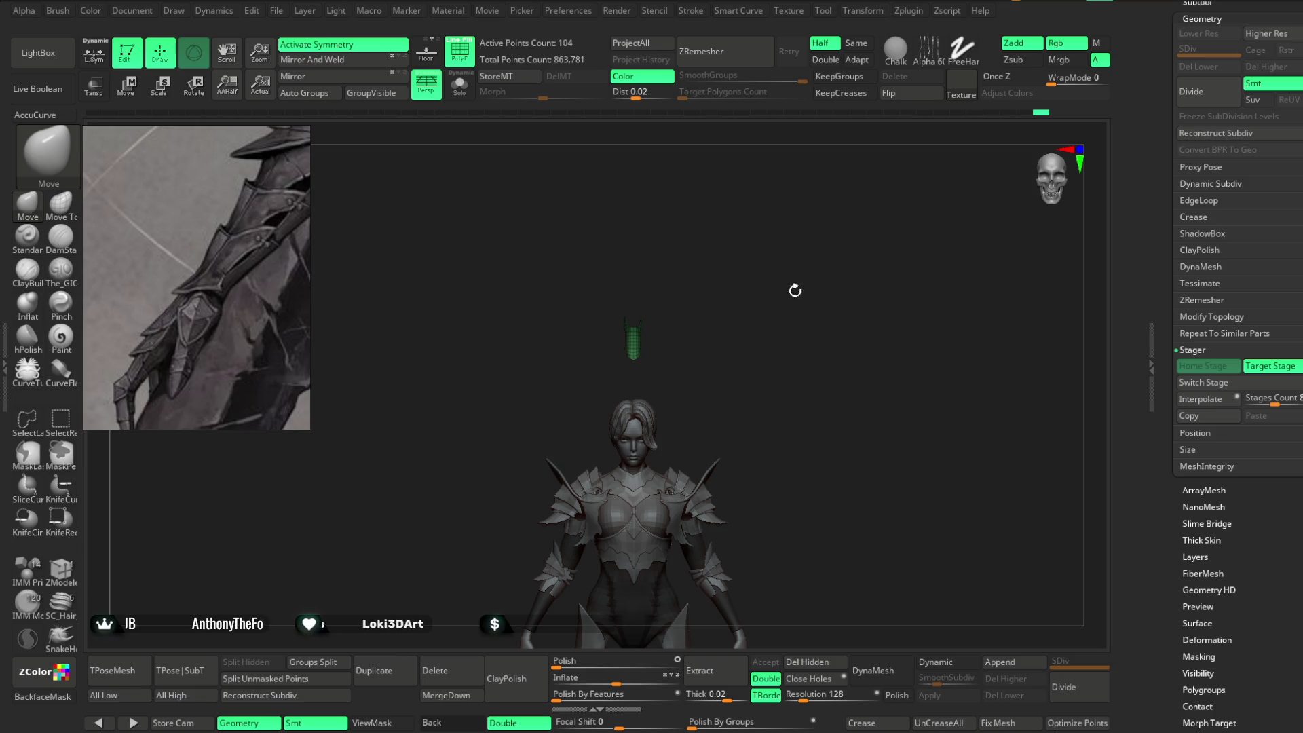
Interpolate the bracer back onto the wrist, hide PolyFrame, and scale it up to about 1.05.
{"action": "left_click", "coordinate": [1210, 399]}
{"action": "mouse_move", "coordinate": [837, 308]}
{"action": "right_mouse_down"}
{"action": "mouse_move", "coordinate": [855, 273]}
{"action": "mouse_move", "coordinate": [893, 286]}
{"action": "mouse_move", "coordinate": [762, 238]}
{"action": "mouse_move", "coordinate": [739, 251]}
{"action": "mouse_move", "coordinate": [797, 238]}
{"action": "mouse_move", "coordinate": [863, 323]}
{"action": "mouse_move", "coordinate": [939, 186]}
{"action": "mouse_move", "coordinate": [512, 471]}
{"action": "mouse_move", "coordinate": [538, 416]}
{"action": "mouse_move", "coordinate": [510, 497]}
{"action": "mouse_move", "coordinate": [532, 427]}
{"action": "mouse_move", "coordinate": [543, 479]}
{"action": "mouse_move", "coordinate": [471, 500]}
{"action": "mouse_move", "coordinate": [478, 469]}
{"action": "mouse_move", "coordinate": [547, 440]}
{"action": "right_mouse_up"}
{"action": "left_click", "coordinate": [468, 61]}
{"action": "key", "text": "w"}
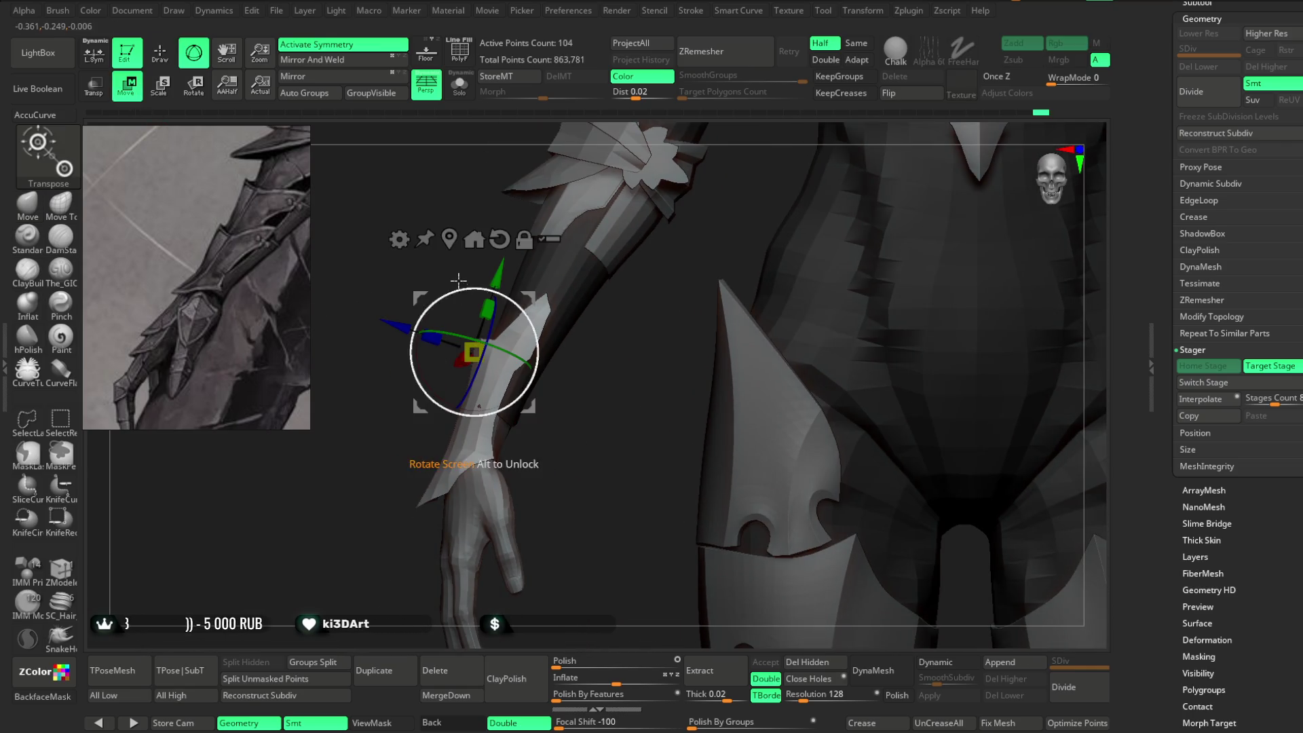
{"action": "left_click_drag", "start_coordinate": [486, 359], "coordinate": [478, 406]}
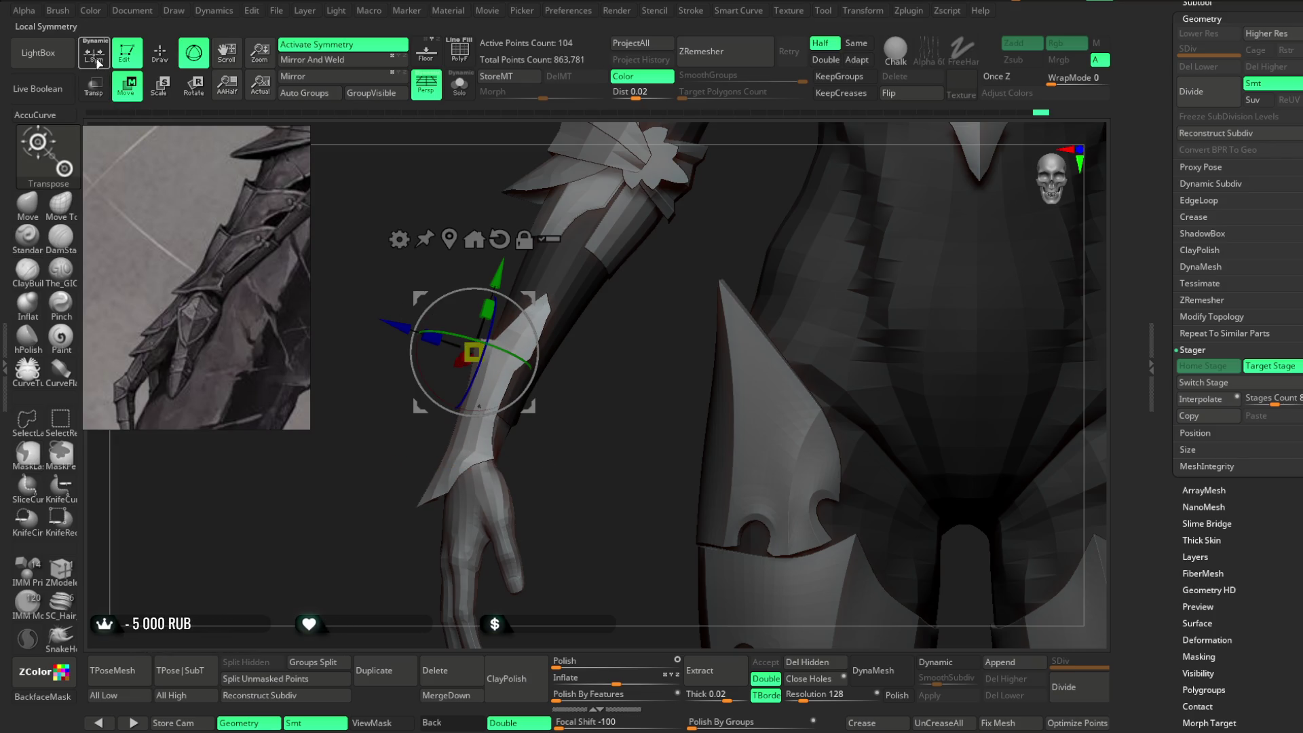
{"action": "left_click_drag", "start_coordinate": [483, 356], "coordinate": [488, 362]}
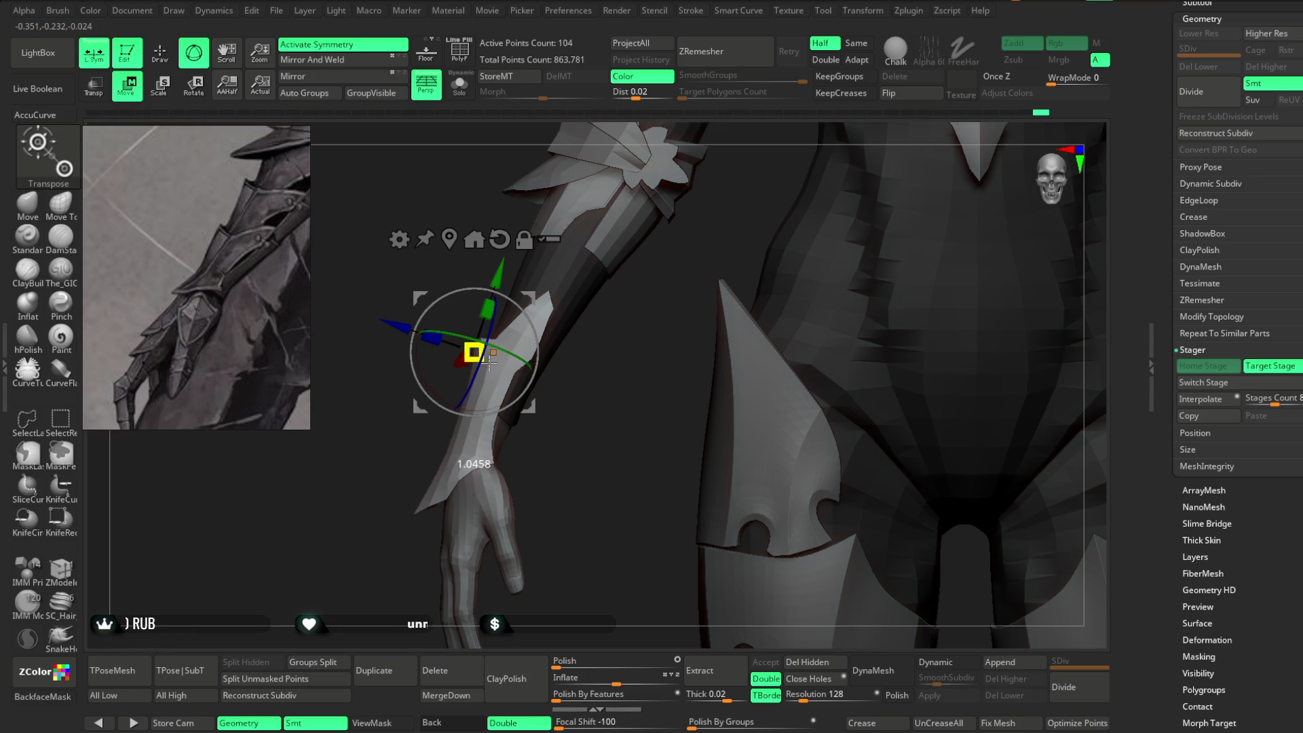
{"action": "left_click_drag", "start_coordinate": [573, 467], "coordinate": [547, 442], "text": "alt"}
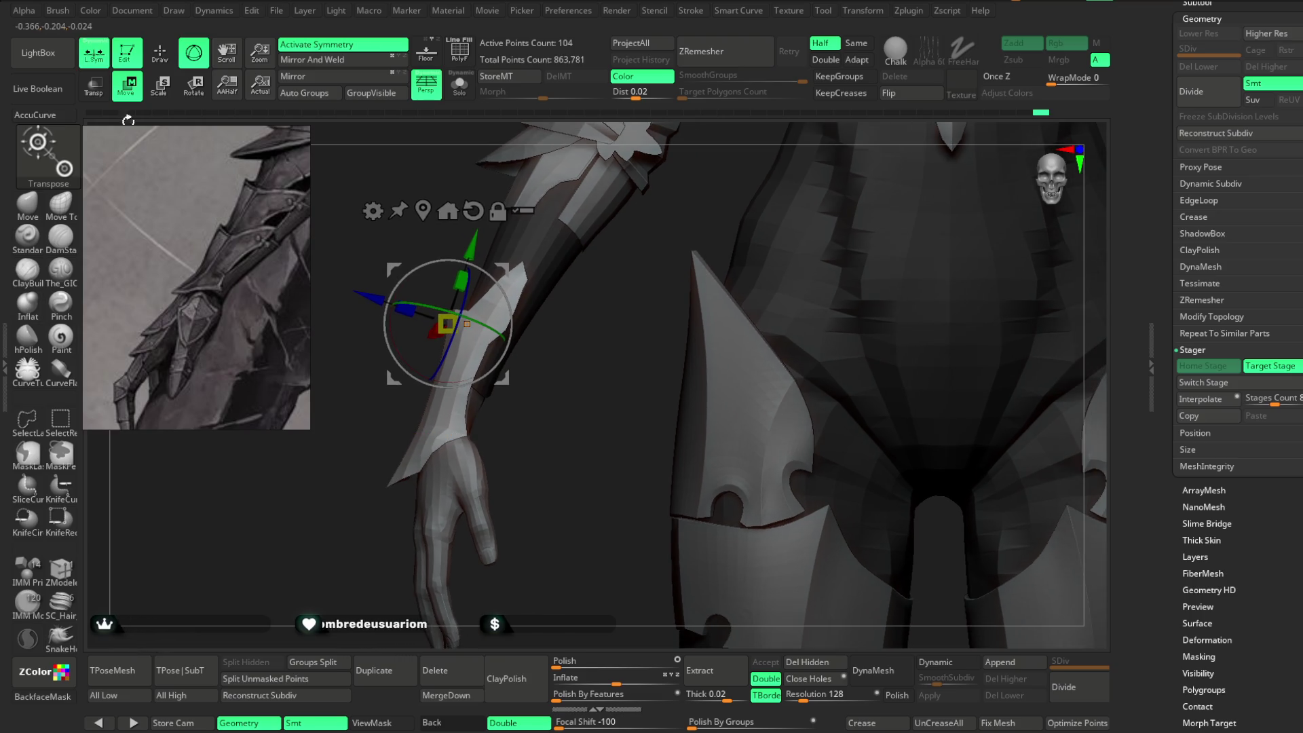
Turn symmetry on with local symmetry off and switch to the Move brush.
{"action": "scroll", "coordinate": [498, 211], "scroll_direction": "down", "scroll_amount": 5}
{"action": "scroll", "coordinate": [498, 210], "scroll_direction": "up", "scroll_amount": 5}
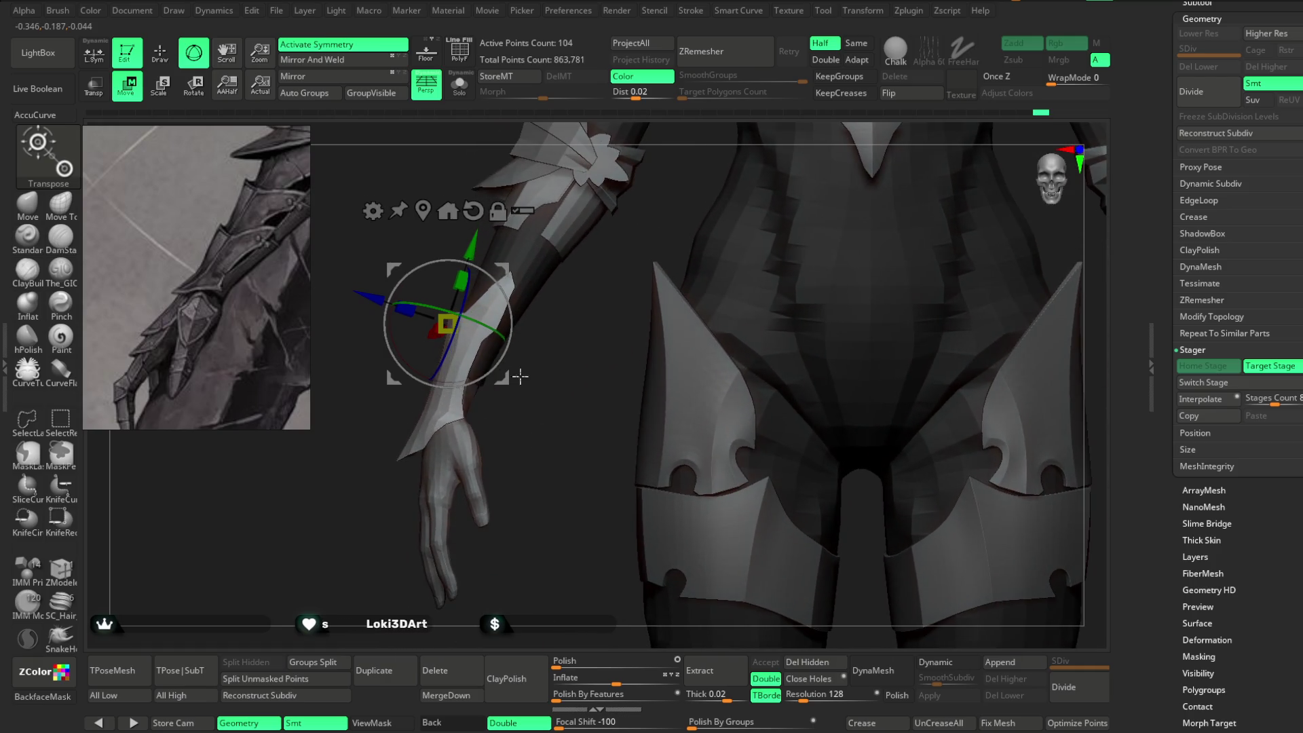
{"action": "scroll", "coordinate": [582, 381], "scroll_direction": "up", "scroll_amount": 4}
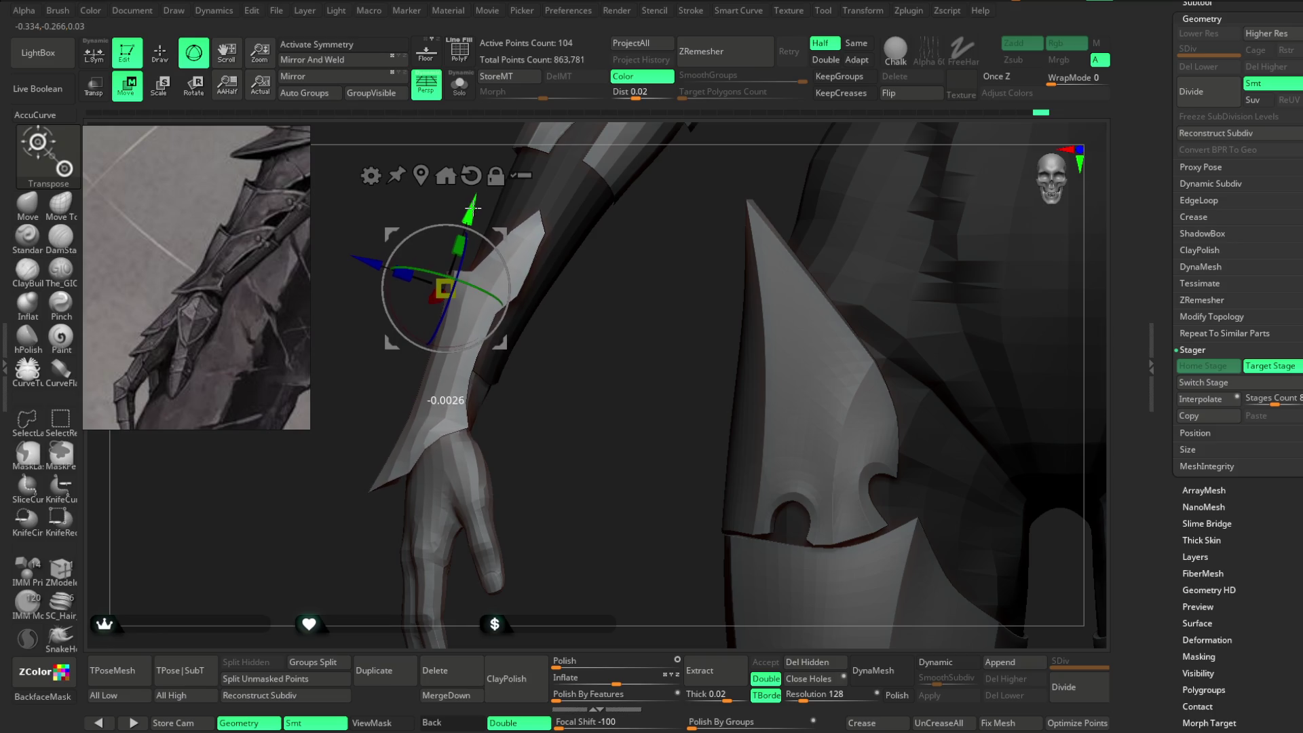
{"action": "mouse_move", "coordinate": [478, 210]}
{"action": "left_mouse_down"}
{"action": "mouse_move", "coordinate": [563, 322]}
{"action": "mouse_move", "coordinate": [508, 336]}
{"action": "left_mouse_up"}
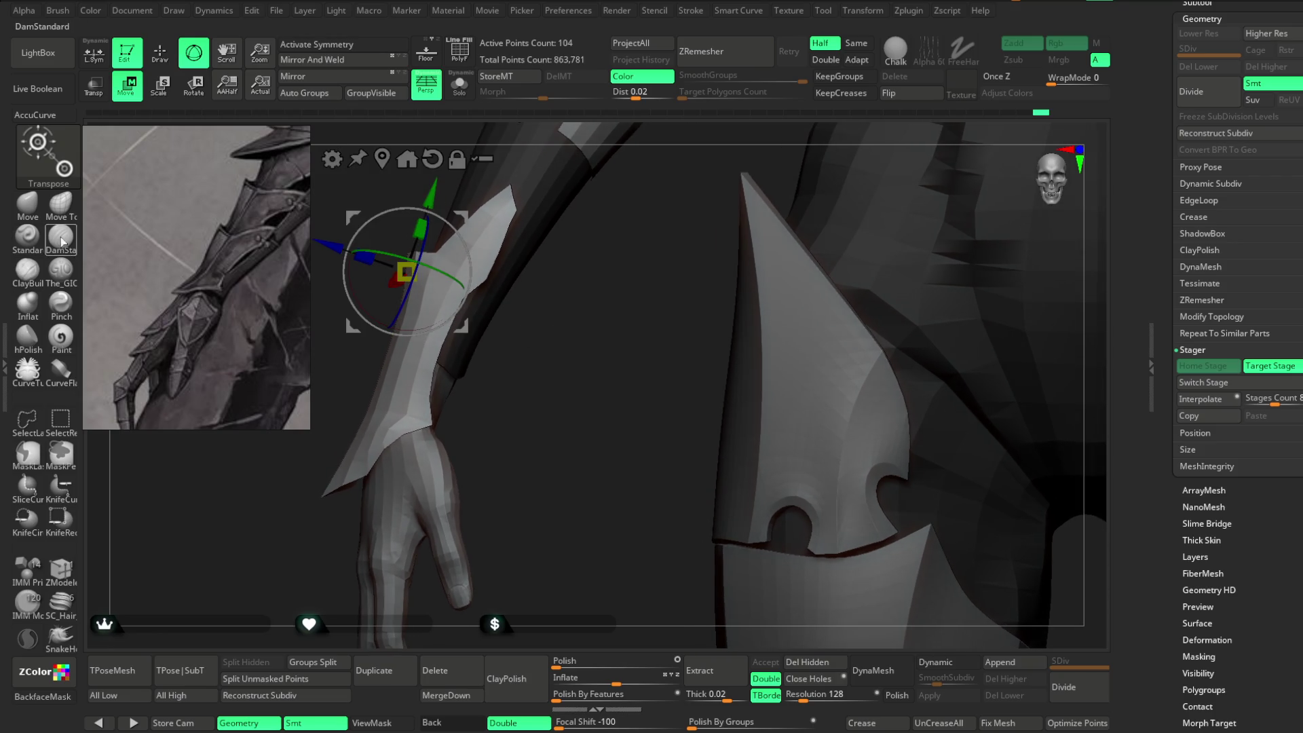
{"action": "key", "text": "x"}
{"action": "left_click", "coordinate": [104, 54]}
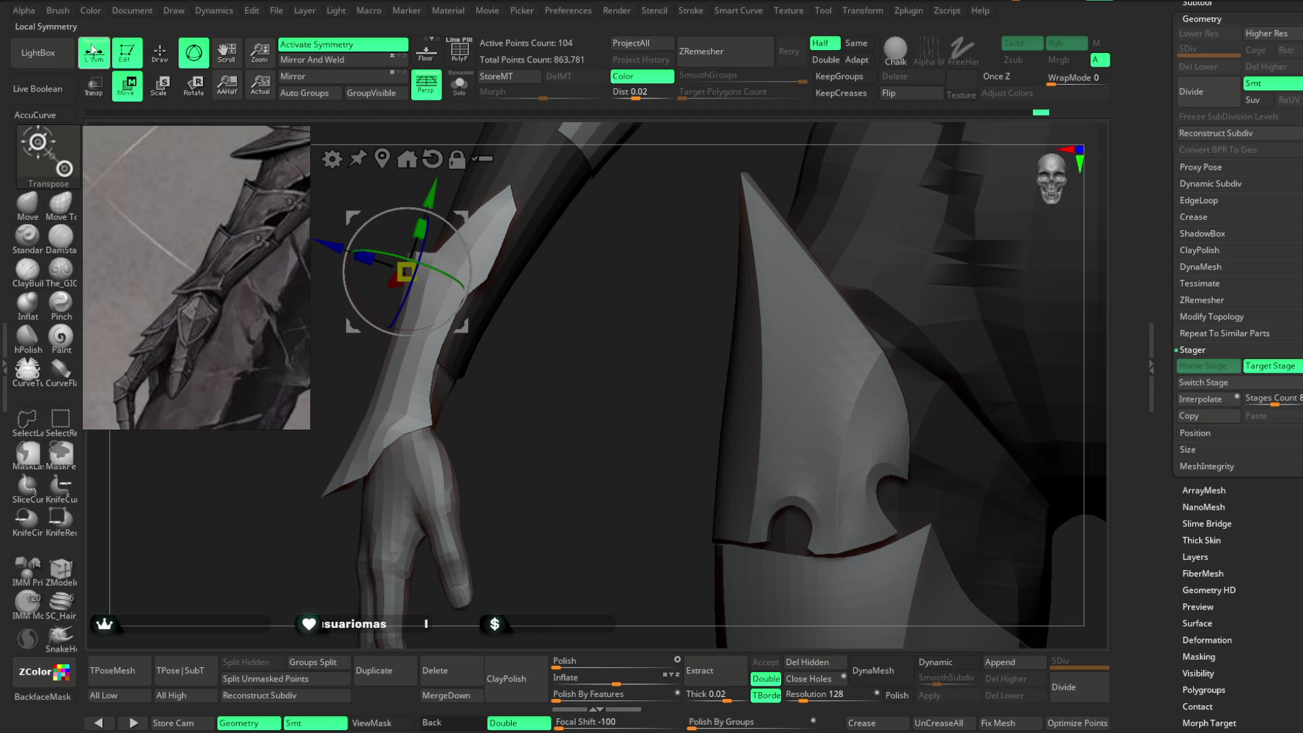
{"action": "left_click", "coordinate": [27, 204]}
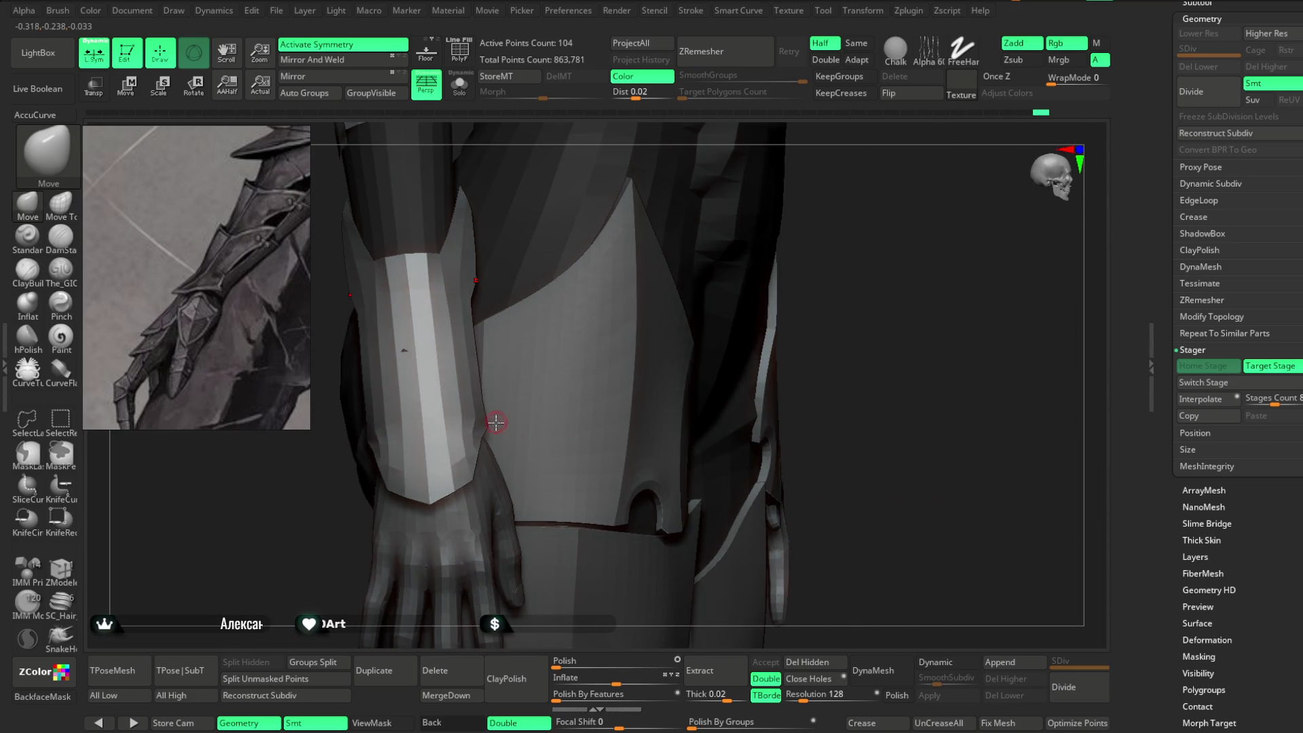
Check the bracer's edge from several angles around the wrist.
{"action": "key", "text": "space"}
{"action": "left_click_drag", "start_coordinate": [351, 541], "coordinate": [393, 423]}
{"action": "right_click_drag", "start_coordinate": [502, 361], "coordinate": [416, 407]}
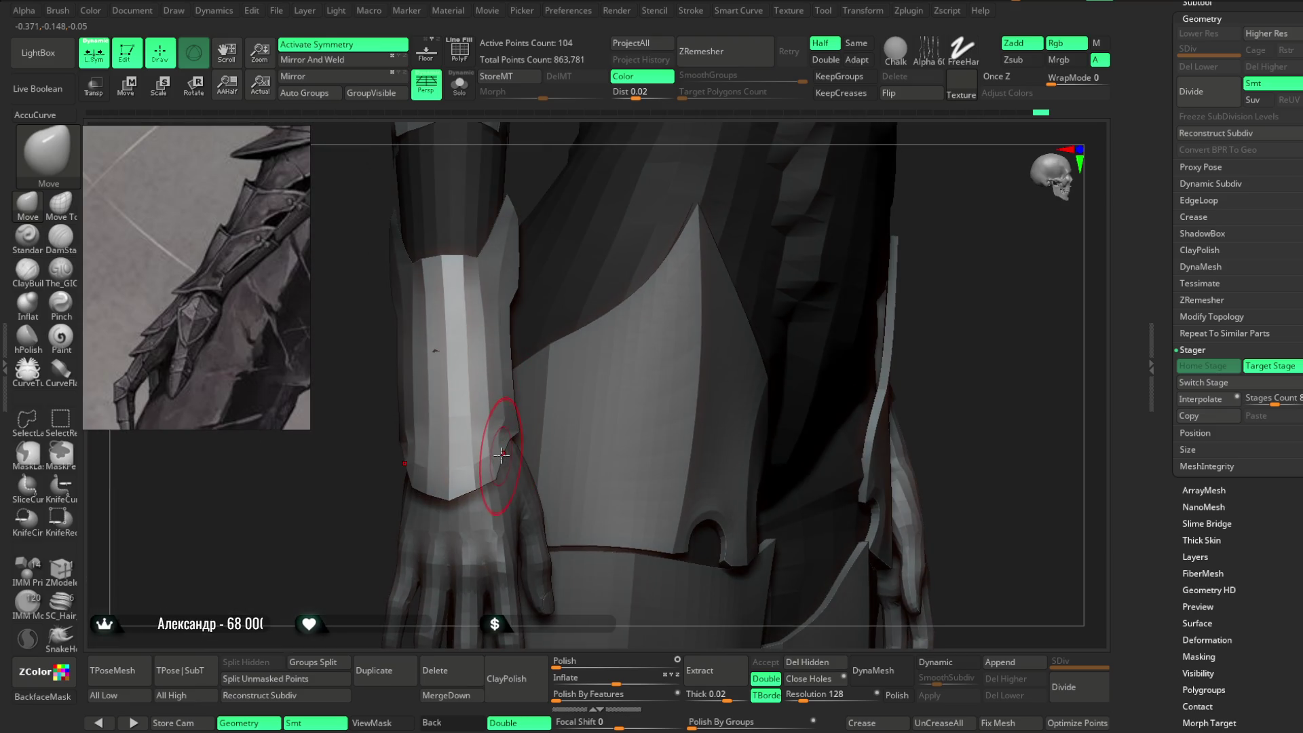
{"action": "mouse_move", "coordinate": [387, 451]}
{"action": "right_mouse_down"}
{"action": "mouse_move", "coordinate": [305, 554]}
{"action": "mouse_move", "coordinate": [478, 437]}
{"action": "mouse_move", "coordinate": [436, 372]}
{"action": "mouse_move", "coordinate": [475, 353]}
{"action": "right_mouse_up"}
{"action": "key", "text": "space"}
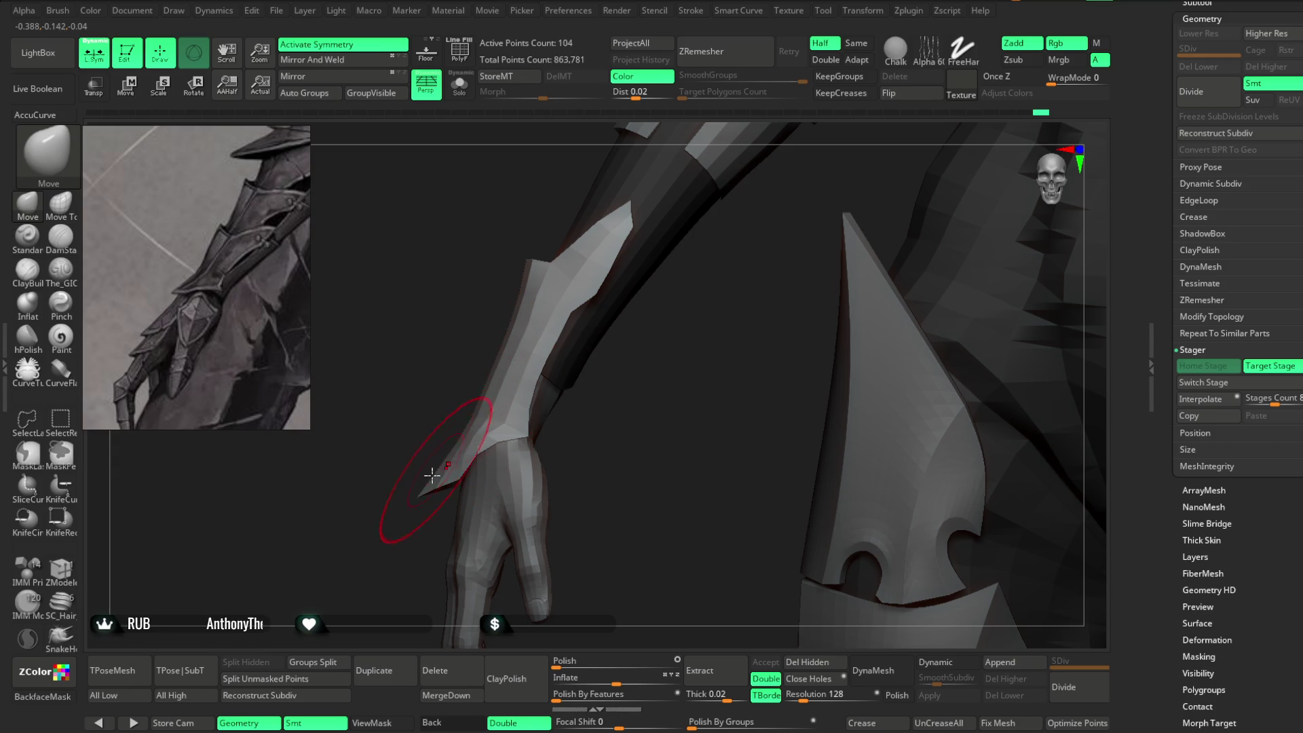
{"action": "mouse_move", "coordinate": [417, 489]}
{"action": "right_mouse_down"}
{"action": "mouse_move", "coordinate": [398, 547]}
{"action": "mouse_move", "coordinate": [616, 278]}
{"action": "mouse_move", "coordinate": [589, 283]}
{"action": "right_mouse_up"}
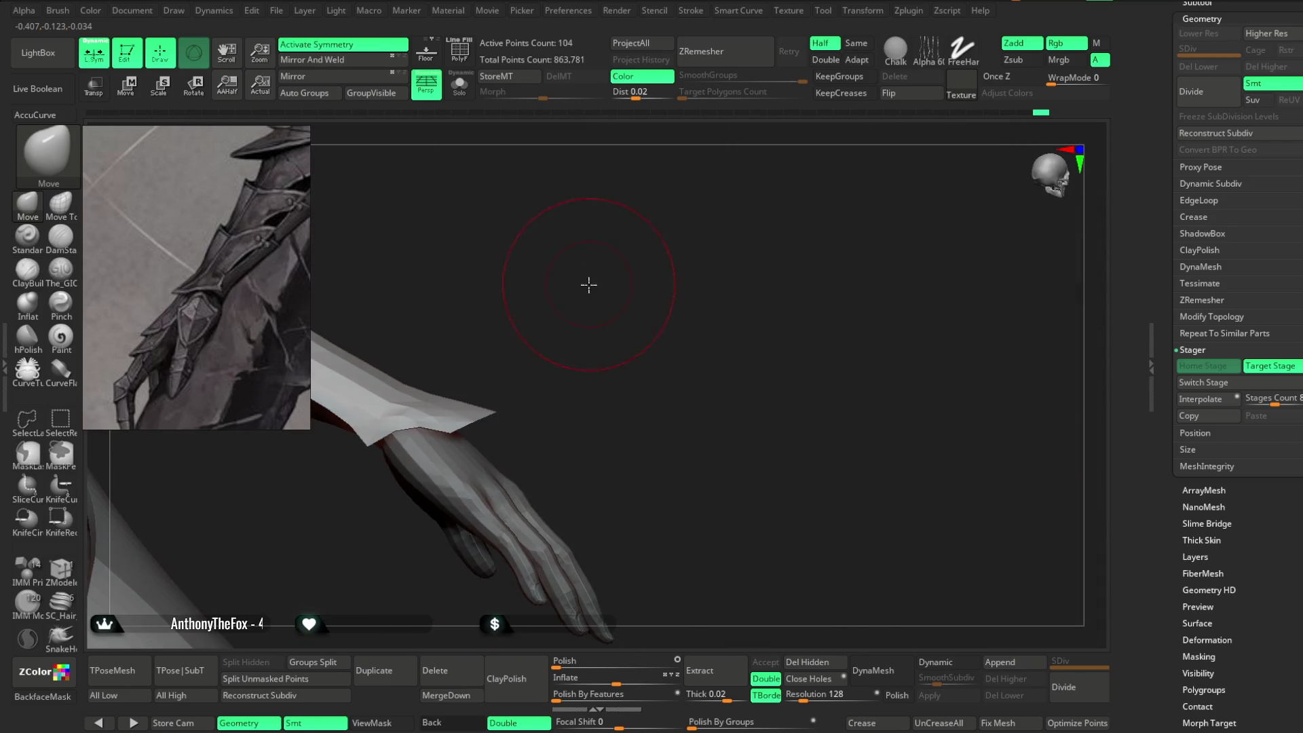
{"action": "key", "text": "space"}
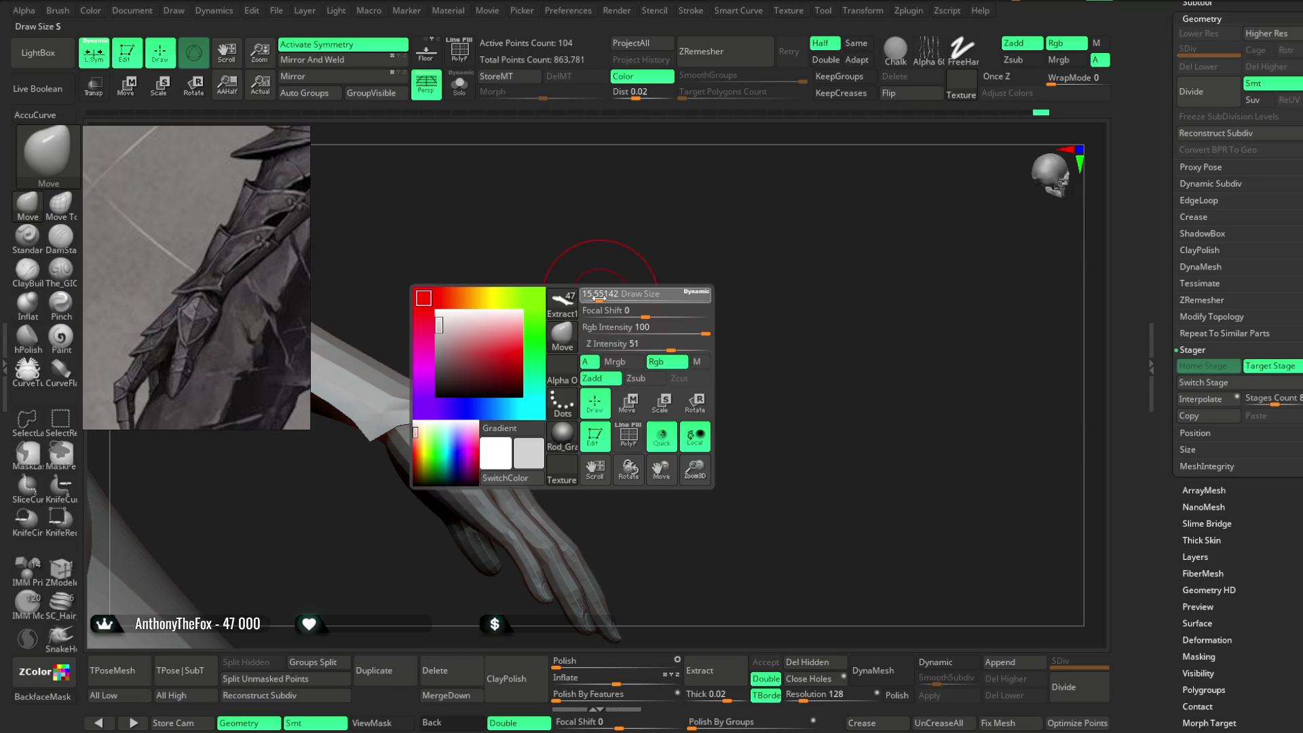
{"action": "key", "text": "space"}
{"action": "left_click_drag", "start_coordinate": [582, 332], "coordinate": [588, 333]}
Lower the brush draw size to 5.75 and switch the parts to their alternate stage.
{"action": "mouse_move", "coordinate": [588, 344]}
{"action": "right_mouse_down"}
{"action": "mouse_move", "coordinate": [604, 327]}
{"action": "mouse_move", "coordinate": [499, 422]}
{"action": "right_mouse_up"}
{"action": "right_click_drag", "start_coordinate": [539, 355], "coordinate": [570, 306]}
{"action": "key", "text": "space"}
{"action": "left_click_drag", "start_coordinate": [583, 305], "coordinate": [557, 309]}
{"action": "mouse_move", "coordinate": [556, 310]}
{"action": "right_mouse_down"}
{"action": "mouse_move", "coordinate": [547, 282]}
{"action": "mouse_move", "coordinate": [590, 355]}
{"action": "mouse_move", "coordinate": [596, 323]}
{"action": "mouse_move", "coordinate": [489, 419]}
{"action": "right_mouse_up"}
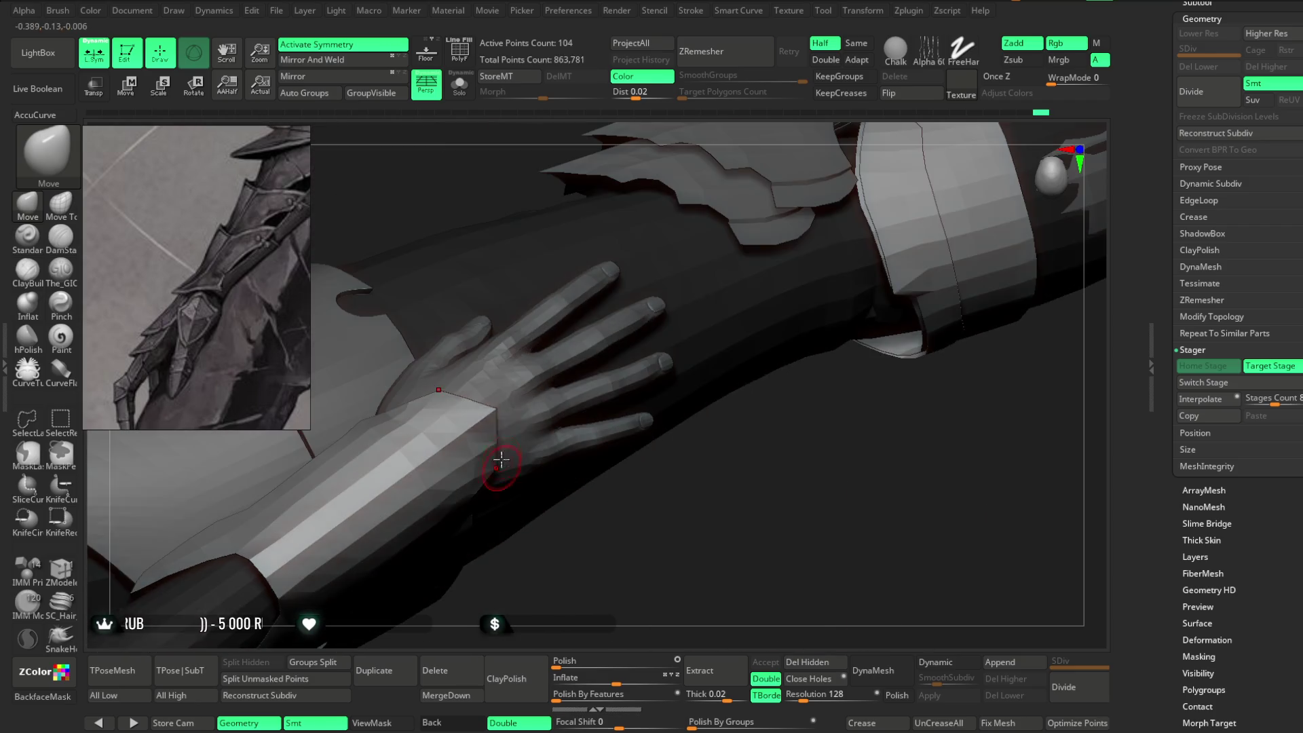
{"action": "mouse_move", "coordinate": [445, 303]}
{"action": "right_mouse_down"}
{"action": "mouse_move", "coordinate": [500, 373]}
{"action": "mouse_move", "coordinate": [466, 436]}
{"action": "mouse_move", "coordinate": [471, 295]}
{"action": "mouse_move", "coordinate": [450, 387]}
{"action": "mouse_move", "coordinate": [561, 276]}
{"action": "mouse_move", "coordinate": [517, 392]}
{"action": "mouse_move", "coordinate": [568, 303]}
{"action": "mouse_move", "coordinate": [645, 291]}
{"action": "mouse_move", "coordinate": [625, 250]}
{"action": "mouse_move", "coordinate": [550, 323]}
{"action": "mouse_move", "coordinate": [604, 309]}
{"action": "mouse_move", "coordinate": [538, 451]}
{"action": "mouse_move", "coordinate": [532, 381]}
{"action": "right_mouse_up"}
{"action": "right_click", "coordinate": [465, 456]}
{"action": "left_click", "coordinate": [1197, 382]}
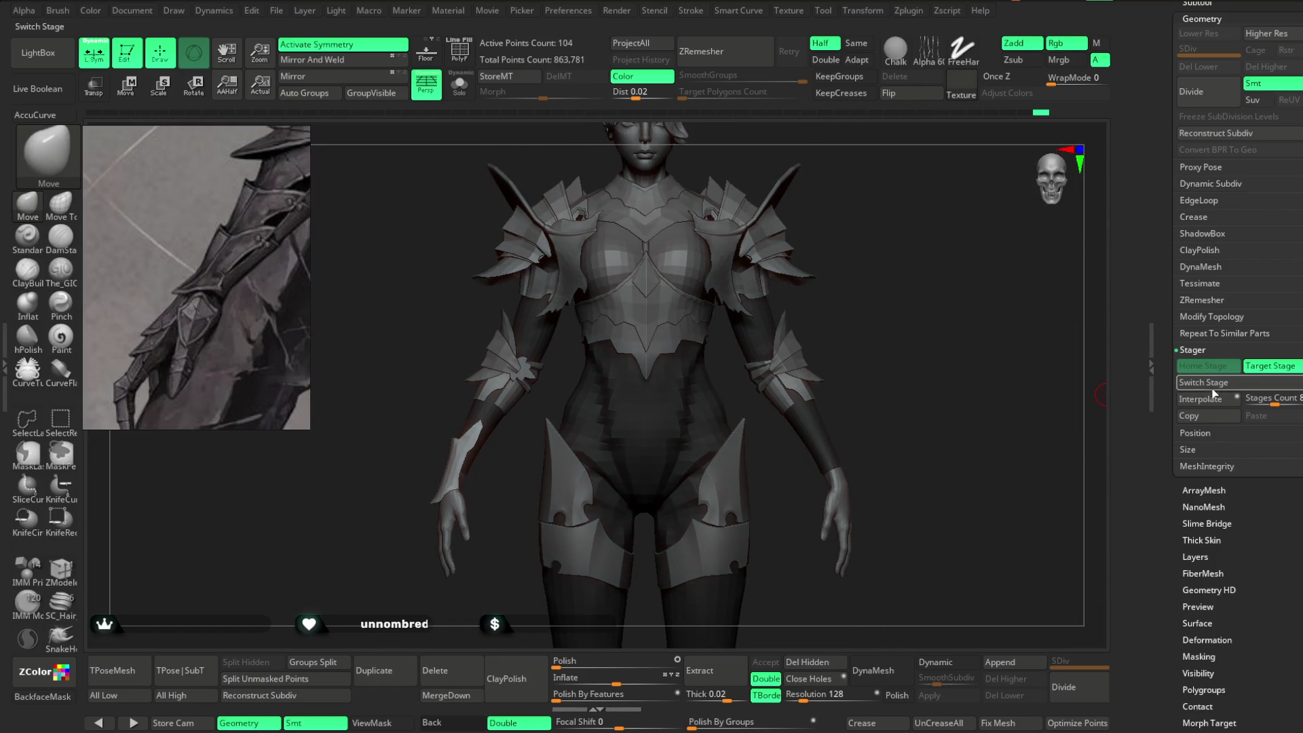
Zoom onto the floating bracer, turn off local symmetry, and pull its lower end inward.
{"action": "mouse_move", "coordinate": [844, 356]}
{"action": "right_mouse_down", "text": "alt"}
{"action": "mouse_move", "coordinate": [625, 350]}
{"action": "mouse_move", "coordinate": [701, 405]}
{"action": "mouse_move", "coordinate": [724, 375]}
{"action": "mouse_move", "coordinate": [665, 407]}
{"action": "right_mouse_up", "text": "alt"}
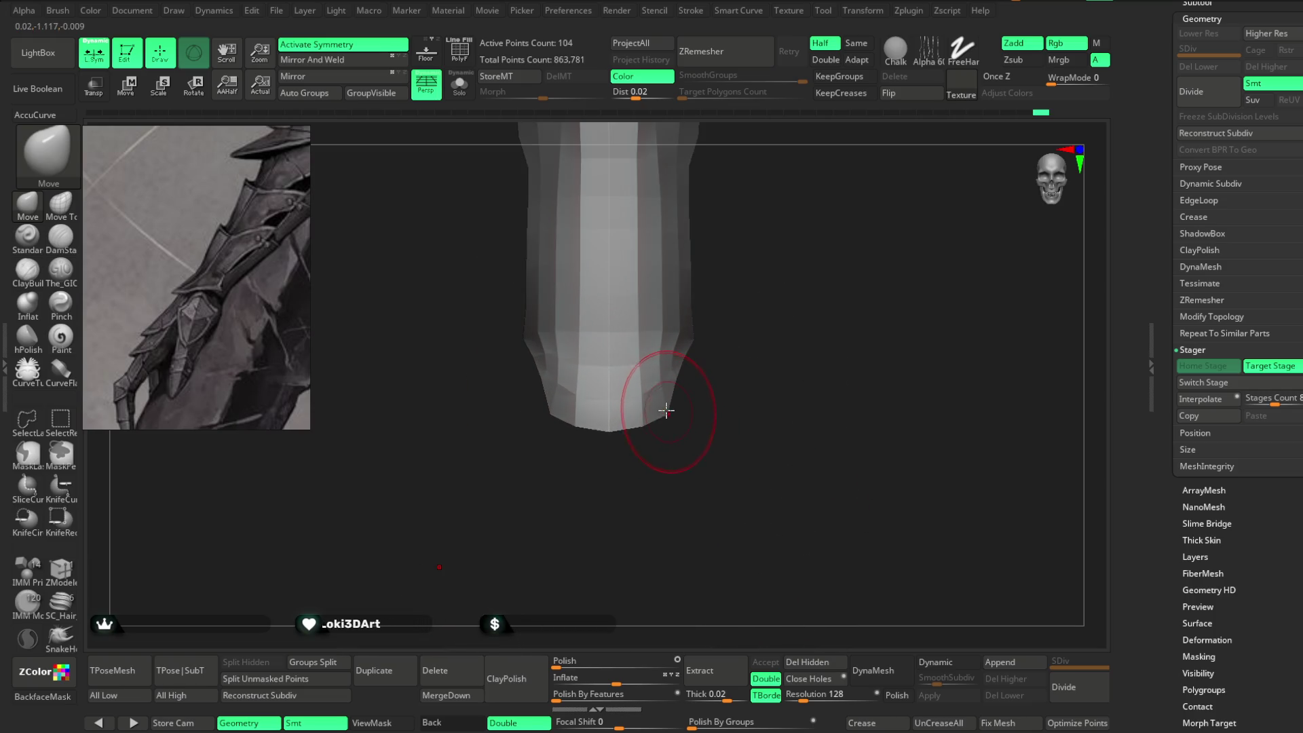
{"action": "left_click", "coordinate": [93, 53]}
{"action": "left_click_drag", "start_coordinate": [655, 360], "coordinate": [582, 390]}
{"action": "mouse_move", "coordinate": [671, 380]}
{"action": "left_mouse_down"}
{"action": "mouse_move", "coordinate": [634, 408]}
{"action": "mouse_move", "coordinate": [724, 377]}
{"action": "mouse_move", "coordinate": [745, 305]}
{"action": "mouse_move", "coordinate": [663, 349]}
{"action": "left_mouse_up"}
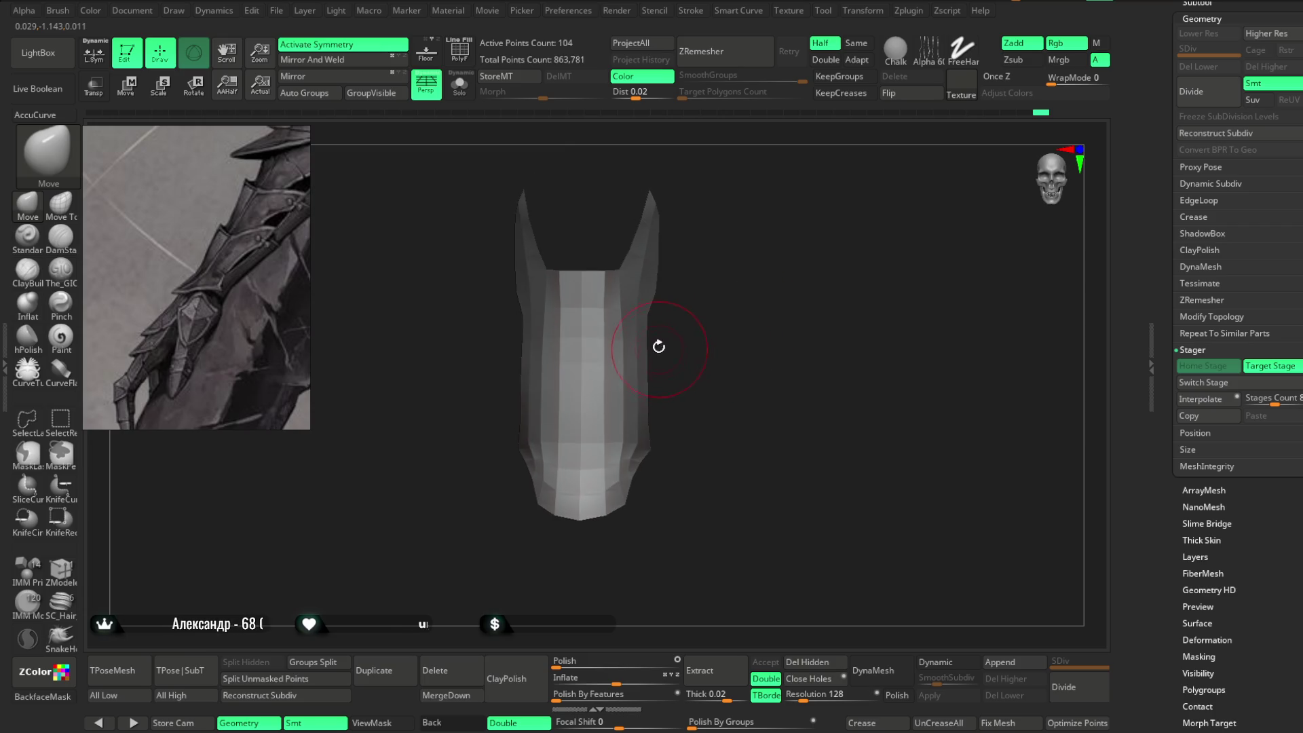
{"action": "key", "text": "space"}
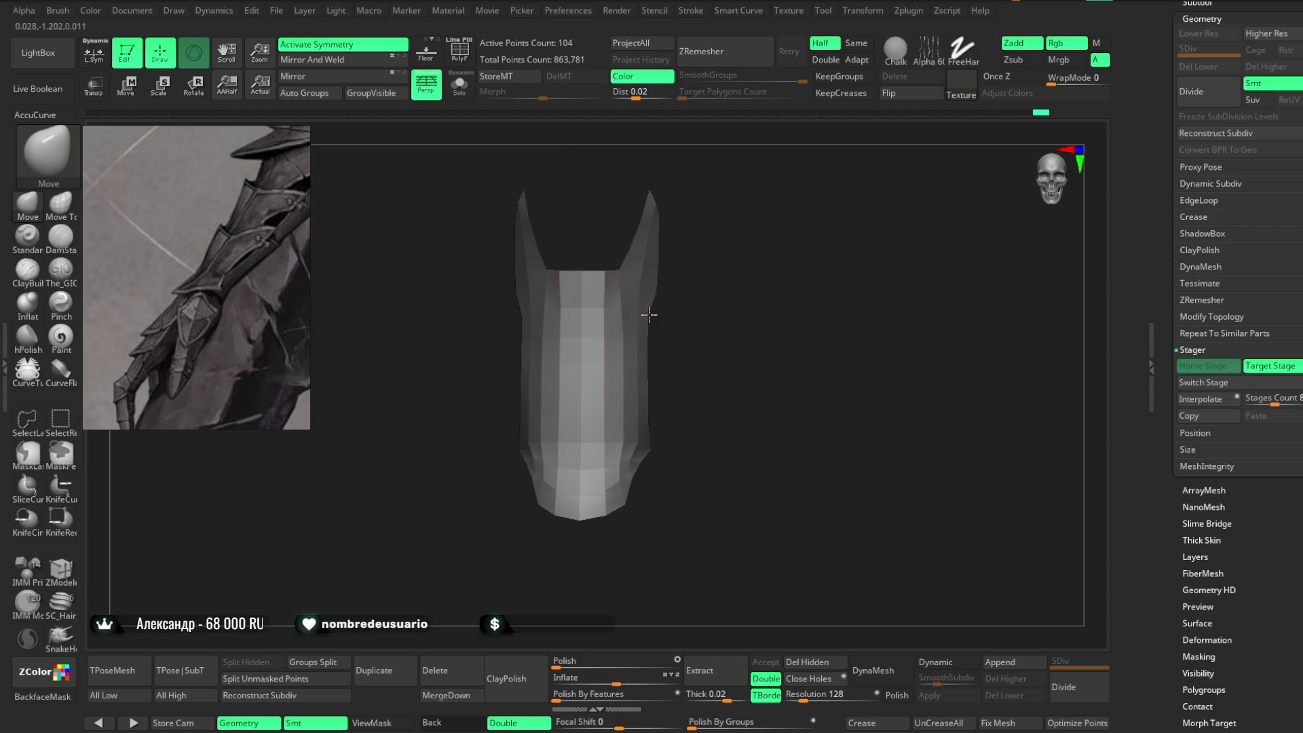
{"action": "mouse_move", "coordinate": [666, 349]}
{"action": "left_mouse_down"}
{"action": "mouse_move", "coordinate": [645, 349]}
{"action": "mouse_move", "coordinate": [686, 339]}
{"action": "mouse_move", "coordinate": [701, 294]}
{"action": "mouse_move", "coordinate": [720, 425]}
{"action": "left_mouse_up"}
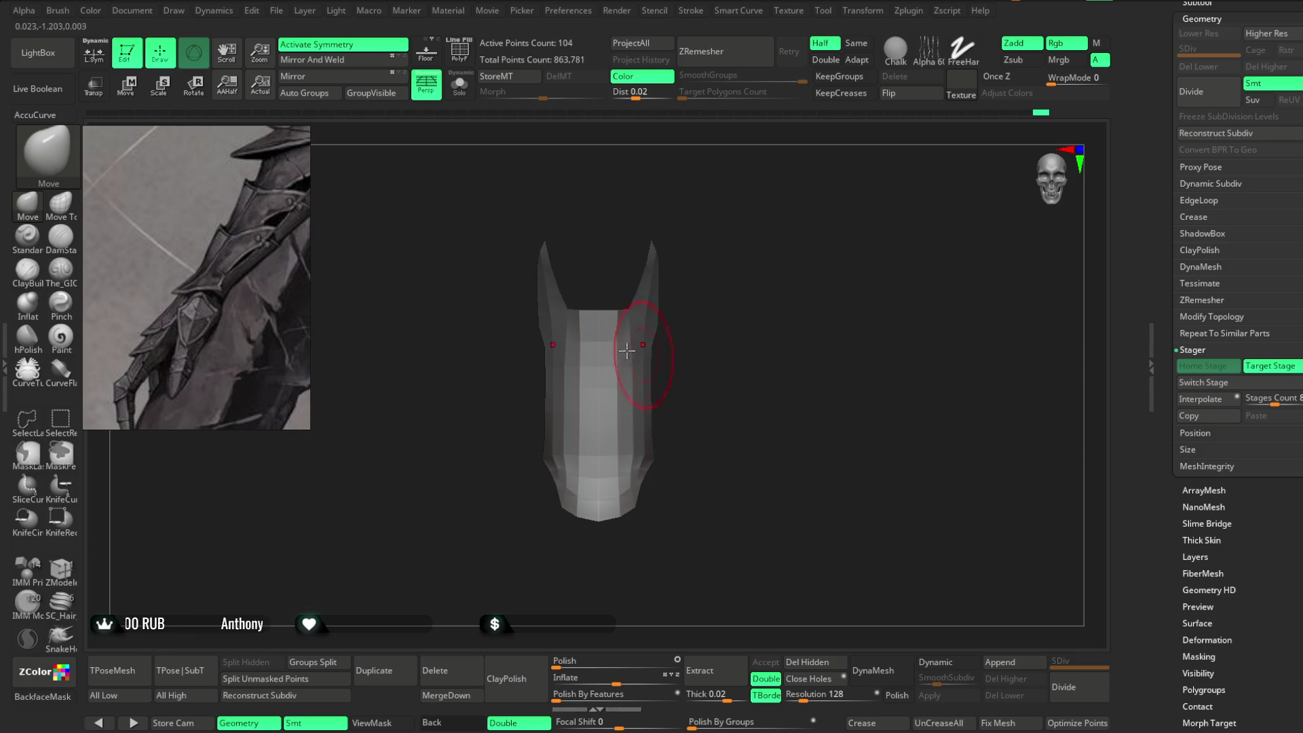
{"action": "left_click", "coordinate": [276, 10]}
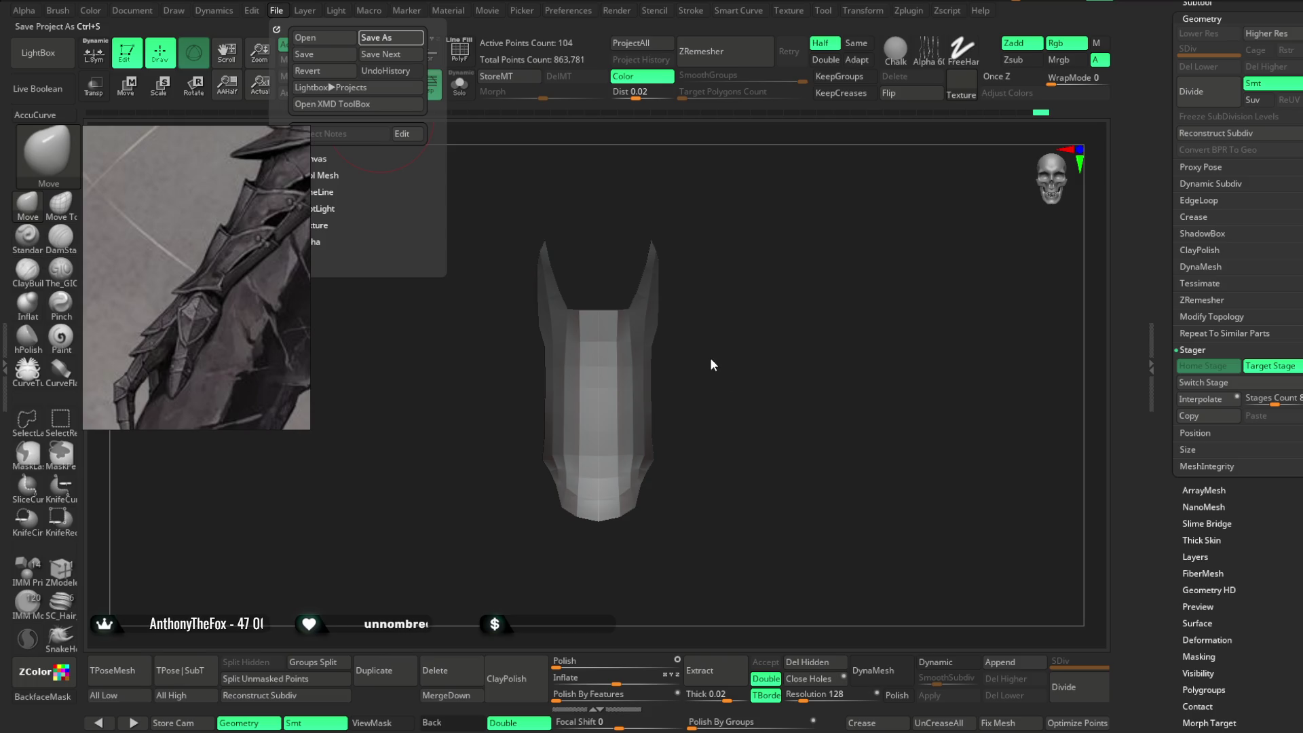
Save the project with Ctrl+S and turn symmetry back on.
{"action": "key", "text": "ctrl+s"}
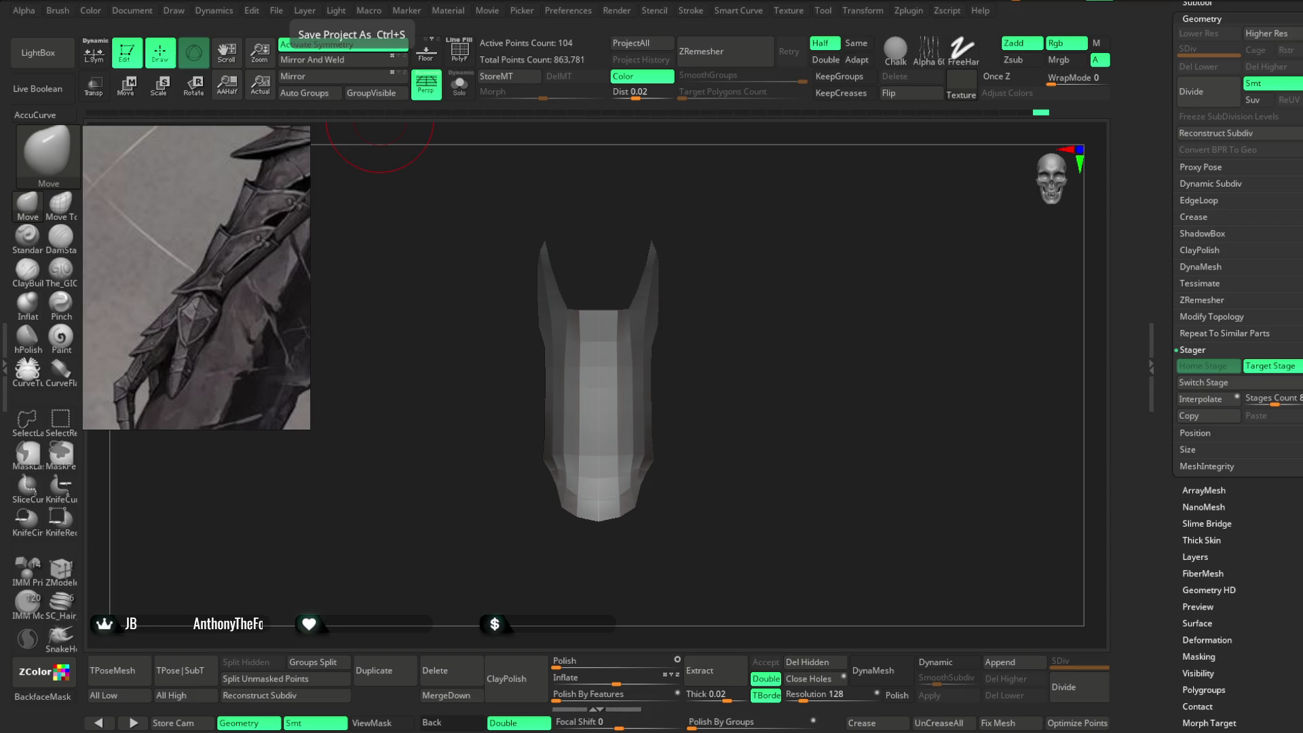
{"action": "left_click", "coordinate": [343, 44]}
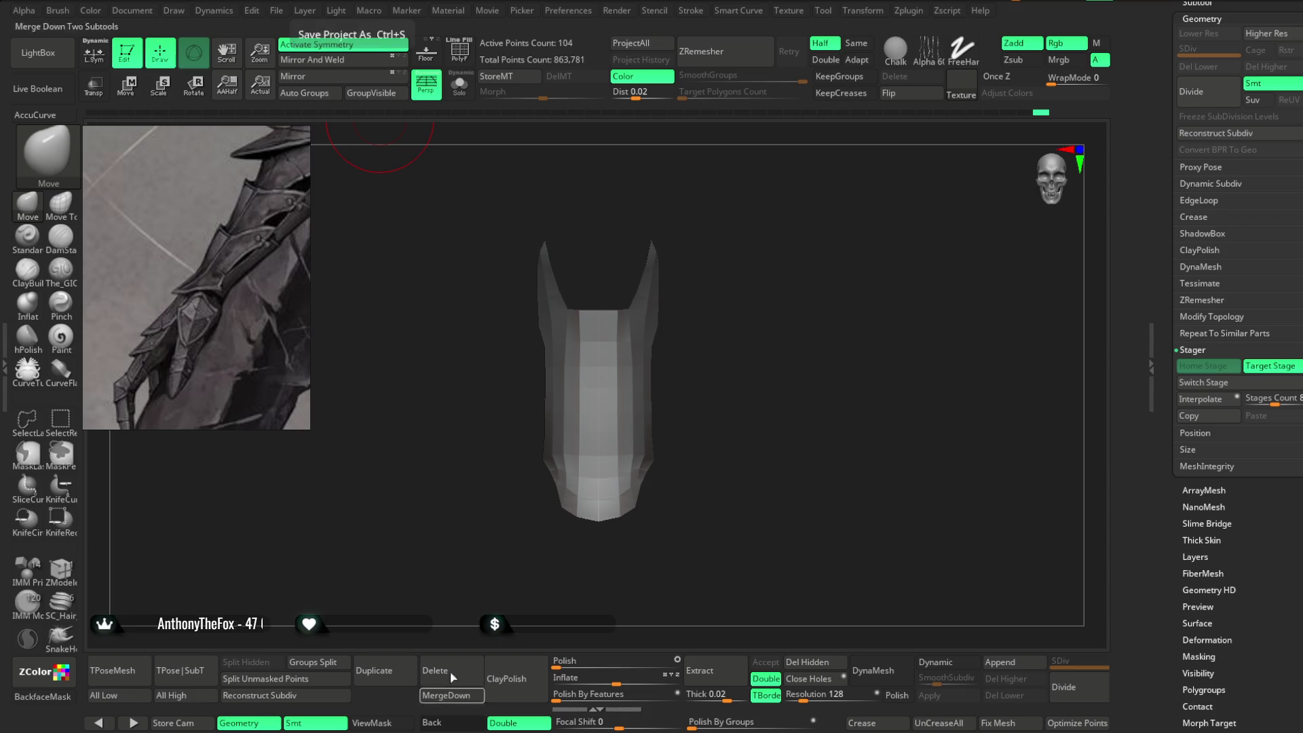
From a front view, show the polygroup wireframe with Shift+F and pick ZModeler.
{"action": "left_click_drag", "start_coordinate": [752, 429], "coordinate": [735, 431]}
{"action": "left_click_drag", "start_coordinate": [651, 311], "coordinate": [756, 357]}
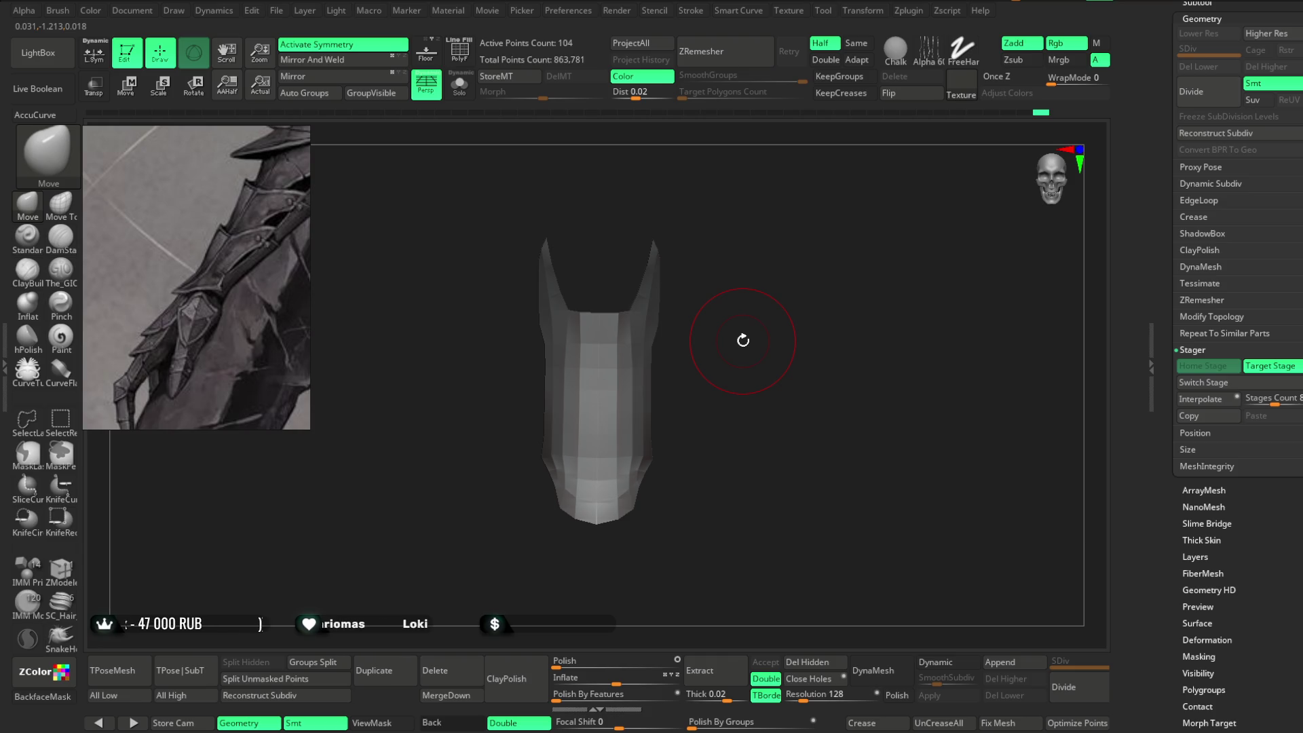
{"action": "key", "text": "shift+f"}
{"action": "mouse_move", "coordinate": [645, 247]}
{"action": "left_mouse_down"}
{"action": "mouse_move", "coordinate": [776, 299]}
{"action": "mouse_move", "coordinate": [779, 283]}
{"action": "mouse_move", "coordinate": [786, 315]}
{"action": "mouse_move", "coordinate": [788, 294]}
{"action": "mouse_move", "coordinate": [765, 279]}
{"action": "left_mouse_up"}
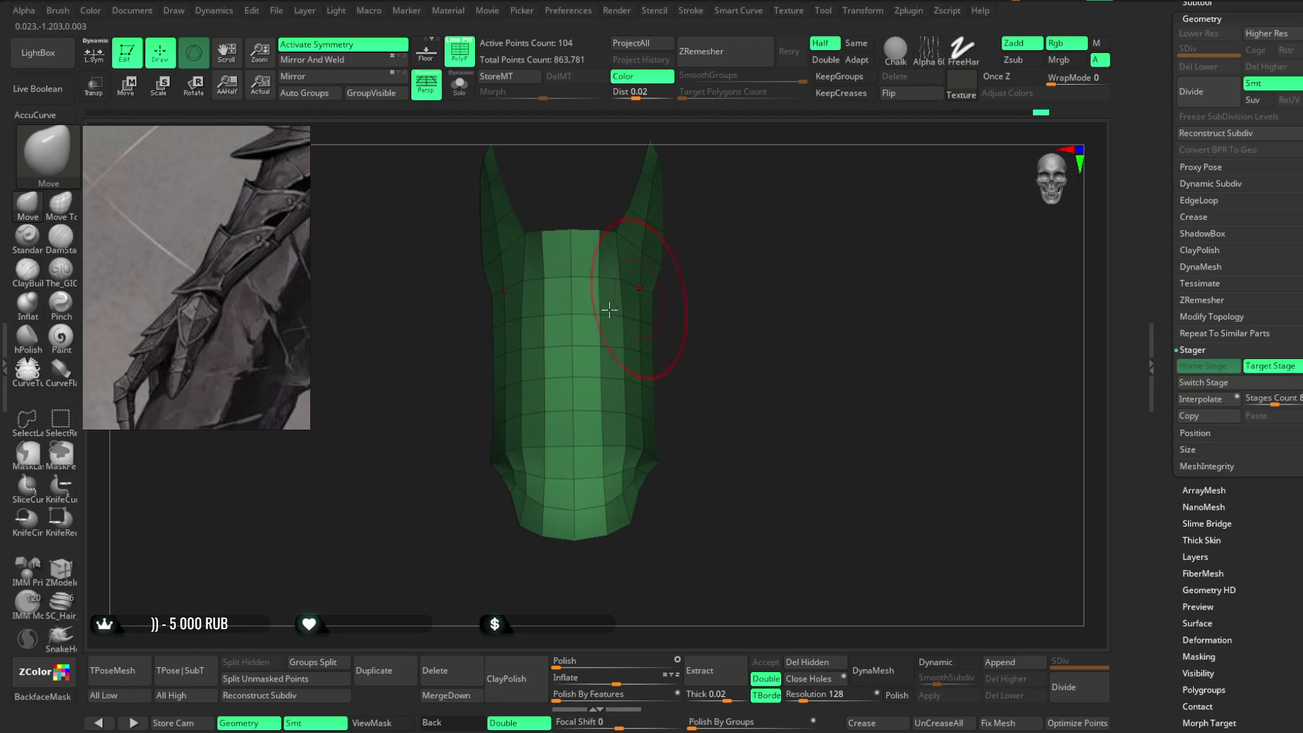
{"action": "left_click", "coordinate": [63, 563]}
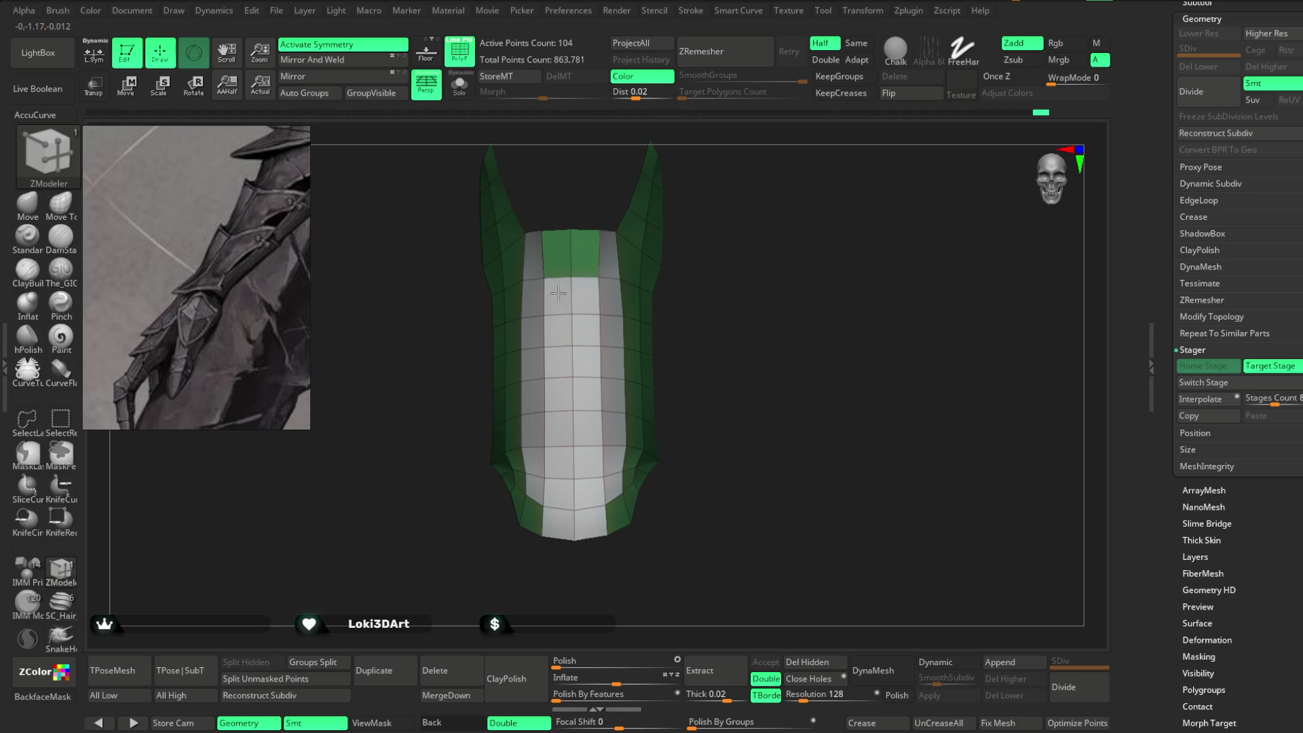
Inset the white inner polygroup with ZModeler Inset, targeting Polygroup All.
{"action": "mouse_move", "coordinate": [609, 235]}
{"action": "left_mouse_down"}
{"action": "mouse_move", "coordinate": [724, 218]}
{"action": "mouse_move", "coordinate": [715, 201]}
{"action": "mouse_move", "coordinate": [708, 219]}
{"action": "mouse_move", "coordinate": [558, 298]}
{"action": "left_mouse_up"}
{"action": "key", "text": "space"}
{"action": "left_click", "coordinate": [467, 336]}
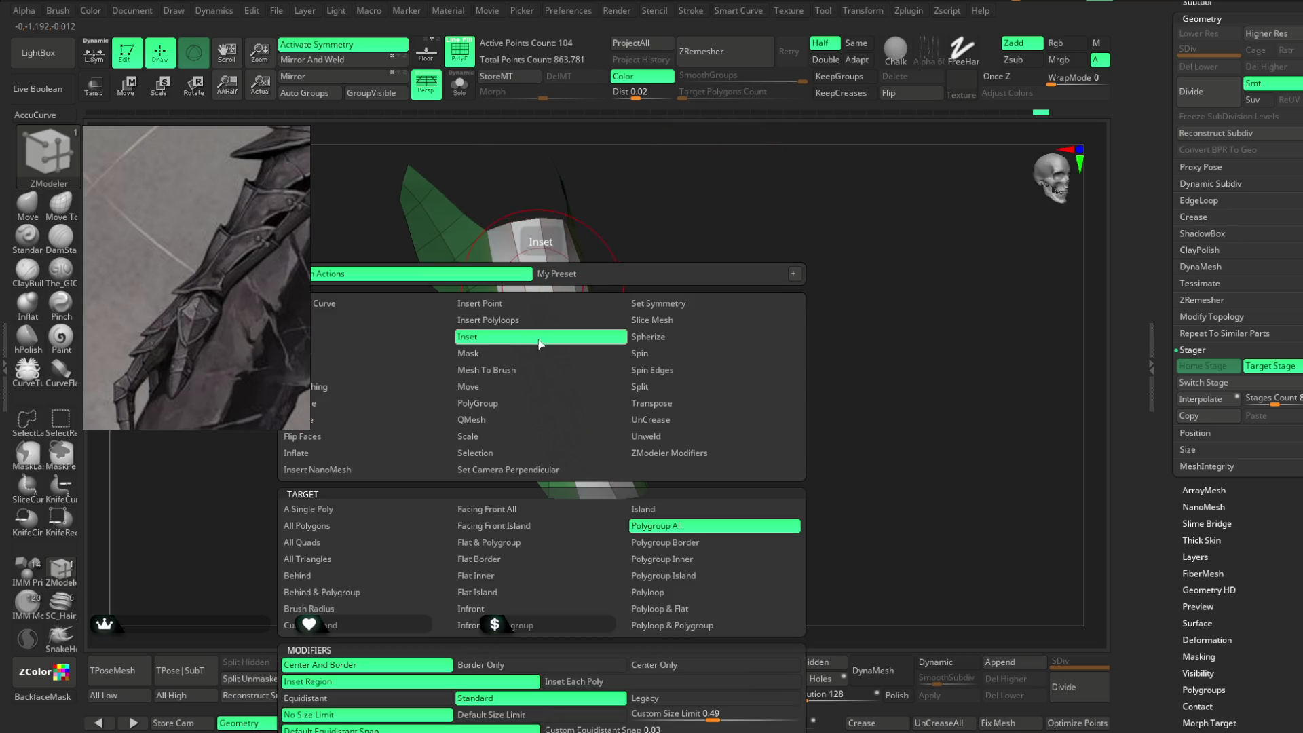
{"action": "left_click_drag", "start_coordinate": [565, 272], "coordinate": [567, 269]}
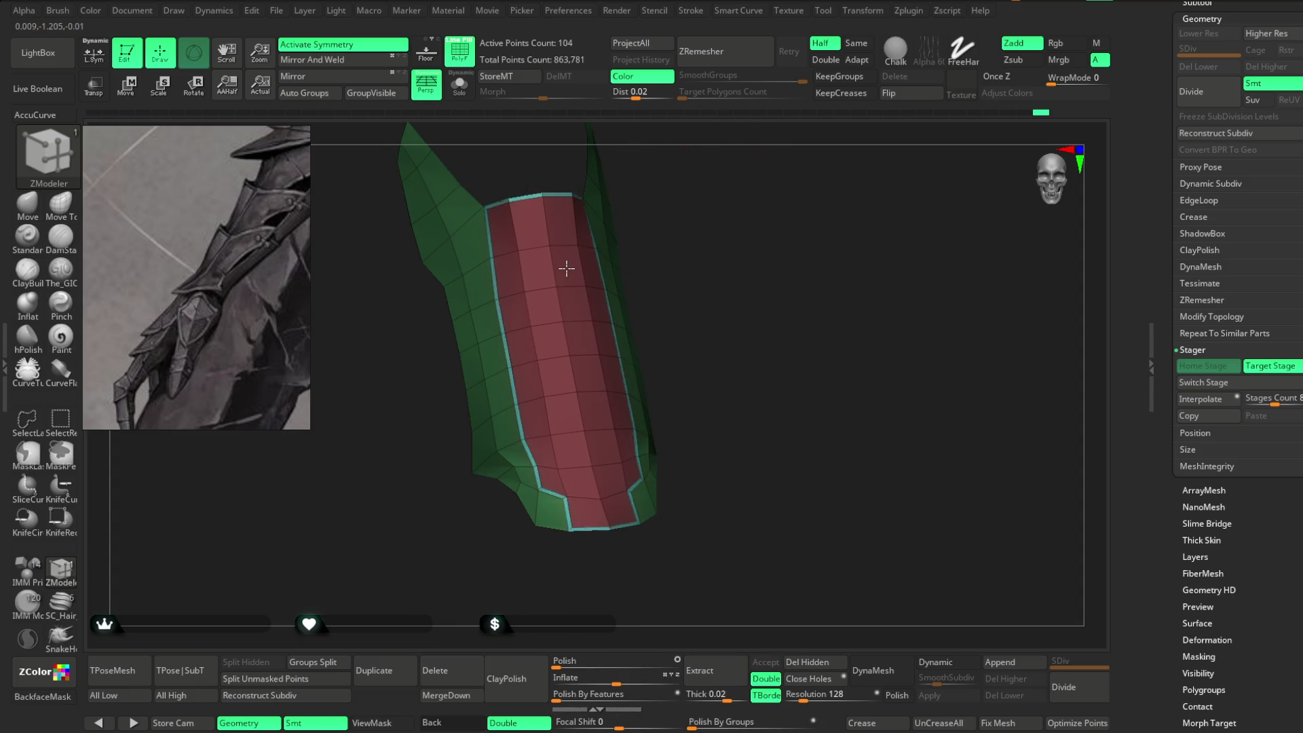
Hide the outer shell so only the inset panel stays visible.
{"action": "mouse_move", "coordinate": [696, 216]}
{"action": "left_mouse_down"}
{"action": "mouse_move", "coordinate": [686, 256]}
{"action": "mouse_move", "coordinate": [677, 210]}
{"action": "mouse_move", "coordinate": [704, 232]}
{"action": "left_mouse_up"}
{"action": "key", "text": "space"}
{"action": "key", "text": "f"}
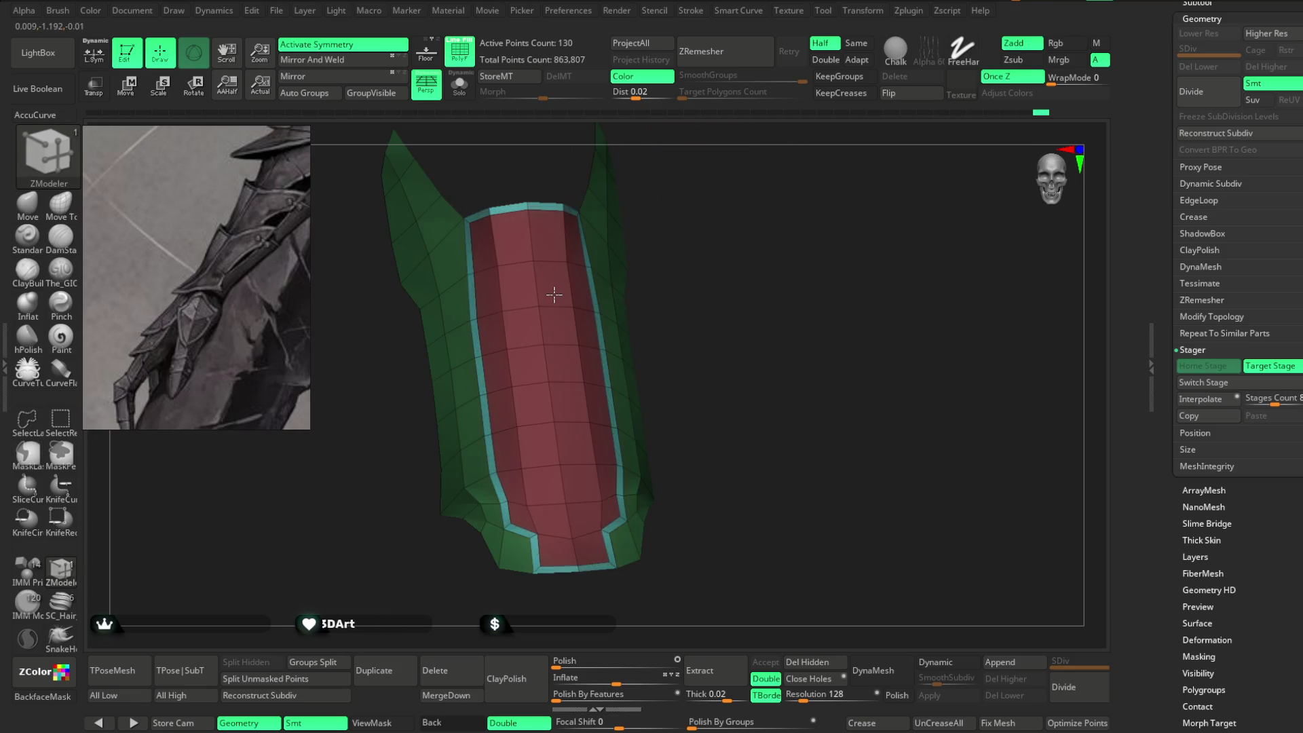
{"action": "left_click", "coordinate": [532, 262], "text": "ctrl+shift"}
{"action": "left_click", "coordinate": [532, 262], "text": "ctrl+shift"}
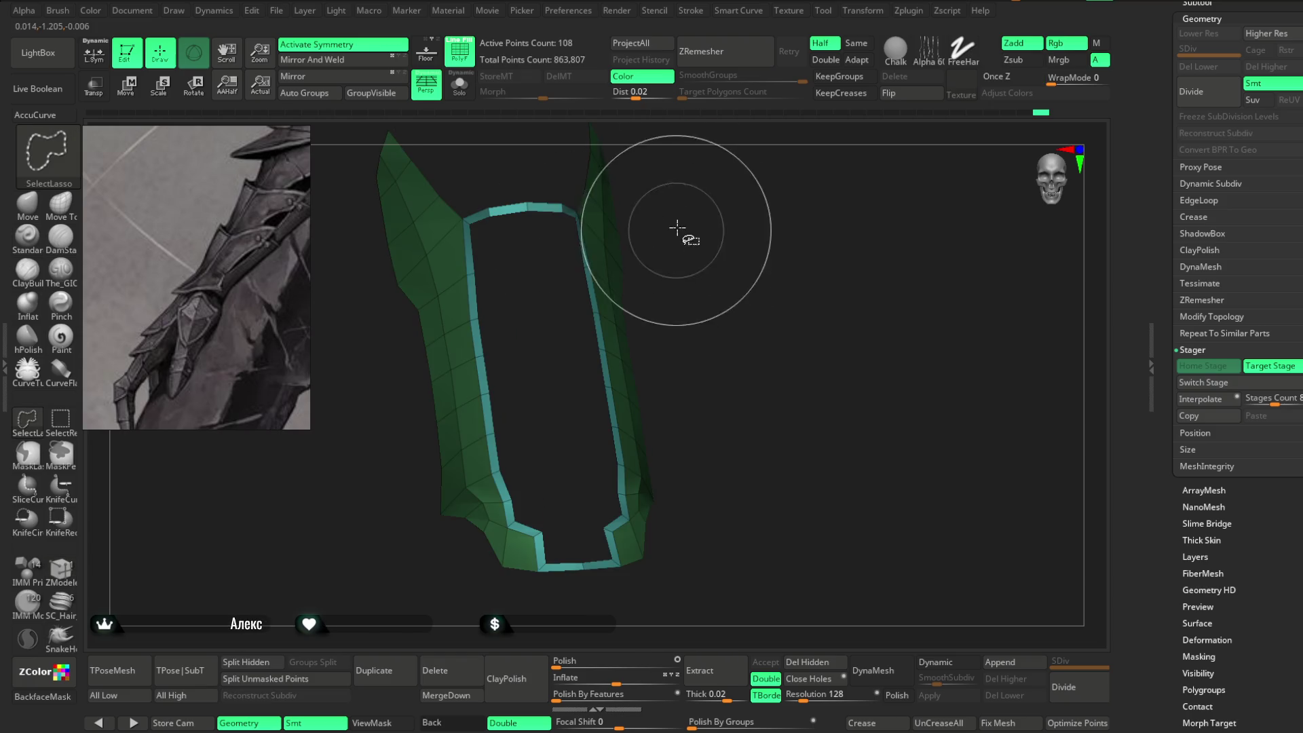
{"action": "key", "text": "ctrl+shift"}
{"action": "mouse_move", "coordinate": [560, 224]}
{"action": "left_mouse_down", "text": "ctrl+shift"}
{"action": "mouse_move", "coordinate": [596, 131]}
{"action": "mouse_move", "coordinate": [726, 221]}
{"action": "mouse_move", "coordinate": [601, 199]}
{"action": "left_mouse_up", "text": "ctrl+shift"}
Regroup the visible panel as its own polygroup and unhide the rest of the shell.
{"action": "key", "text": "space"}
{"action": "left_click", "coordinate": [376, 99]}
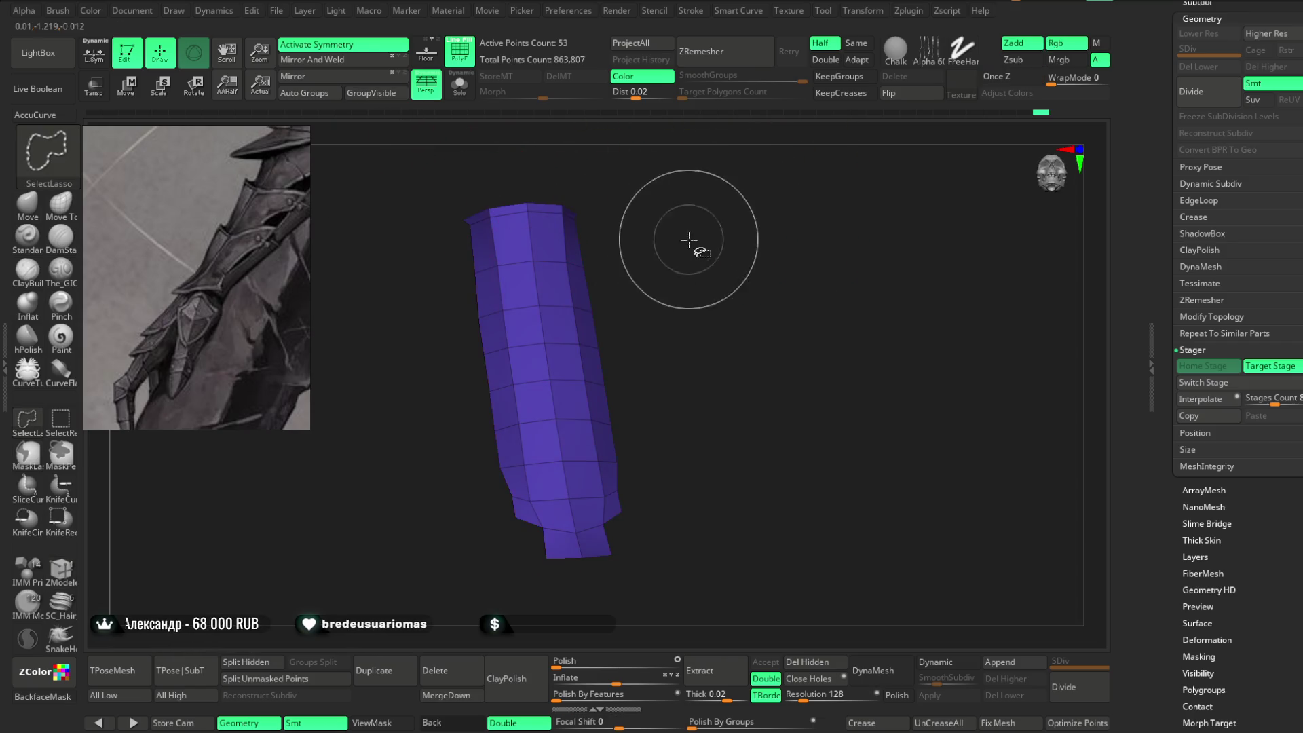
{"action": "left_click", "coordinate": [715, 256], "text": "ctrl+shift"}
{"action": "mouse_move", "coordinate": [716, 255]}
{"action": "left_mouse_down"}
{"action": "mouse_move", "coordinate": [715, 233]}
{"action": "mouse_move", "coordinate": [730, 256]}
{"action": "mouse_move", "coordinate": [692, 238]}
{"action": "mouse_move", "coordinate": [748, 232]}
{"action": "mouse_move", "coordinate": [735, 253]}
{"action": "left_mouse_up"}
{"action": "key", "text": "space"}
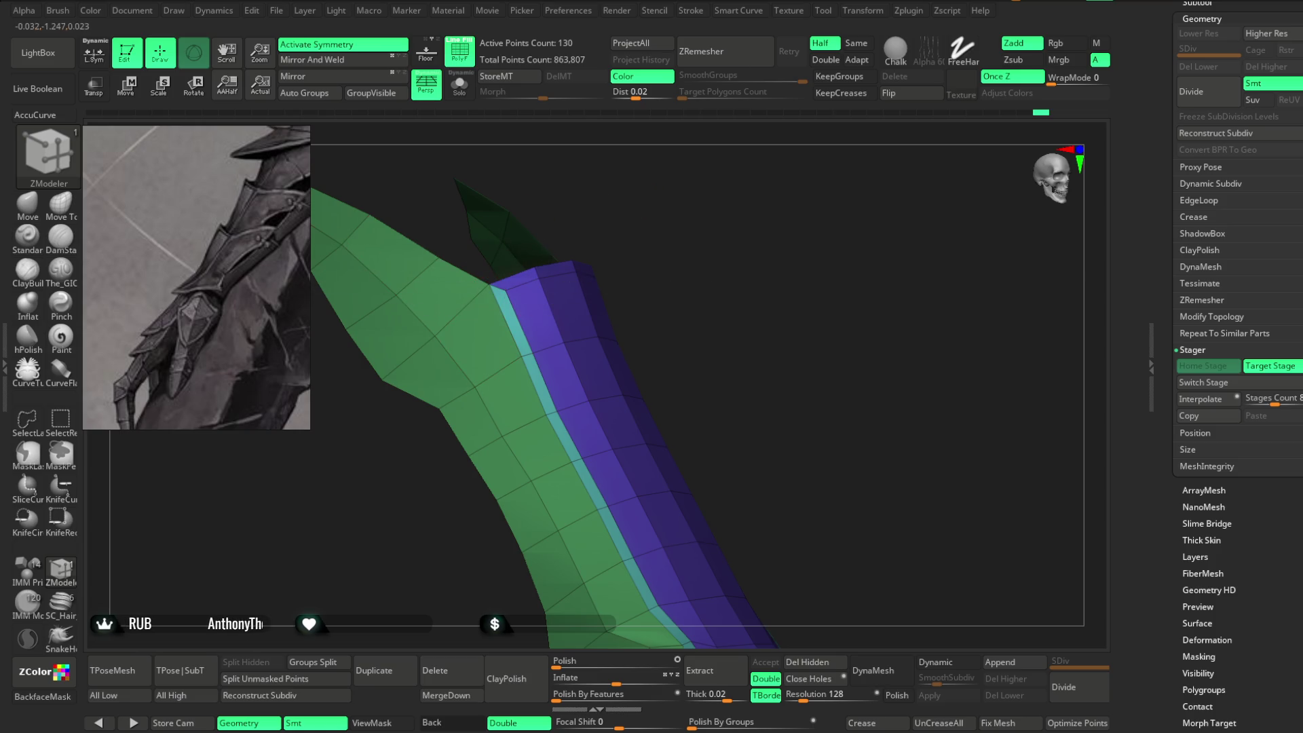
Switch to the Move brush and orbit around the purple panel to inspect it.
{"action": "left_click", "coordinate": [39, 208]}
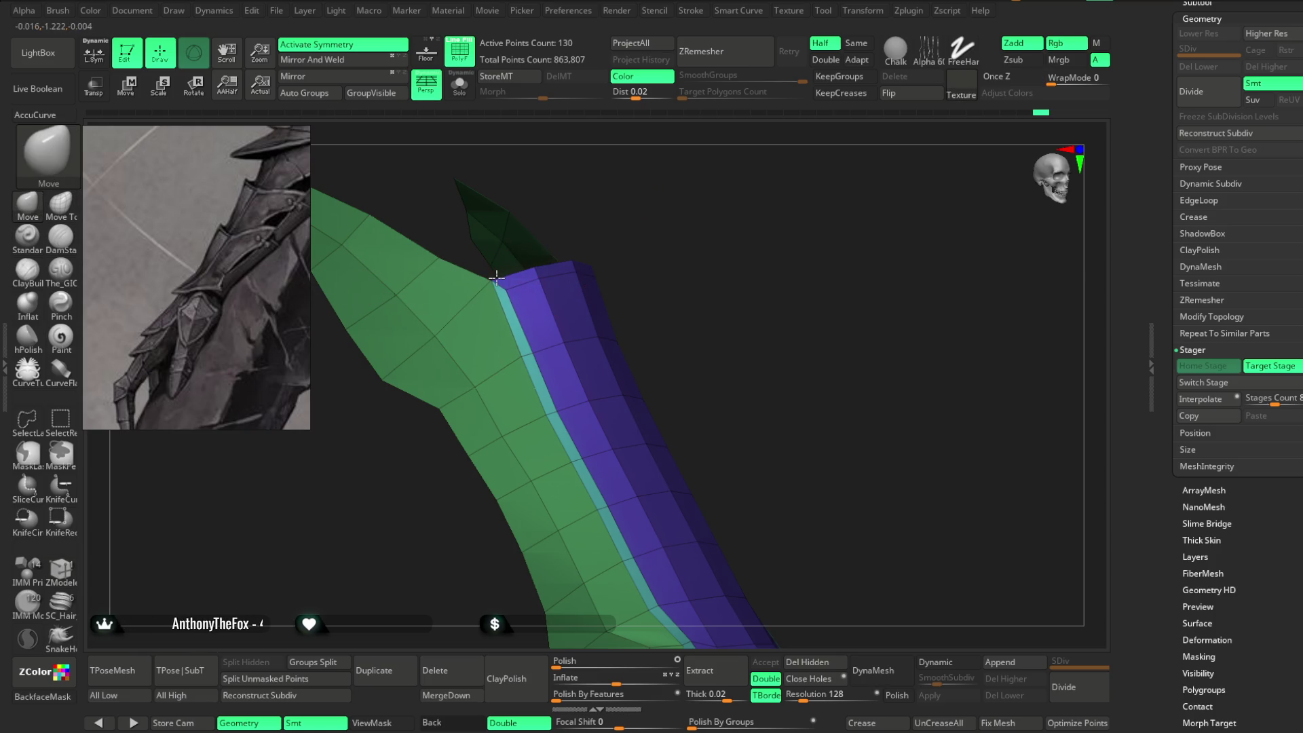
{"action": "mouse_move", "coordinate": [693, 192]}
{"action": "left_mouse_down"}
{"action": "mouse_move", "coordinate": [677, 218]}
{"action": "mouse_move", "coordinate": [647, 185]}
{"action": "mouse_move", "coordinate": [695, 218]}
{"action": "mouse_move", "coordinate": [666, 264]}
{"action": "mouse_move", "coordinate": [686, 232]}
{"action": "mouse_move", "coordinate": [661, 323]}
{"action": "mouse_move", "coordinate": [698, 291]}
{"action": "mouse_move", "coordinate": [672, 255]}
{"action": "mouse_move", "coordinate": [678, 282]}
{"action": "mouse_move", "coordinate": [543, 424]}
{"action": "left_mouse_up"}
{"action": "key", "text": "space"}
{"action": "key", "text": "space"}
{"action": "mouse_move", "coordinate": [645, 299]}
{"action": "left_mouse_down"}
{"action": "mouse_move", "coordinate": [663, 279]}
{"action": "mouse_move", "coordinate": [576, 369]}
{"action": "left_mouse_up"}
{"action": "mouse_move", "coordinate": [623, 328]}
{"action": "left_mouse_down"}
{"action": "mouse_move", "coordinate": [698, 209]}
{"action": "mouse_move", "coordinate": [692, 262]}
{"action": "mouse_move", "coordinate": [619, 256]}
{"action": "mouse_move", "coordinate": [669, 238]}
{"action": "mouse_move", "coordinate": [675, 222]}
{"action": "mouse_move", "coordinate": [663, 263]}
{"action": "left_mouse_up"}
{"action": "key", "text": "space"}
{"action": "mouse_move", "coordinate": [564, 290]}
{"action": "left_mouse_down"}
{"action": "mouse_move", "coordinate": [558, 251]}
{"action": "mouse_move", "coordinate": [495, 319]}
{"action": "mouse_move", "coordinate": [494, 299]}
{"action": "mouse_move", "coordinate": [564, 258]}
{"action": "mouse_move", "coordinate": [451, 283]}
{"action": "mouse_move", "coordinate": [534, 212]}
{"action": "mouse_move", "coordinate": [588, 233]}
{"action": "mouse_move", "coordinate": [514, 224]}
{"action": "left_mouse_up"}
{"action": "key", "text": "space"}
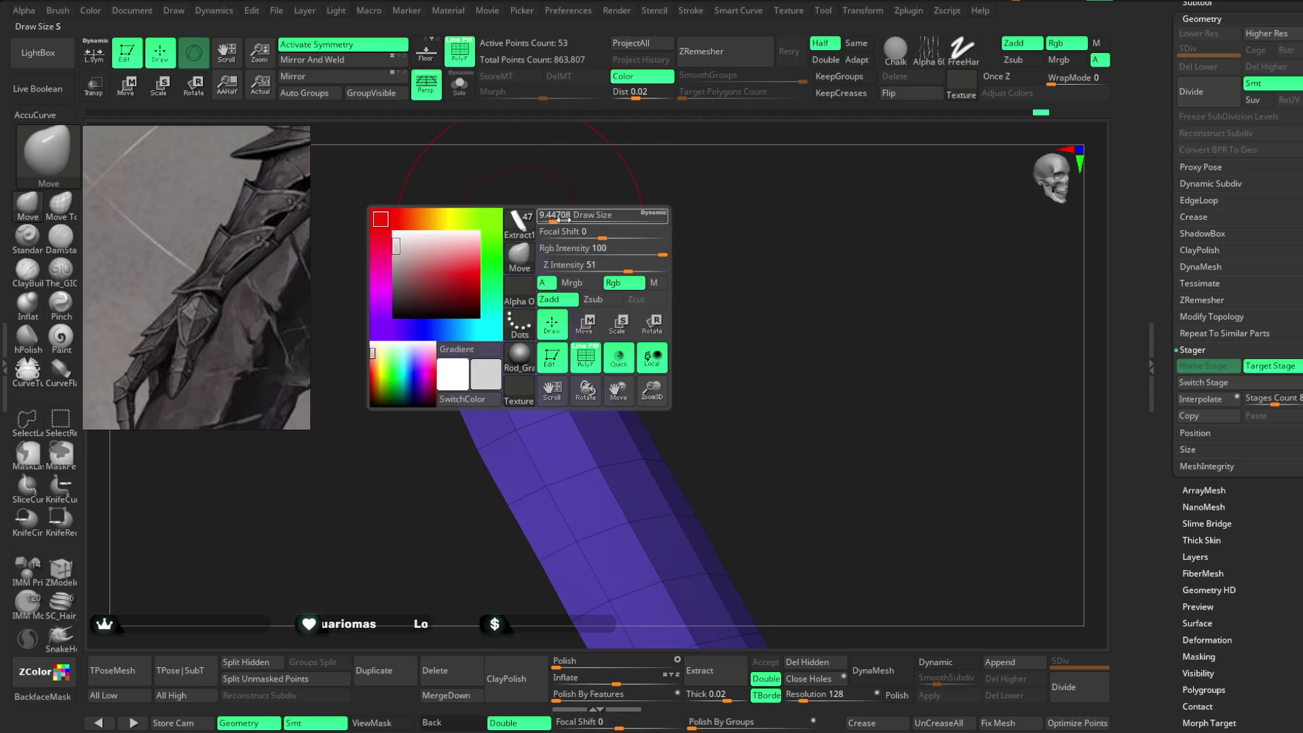
Unhide the outer shell and delete one stray polygon using ZModeler Delete, Single Poly.
{"action": "left_click", "coordinate": [640, 191], "text": "ctrl+shift"}
{"action": "mouse_move", "coordinate": [634, 198]}
{"action": "left_mouse_down"}
{"action": "mouse_move", "coordinate": [661, 192]}
{"action": "mouse_move", "coordinate": [638, 217]}
{"action": "left_mouse_up"}
{"action": "left_click", "coordinate": [60, 570]}
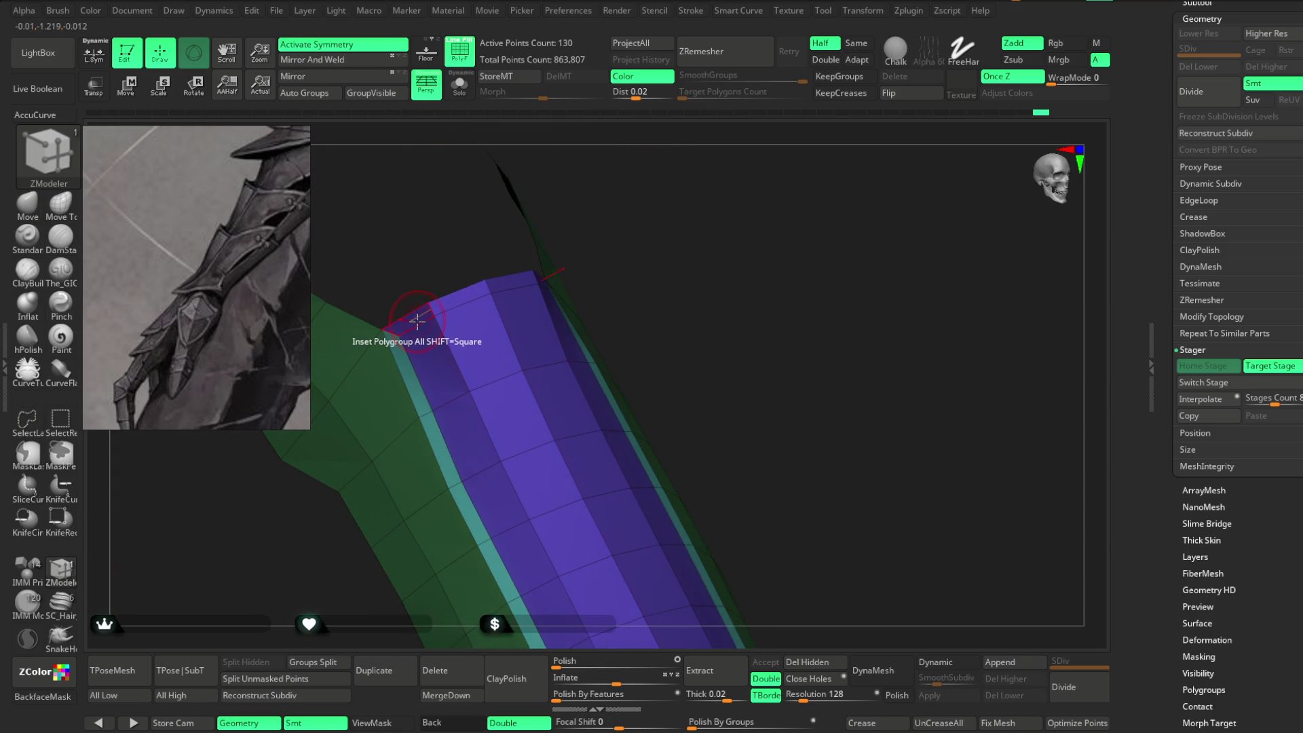
{"action": "key", "text": "space"}
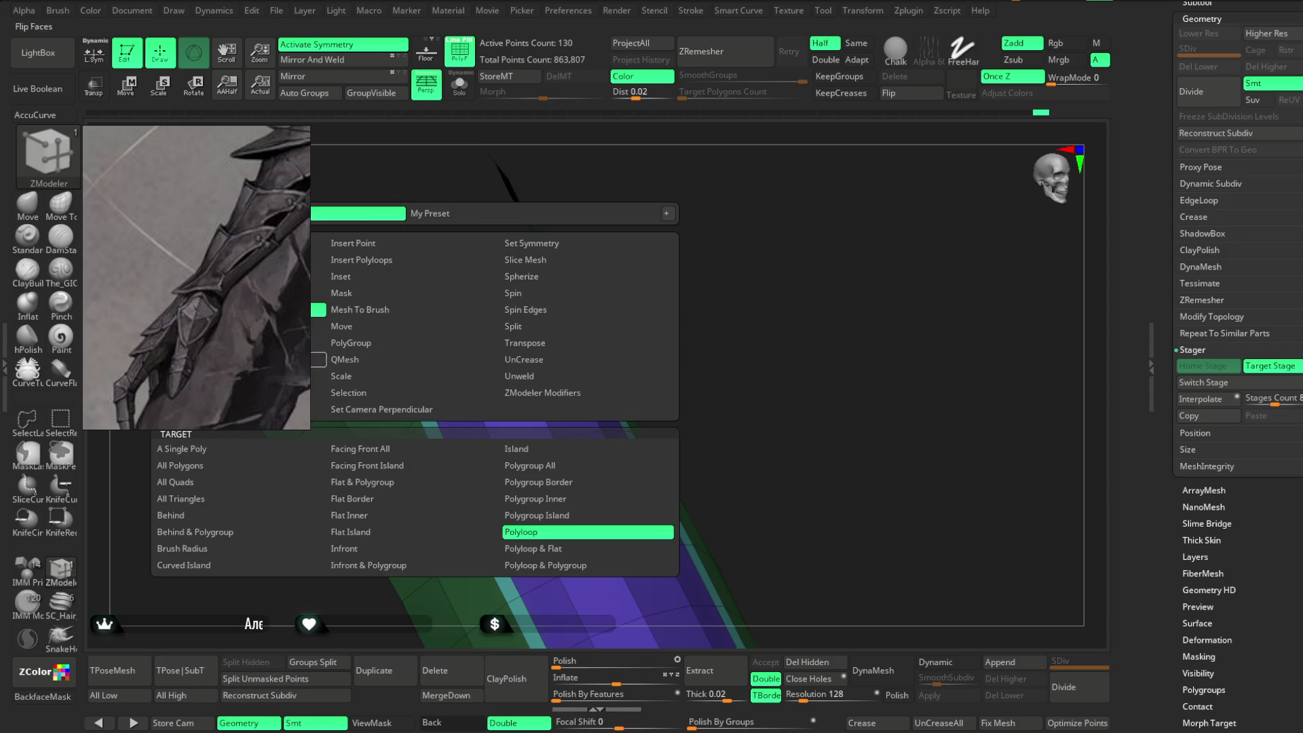
{"action": "left_click", "coordinate": [182, 449]}
{"action": "left_click", "coordinate": [454, 300]}
Return to the Move brush and make Extract6_2 the active subtool.
{"action": "mouse_move", "coordinate": [642, 213]}
{"action": "left_mouse_down"}
{"action": "mouse_move", "coordinate": [565, 187]}
{"action": "mouse_move", "coordinate": [563, 271]}
{"action": "mouse_move", "coordinate": [558, 246]}
{"action": "left_mouse_up"}
{"action": "left_click", "coordinate": [27, 203]}
{"action": "key", "text": "space"}
{"action": "mouse_move", "coordinate": [552, 468]}
{"action": "left_mouse_down"}
{"action": "mouse_move", "coordinate": [446, 403]}
{"action": "mouse_move", "coordinate": [619, 329]}
{"action": "mouse_move", "coordinate": [596, 387]}
{"action": "mouse_move", "coordinate": [629, 325]}
{"action": "mouse_move", "coordinate": [641, 327]}
{"action": "mouse_move", "coordinate": [640, 290]}
{"action": "mouse_move", "coordinate": [602, 285]}
{"action": "mouse_move", "coordinate": [646, 251]}
{"action": "mouse_move", "coordinate": [683, 256]}
{"action": "mouse_move", "coordinate": [671, 262]}
{"action": "mouse_move", "coordinate": [669, 241]}
{"action": "mouse_move", "coordinate": [661, 272]}
{"action": "left_mouse_up"}
{"action": "key", "text": "space"}
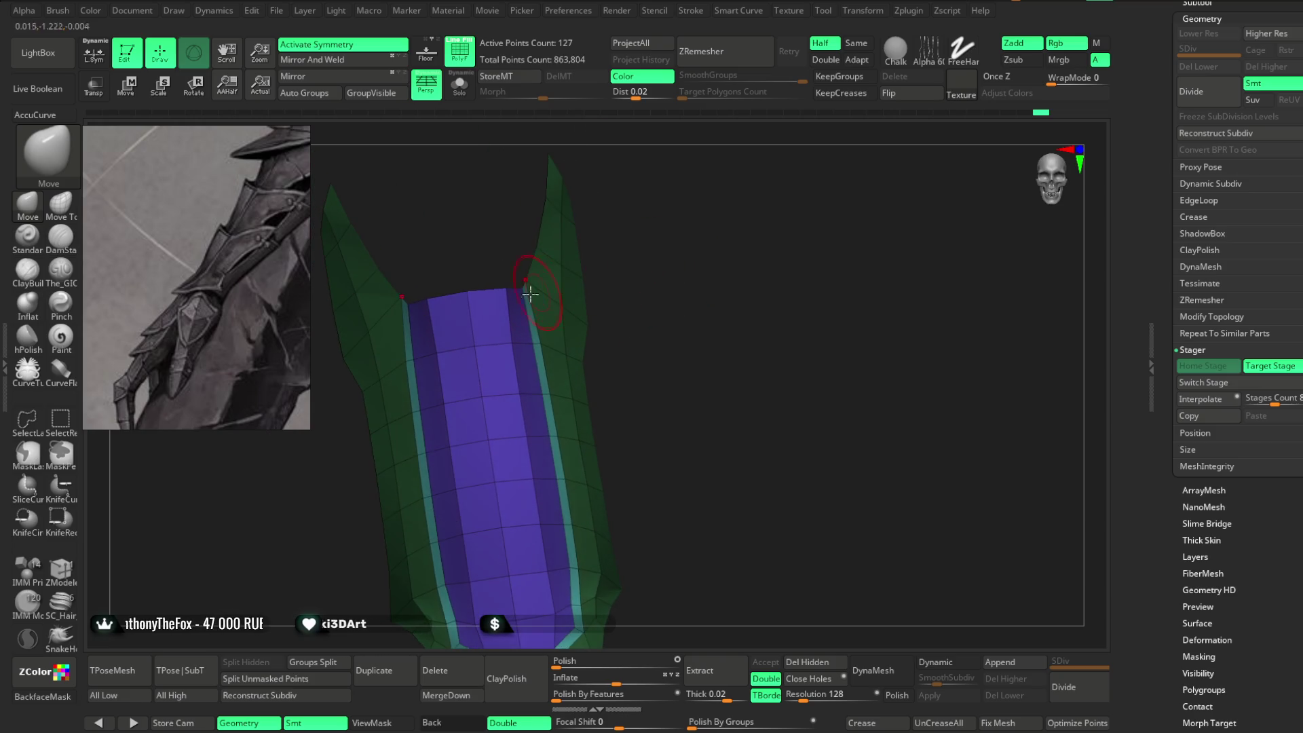
{"action": "mouse_move", "coordinate": [522, 284]}
{"action": "left_mouse_down"}
{"action": "mouse_move", "coordinate": [646, 206]}
{"action": "mouse_move", "coordinate": [510, 190]}
{"action": "left_mouse_up"}
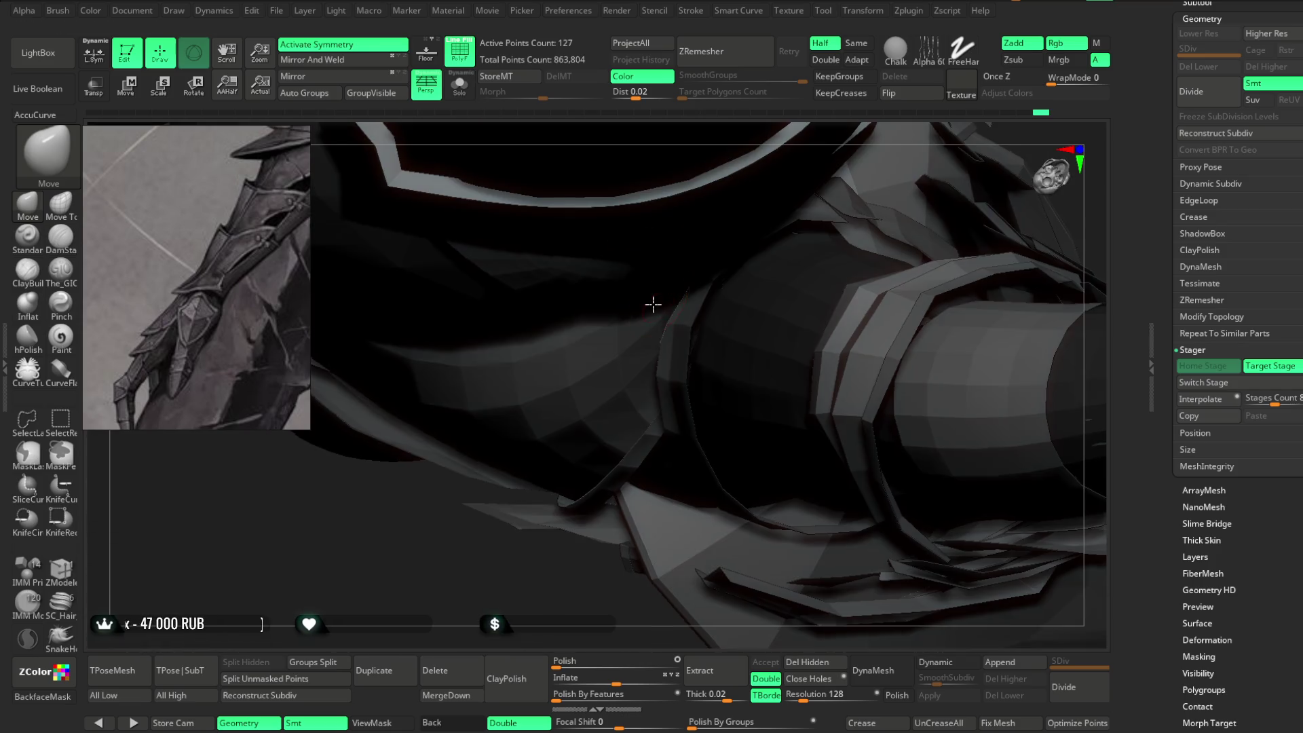
{"action": "left_click", "coordinate": [653, 298], "text": "alt"}
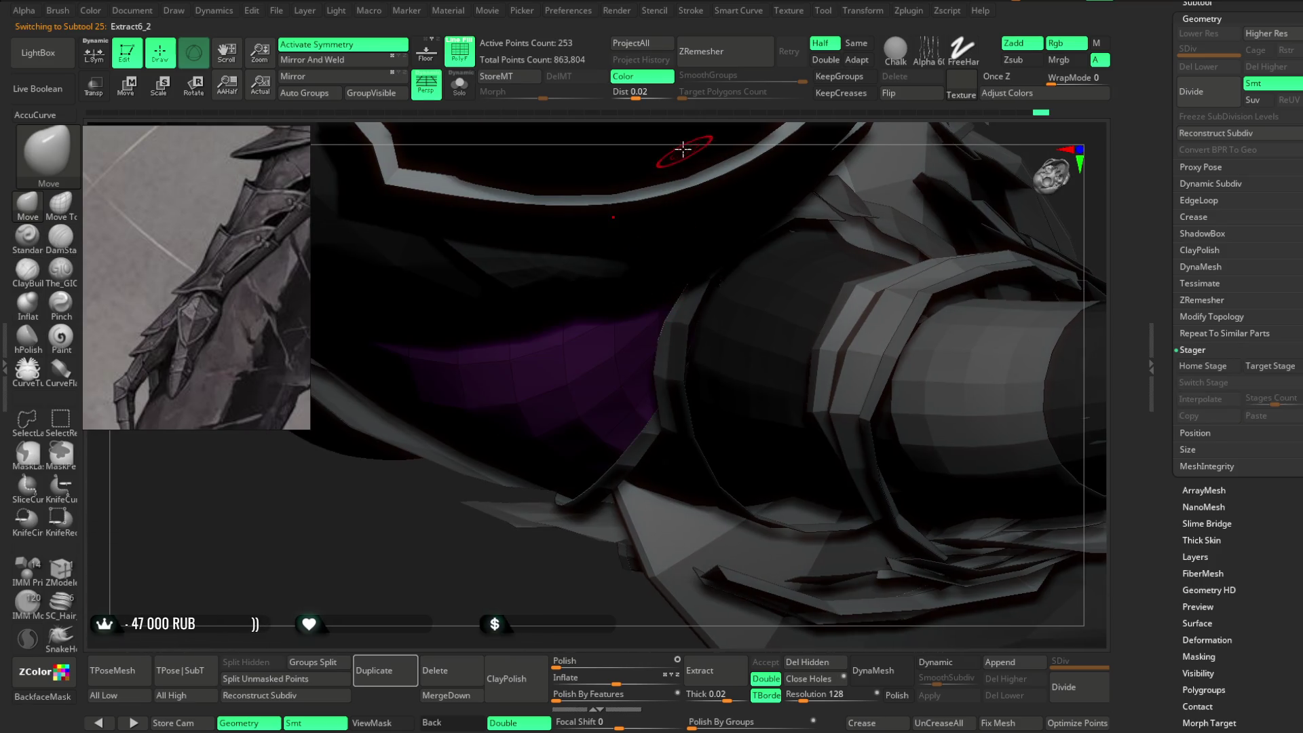
Make the bracer shell Extract1 the active subtool again and zoom in on it.
{"action": "left_click", "coordinate": [500, 343], "text": "alt"}
{"action": "mouse_move", "coordinate": [579, 311]}
{"action": "left_mouse_down"}
{"action": "mouse_move", "coordinate": [675, 222]}
{"action": "mouse_move", "coordinate": [660, 247]}
{"action": "mouse_move", "coordinate": [622, 253]}
{"action": "mouse_move", "coordinate": [646, 204]}
{"action": "mouse_move", "coordinate": [597, 381]}
{"action": "left_mouse_up"}
{"action": "mouse_move", "coordinate": [531, 303]}
{"action": "left_mouse_down"}
{"action": "mouse_move", "coordinate": [631, 299]}
{"action": "mouse_move", "coordinate": [680, 268]}
{"action": "mouse_move", "coordinate": [651, 241]}
{"action": "mouse_move", "coordinate": [663, 268]}
{"action": "mouse_move", "coordinate": [666, 233]}
{"action": "mouse_move", "coordinate": [621, 243]}
{"action": "mouse_move", "coordinate": [640, 221]}
{"action": "mouse_move", "coordinate": [652, 238]}
{"action": "left_mouse_up"}
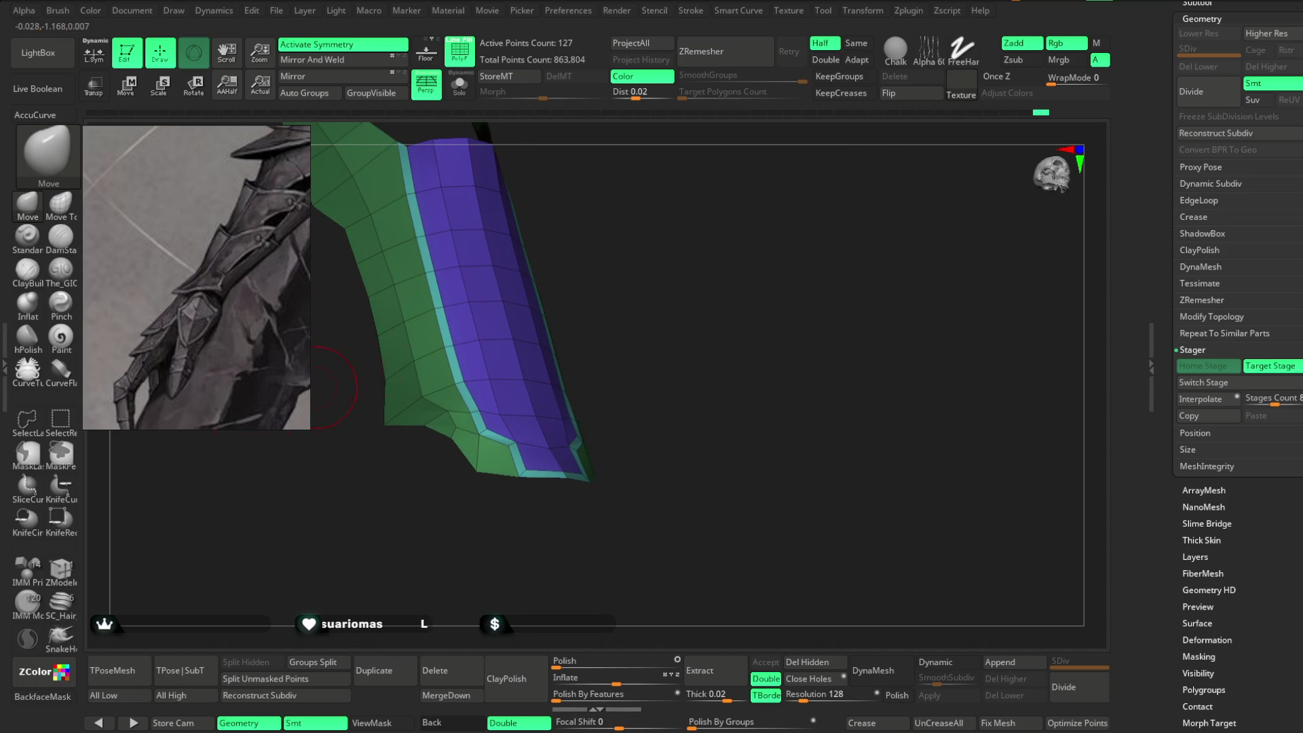
Set the ZModeler brush to the QMesh action targeting Polygroup All.
{"action": "left_click", "coordinate": [76, 567]}
{"action": "key", "text": "space"}
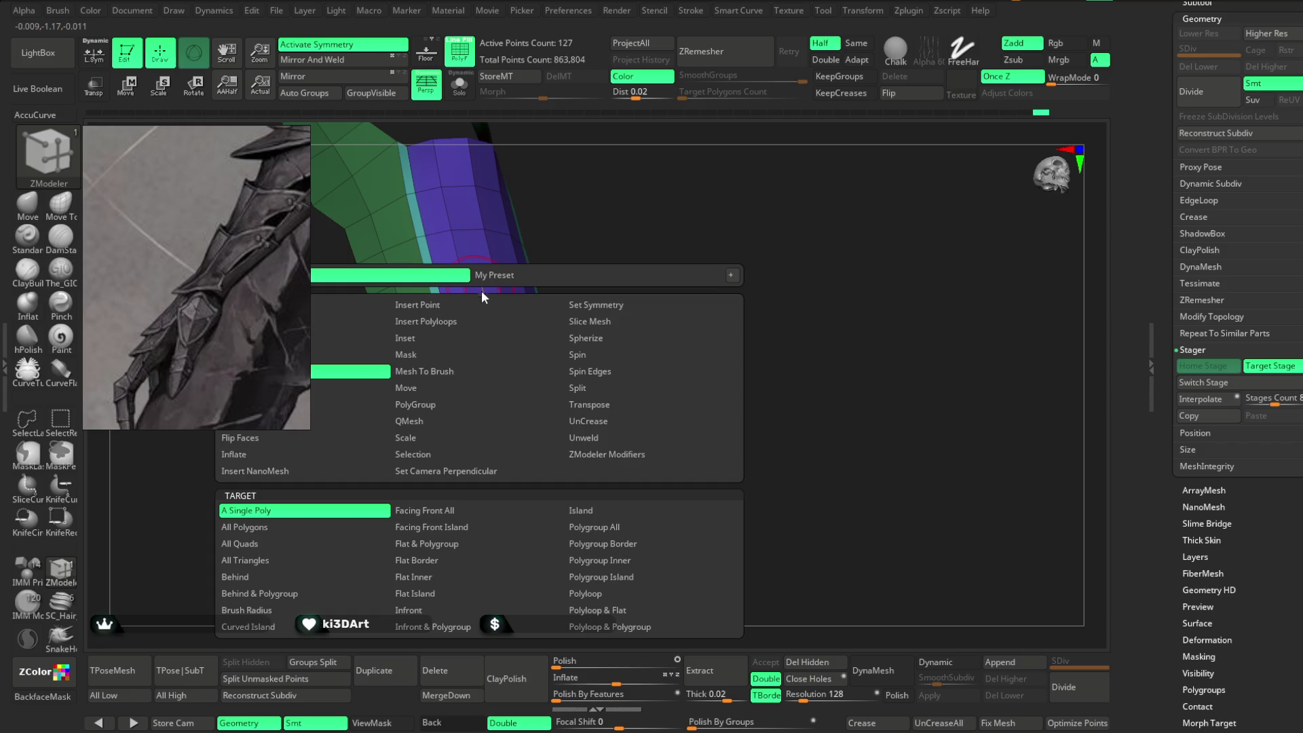
{"action": "left_click", "coordinate": [469, 421]}
{"action": "left_click", "coordinate": [590, 527]}
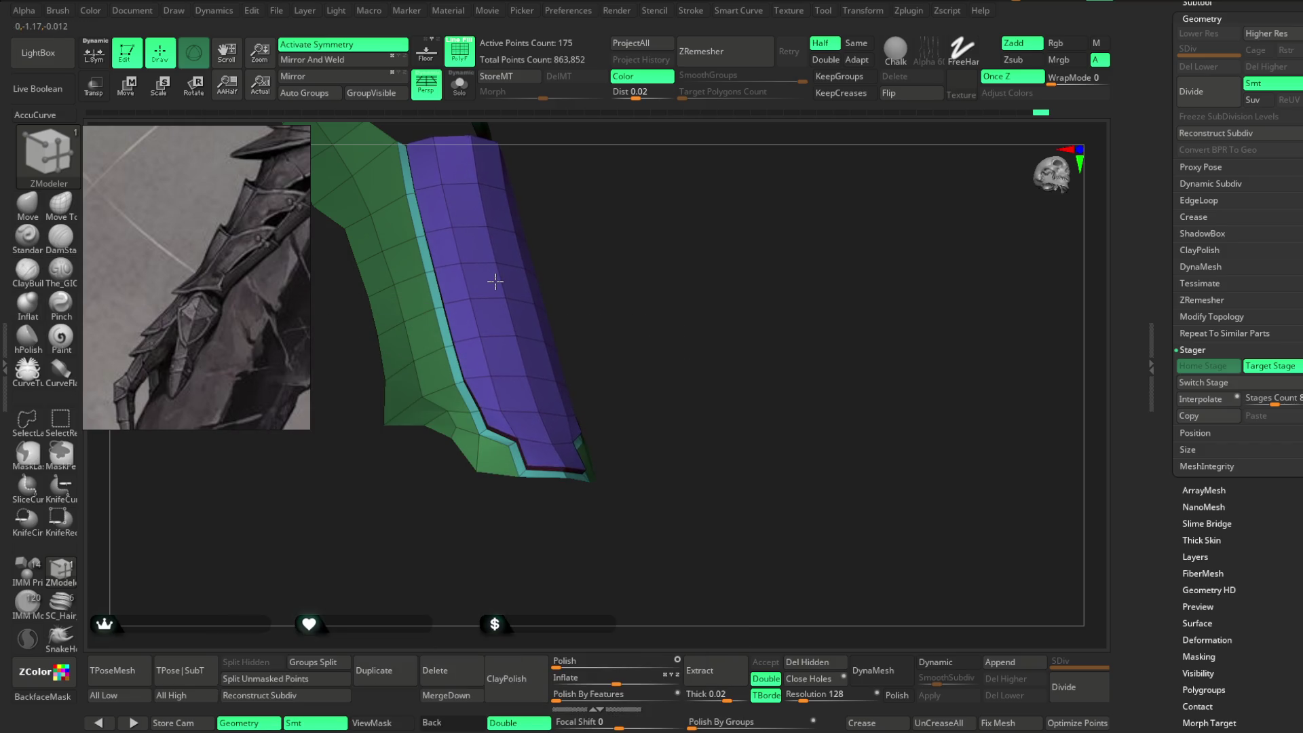
{"action": "mouse_move", "coordinate": [523, 268]}
{"action": "left_mouse_down"}
{"action": "mouse_move", "coordinate": [552, 136]}
{"action": "mouse_move", "coordinate": [512, 544]}
{"action": "mouse_move", "coordinate": [523, 407]}
{"action": "mouse_move", "coordinate": [466, 320]}
{"action": "mouse_move", "coordinate": [582, 197]}
{"action": "mouse_move", "coordinate": [660, 236]}
{"action": "mouse_move", "coordinate": [645, 227]}
{"action": "mouse_move", "coordinate": [633, 246]}
{"action": "mouse_move", "coordinate": [643, 221]}
{"action": "mouse_move", "coordinate": [625, 233]}
{"action": "left_mouse_up"}
Enable Dynamic Subdiv and give the shell thickness with an offset of -100.
{"action": "left_click", "coordinate": [948, 664]}
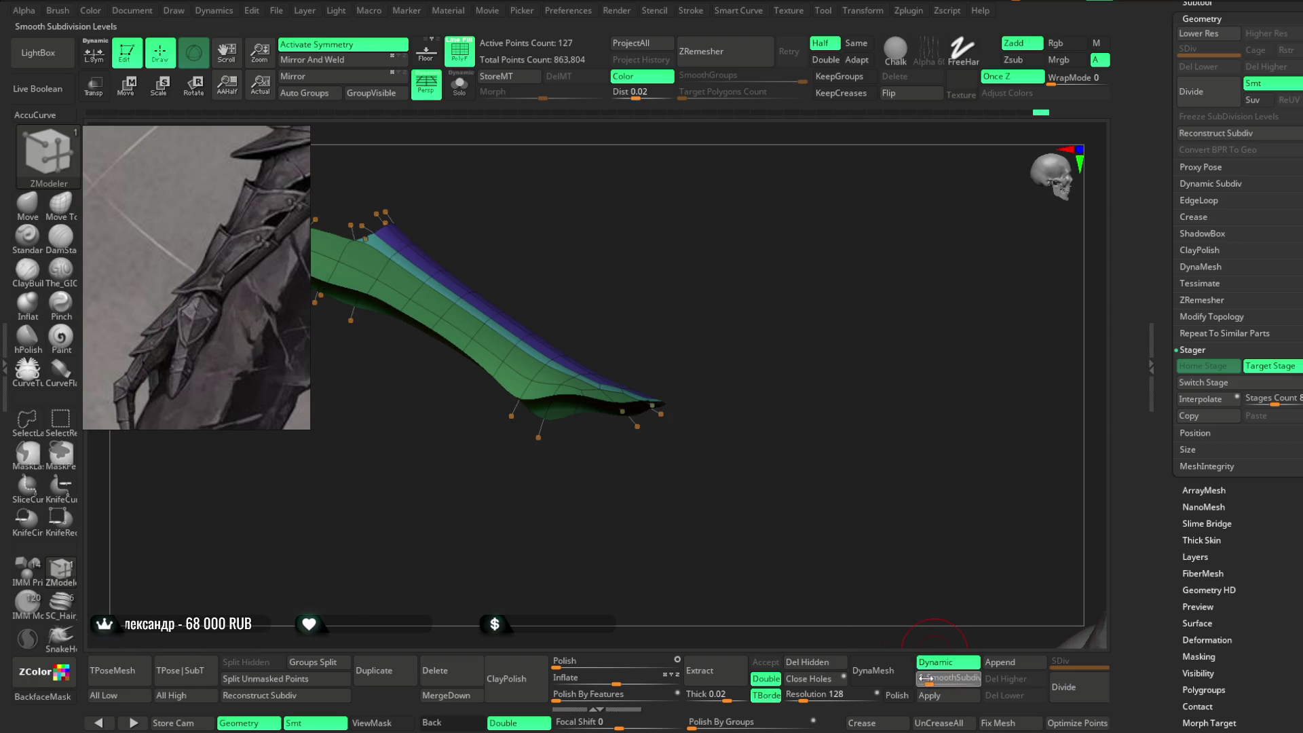
{"action": "mouse_move", "coordinate": [828, 436]}
{"action": "left_mouse_down"}
{"action": "mouse_move", "coordinate": [878, 410]}
{"action": "mouse_move", "coordinate": [815, 399]}
{"action": "left_mouse_up"}
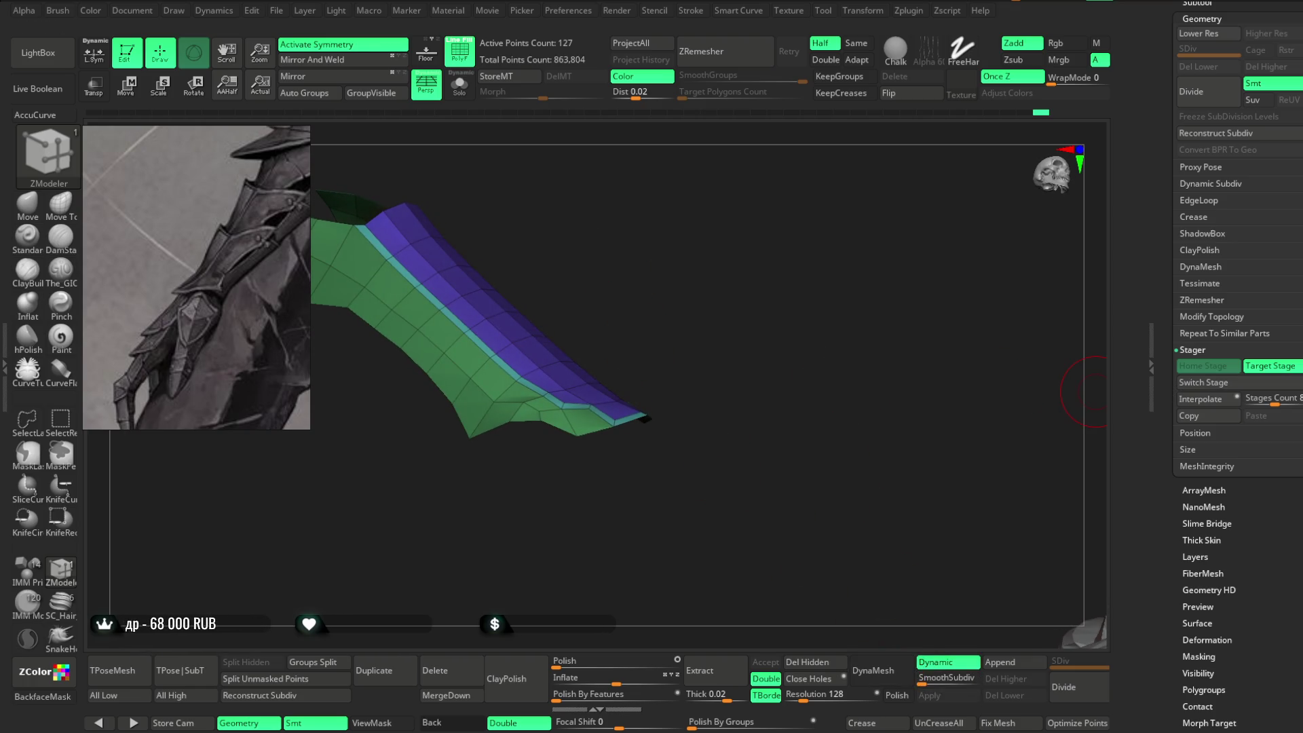
{"action": "left_click", "coordinate": [1210, 178]}
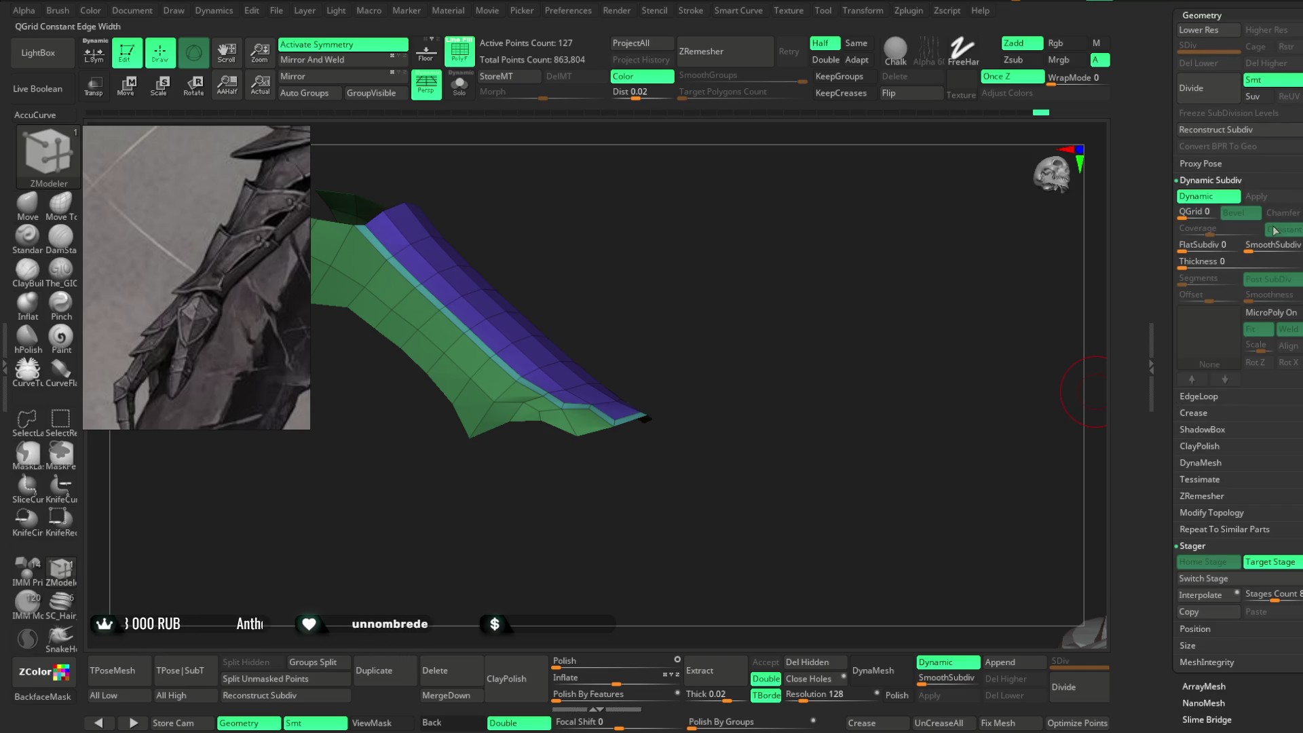
{"action": "left_click_drag", "start_coordinate": [1208, 264], "coordinate": [1199, 266]}
{"action": "mouse_move", "coordinate": [834, 434]}
{"action": "left_mouse_down"}
{"action": "mouse_move", "coordinate": [823, 317]}
{"action": "mouse_move", "coordinate": [849, 308]}
{"action": "mouse_move", "coordinate": [835, 311]}
{"action": "mouse_move", "coordinate": [894, 344]}
{"action": "left_mouse_up"}
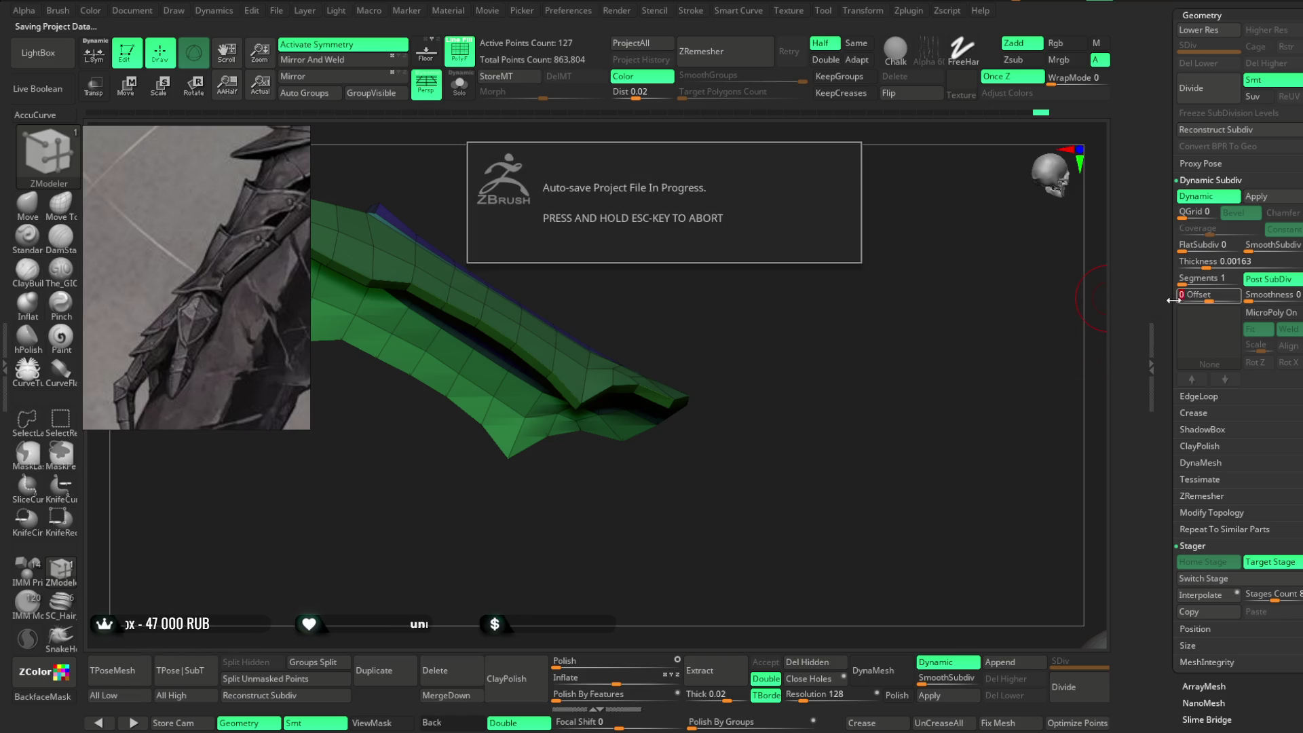
{"action": "left_click_drag", "start_coordinate": [1198, 302], "coordinate": [1179, 302]}
{"action": "mouse_move", "coordinate": [889, 422]}
{"action": "left_mouse_down"}
{"action": "mouse_move", "coordinate": [820, 462]}
{"action": "mouse_move", "coordinate": [837, 410]}
{"action": "mouse_move", "coordinate": [872, 404]}
{"action": "left_mouse_up"}
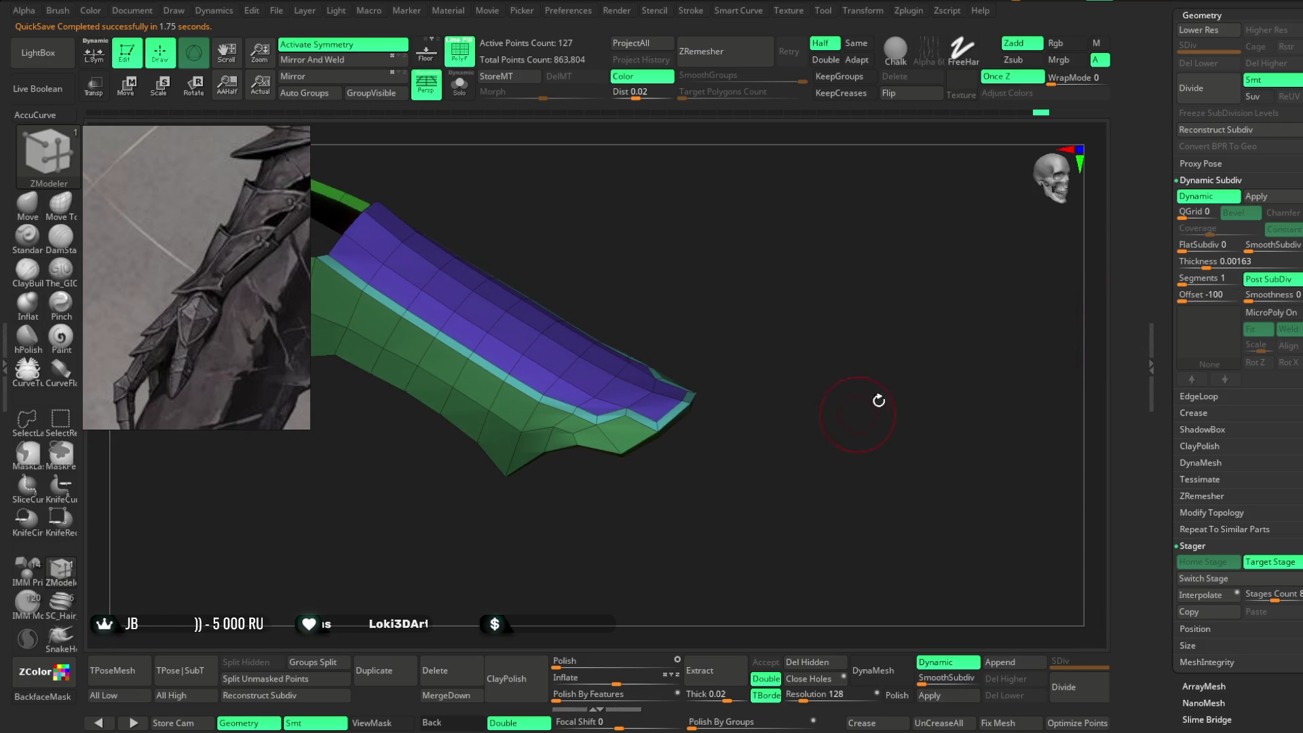
Apply the thickness as real geometry, then re-enable Dynamic Subdiv with thickness 0.
{"action": "left_click", "coordinate": [1255, 199]}
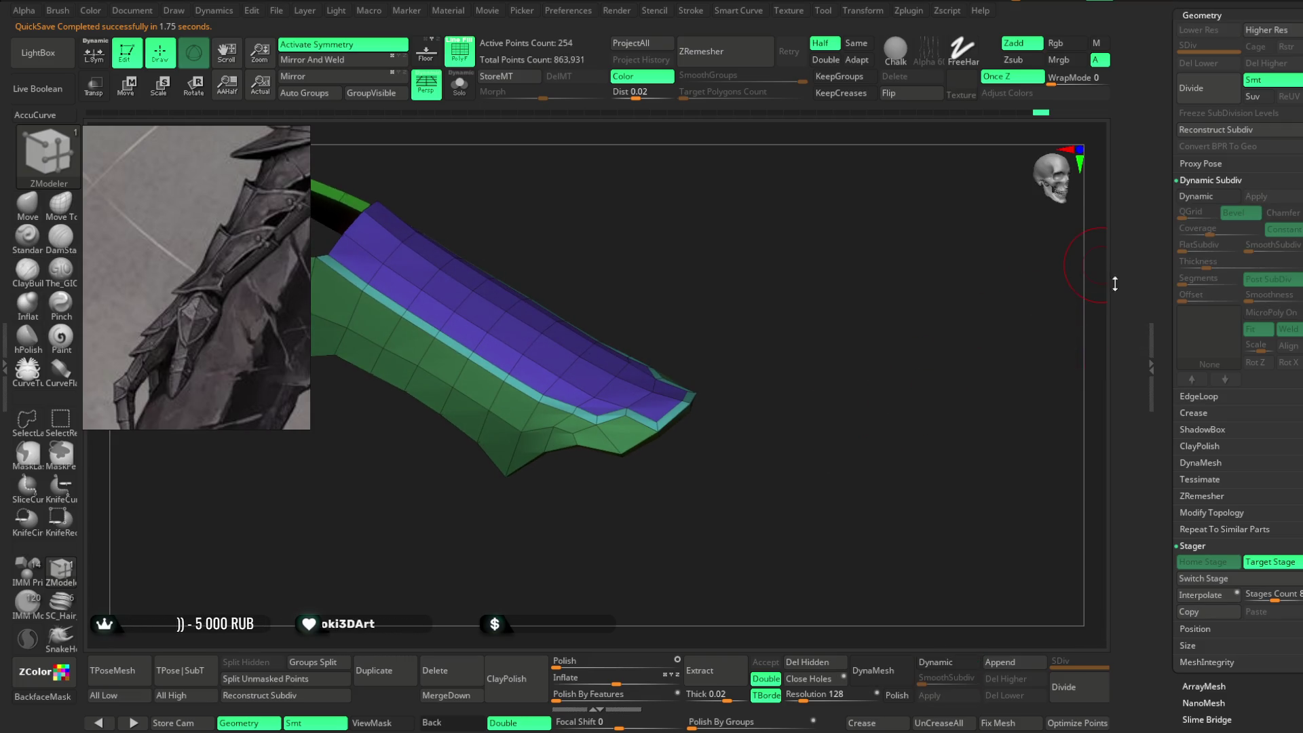
{"action": "left_click", "coordinate": [963, 664]}
{"action": "type", "text": "0"}
{"action": "key", "text": "Return"}
{"action": "mouse_move", "coordinate": [824, 366]}
{"action": "left_mouse_down"}
{"action": "mouse_move", "coordinate": [779, 283]}
{"action": "mouse_move", "coordinate": [544, 340]}
{"action": "left_mouse_up"}
Raise the purple inner panel into a ridge with QMesh on Polygroup All.
{"action": "right_click", "coordinate": [545, 339]}
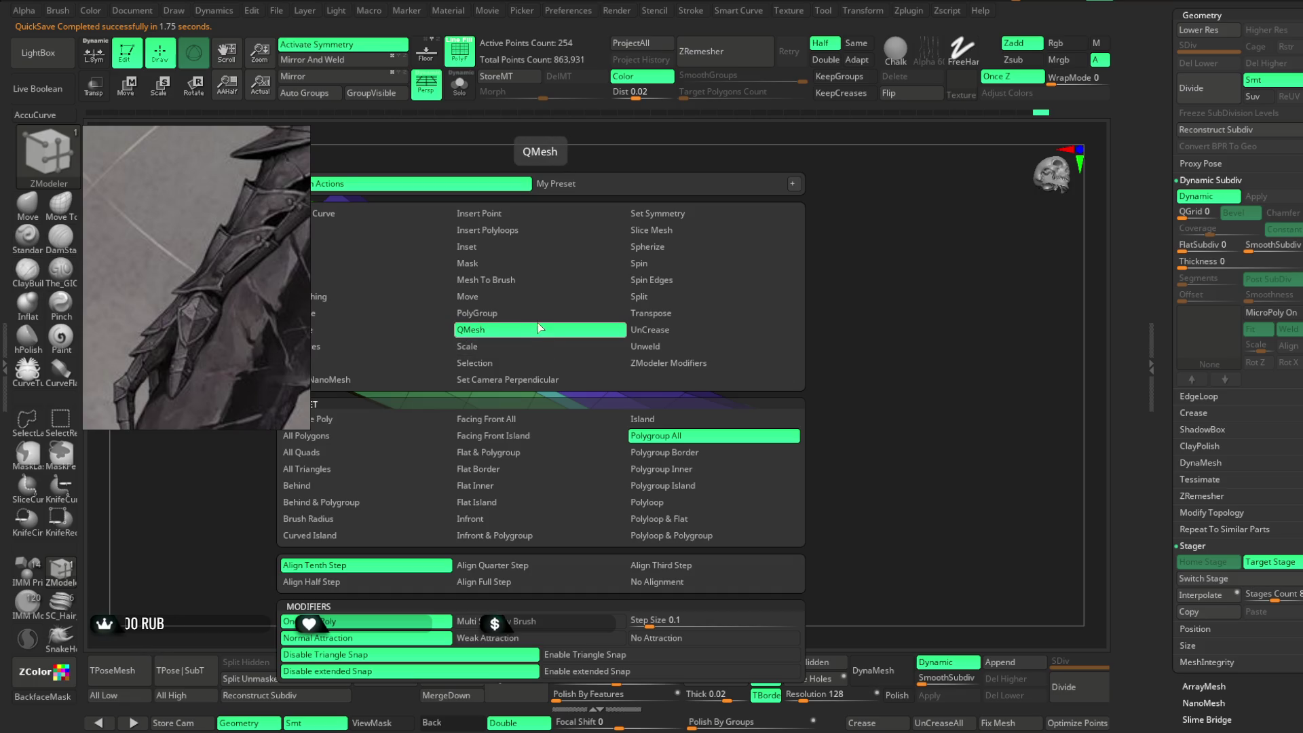
{"action": "left_click", "coordinate": [555, 330]}
{"action": "left_click_drag", "start_coordinate": [557, 336], "coordinate": [562, 329]}
{"action": "left_click_drag", "start_coordinate": [633, 249], "coordinate": [542, 365]}
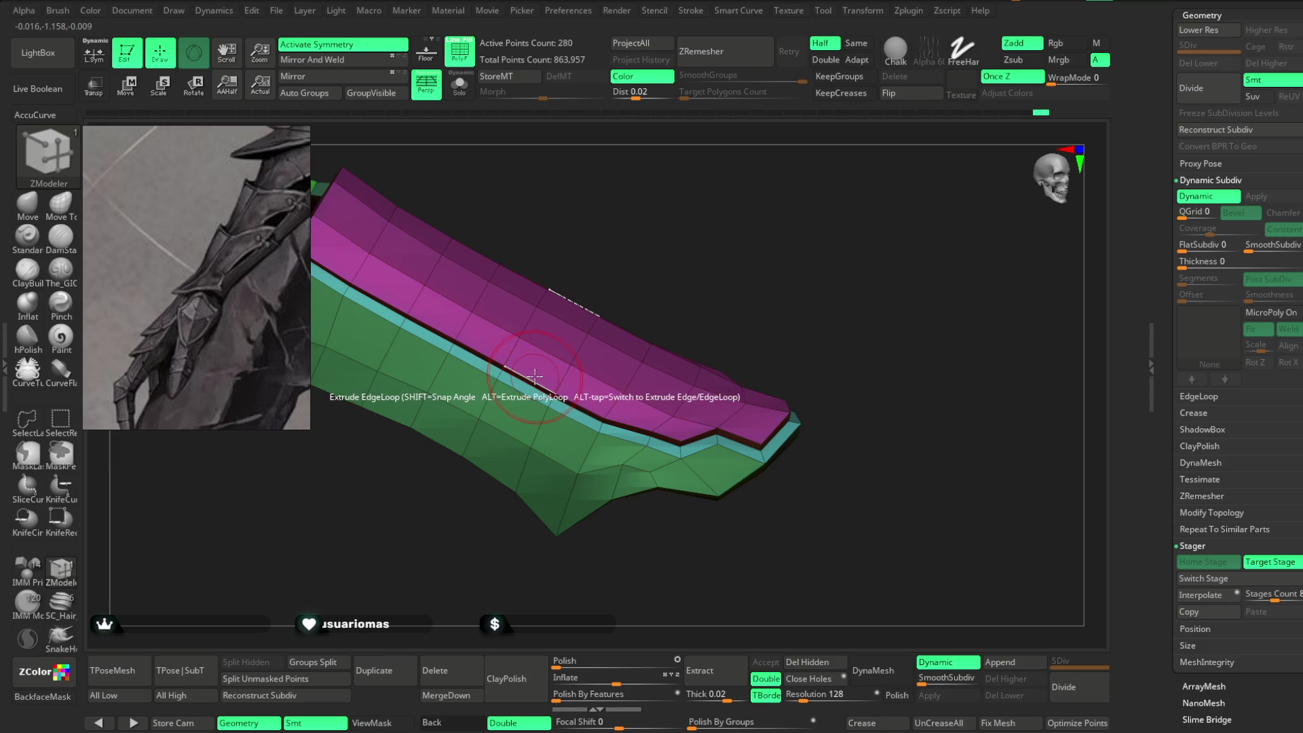
Bevel the complete edge loop around the raised panel.
{"action": "key", "text": "space"}
{"action": "left_click", "coordinate": [332, 343]}
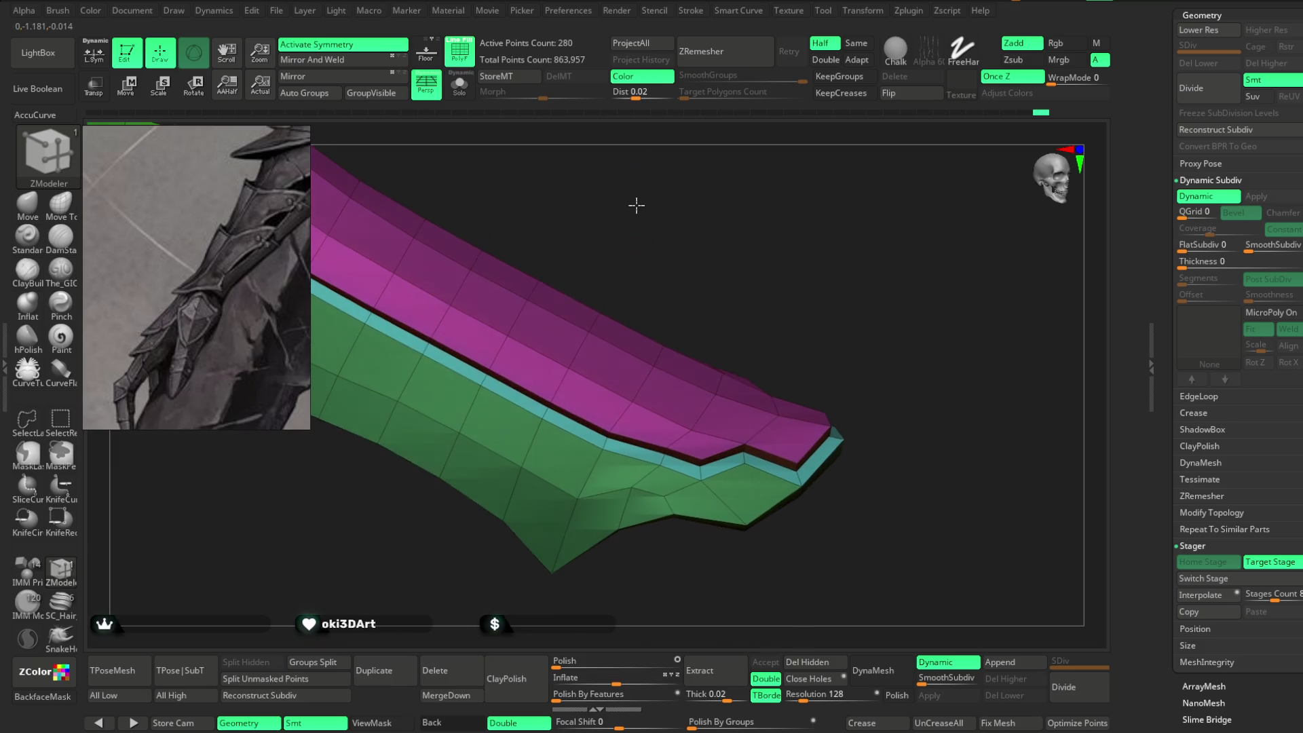
{"action": "mouse_move", "coordinate": [716, 261]}
{"action": "left_mouse_down"}
{"action": "mouse_move", "coordinate": [690, 265]}
{"action": "mouse_move", "coordinate": [706, 218]}
{"action": "mouse_move", "coordinate": [654, 253]}
{"action": "left_mouse_up"}
Switch to the Move brush and orbit around the shell to inspect the magenta ridge.
{"action": "left_click", "coordinate": [39, 212]}
{"action": "key", "text": "space"}
{"action": "left_click_drag", "start_coordinate": [741, 272], "coordinate": [742, 279]}
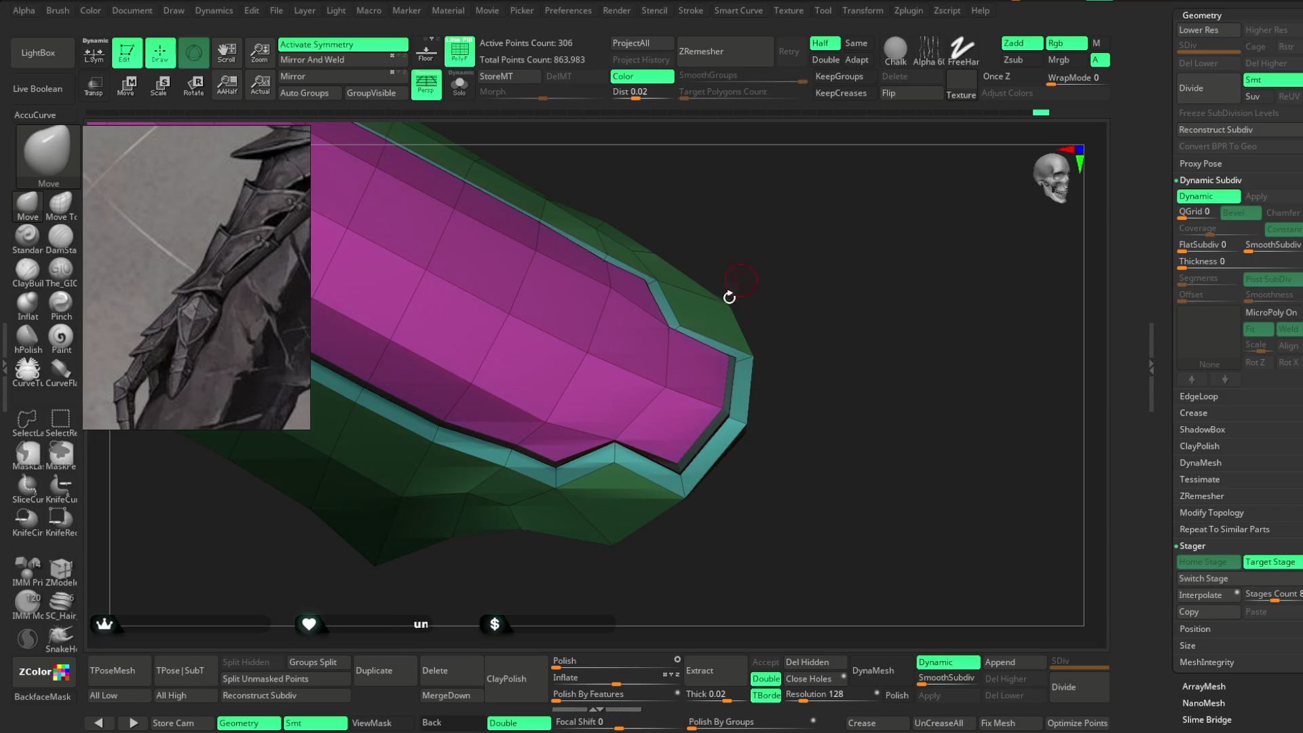
{"action": "mouse_move", "coordinate": [686, 247]}
{"action": "left_mouse_down"}
{"action": "mouse_move", "coordinate": [640, 305]}
{"action": "mouse_move", "coordinate": [750, 273]}
{"action": "mouse_move", "coordinate": [611, 424]}
{"action": "mouse_move", "coordinate": [832, 221]}
{"action": "mouse_move", "coordinate": [610, 426]}
{"action": "left_mouse_up"}
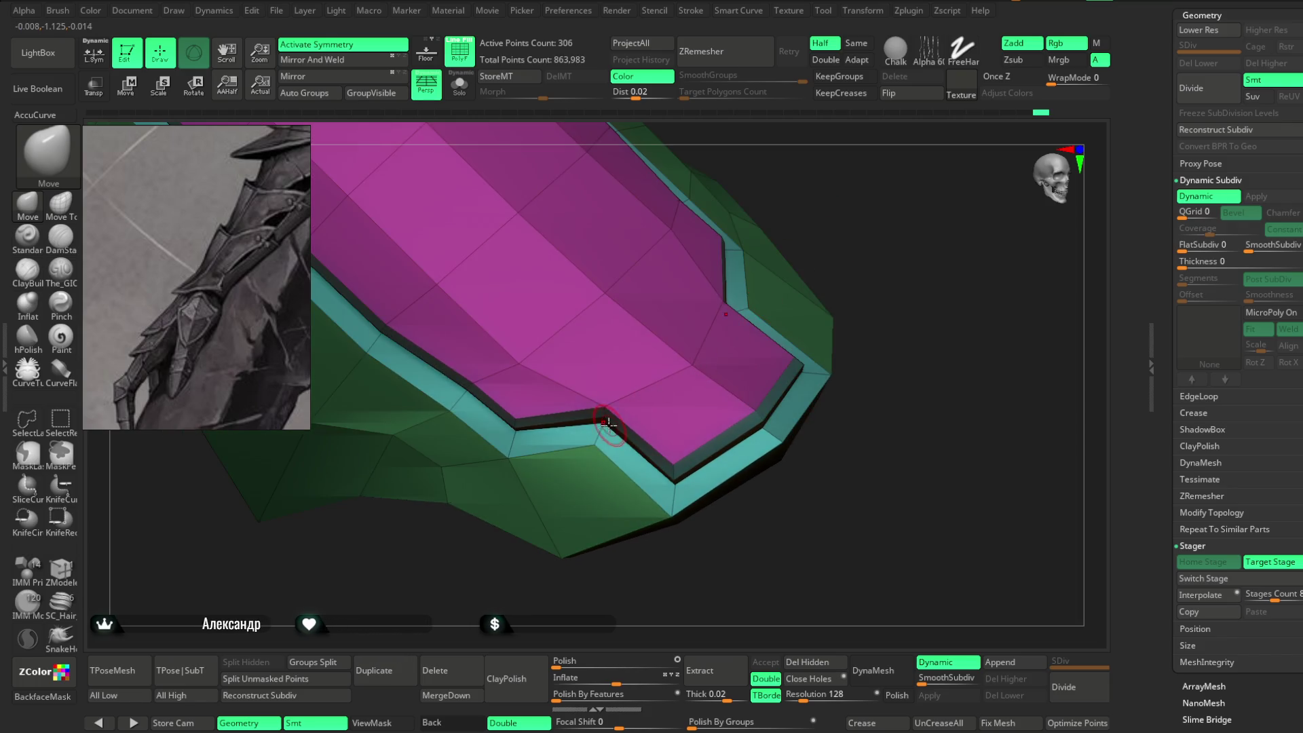
{"action": "mouse_move", "coordinate": [676, 351]}
{"action": "left_mouse_down"}
{"action": "mouse_move", "coordinate": [829, 262]}
{"action": "mouse_move", "coordinate": [835, 226]}
{"action": "mouse_move", "coordinate": [815, 221]}
{"action": "mouse_move", "coordinate": [671, 372]}
{"action": "left_mouse_up"}
{"action": "key", "text": "space"}
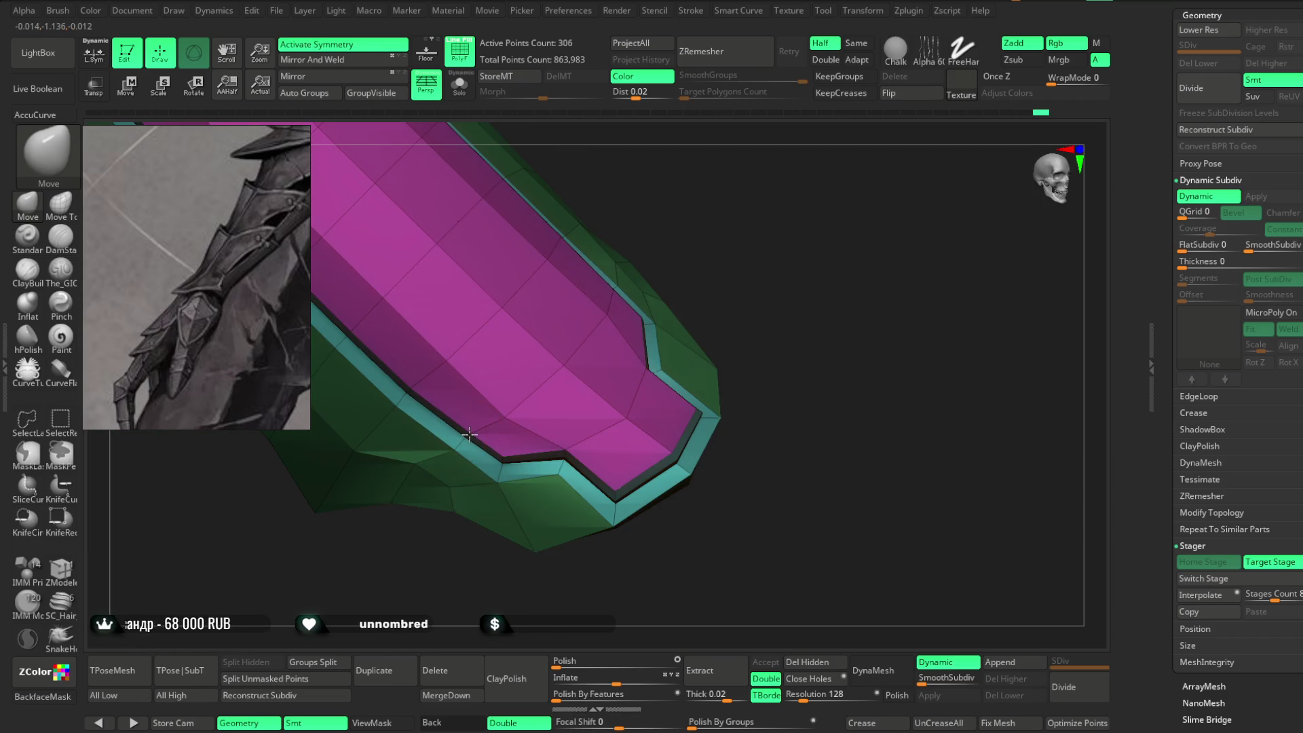
{"action": "mouse_move", "coordinate": [719, 296]}
{"action": "left_mouse_down"}
{"action": "mouse_move", "coordinate": [595, 467]}
{"action": "mouse_move", "coordinate": [631, 358]}
{"action": "left_mouse_up"}
{"action": "mouse_move", "coordinate": [720, 295]}
{"action": "left_mouse_down"}
{"action": "mouse_move", "coordinate": [794, 291]}
{"action": "mouse_move", "coordinate": [756, 218]}
{"action": "mouse_move", "coordinate": [780, 326]}
{"action": "mouse_move", "coordinate": [777, 261]}
{"action": "mouse_move", "coordinate": [754, 233]}
{"action": "mouse_move", "coordinate": [742, 265]}
{"action": "mouse_move", "coordinate": [780, 241]}
{"action": "mouse_move", "coordinate": [785, 279]}
{"action": "mouse_move", "coordinate": [768, 265]}
{"action": "mouse_move", "coordinate": [788, 247]}
{"action": "mouse_move", "coordinate": [780, 216]}
{"action": "left_mouse_up"}
{"action": "left_click_drag", "start_coordinate": [603, 477], "coordinate": [601, 435]}
{"action": "mouse_move", "coordinate": [631, 481]}
{"action": "left_mouse_down"}
{"action": "mouse_move", "coordinate": [630, 344]}
{"action": "mouse_move", "coordinate": [692, 270]}
{"action": "mouse_move", "coordinate": [716, 299]}
{"action": "mouse_move", "coordinate": [711, 279]}
{"action": "mouse_move", "coordinate": [707, 297]}
{"action": "mouse_move", "coordinate": [584, 297]}
{"action": "mouse_move", "coordinate": [643, 314]}
{"action": "mouse_move", "coordinate": [620, 332]}
{"action": "mouse_move", "coordinate": [742, 226]}
{"action": "mouse_move", "coordinate": [724, 227]}
{"action": "mouse_move", "coordinate": [686, 410]}
{"action": "mouse_move", "coordinate": [704, 444]}
{"action": "mouse_move", "coordinate": [742, 410]}
{"action": "mouse_move", "coordinate": [692, 470]}
{"action": "left_mouse_up"}
{"action": "left_click_drag", "start_coordinate": [558, 485], "coordinate": [536, 551]}
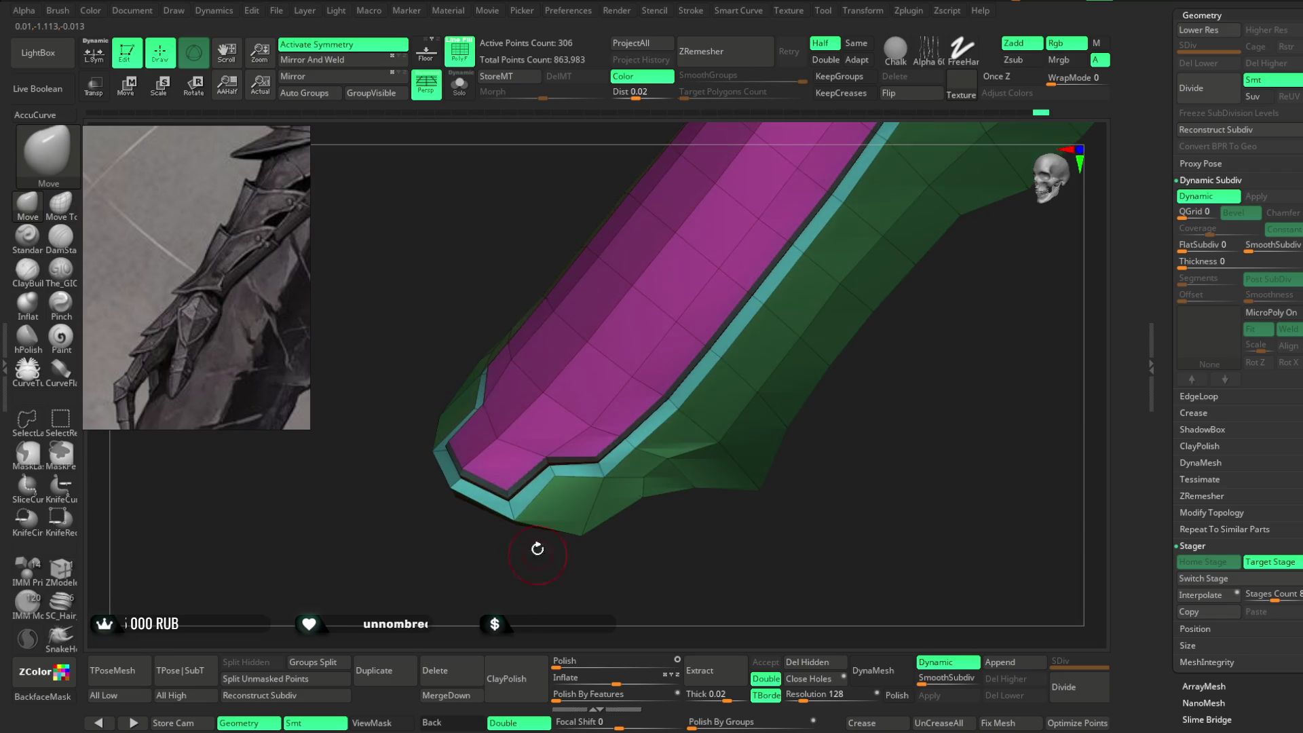
{"action": "mouse_move", "coordinate": [509, 508]}
{"action": "left_mouse_down"}
{"action": "mouse_move", "coordinate": [538, 523]}
{"action": "mouse_move", "coordinate": [604, 478]}
{"action": "mouse_move", "coordinate": [614, 547]}
{"action": "mouse_move", "coordinate": [678, 523]}
{"action": "mouse_move", "coordinate": [631, 523]}
{"action": "mouse_move", "coordinate": [645, 478]}
{"action": "mouse_move", "coordinate": [701, 448]}
{"action": "mouse_move", "coordinate": [474, 538]}
{"action": "left_mouse_up"}
{"action": "left_click", "coordinate": [75, 572]}
Bevel the shell's outer green edge loop into a dark red strip.
{"action": "mouse_move", "coordinate": [665, 516]}
{"action": "left_mouse_down", "text": "alt"}
{"action": "mouse_move", "coordinate": [703, 500]}
{"action": "mouse_move", "coordinate": [742, 338]}
{"action": "left_mouse_up", "text": "alt"}
{"action": "left_click", "coordinate": [740, 344]}
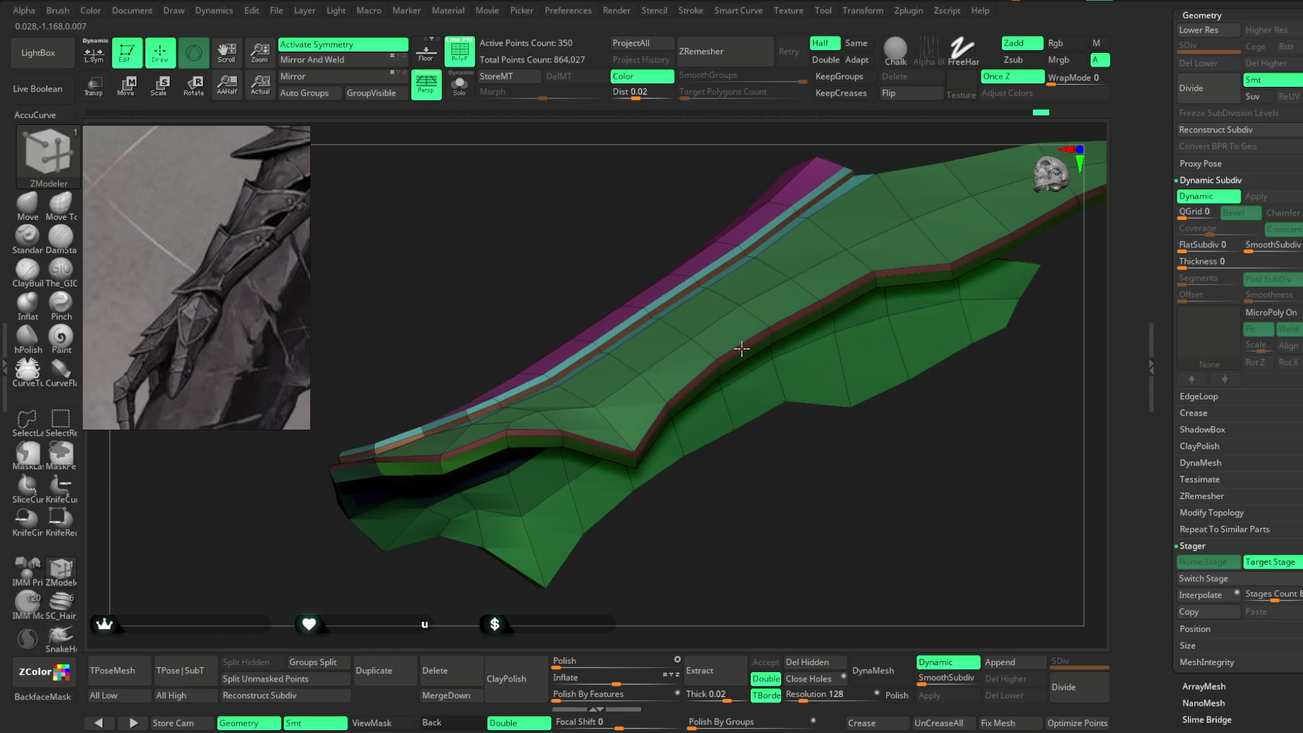
{"action": "mouse_move", "coordinate": [734, 513]}
{"action": "left_mouse_down"}
{"action": "mouse_move", "coordinate": [739, 538]}
{"action": "mouse_move", "coordinate": [724, 509]}
{"action": "mouse_move", "coordinate": [803, 425]}
{"action": "mouse_move", "coordinate": [780, 457]}
{"action": "mouse_move", "coordinate": [795, 531]}
{"action": "mouse_move", "coordinate": [746, 469]}
{"action": "left_mouse_up"}
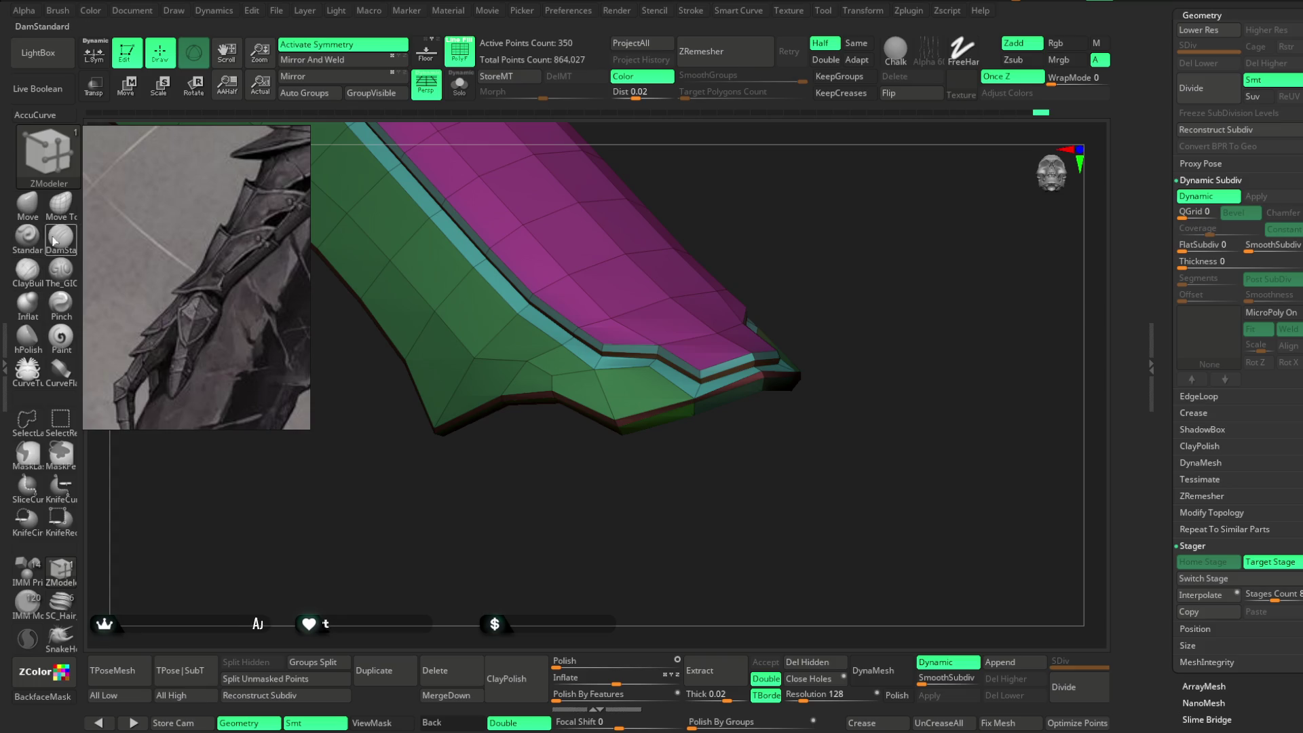
Nudge the shell's tip down-right with the Move brush, then orbit to inspect the bracer.
{"action": "left_click", "coordinate": [28, 203]}
{"action": "mouse_move", "coordinate": [673, 404]}
{"action": "left_mouse_down"}
{"action": "mouse_move", "coordinate": [689, 457]}
{"action": "mouse_move", "coordinate": [740, 401]}
{"action": "mouse_move", "coordinate": [735, 442]}
{"action": "left_mouse_up"}
{"action": "key", "text": "space"}
{"action": "mouse_move", "coordinate": [679, 387]}
{"action": "left_mouse_down"}
{"action": "mouse_move", "coordinate": [879, 338]}
{"action": "mouse_move", "coordinate": [790, 282]}
{"action": "left_mouse_up"}
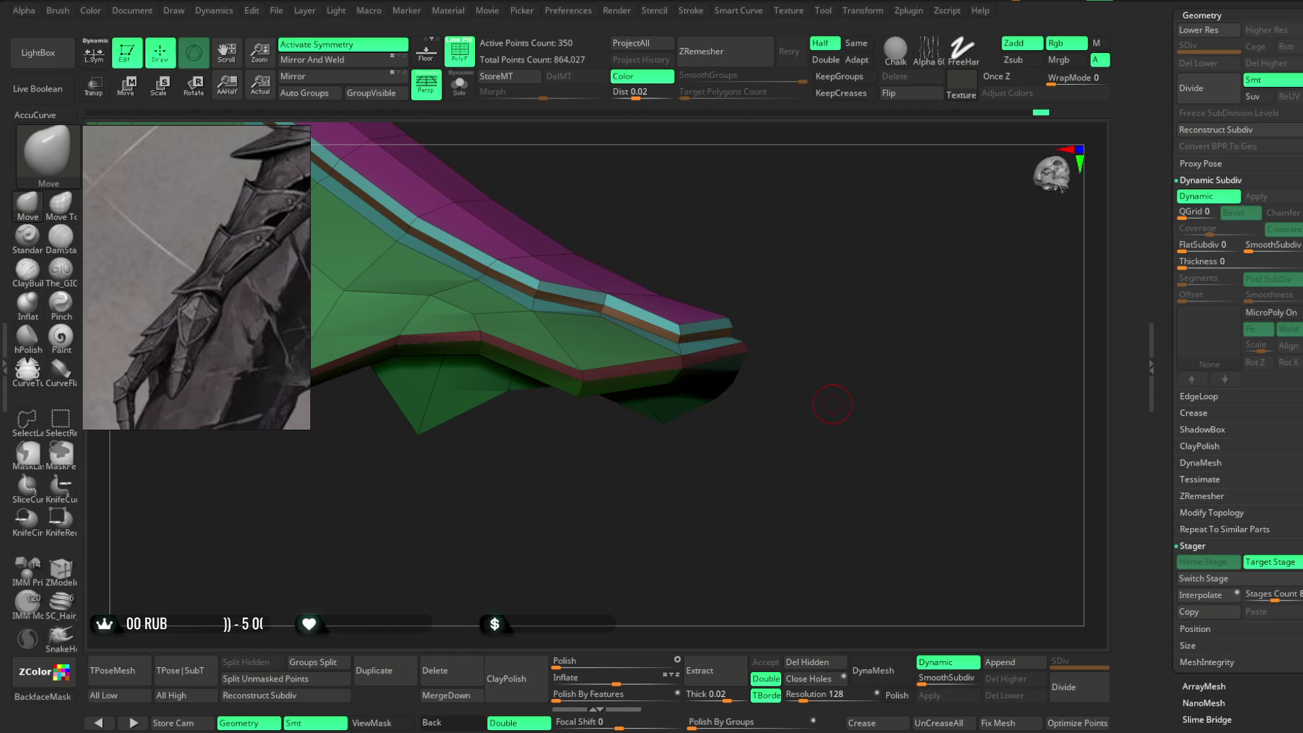
{"action": "mouse_move", "coordinate": [769, 460]}
{"action": "left_mouse_down"}
{"action": "mouse_move", "coordinate": [847, 197]}
{"action": "mouse_move", "coordinate": [816, 297]}
{"action": "mouse_move", "coordinate": [808, 285]}
{"action": "mouse_move", "coordinate": [826, 442]}
{"action": "mouse_move", "coordinate": [816, 358]}
{"action": "mouse_move", "coordinate": [805, 413]}
{"action": "mouse_move", "coordinate": [806, 393]}
{"action": "mouse_move", "coordinate": [817, 441]}
{"action": "mouse_move", "coordinate": [625, 447]}
{"action": "mouse_move", "coordinate": [635, 454]}
{"action": "left_mouse_up"}
{"action": "mouse_move", "coordinate": [601, 500]}
{"action": "left_mouse_down"}
{"action": "mouse_move", "coordinate": [567, 441]}
{"action": "mouse_move", "coordinate": [550, 451]}
{"action": "left_mouse_up"}
{"action": "mouse_move", "coordinate": [567, 505]}
{"action": "left_mouse_down"}
{"action": "mouse_move", "coordinate": [776, 247]}
{"action": "mouse_move", "coordinate": [746, 257]}
{"action": "mouse_move", "coordinate": [748, 291]}
{"action": "mouse_move", "coordinate": [686, 267]}
{"action": "mouse_move", "coordinate": [573, 262]}
{"action": "mouse_move", "coordinate": [683, 465]}
{"action": "mouse_move", "coordinate": [727, 475]}
{"action": "mouse_move", "coordinate": [733, 400]}
{"action": "mouse_move", "coordinate": [730, 482]}
{"action": "mouse_move", "coordinate": [777, 401]}
{"action": "mouse_move", "coordinate": [858, 389]}
{"action": "mouse_move", "coordinate": [657, 370]}
{"action": "mouse_move", "coordinate": [547, 419]}
{"action": "mouse_move", "coordinate": [591, 494]}
{"action": "left_mouse_up"}
{"action": "key", "text": "space"}
{"action": "left_click_drag", "start_coordinate": [485, 366], "coordinate": [482, 460]}
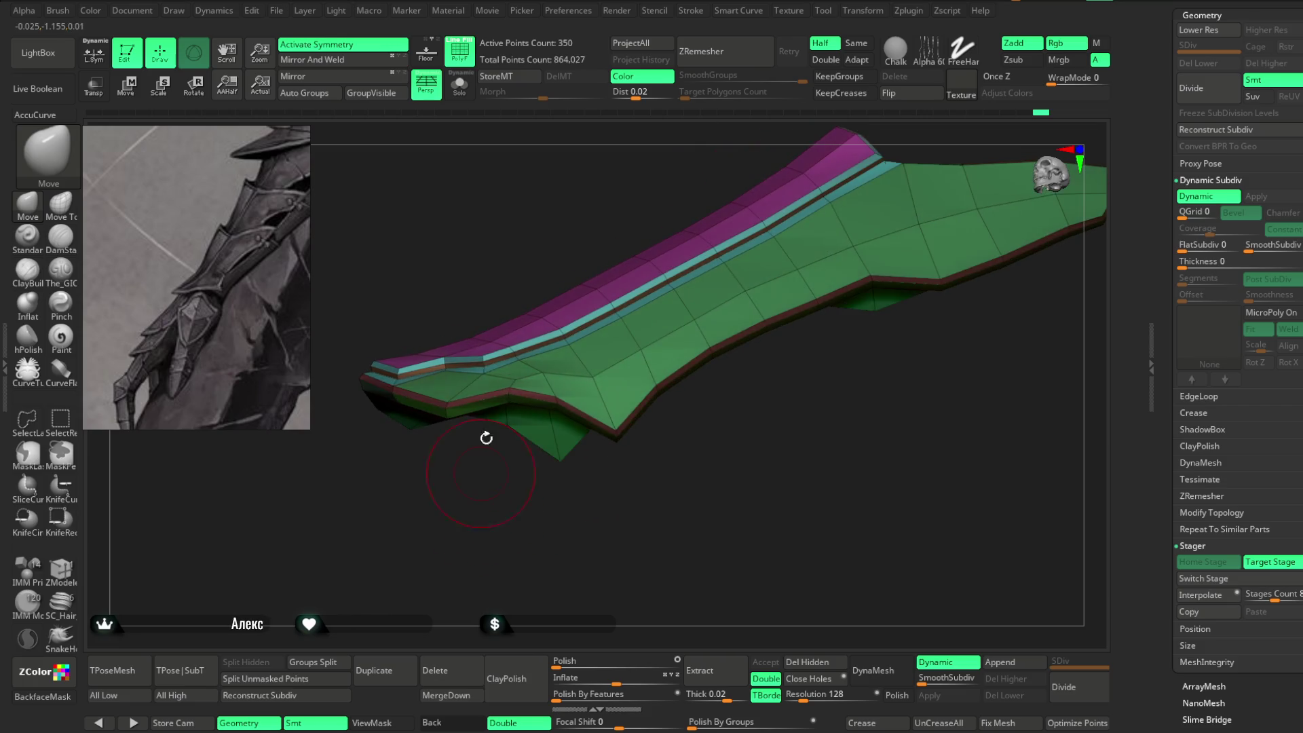
{"action": "mouse_move", "coordinate": [704, 447]}
{"action": "left_mouse_down"}
{"action": "mouse_move", "coordinate": [735, 428]}
{"action": "mouse_move", "coordinate": [672, 459]}
{"action": "mouse_move", "coordinate": [689, 451]}
{"action": "mouse_move", "coordinate": [701, 399]}
{"action": "mouse_move", "coordinate": [713, 459]}
{"action": "mouse_move", "coordinate": [712, 424]}
{"action": "mouse_move", "coordinate": [674, 466]}
{"action": "mouse_move", "coordinate": [660, 458]}
{"action": "mouse_move", "coordinate": [675, 311]}
{"action": "left_mouse_up"}
{"action": "key", "text": "space"}
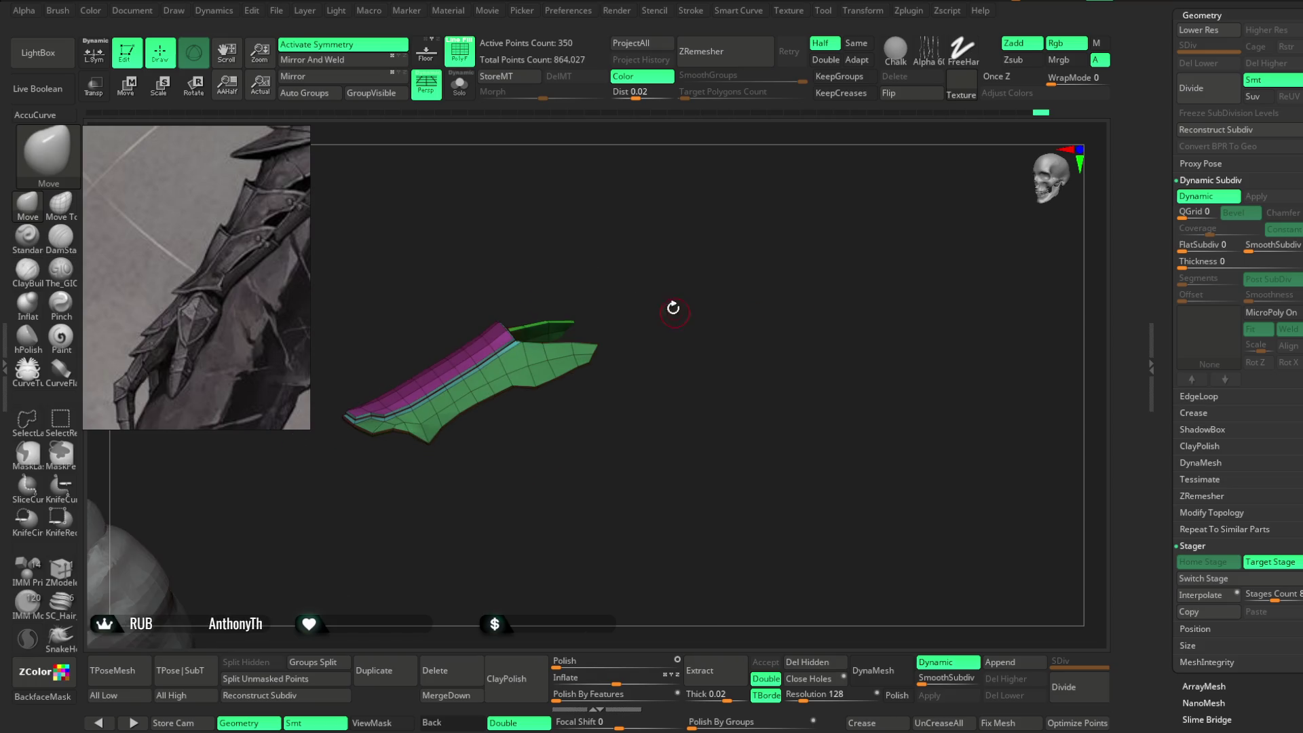
{"action": "mouse_move", "coordinate": [555, 234]}
{"action": "left_mouse_down"}
{"action": "mouse_move", "coordinate": [812, 287]}
{"action": "mouse_move", "coordinate": [686, 380]}
{"action": "mouse_move", "coordinate": [701, 398]}
{"action": "mouse_move", "coordinate": [682, 395]}
{"action": "mouse_move", "coordinate": [777, 229]}
{"action": "left_mouse_up"}
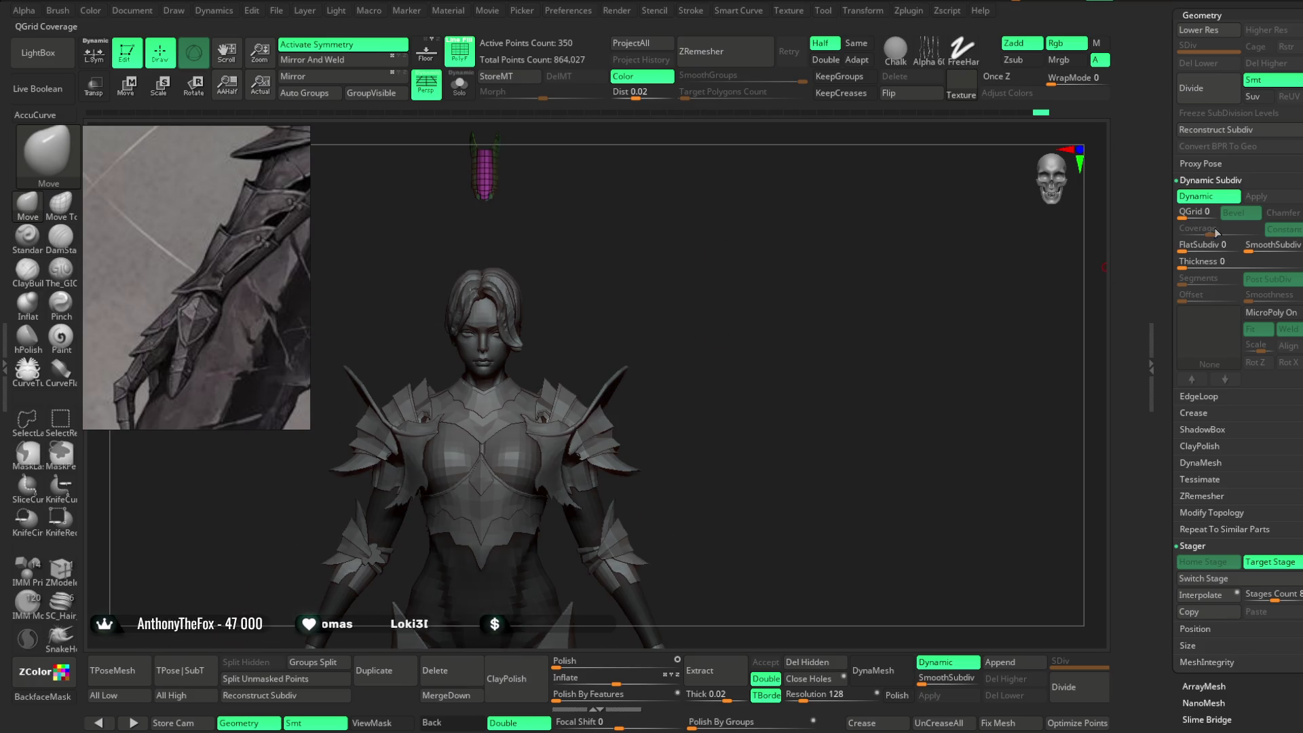
Switch Stage to preview the bracer in place on the character's forearm.
{"action": "left_click", "coordinate": [1227, 579]}
{"action": "left_click_drag", "start_coordinate": [797, 456], "coordinate": [798, 231], "text": "alt"}
{"action": "mouse_move", "coordinate": [413, 445]}
{"action": "left_mouse_down"}
{"action": "mouse_move", "coordinate": [404, 536]}
{"action": "mouse_move", "coordinate": [469, 450]}
{"action": "mouse_move", "coordinate": [643, 400]}
{"action": "mouse_move", "coordinate": [786, 313]}
{"action": "mouse_move", "coordinate": [794, 434]}
{"action": "mouse_move", "coordinate": [771, 258]}
{"action": "mouse_move", "coordinate": [691, 460]}
{"action": "mouse_move", "coordinate": [715, 339]}
{"action": "mouse_move", "coordinate": [672, 335]}
{"action": "mouse_move", "coordinate": [638, 428]}
{"action": "mouse_move", "coordinate": [668, 453]}
{"action": "mouse_move", "coordinate": [625, 466]}
{"action": "mouse_move", "coordinate": [625, 445]}
{"action": "mouse_move", "coordinate": [680, 457]}
{"action": "mouse_move", "coordinate": [666, 454]}
{"action": "mouse_move", "coordinate": [699, 441]}
{"action": "left_mouse_up"}
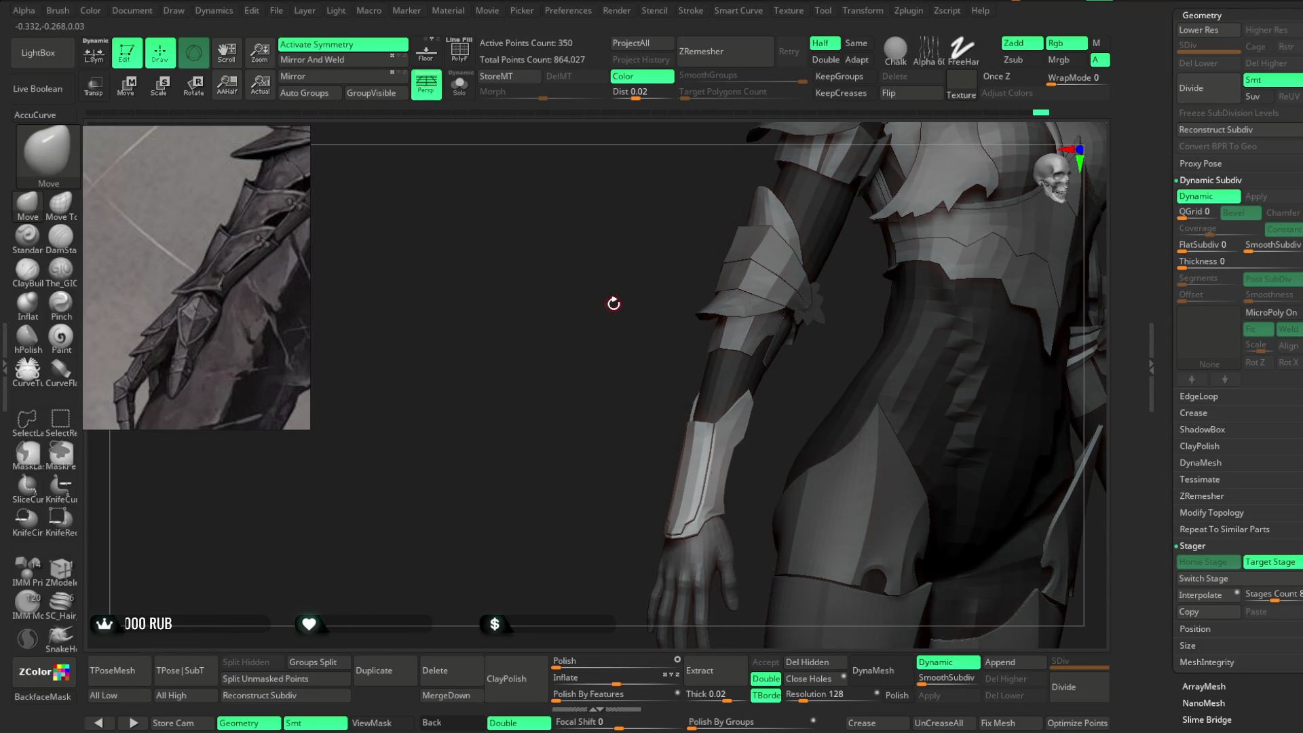
Undo back to the floating home position and toggle PolyFrame with Shift+F.
{"action": "key", "text": "ctrl"}
{"action": "mouse_move", "coordinate": [612, 308]}
{"action": "left_mouse_down"}
{"action": "mouse_move", "coordinate": [488, 422]}
{"action": "mouse_move", "coordinate": [617, 293]}
{"action": "mouse_move", "coordinate": [607, 380]}
{"action": "left_mouse_up"}
{"action": "key", "text": "shift+f"}
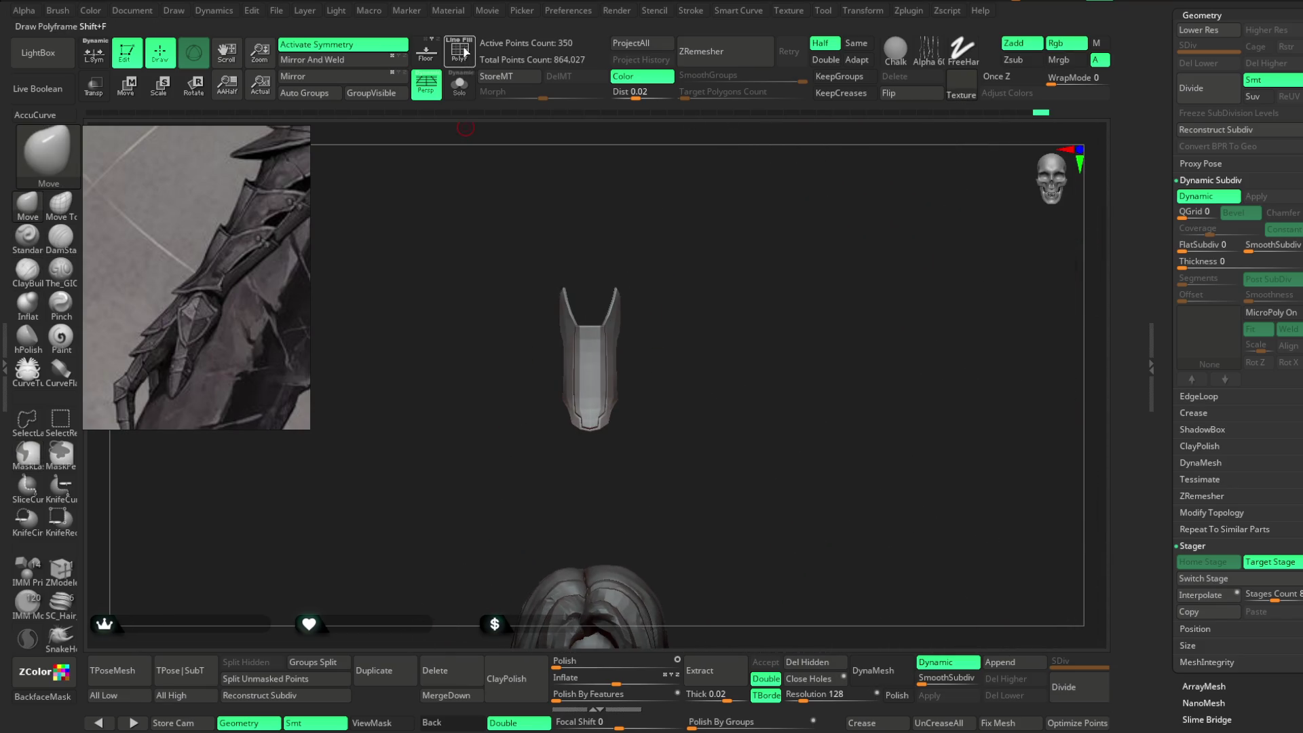
{"action": "key", "text": "ctrl"}
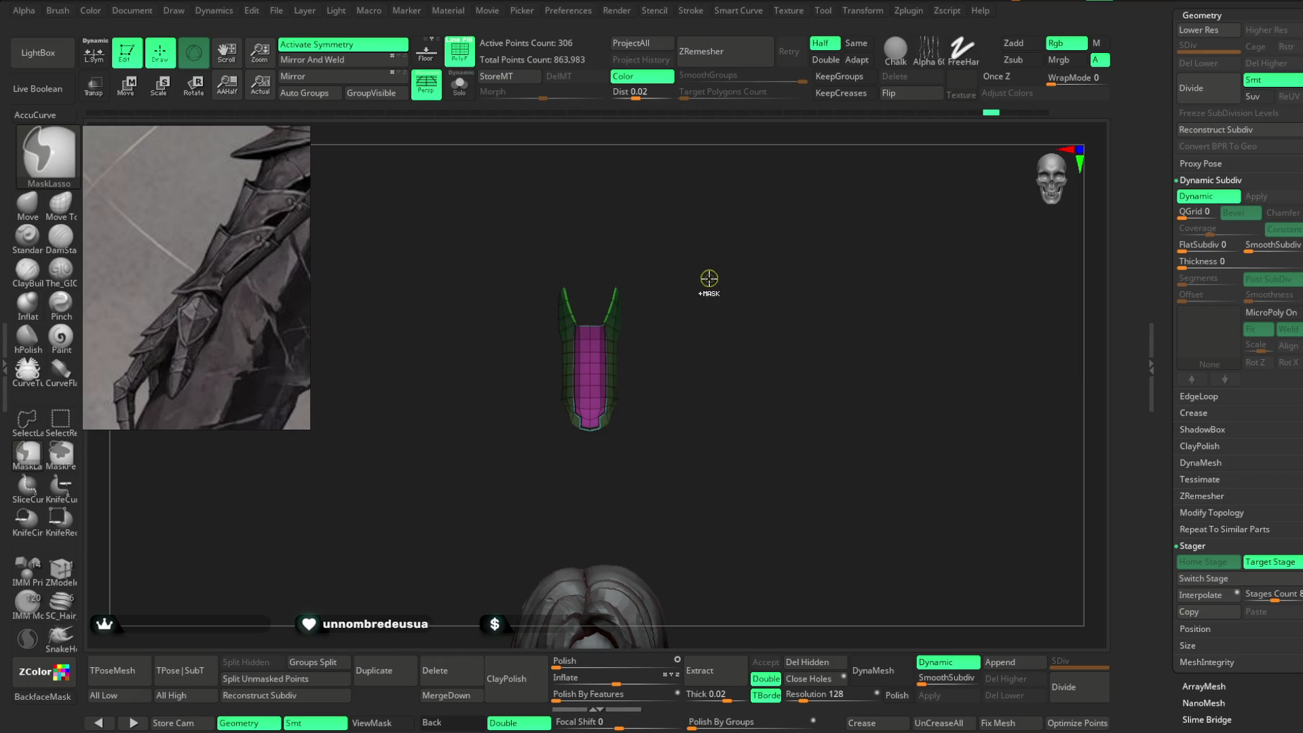
Step back through the undo history to the 104-point bracer without the purple centre strip.
{"action": "key", "text": "shift+d"}
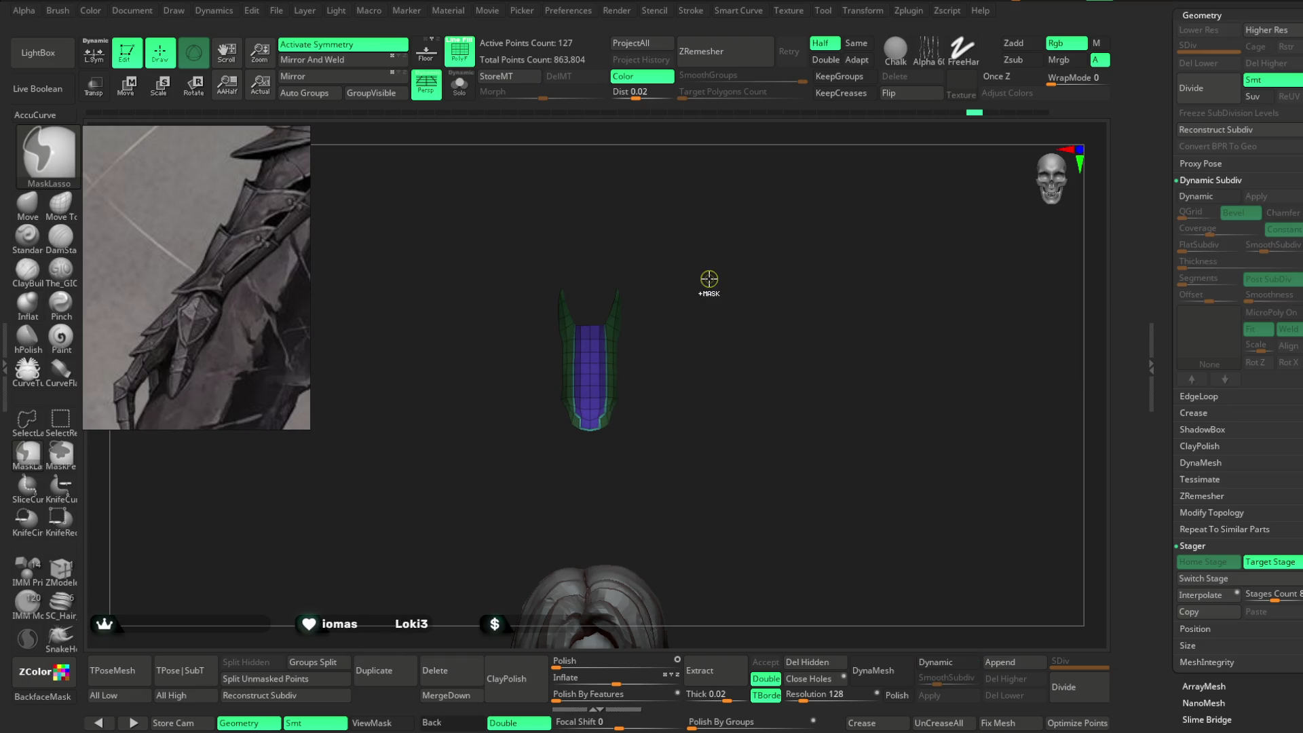
{"action": "left_click", "coordinate": [710, 279], "text": "ctrl+shift"}
{"action": "left_click", "coordinate": [709, 279], "text": "ctrl+shift"}
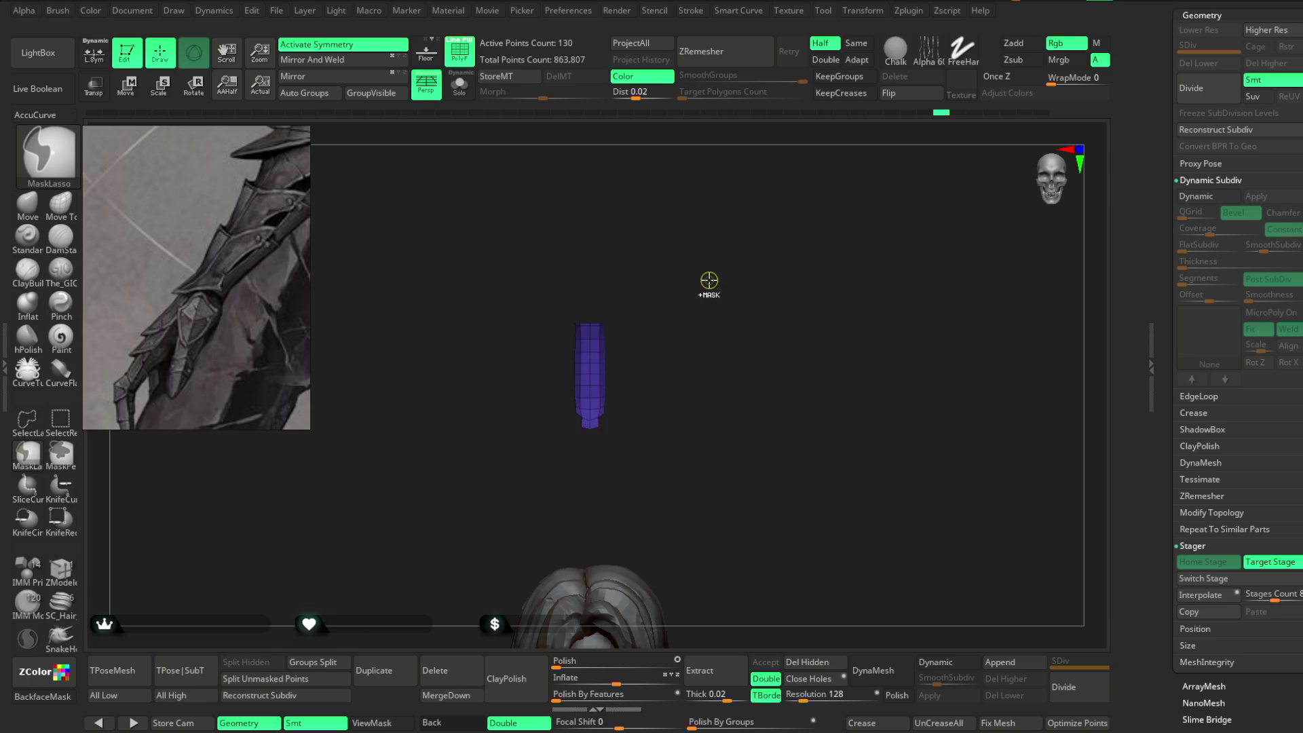
{"action": "left_click", "coordinate": [709, 280], "text": "ctrl+shift"}
{"action": "key", "text": "ctrl+w"}
{"action": "left_click", "coordinate": [709, 279], "text": "ctrl+shift"}
{"action": "left_click", "coordinate": [709, 279], "text": "ctrl+shift"}
{"action": "left_click", "coordinate": [709, 279], "text": "ctrl+shift"}
{"action": "left_click", "coordinate": [709, 279], "text": "ctrl+shift"}
{"action": "left_click", "coordinate": [709, 280], "text": "ctrl+shift"}
{"action": "left_click_drag", "start_coordinate": [706, 273], "coordinate": [776, 268]}
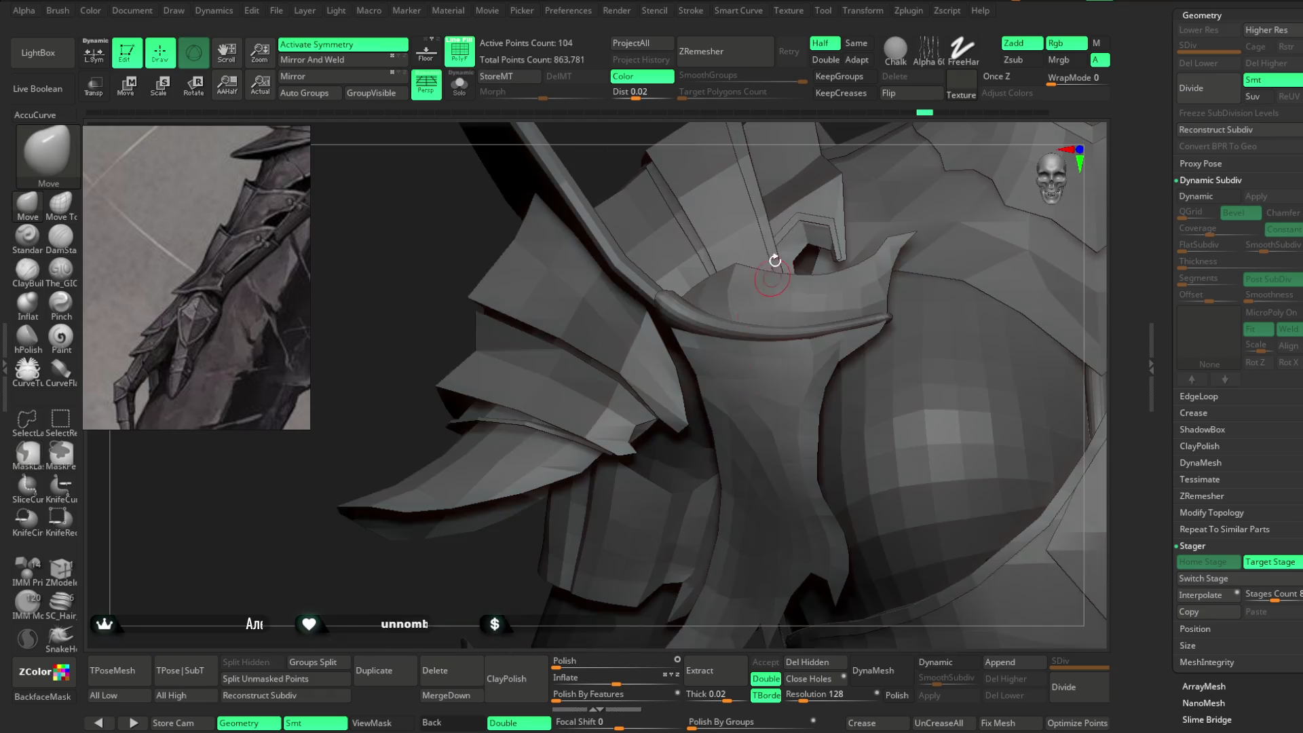
Bring the green strip into view and confirm continuing from the earlier history point.
{"action": "left_click_drag", "start_coordinate": [694, 132], "coordinate": [652, 379]}
{"action": "left_click_drag", "start_coordinate": [934, 137], "coordinate": [733, 515]}
{"action": "left_click", "coordinate": [693, 298], "text": "ctrl+shift"}
{"action": "left_click", "coordinate": [627, 435]}
Orbit around the green bracer mesh to inspect it from several angles.
{"action": "mouse_move", "coordinate": [733, 328]}
{"action": "left_mouse_down"}
{"action": "mouse_move", "coordinate": [726, 238]}
{"action": "mouse_move", "coordinate": [733, 283]}
{"action": "left_mouse_up"}
{"action": "key", "text": "space"}
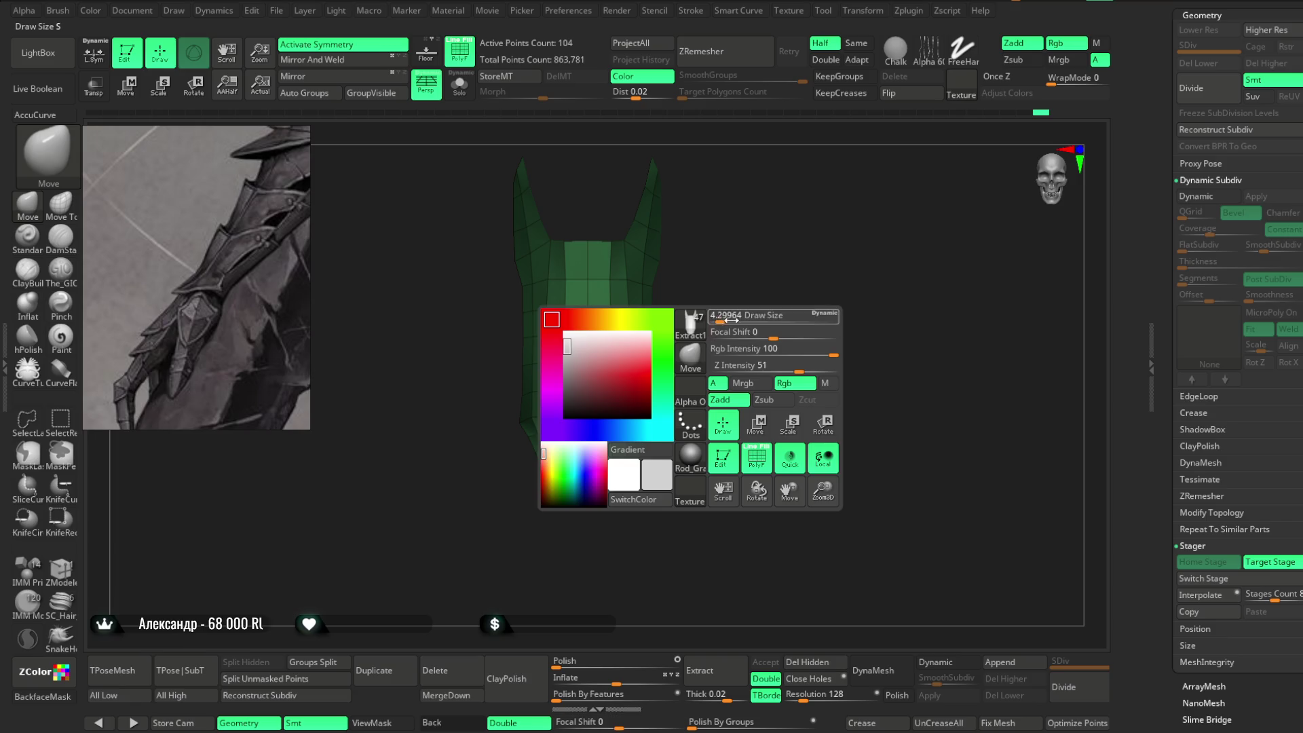
{"action": "mouse_move", "coordinate": [650, 416]}
{"action": "left_mouse_down"}
{"action": "mouse_move", "coordinate": [689, 318]}
{"action": "mouse_move", "coordinate": [690, 267]}
{"action": "mouse_move", "coordinate": [735, 233]}
{"action": "mouse_move", "coordinate": [698, 279]}
{"action": "mouse_move", "coordinate": [731, 272]}
{"action": "left_mouse_up"}
{"action": "key", "text": "space"}
{"action": "key", "text": "f"}
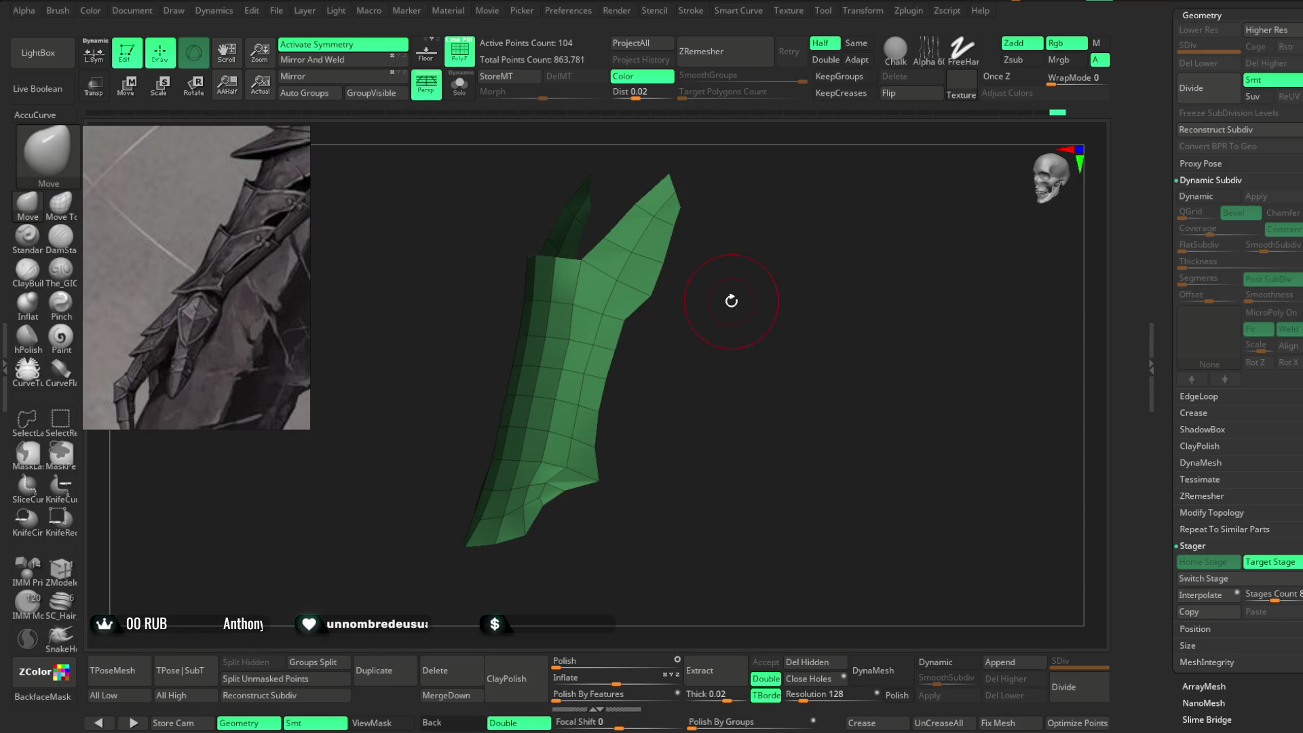
{"action": "mouse_move", "coordinate": [645, 349]}
{"action": "left_mouse_down"}
{"action": "mouse_move", "coordinate": [680, 343]}
{"action": "mouse_move", "coordinate": [666, 320]}
{"action": "mouse_move", "coordinate": [713, 314]}
{"action": "mouse_move", "coordinate": [703, 328]}
{"action": "left_mouse_up"}
{"action": "key", "text": "space"}
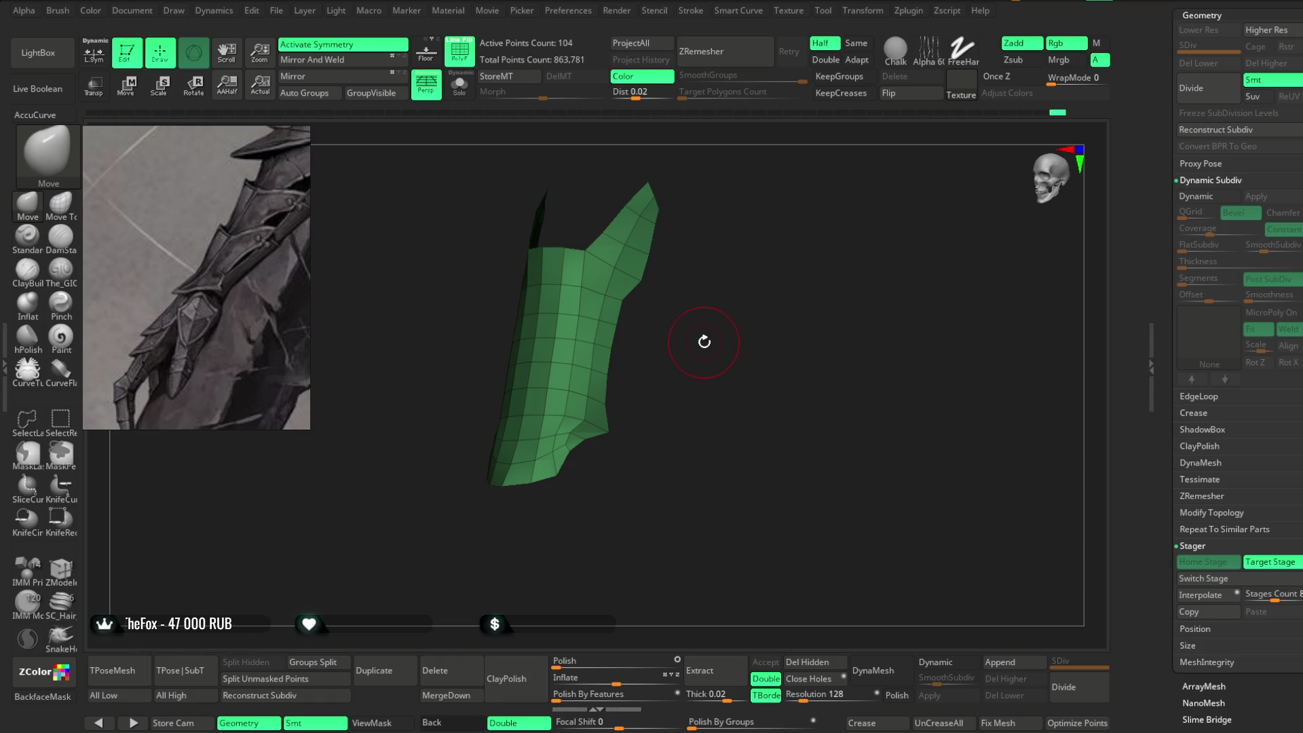
{"action": "left_click_drag", "start_coordinate": [704, 340], "coordinate": [698, 326]}
{"action": "left_click_drag", "start_coordinate": [713, 177], "coordinate": [705, 186]}
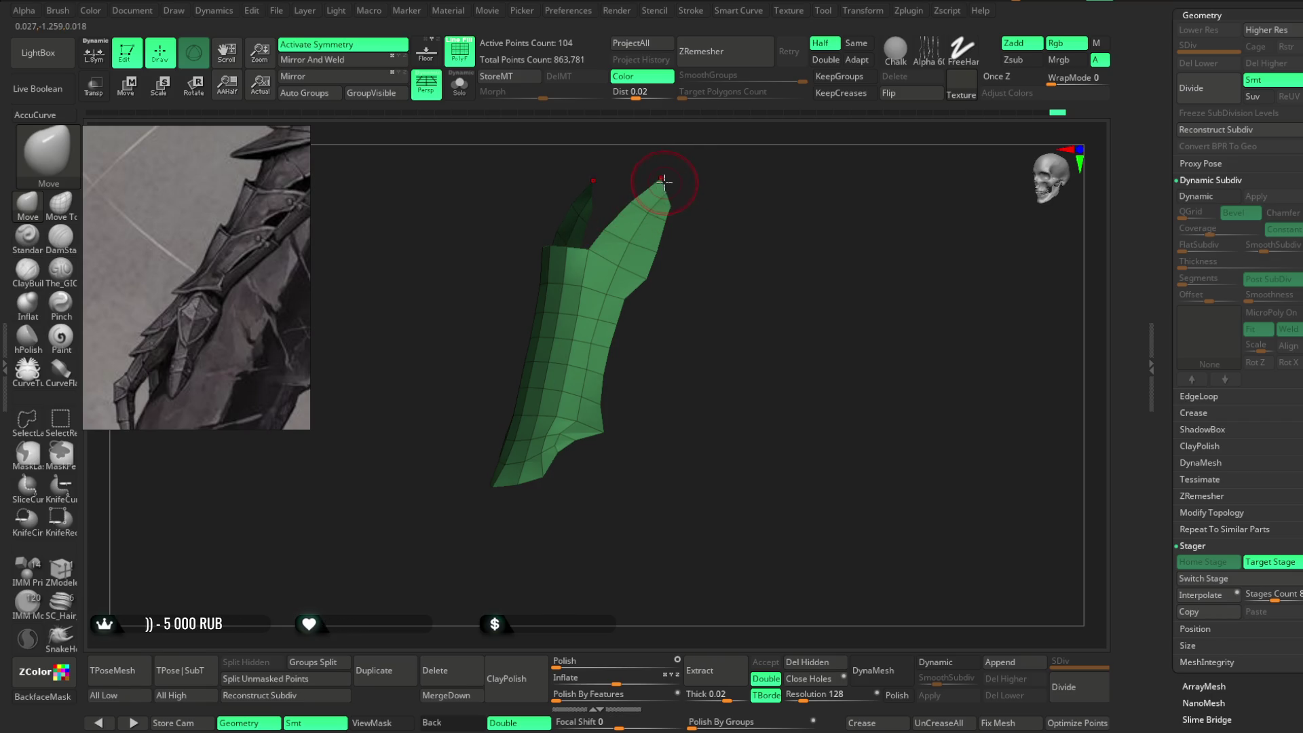
Inspect the shell's back flap and front face, then select the ZModeler brush.
{"action": "left_click_drag", "start_coordinate": [709, 178], "coordinate": [641, 278]}
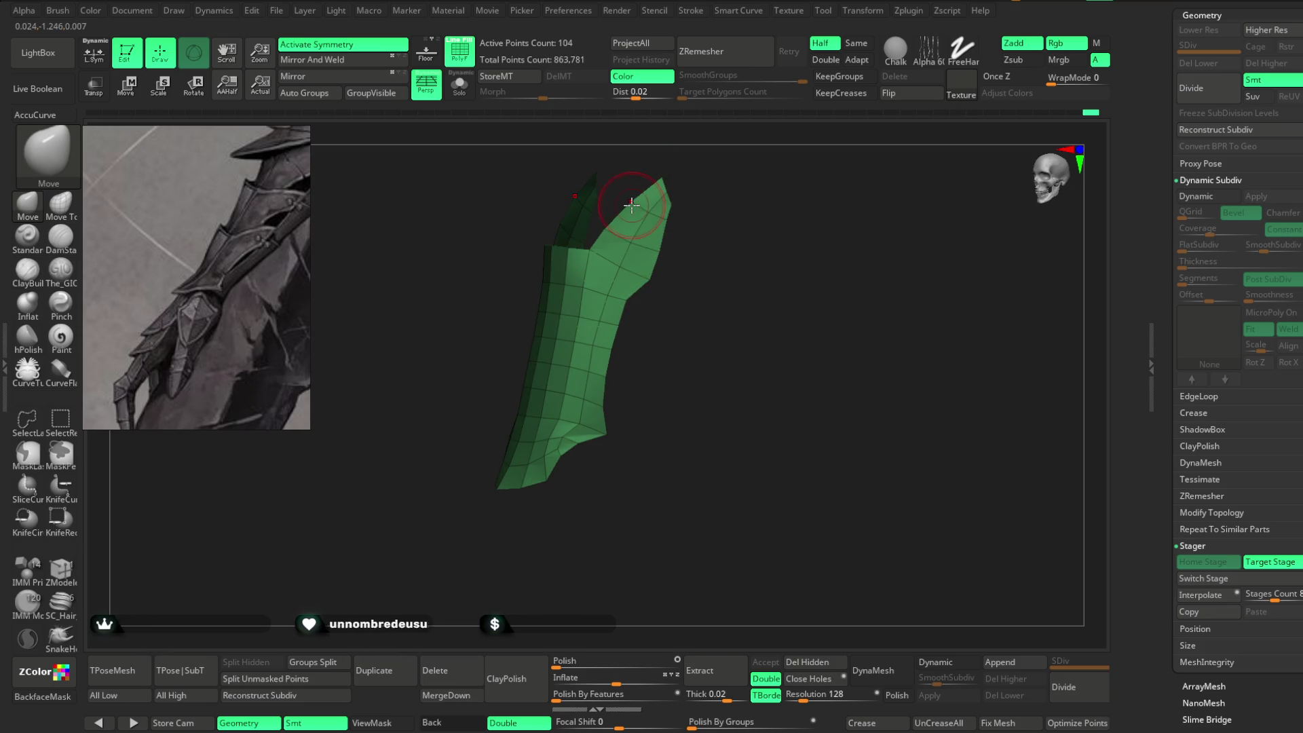
{"action": "left_click_drag", "start_coordinate": [706, 187], "coordinate": [718, 183]}
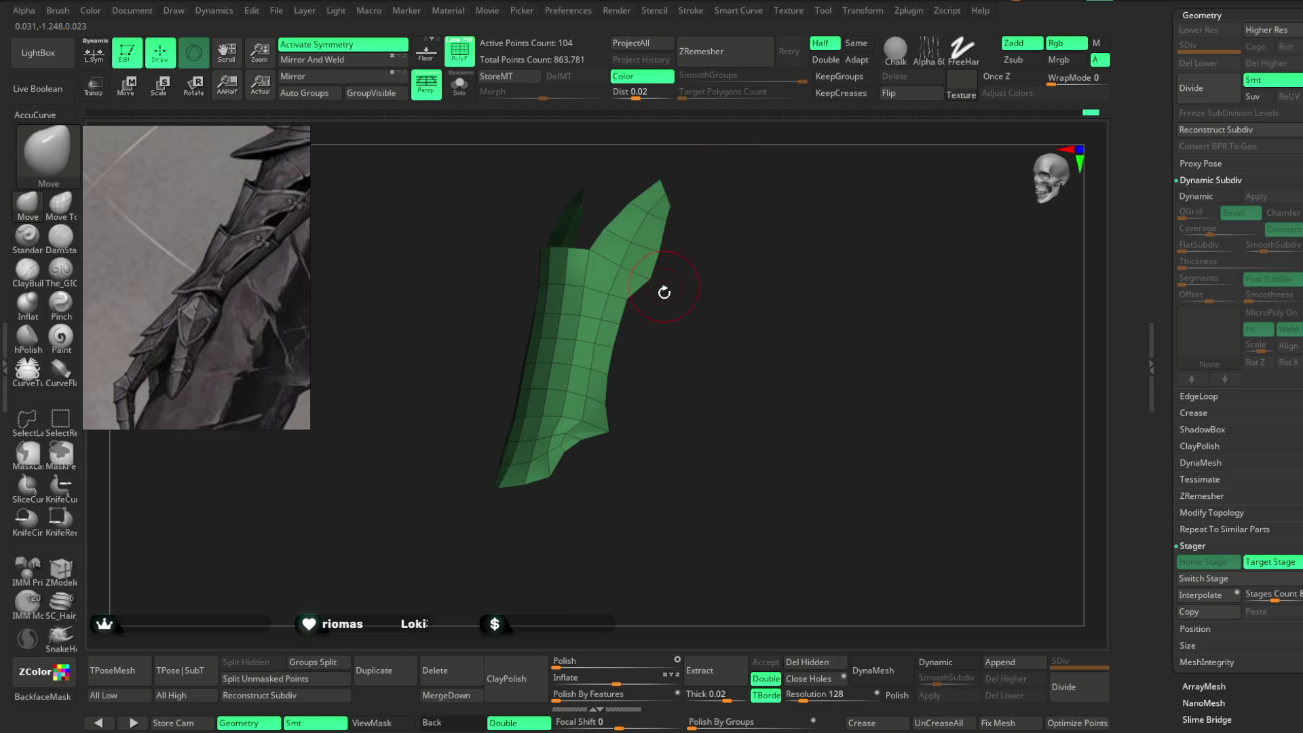
{"action": "left_click_drag", "start_coordinate": [636, 308], "coordinate": [622, 299]}
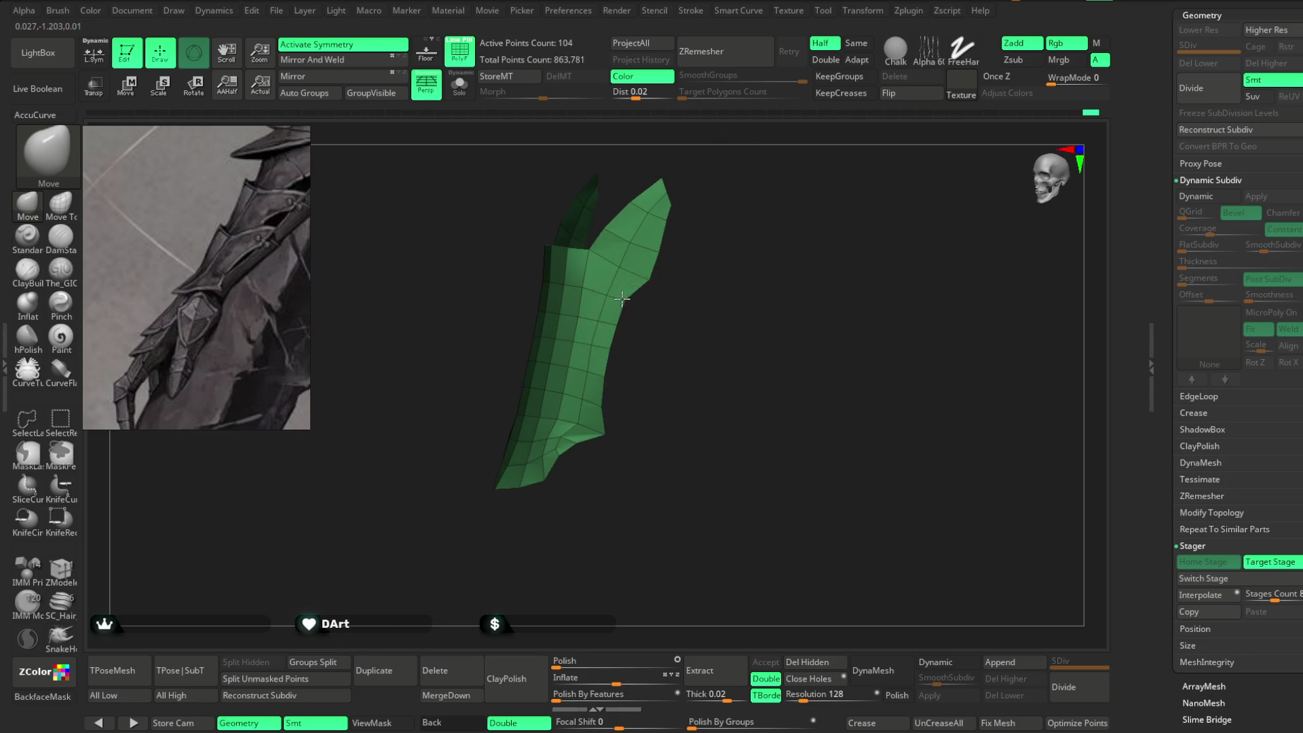
{"action": "left_click_drag", "start_coordinate": [666, 223], "coordinate": [703, 209]}
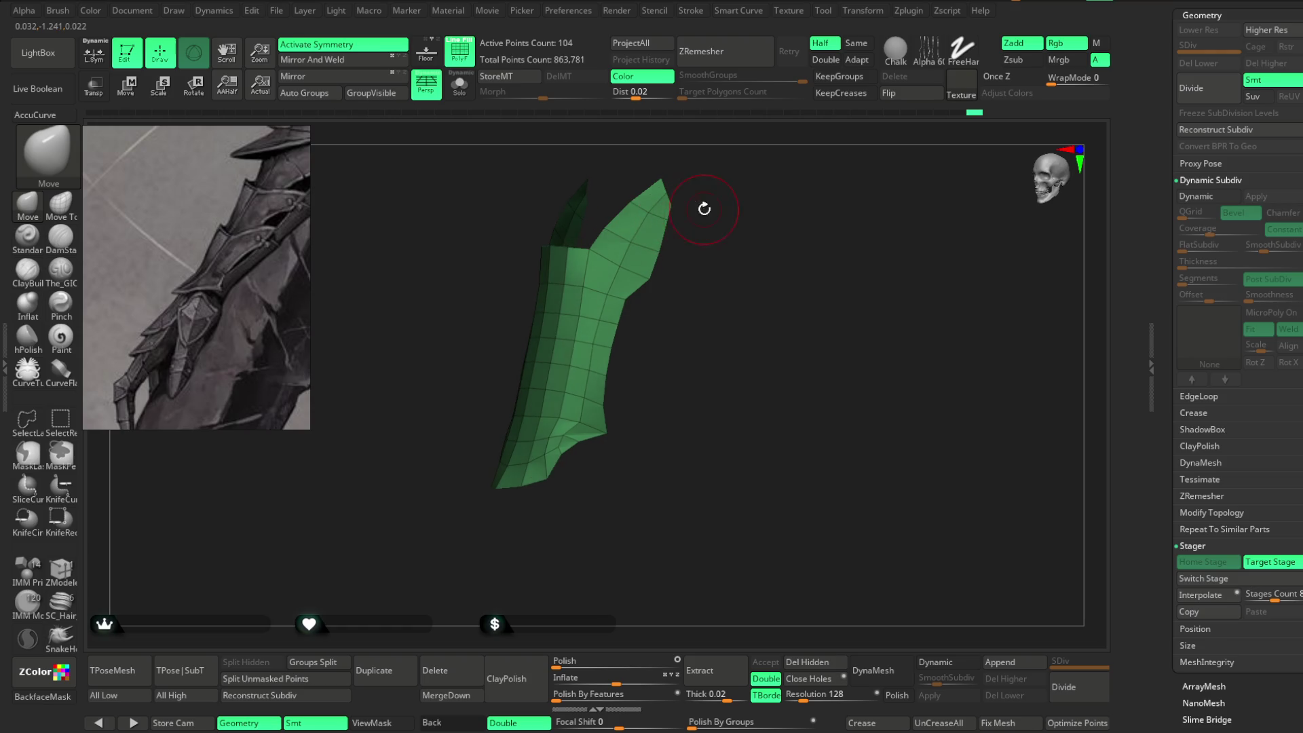
{"action": "mouse_move", "coordinate": [639, 389]}
{"action": "left_mouse_down"}
{"action": "mouse_move", "coordinate": [597, 364]}
{"action": "mouse_move", "coordinate": [700, 341]}
{"action": "mouse_move", "coordinate": [613, 378]}
{"action": "left_mouse_up"}
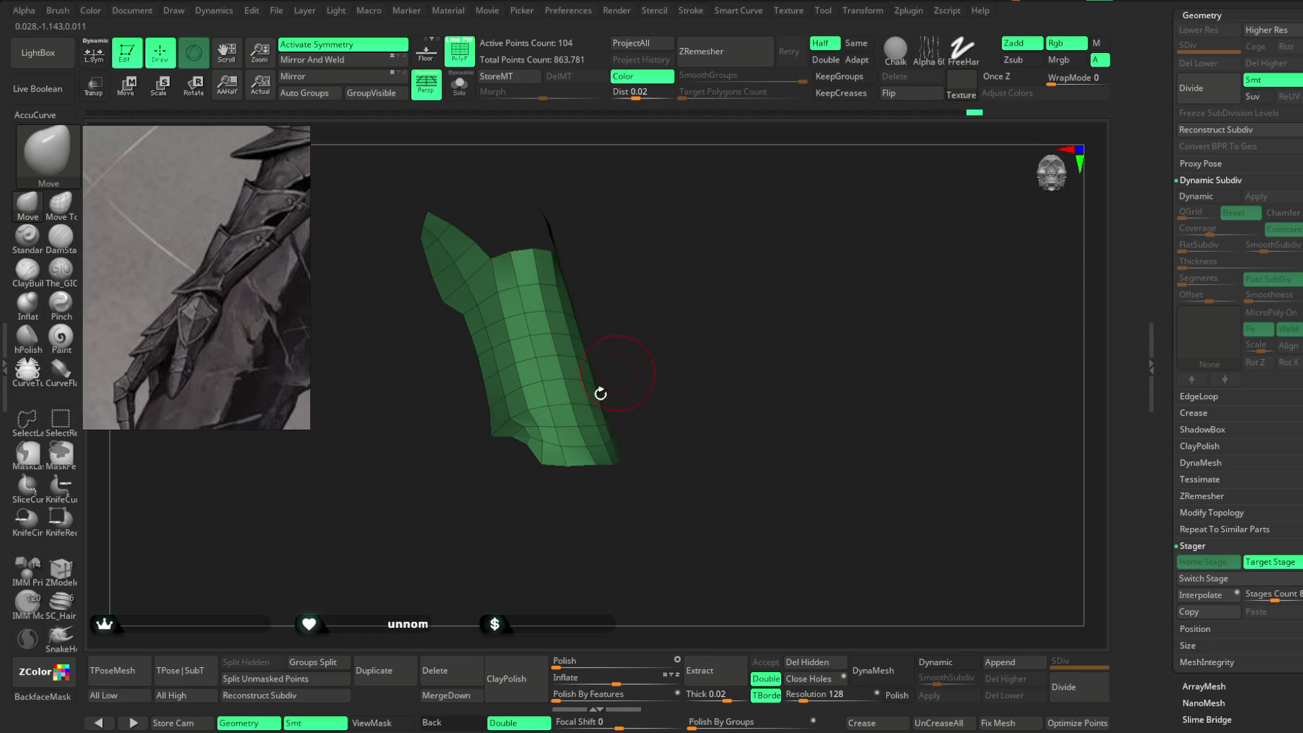
{"action": "mouse_move", "coordinate": [544, 458]}
{"action": "left_mouse_down"}
{"action": "mouse_move", "coordinate": [547, 544]}
{"action": "mouse_move", "coordinate": [543, 464]}
{"action": "mouse_move", "coordinate": [583, 475]}
{"action": "mouse_move", "coordinate": [666, 306]}
{"action": "mouse_move", "coordinate": [679, 317]}
{"action": "mouse_move", "coordinate": [558, 429]}
{"action": "left_mouse_up"}
{"action": "mouse_move", "coordinate": [568, 378]}
{"action": "left_mouse_down"}
{"action": "mouse_move", "coordinate": [593, 427]}
{"action": "mouse_move", "coordinate": [625, 334]}
{"action": "left_mouse_up"}
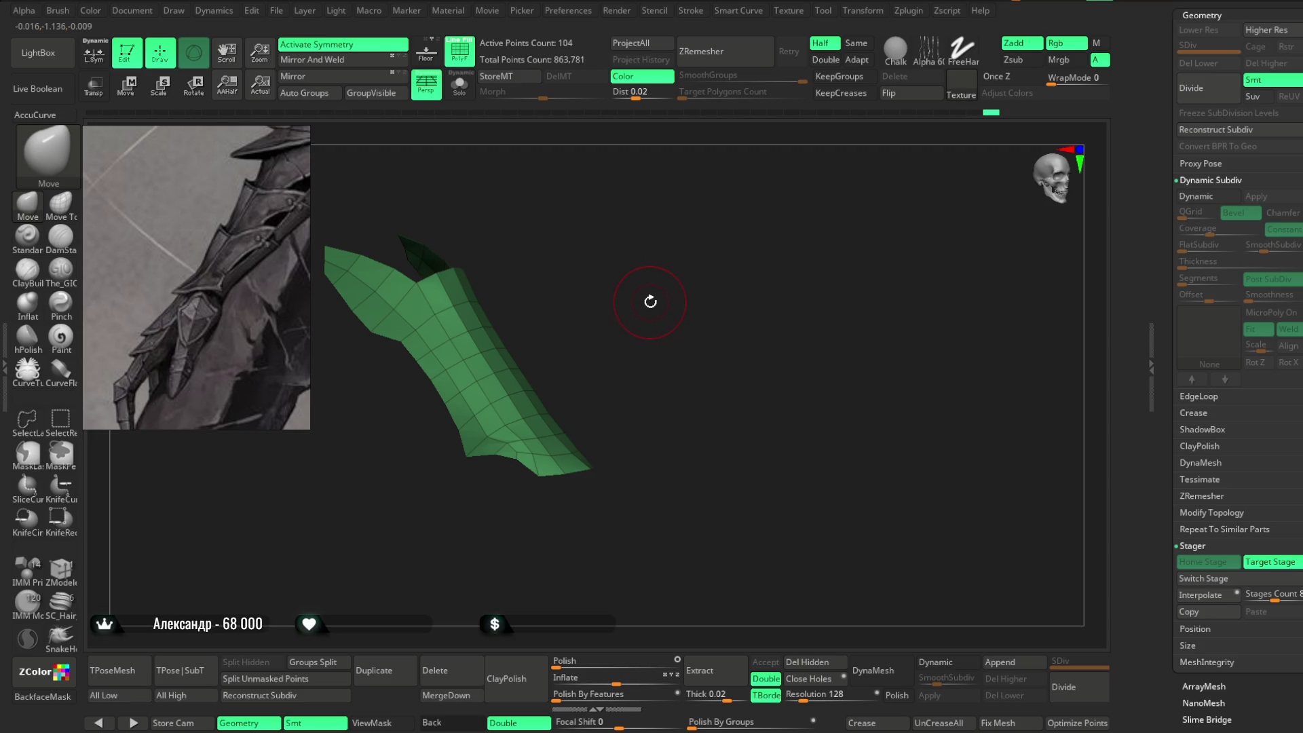
{"action": "left_click_drag", "start_coordinate": [670, 285], "coordinate": [644, 291]}
{"action": "mouse_move", "coordinate": [762, 231]}
{"action": "left_mouse_down"}
{"action": "mouse_move", "coordinate": [742, 247]}
{"action": "mouse_move", "coordinate": [739, 224]}
{"action": "mouse_move", "coordinate": [706, 210]}
{"action": "mouse_move", "coordinate": [711, 249]}
{"action": "mouse_move", "coordinate": [749, 143]}
{"action": "mouse_move", "coordinate": [692, 262]}
{"action": "mouse_move", "coordinate": [727, 279]}
{"action": "mouse_move", "coordinate": [782, 259]}
{"action": "mouse_move", "coordinate": [747, 259]}
{"action": "mouse_move", "coordinate": [754, 299]}
{"action": "mouse_move", "coordinate": [745, 282]}
{"action": "mouse_move", "coordinate": [750, 297]}
{"action": "mouse_move", "coordinate": [762, 262]}
{"action": "mouse_move", "coordinate": [750, 270]}
{"action": "left_mouse_up"}
{"action": "key", "text": "space"}
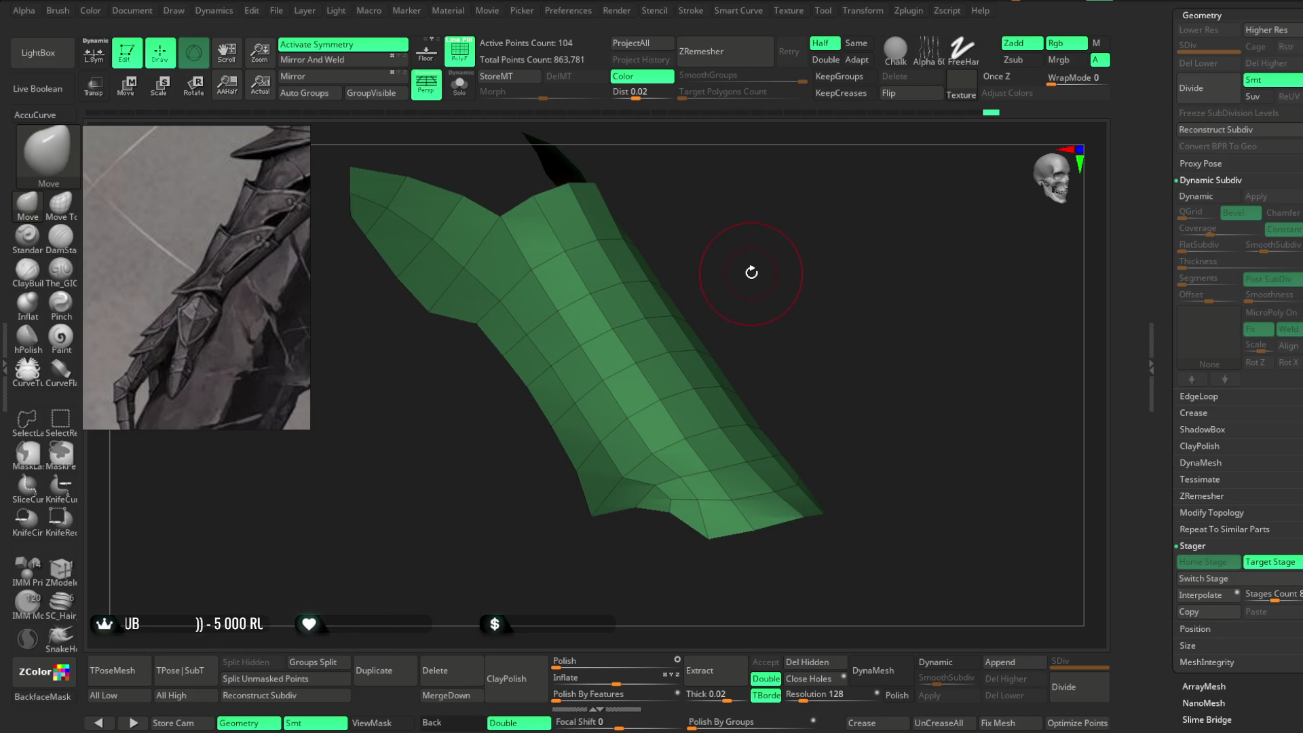
{"action": "left_click", "coordinate": [65, 568]}
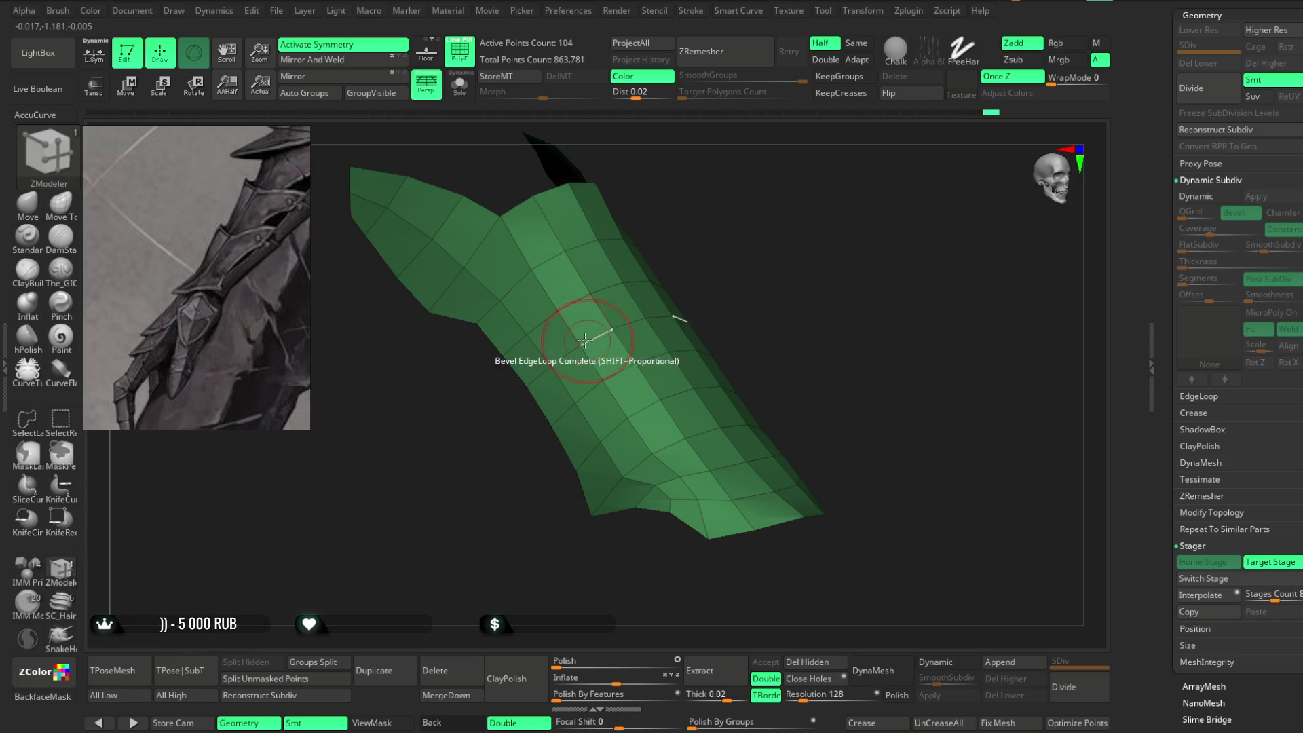
Bevel a complete edge loop across the bracer strip with an automatic radius.
{"action": "key", "text": "space"}
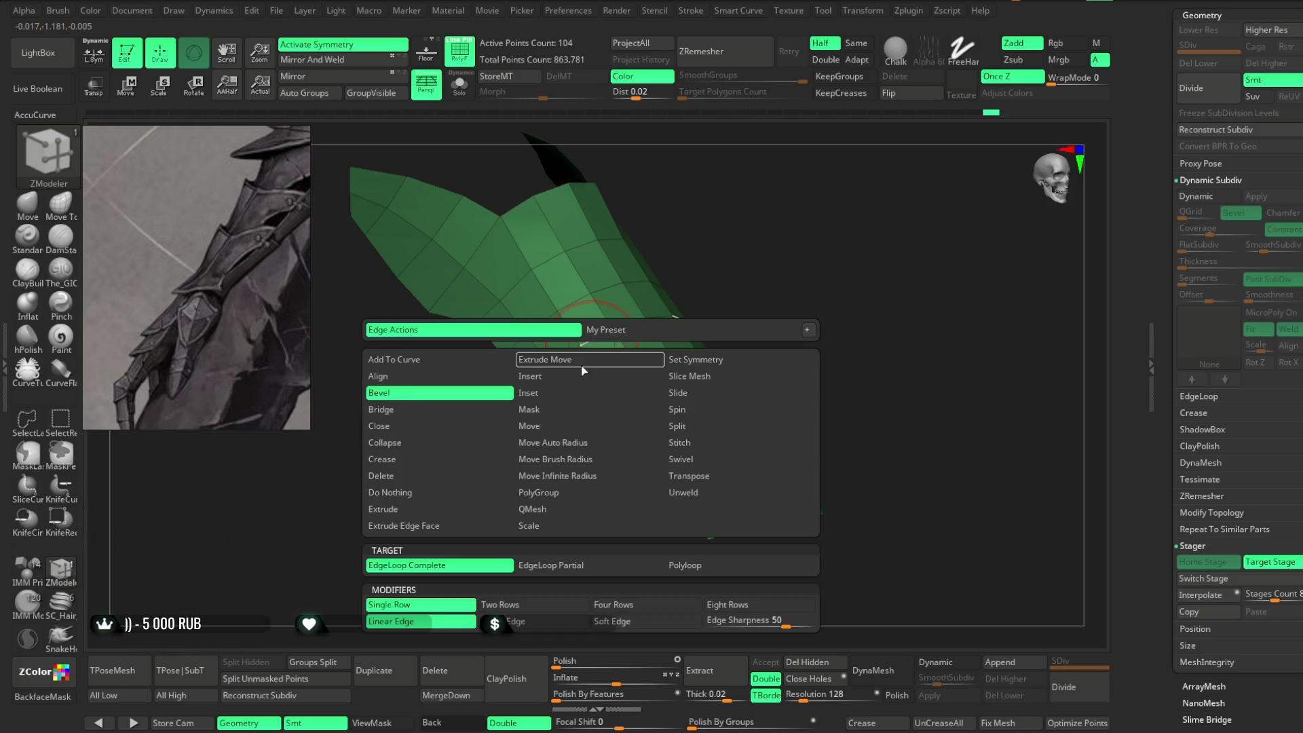
{"action": "left_click", "coordinate": [586, 340]}
{"action": "mouse_move", "coordinate": [739, 231]}
{"action": "left_mouse_down"}
{"action": "mouse_move", "coordinate": [730, 244]}
{"action": "mouse_move", "coordinate": [744, 213]}
{"action": "left_mouse_up"}
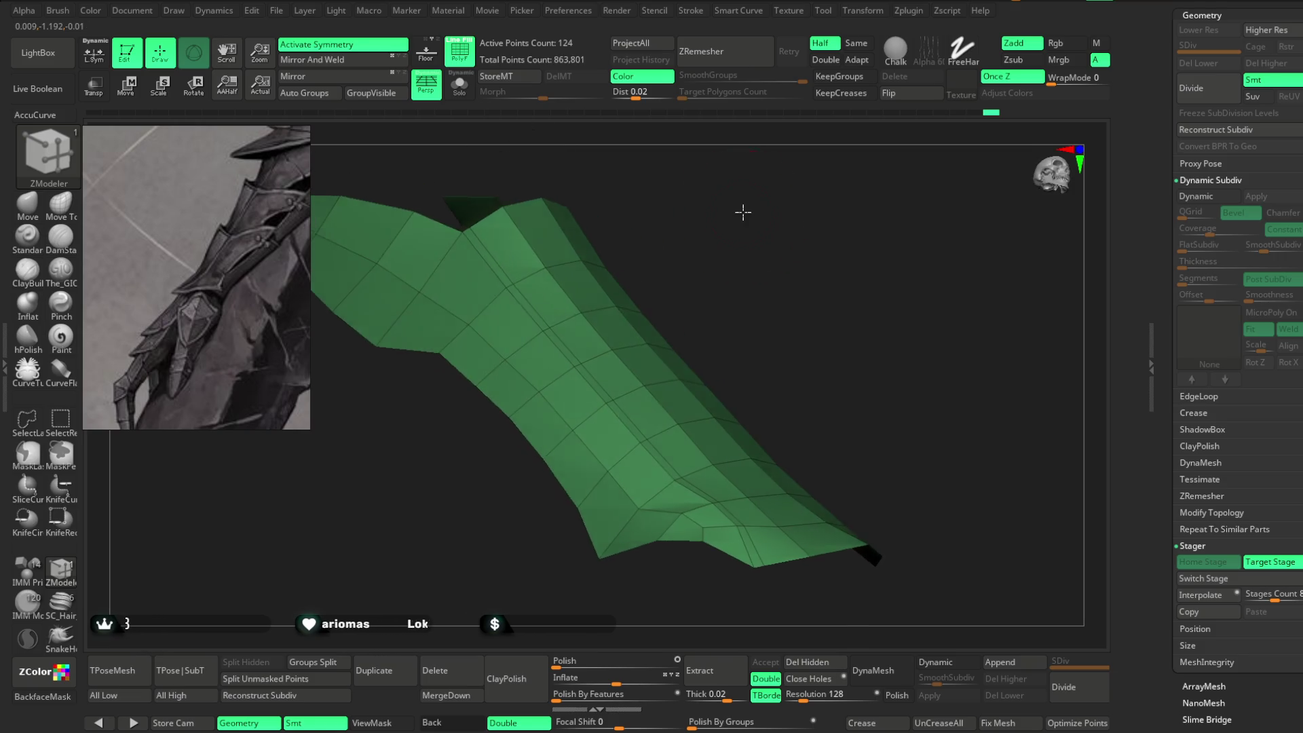
{"action": "key", "text": "space"}
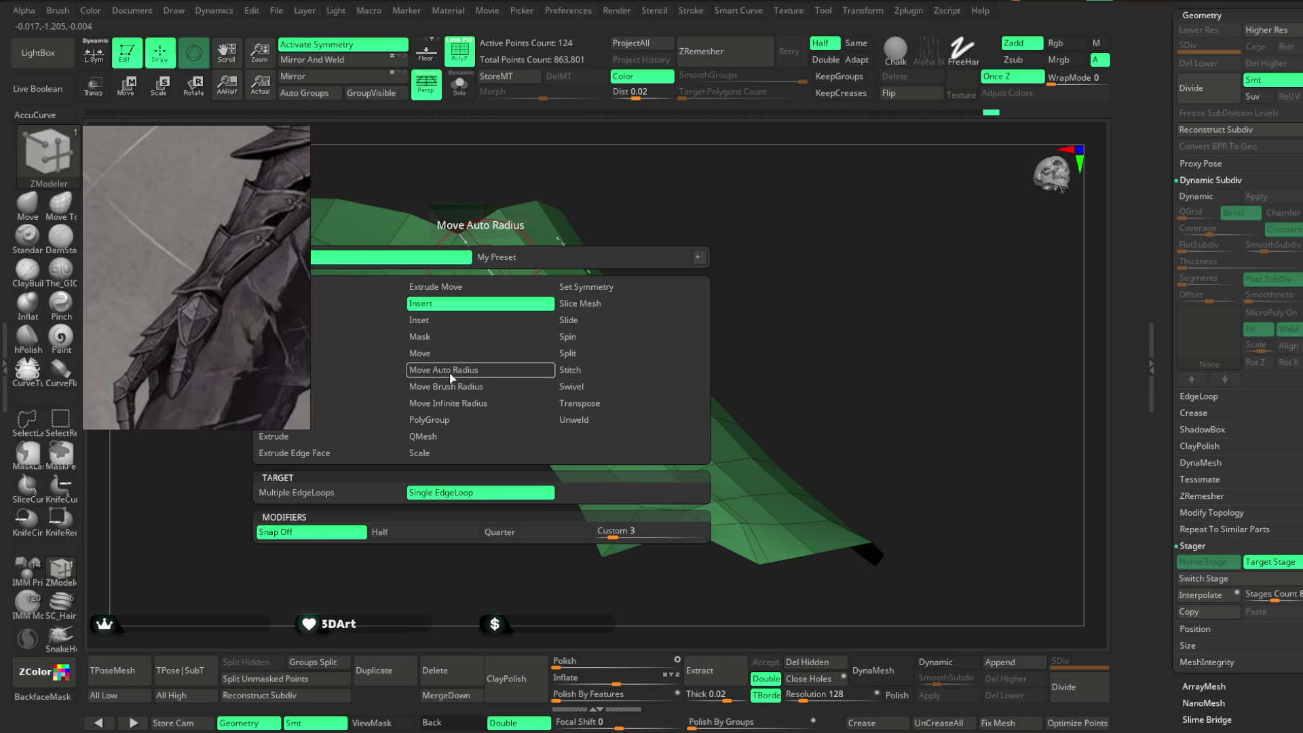
{"action": "left_click", "coordinate": [449, 382]}
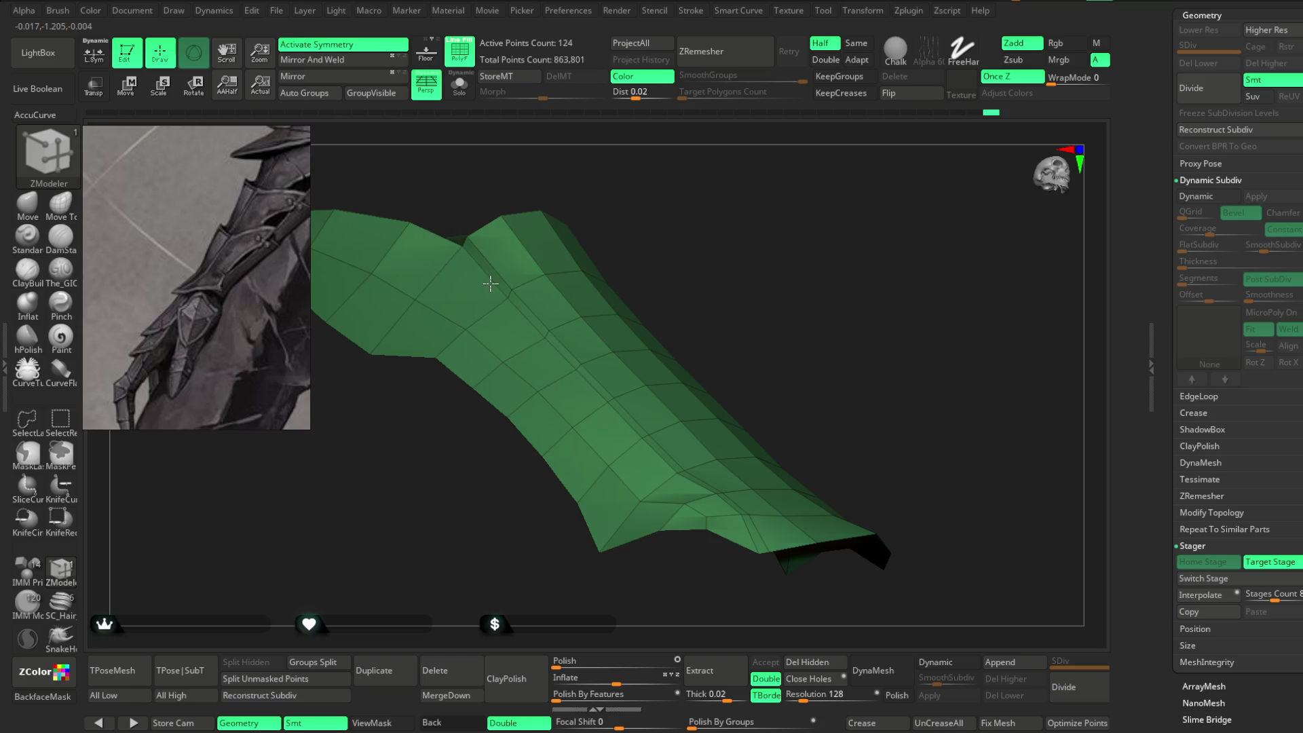
{"action": "left_click_drag", "start_coordinate": [611, 224], "coordinate": [743, 233]}
{"action": "mouse_move", "coordinate": [735, 298]}
{"action": "left_mouse_down"}
{"action": "mouse_move", "coordinate": [709, 256]}
{"action": "mouse_move", "coordinate": [740, 242]}
{"action": "left_mouse_up"}
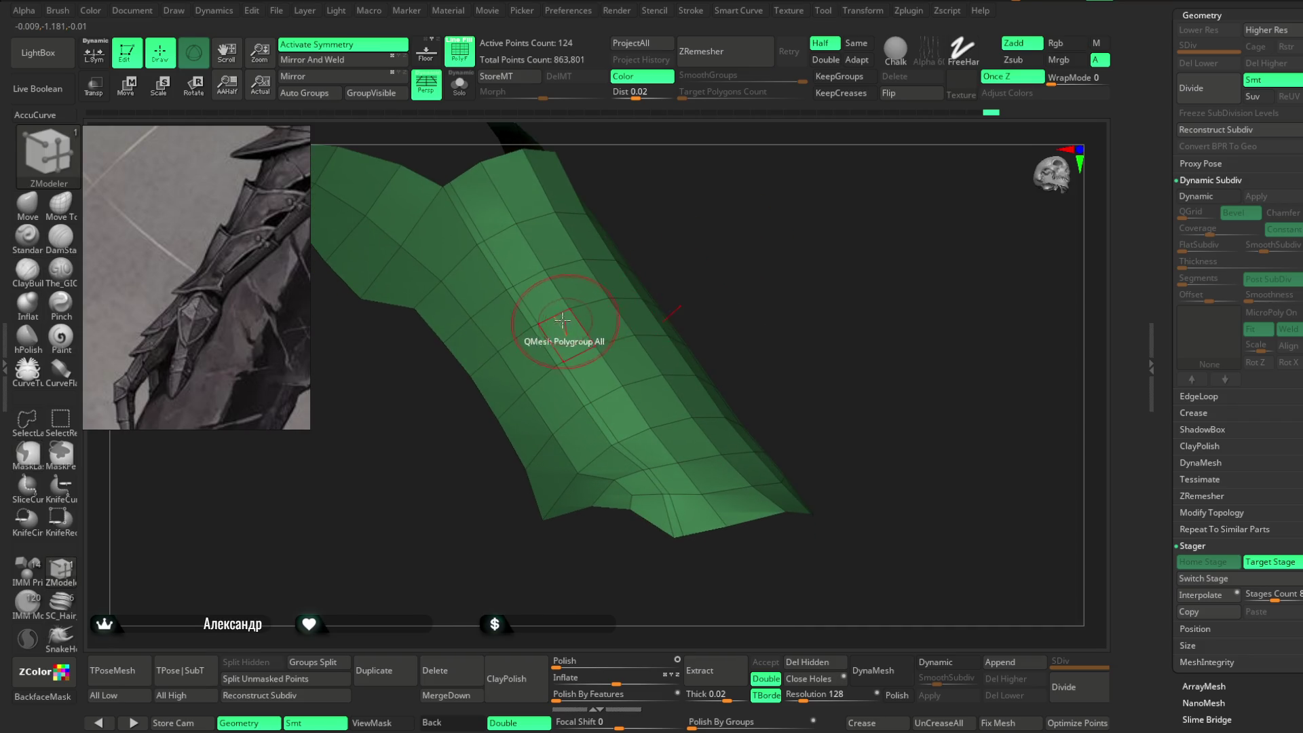
Insert a new edge loop along the strip, bringing the shell to 144 points.
{"action": "key", "text": "space"}
{"action": "left_click", "coordinate": [529, 533]}
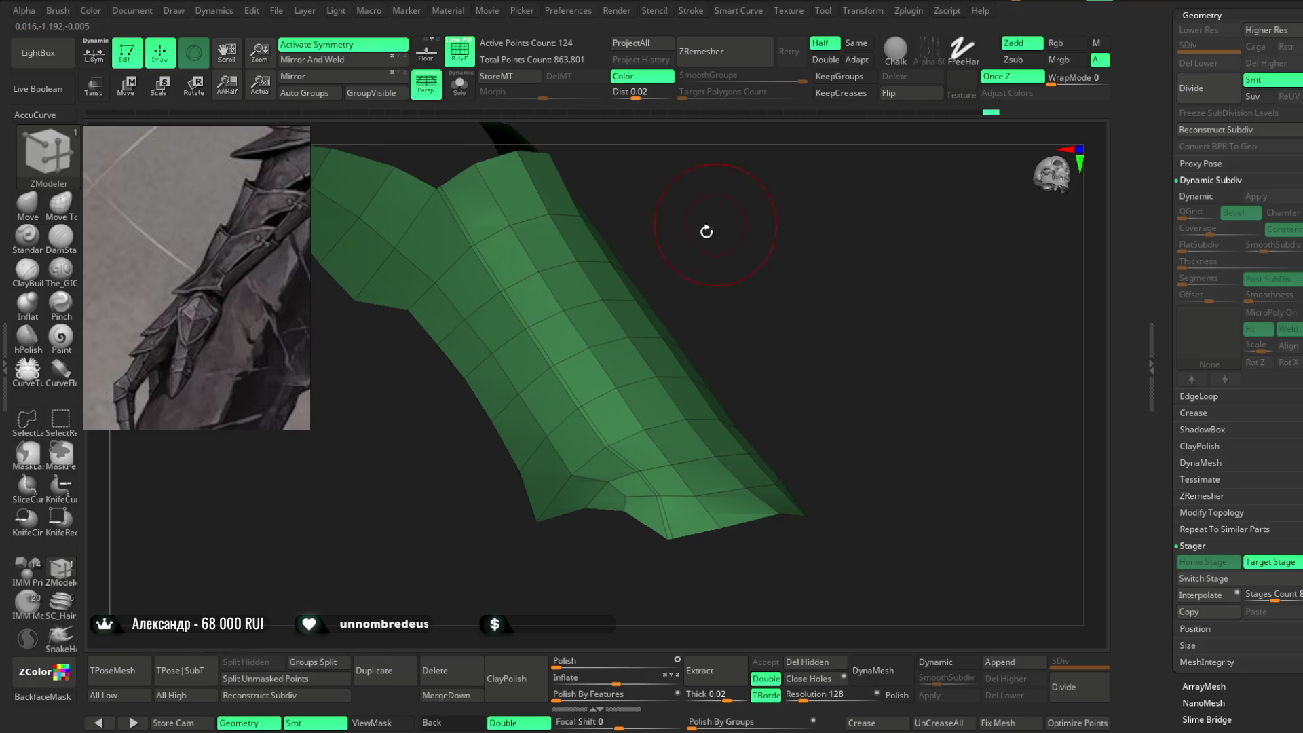
{"action": "key", "text": "space"}
{"action": "left_click", "coordinate": [533, 323]}
{"action": "mouse_move", "coordinate": [686, 201]}
{"action": "left_mouse_down"}
{"action": "mouse_move", "coordinate": [744, 229]}
{"action": "mouse_move", "coordinate": [599, 247]}
{"action": "left_mouse_up"}
{"action": "key", "text": "space"}
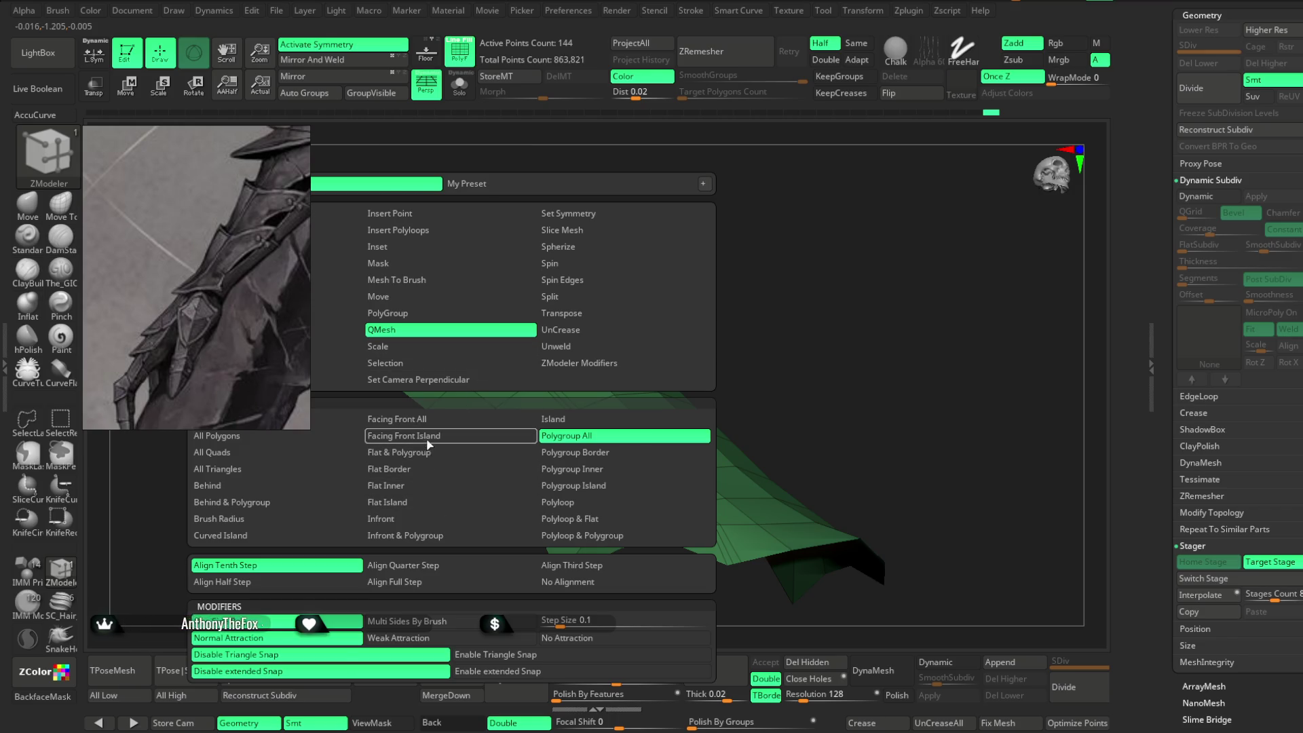
Try QMesh on whole polygroups to raise the inner panel, then undo back to 144 points.
{"action": "key", "text": "space"}
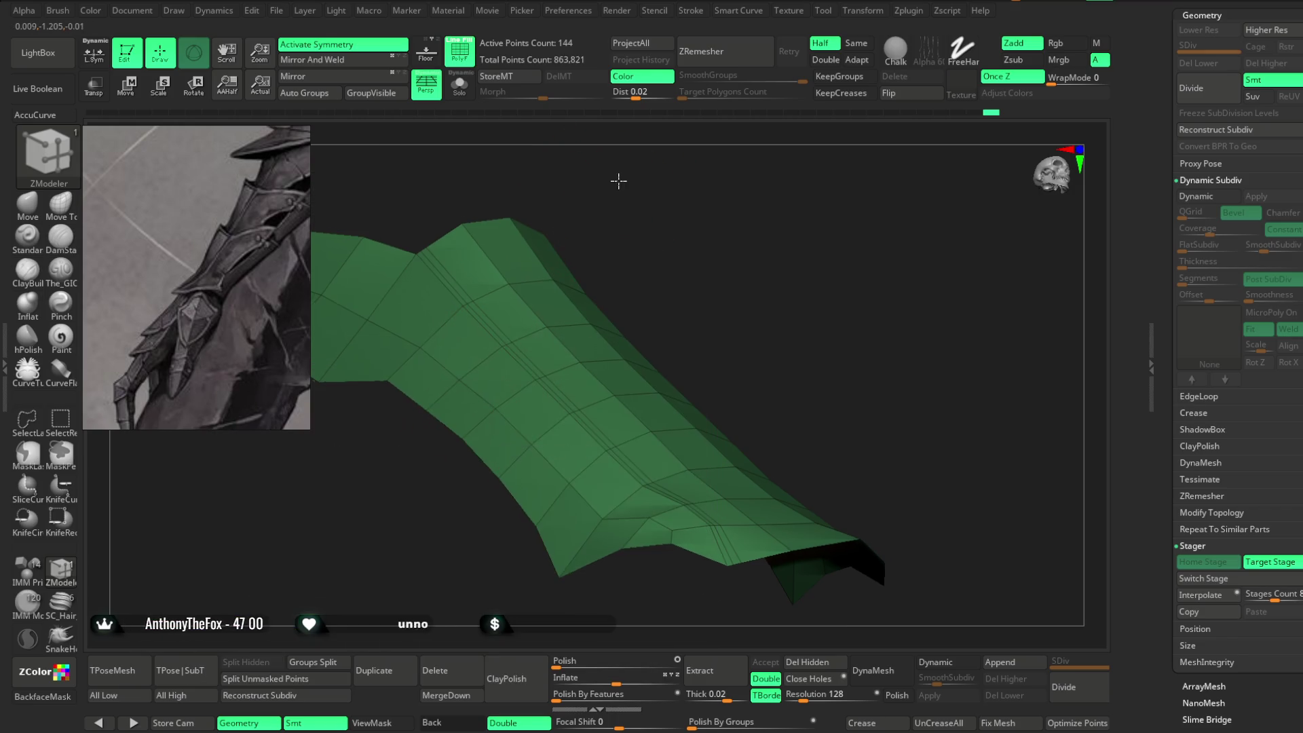
{"action": "left_click_drag", "start_coordinate": [619, 178], "coordinate": [638, 185]}
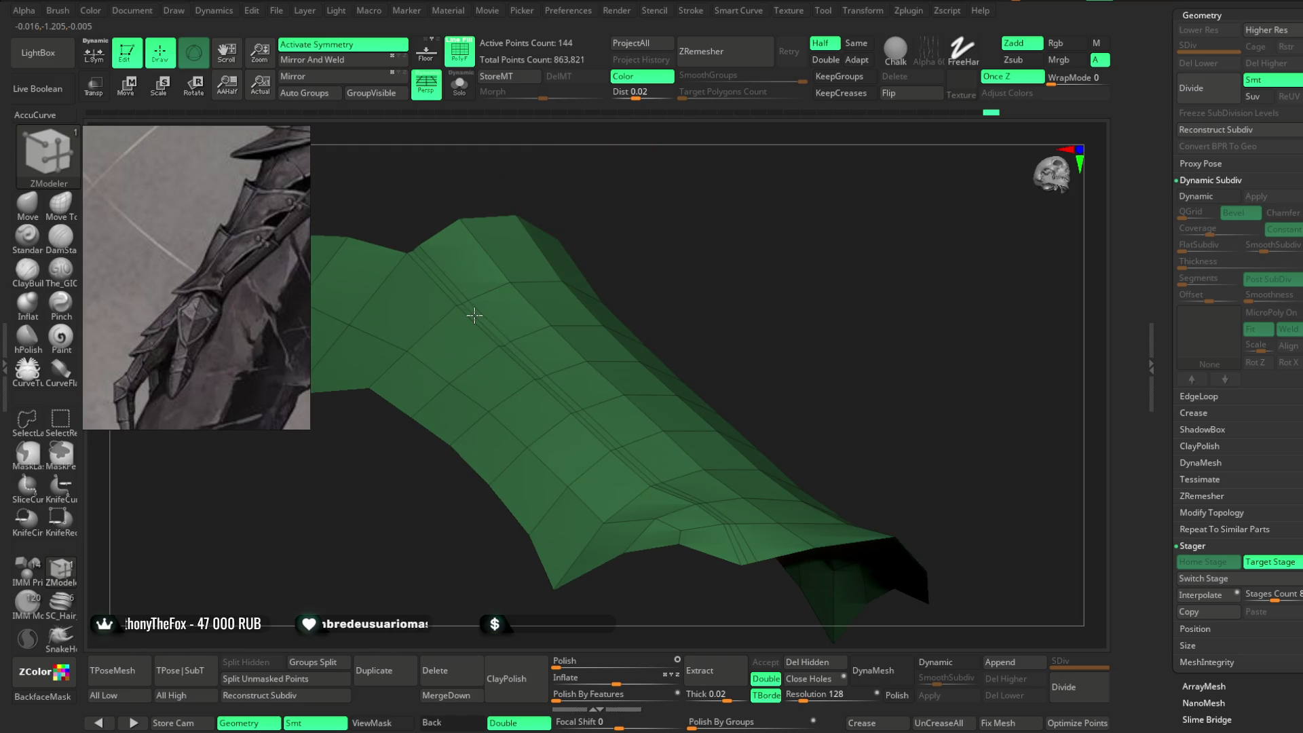
{"action": "mouse_move", "coordinate": [498, 307]}
{"action": "left_mouse_down"}
{"action": "mouse_move", "coordinate": [678, 209]}
{"action": "mouse_move", "coordinate": [733, 160]}
{"action": "left_mouse_up"}
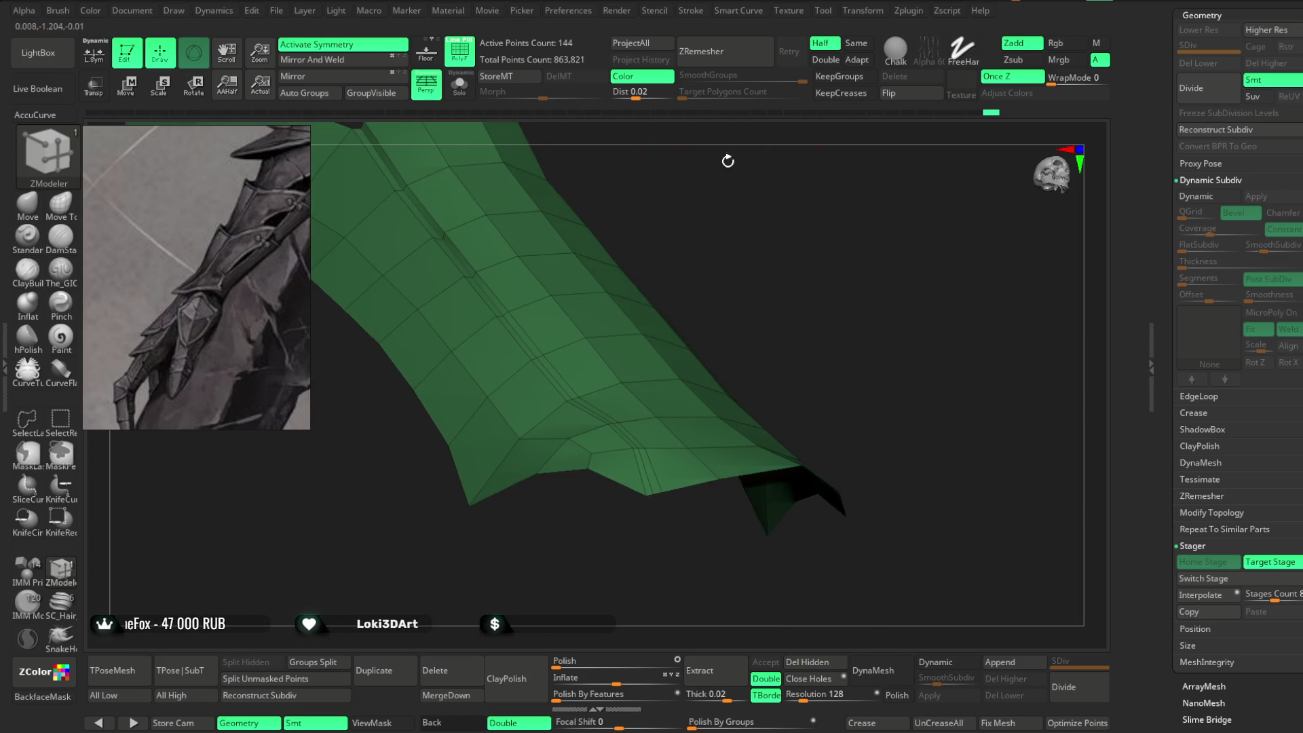
{"action": "mouse_move", "coordinate": [550, 496]}
{"action": "left_mouse_down"}
{"action": "mouse_move", "coordinate": [552, 474]}
{"action": "mouse_move", "coordinate": [625, 437]}
{"action": "left_mouse_up"}
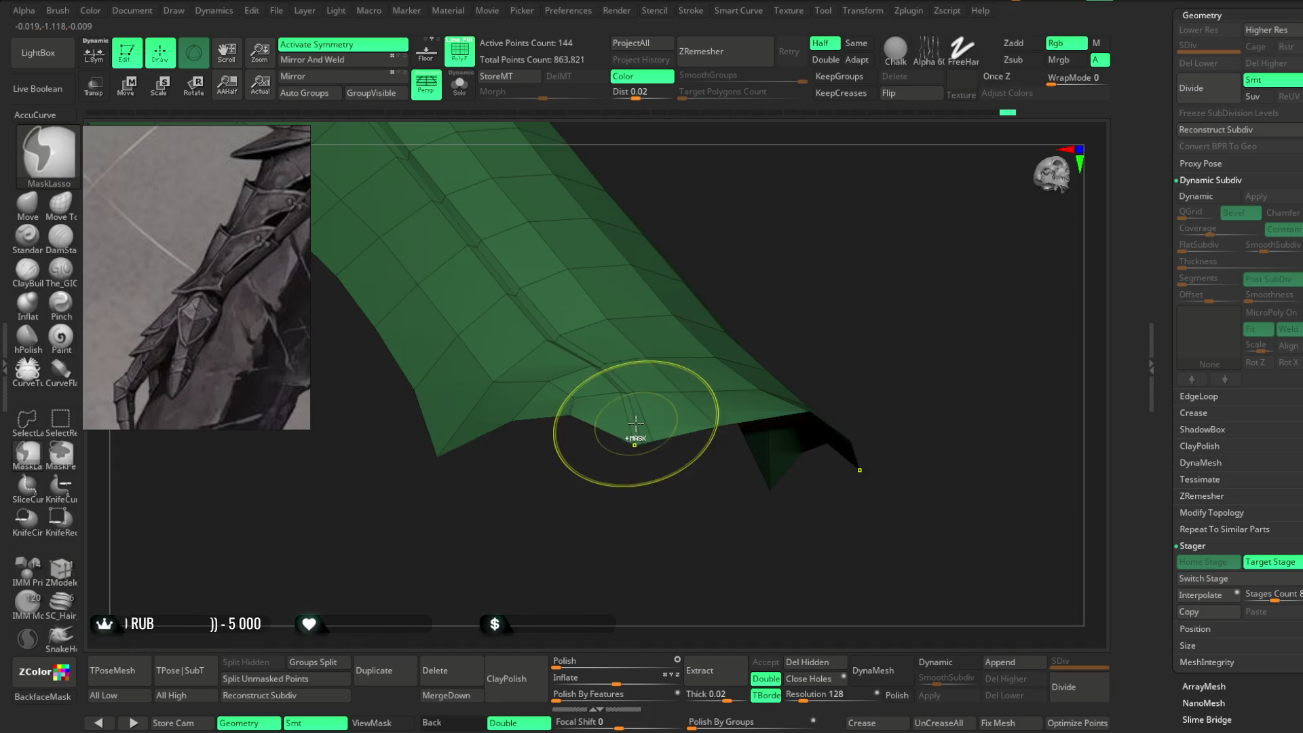
{"action": "key", "text": "ctrl+z"}
Mirror and weld the shell across its centre seam, reaching 146 points.
{"action": "mouse_move", "coordinate": [619, 512]}
{"action": "left_mouse_down"}
{"action": "mouse_move", "coordinate": [713, 312]}
{"action": "mouse_move", "coordinate": [663, 267]}
{"action": "mouse_move", "coordinate": [620, 292]}
{"action": "mouse_move", "coordinate": [617, 256]}
{"action": "mouse_move", "coordinate": [631, 292]}
{"action": "mouse_move", "coordinate": [643, 271]}
{"action": "mouse_move", "coordinate": [655, 286]}
{"action": "mouse_move", "coordinate": [829, 165]}
{"action": "mouse_move", "coordinate": [806, 158]}
{"action": "left_mouse_up"}
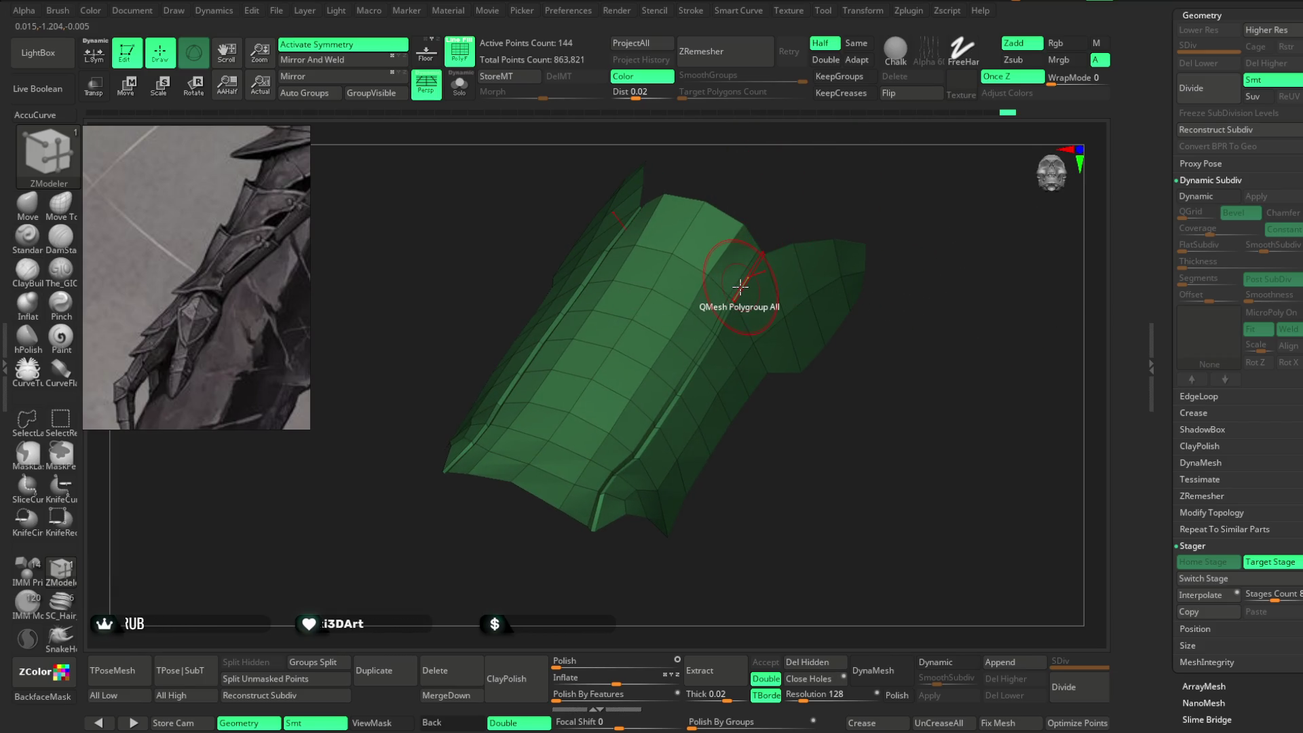
{"action": "mouse_move", "coordinate": [738, 288]}
{"action": "left_mouse_down"}
{"action": "mouse_move", "coordinate": [823, 183]}
{"action": "mouse_move", "coordinate": [815, 189]}
{"action": "mouse_move", "coordinate": [811, 170]}
{"action": "mouse_move", "coordinate": [771, 265]}
{"action": "mouse_move", "coordinate": [844, 279]}
{"action": "mouse_move", "coordinate": [597, 214]}
{"action": "left_mouse_up"}
{"action": "left_click", "coordinate": [372, 74]}
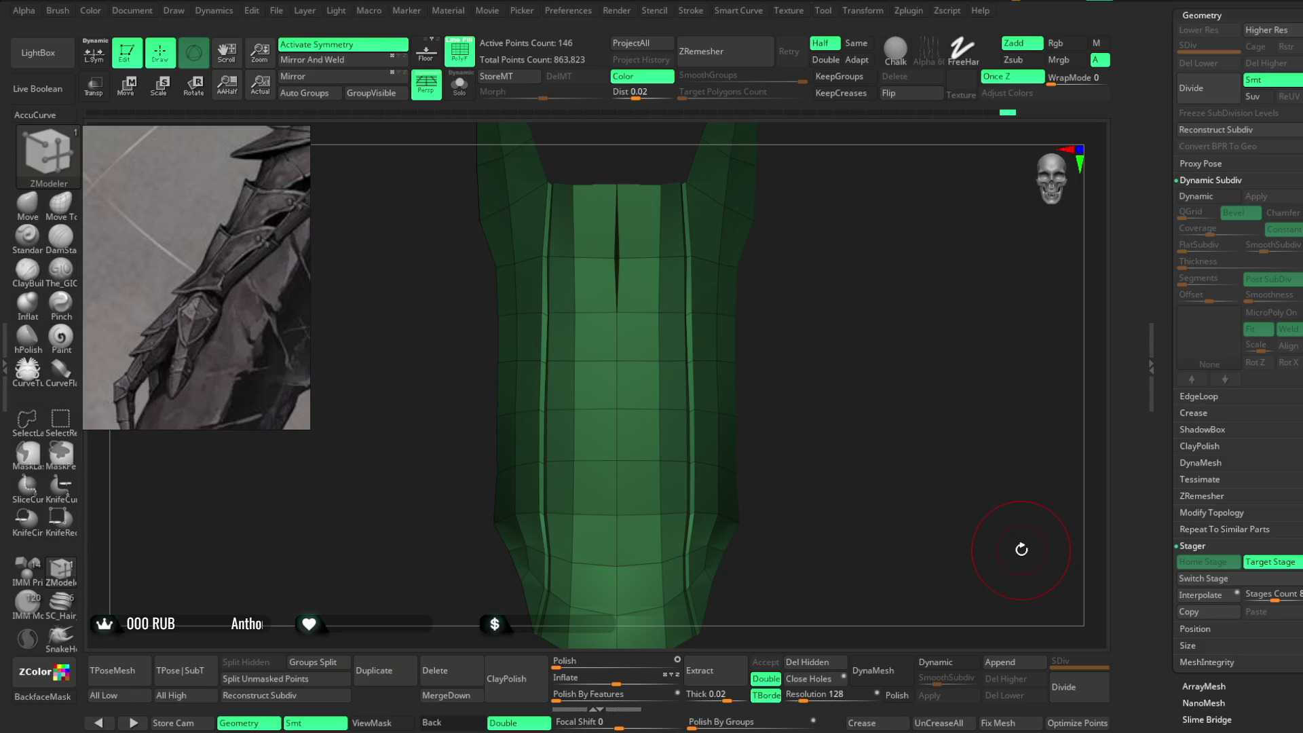
Delete the thin sliver polygon at the centre seam using single-poly Delete, returning to 144 points.
{"action": "mouse_move", "coordinate": [835, 316]}
{"action": "left_mouse_down"}
{"action": "mouse_move", "coordinate": [794, 416]}
{"action": "mouse_move", "coordinate": [823, 422]}
{"action": "mouse_move", "coordinate": [887, 247]}
{"action": "mouse_move", "coordinate": [916, 262]}
{"action": "mouse_move", "coordinate": [1009, 242]}
{"action": "mouse_move", "coordinate": [962, 235]}
{"action": "mouse_move", "coordinate": [829, 299]}
{"action": "left_mouse_up"}
{"action": "key", "text": "space"}
{"action": "key", "text": "space"}
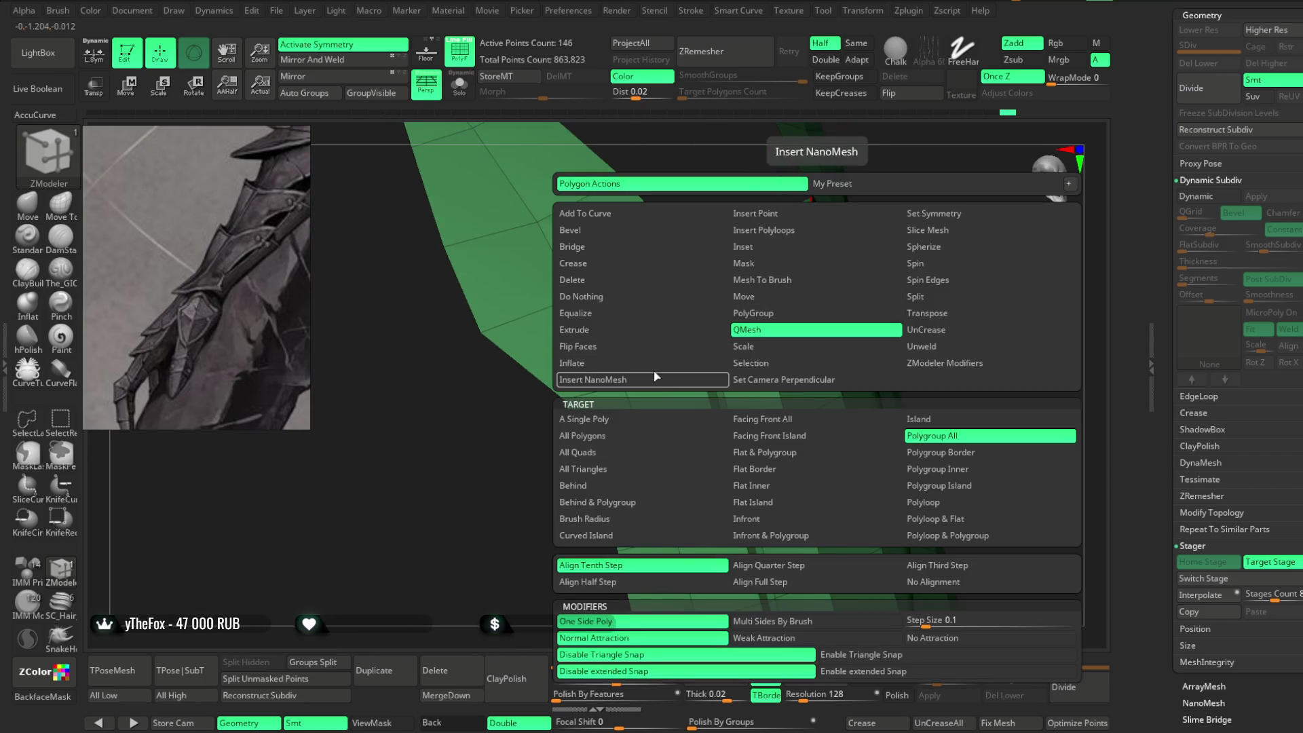
{"action": "left_click", "coordinate": [645, 278]}
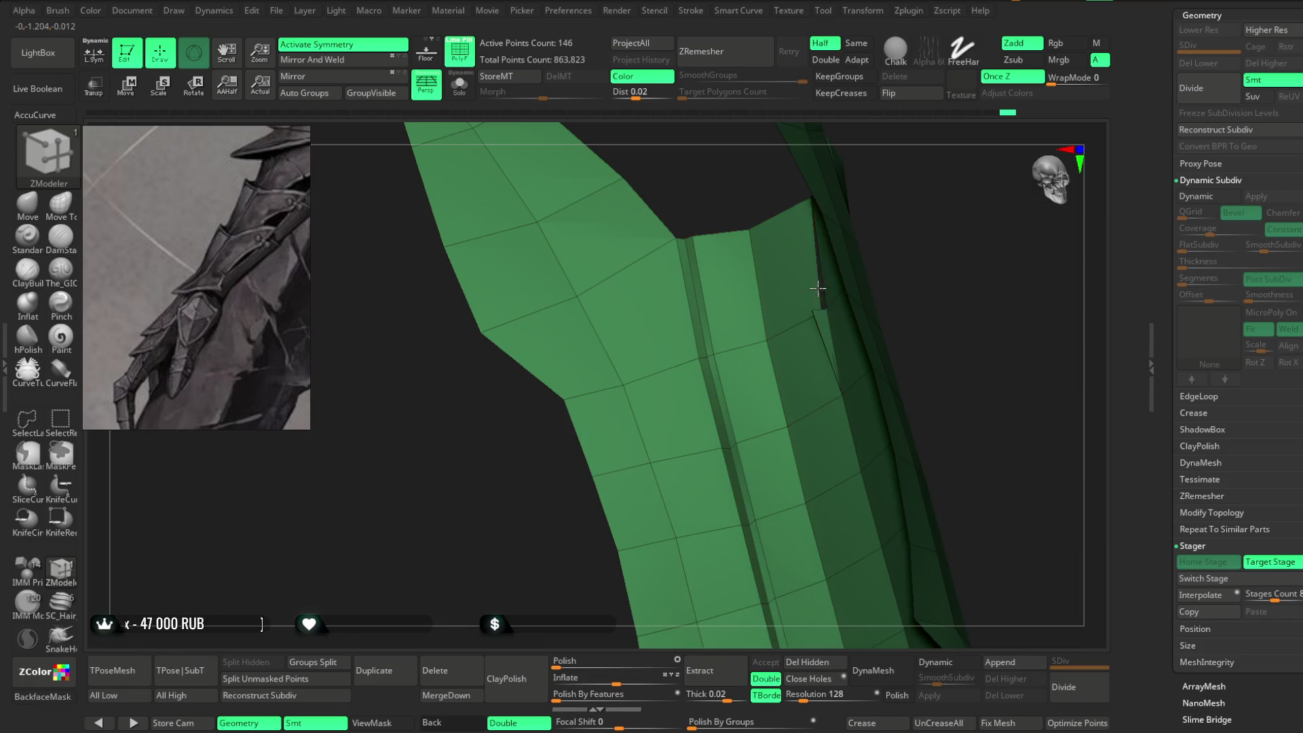
{"action": "mouse_move", "coordinate": [922, 226]}
{"action": "left_mouse_down"}
{"action": "mouse_move", "coordinate": [818, 323]}
{"action": "mouse_move", "coordinate": [873, 262]}
{"action": "mouse_move", "coordinate": [852, 271]}
{"action": "left_mouse_up"}
{"action": "left_click", "coordinate": [823, 292]}
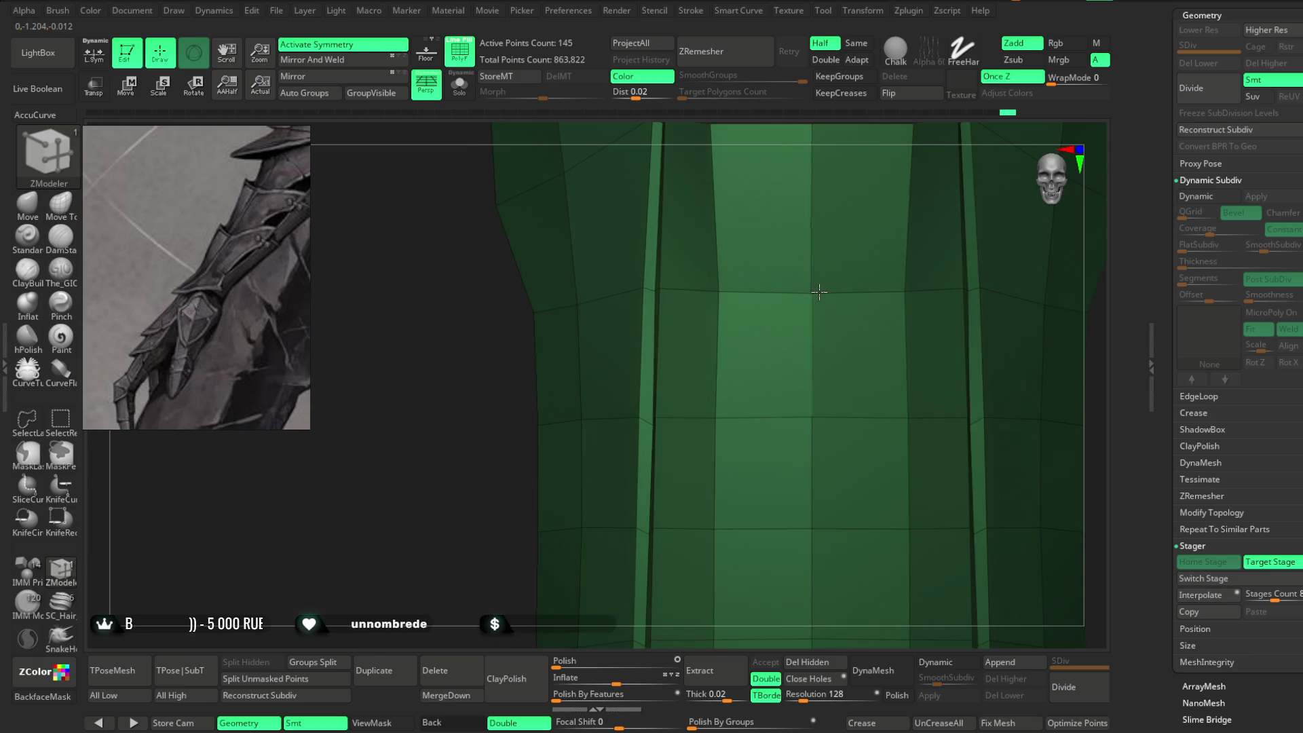
{"action": "left_click", "coordinate": [817, 290]}
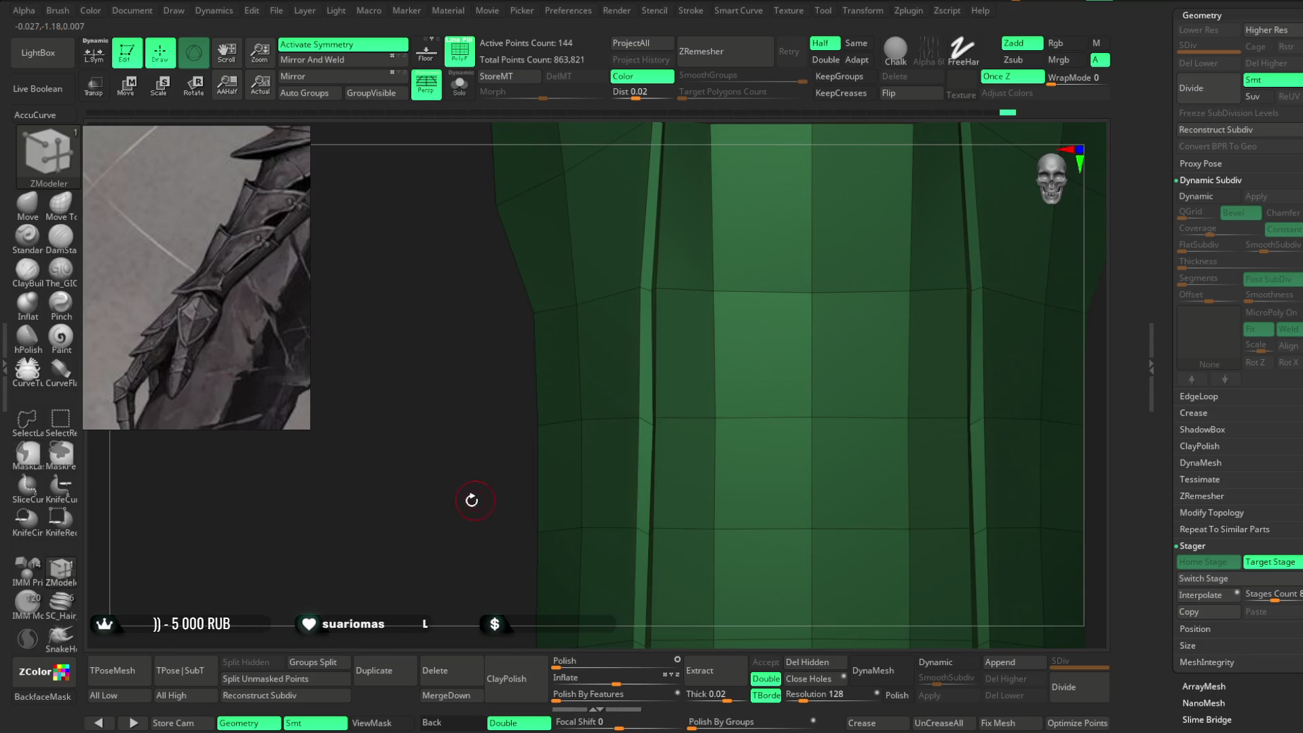
Select the Move brush for pushing the shell's geometry.
{"action": "scroll", "coordinate": [479, 434], "scroll_direction": "down", "scroll_amount": 3}
{"action": "left_click_drag", "start_coordinate": [862, 310], "coordinate": [869, 222]}
{"action": "left_click", "coordinate": [37, 209]}
Raise the brush Draw Size from 1 to about 1.3.
{"action": "key", "text": "space"}
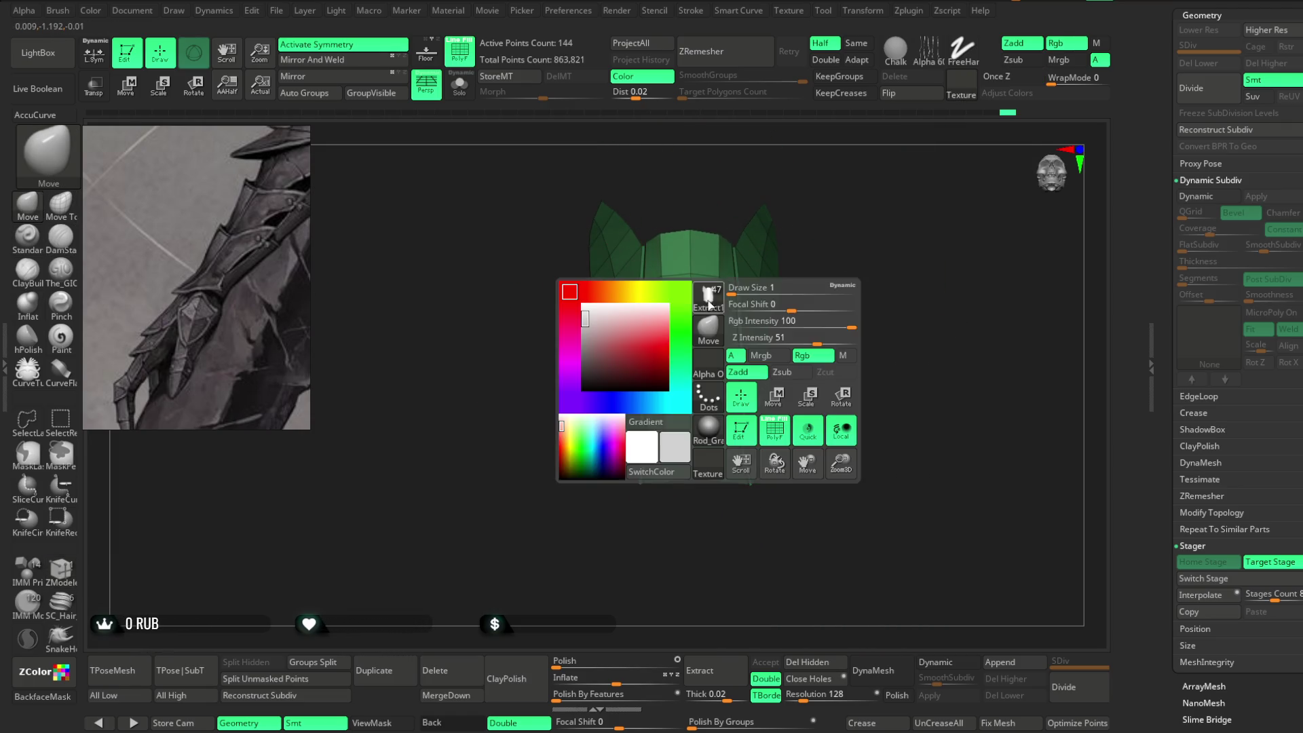
{"action": "mouse_move", "coordinate": [744, 289]}
{"action": "left_mouse_down"}
{"action": "mouse_move", "coordinate": [781, 289]}
{"action": "mouse_move", "coordinate": [806, 221]}
{"action": "mouse_move", "coordinate": [780, 222]}
{"action": "mouse_move", "coordinate": [813, 217]}
{"action": "mouse_move", "coordinate": [757, 393]}
{"action": "mouse_move", "coordinate": [740, 518]}
{"action": "mouse_move", "coordinate": [679, 428]}
{"action": "mouse_move", "coordinate": [622, 426]}
{"action": "mouse_move", "coordinate": [614, 454]}
{"action": "mouse_move", "coordinate": [620, 430]}
{"action": "mouse_move", "coordinate": [639, 505]}
{"action": "mouse_move", "coordinate": [637, 407]}
{"action": "left_mouse_up"}
{"action": "key", "text": "space"}
{"action": "key", "text": "space"}
{"action": "key", "text": "space"}
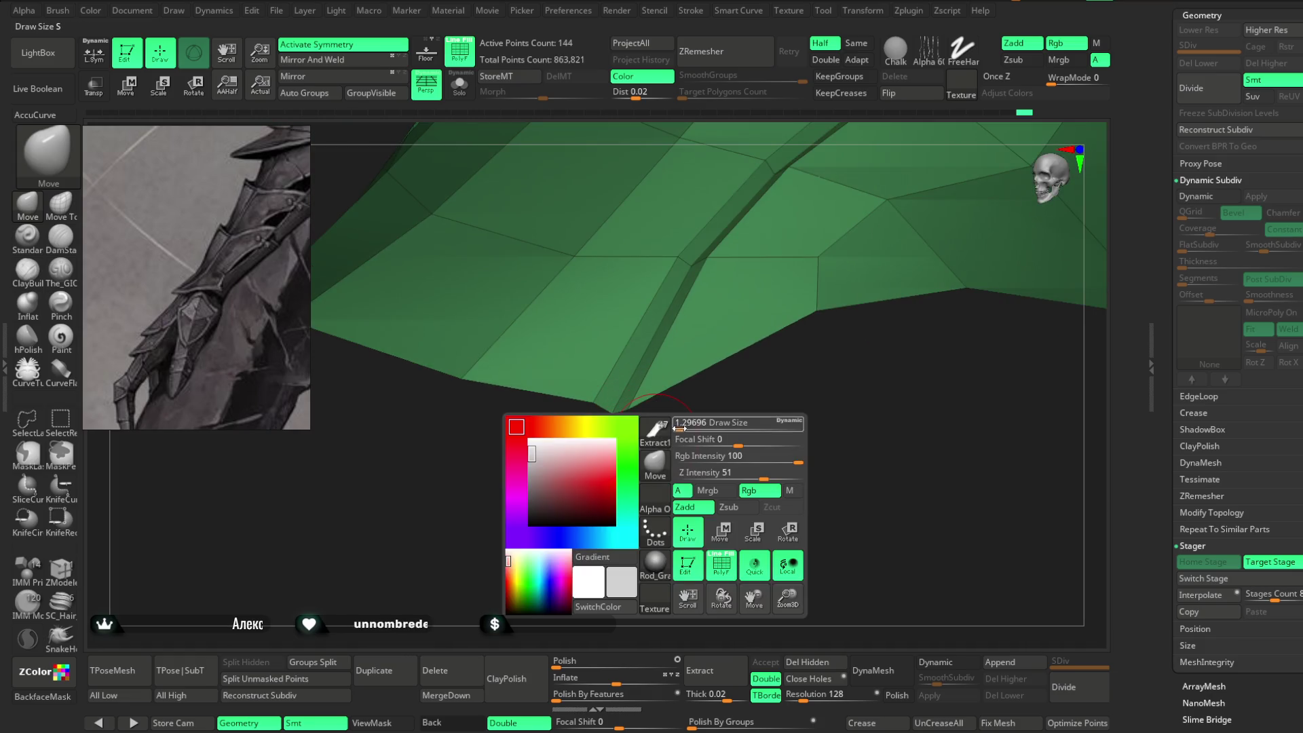